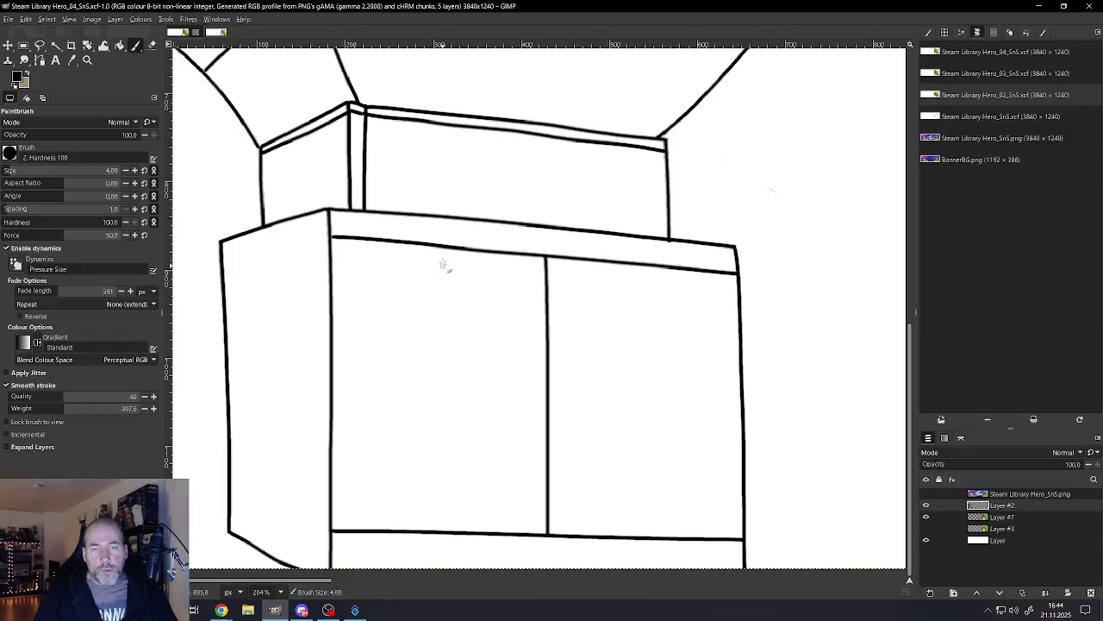
Step: Draw vertical dividers across the left and right cabinet doors, redrawing the wavy right one
drag(441, 250, 439, 535)
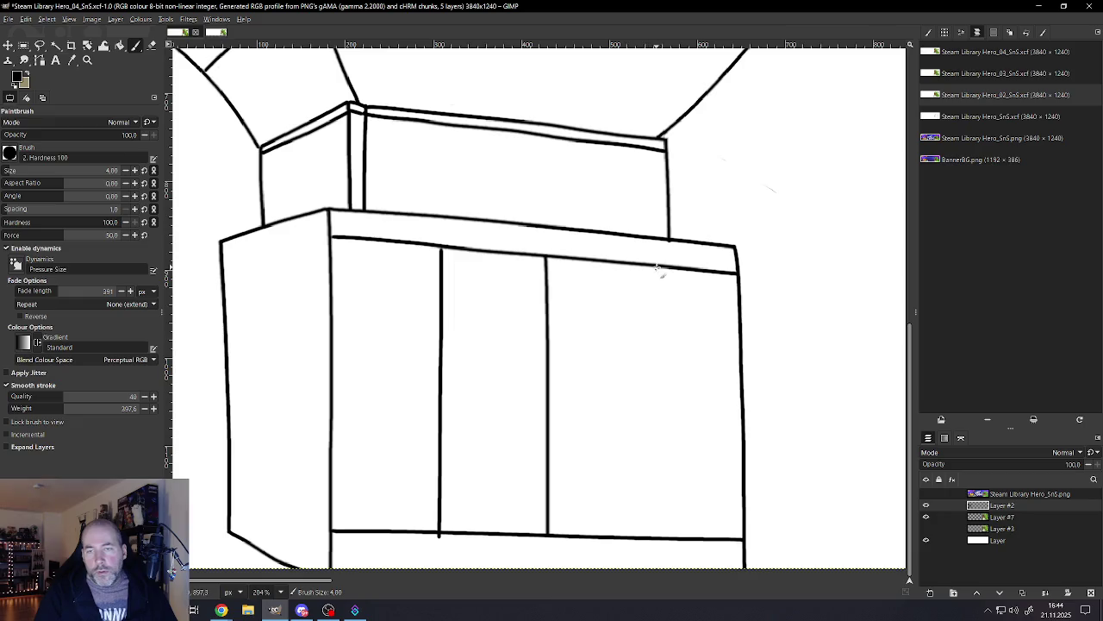
drag(652, 267, 648, 556)
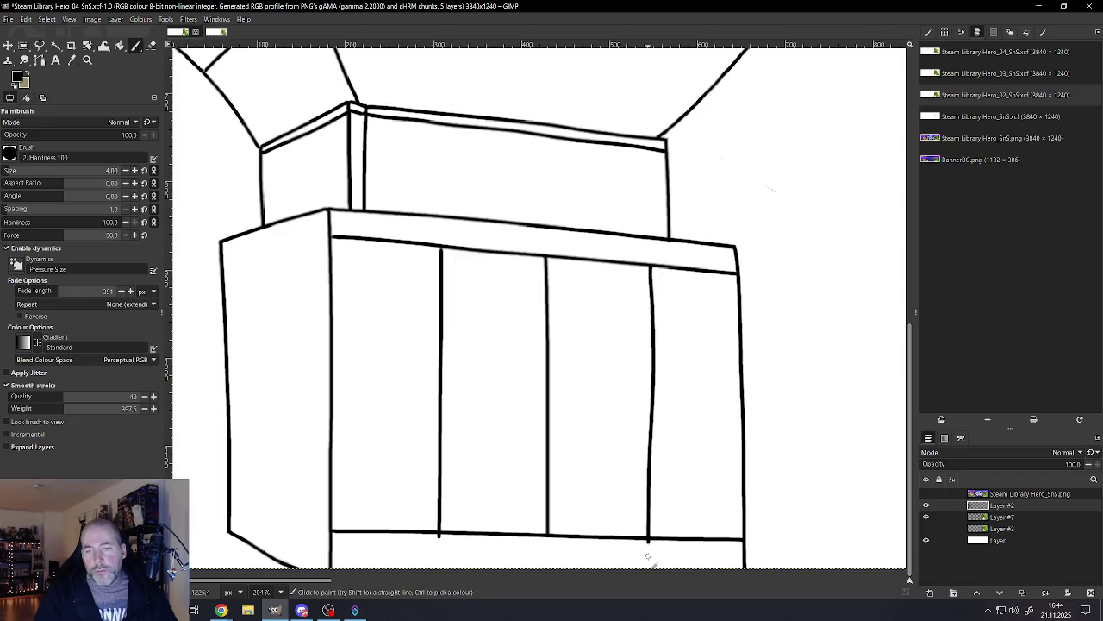
scroll(635, 480, down, 5)
scroll(653, 482, up, 2)
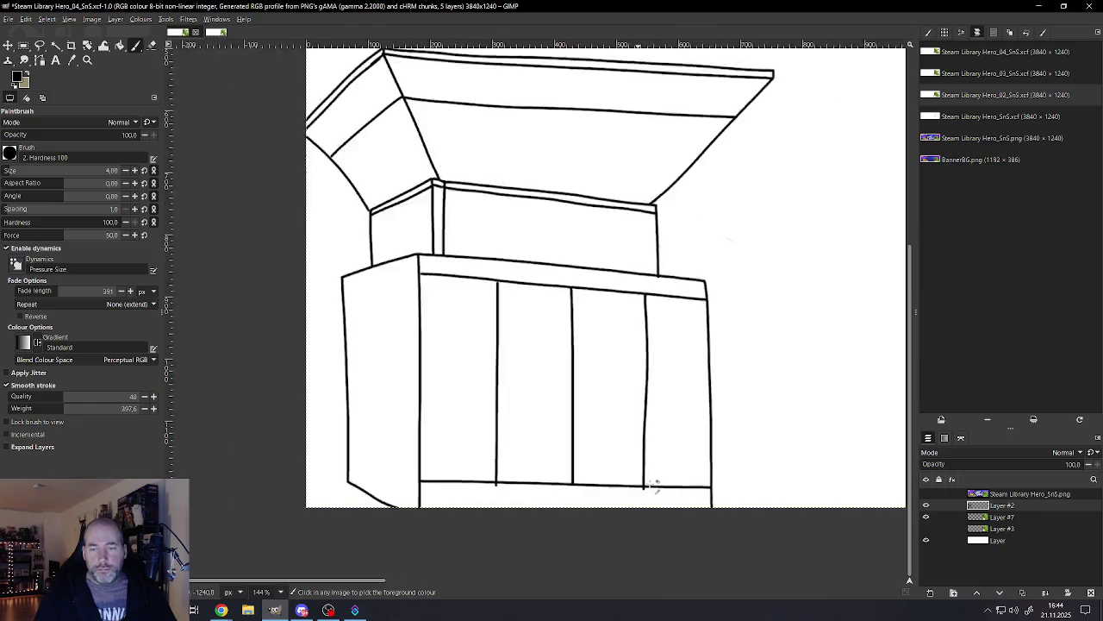
scroll(670, 466, up, 2)
scroll(670, 466, up, 2)
key(ctrl+z)
key(ctrl+z)
key(ctrl+z)
drag(641, 190, 638, 500)
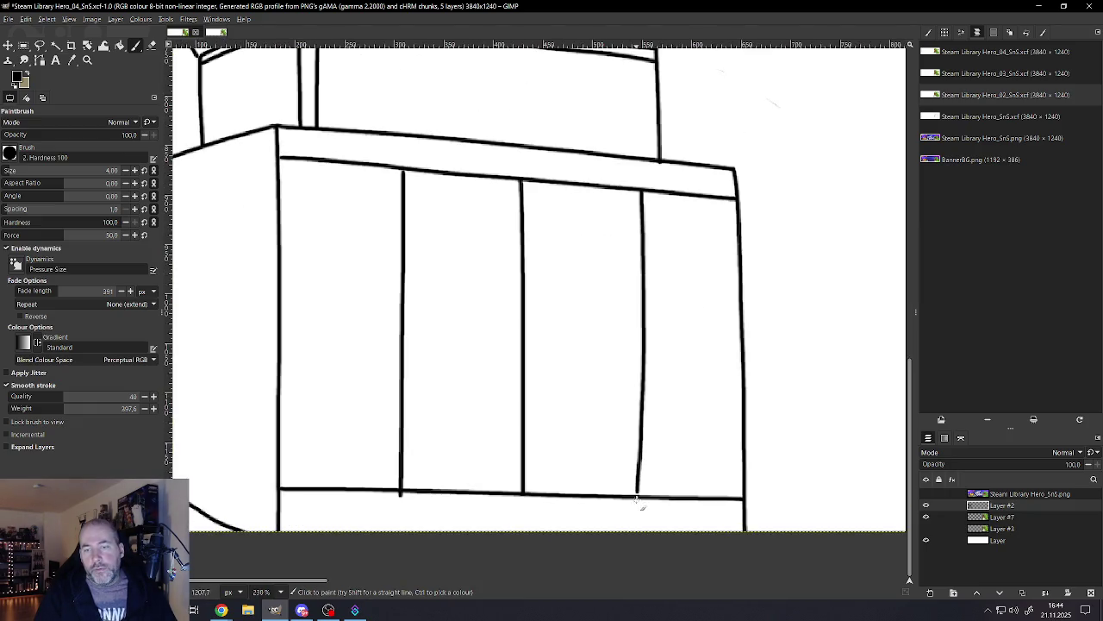
Step: Erase the small stray stub below the cabinet's bottom rail, then return to the Paintbrush
scroll(517, 483, down, 5)
scroll(505, 487, up, 2)
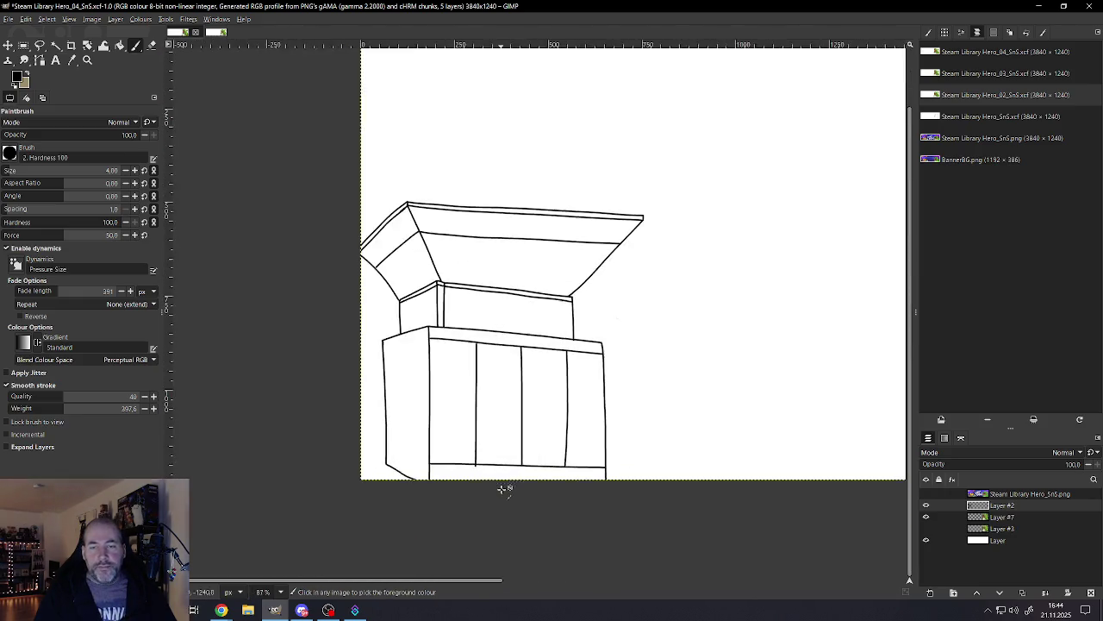
scroll(503, 474, up, 2)
scroll(504, 469, up, 2)
scroll(504, 461, up, 2)
scroll(503, 461, up, 1)
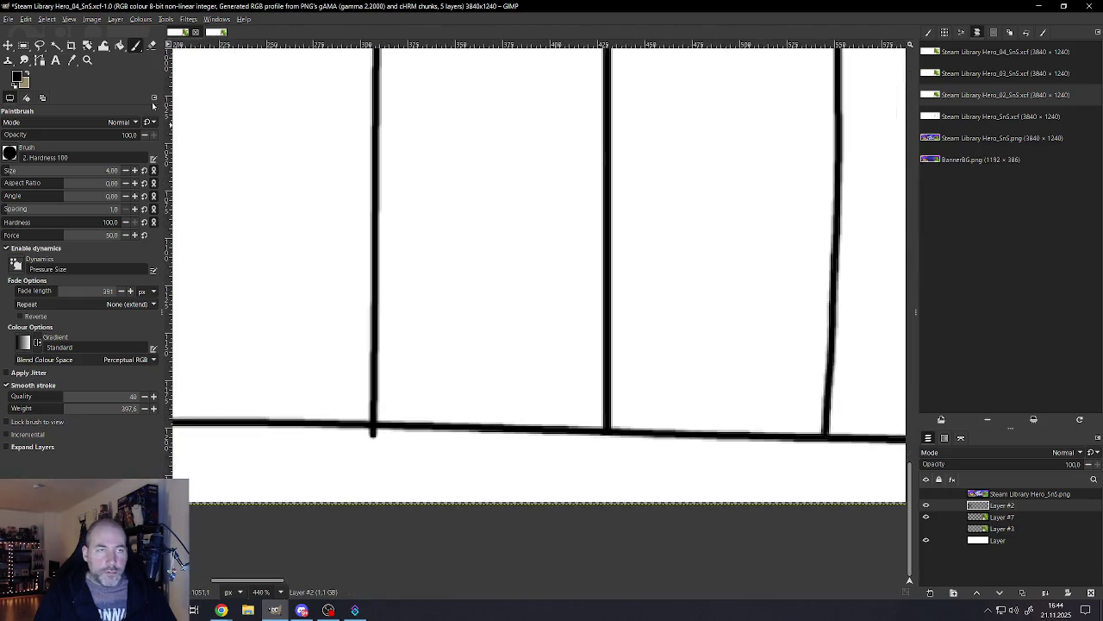
click(151, 45)
click(373, 433)
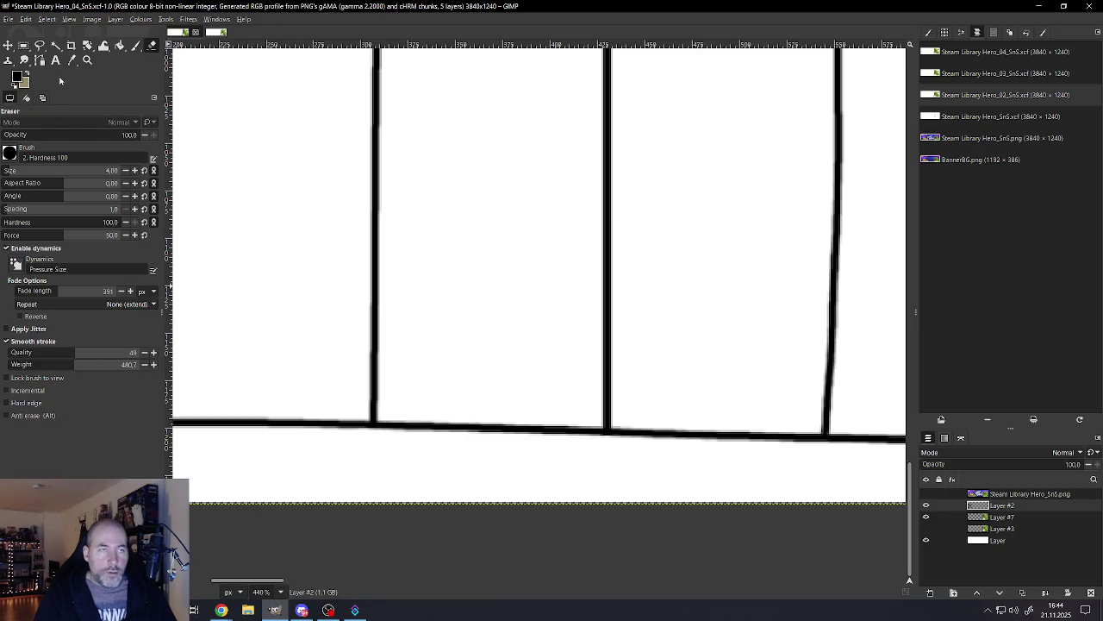
click(135, 46)
scroll(566, 423, down, 4)
scroll(572, 422, down, 6)
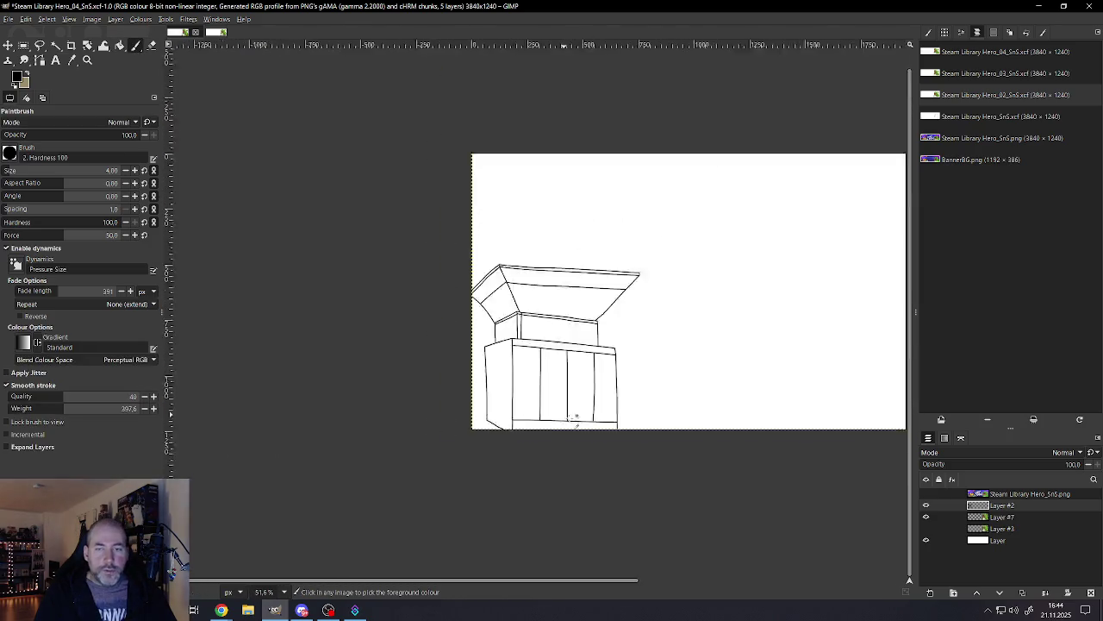
scroll(652, 394, down, 4)
scroll(658, 394, down, 2)
scroll(734, 402, up, 1)
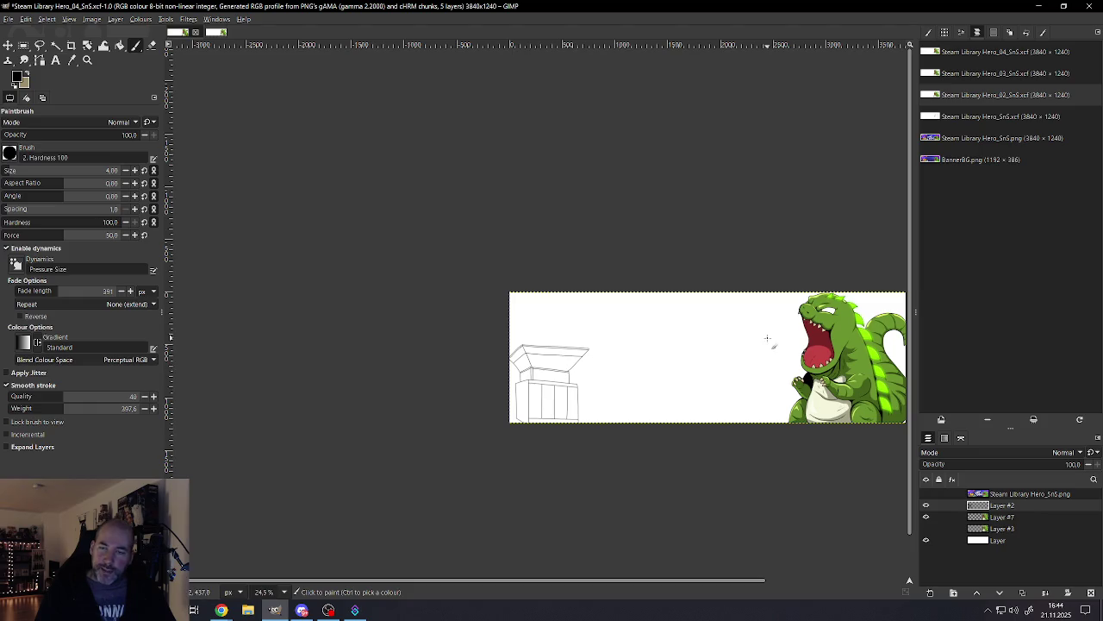
scroll(601, 364, up, 2)
scroll(603, 371, down, 1)
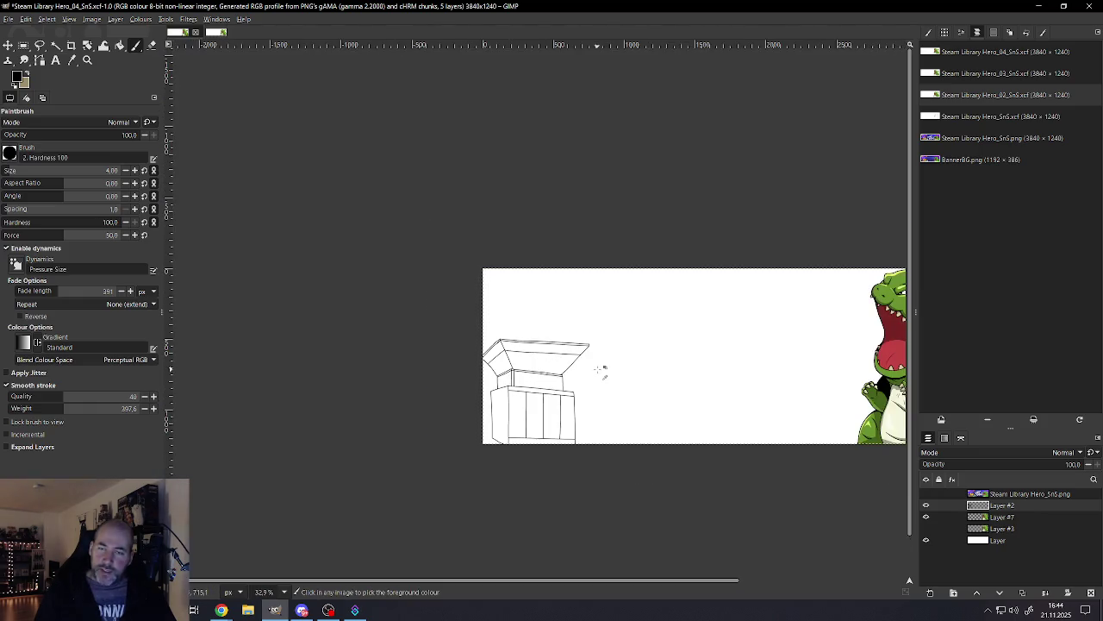
scroll(601, 369, up, 4)
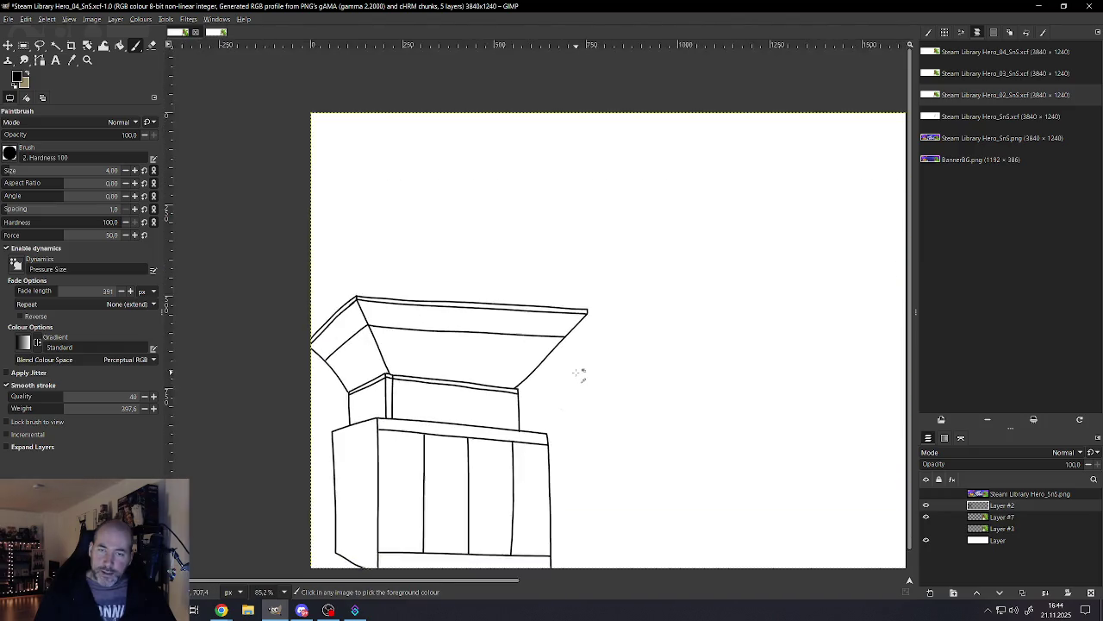
scroll(566, 380, down, 2)
scroll(517, 414, down, 2)
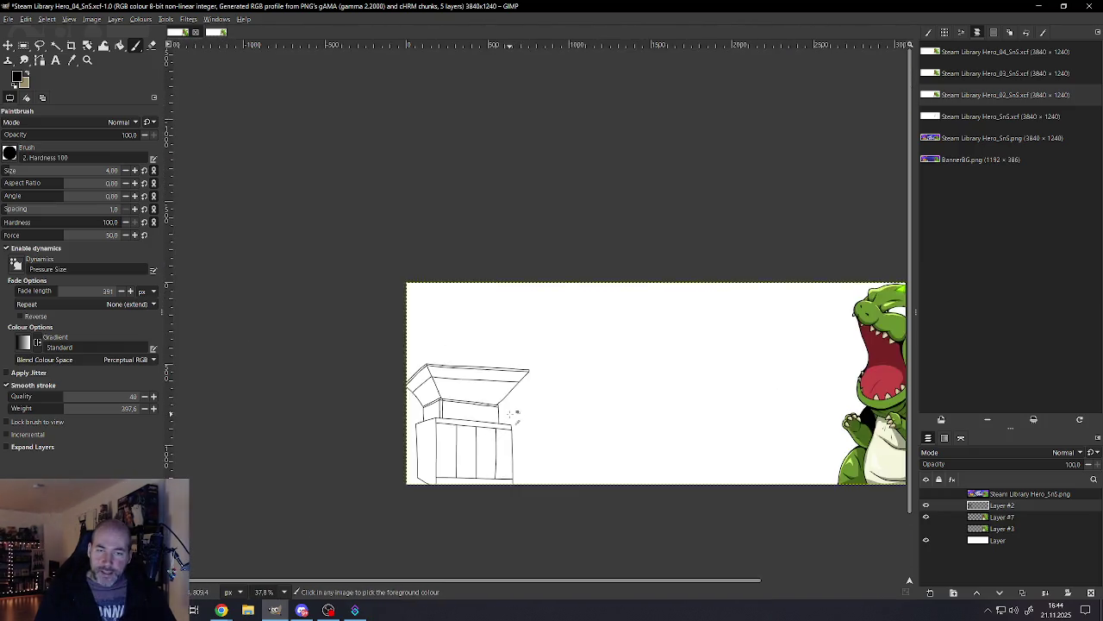
scroll(576, 412, down, 1)
scroll(572, 409, up, 1)
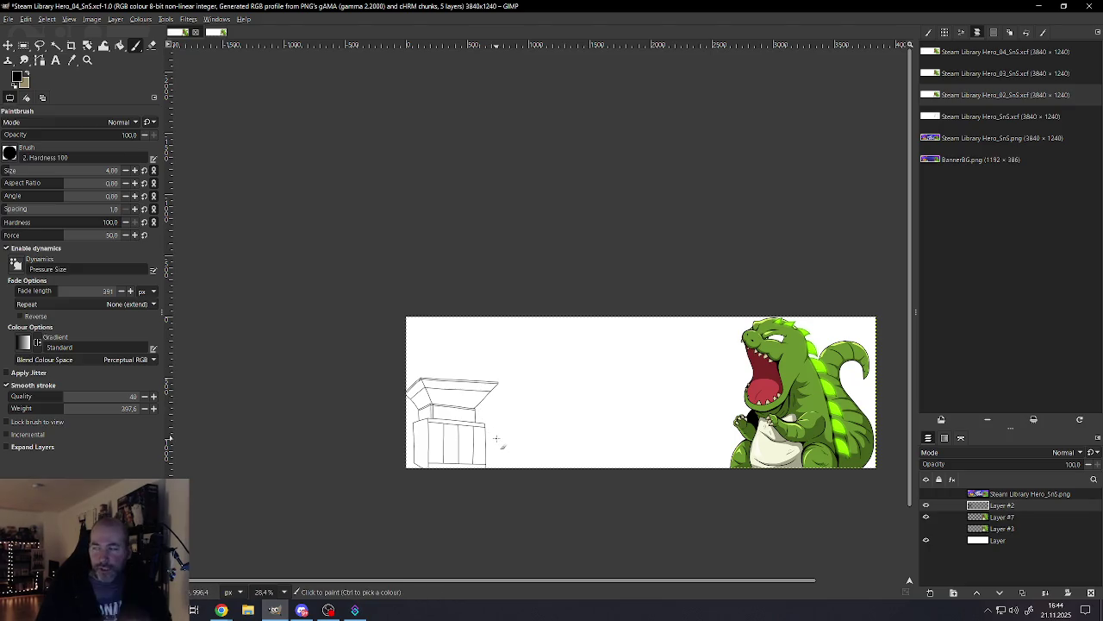
scroll(498, 437, up, 2)
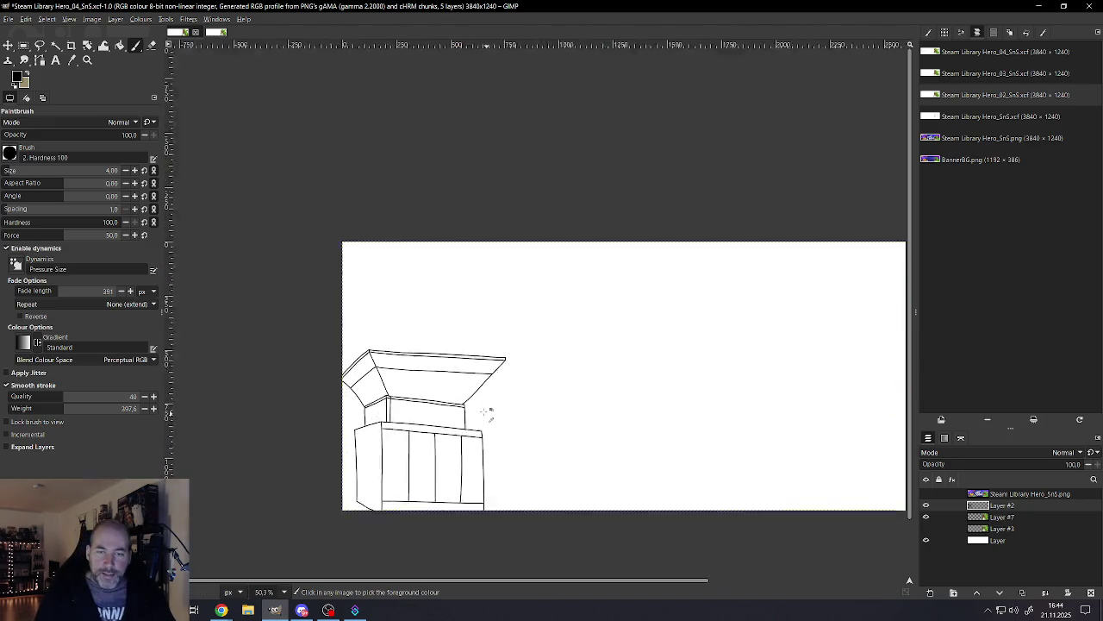
scroll(478, 433, up, 3)
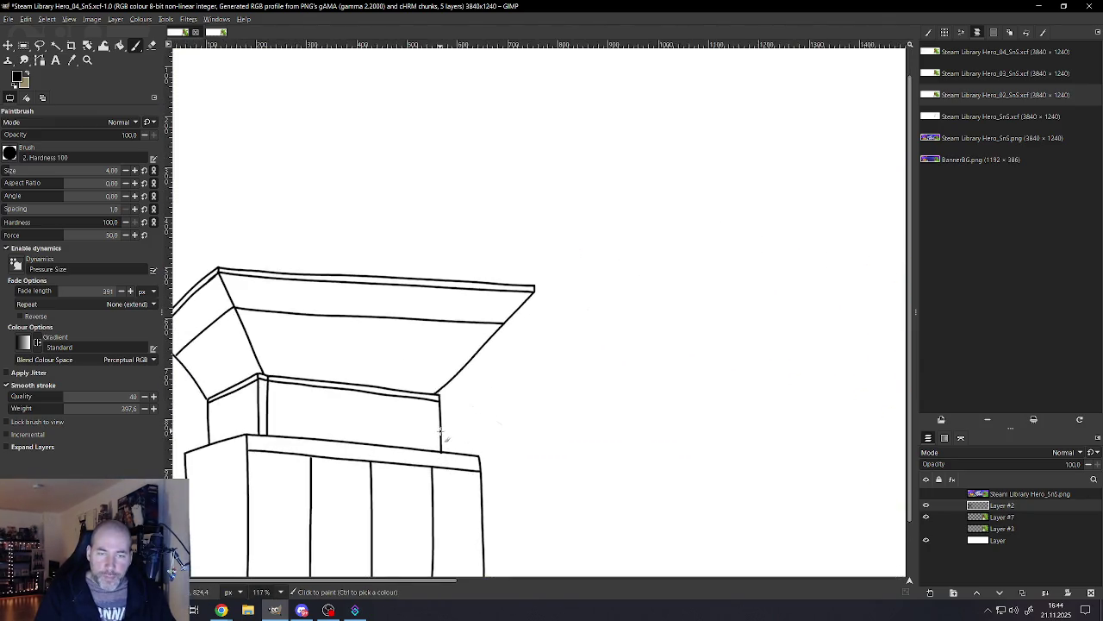
mouse_move(443, 429)
mouse_down()
mouse_move(607, 315)
mouse_move(743, 307)
mouse_move(722, 369)
mouse_move(736, 448)
mouse_move(609, 380)
mouse_up()
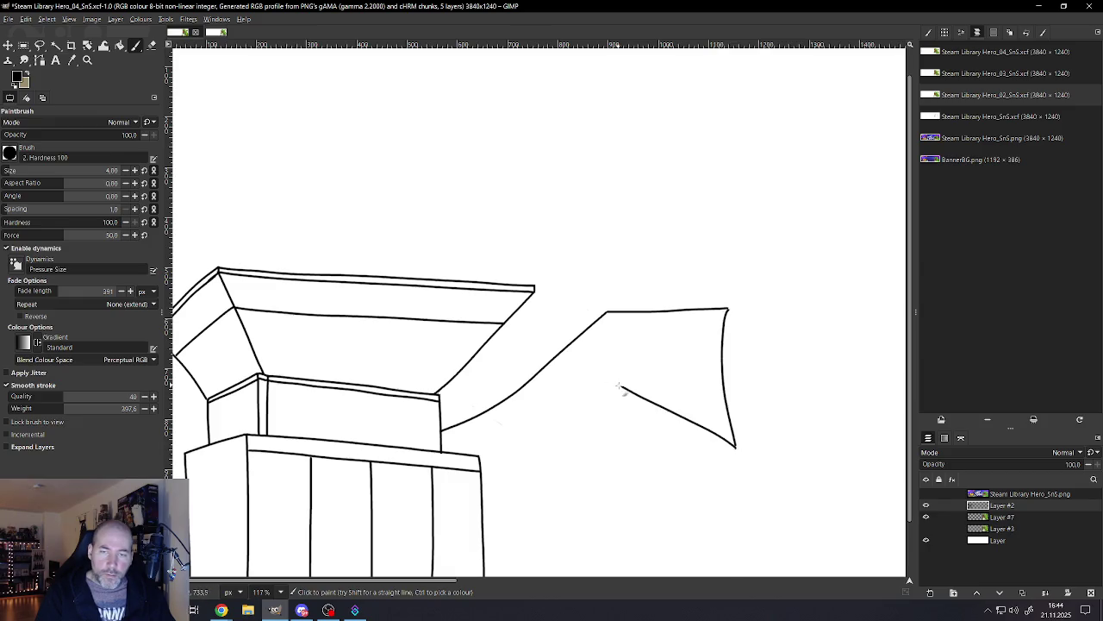
drag(564, 415, 484, 464)
scroll(517, 448, down, 3)
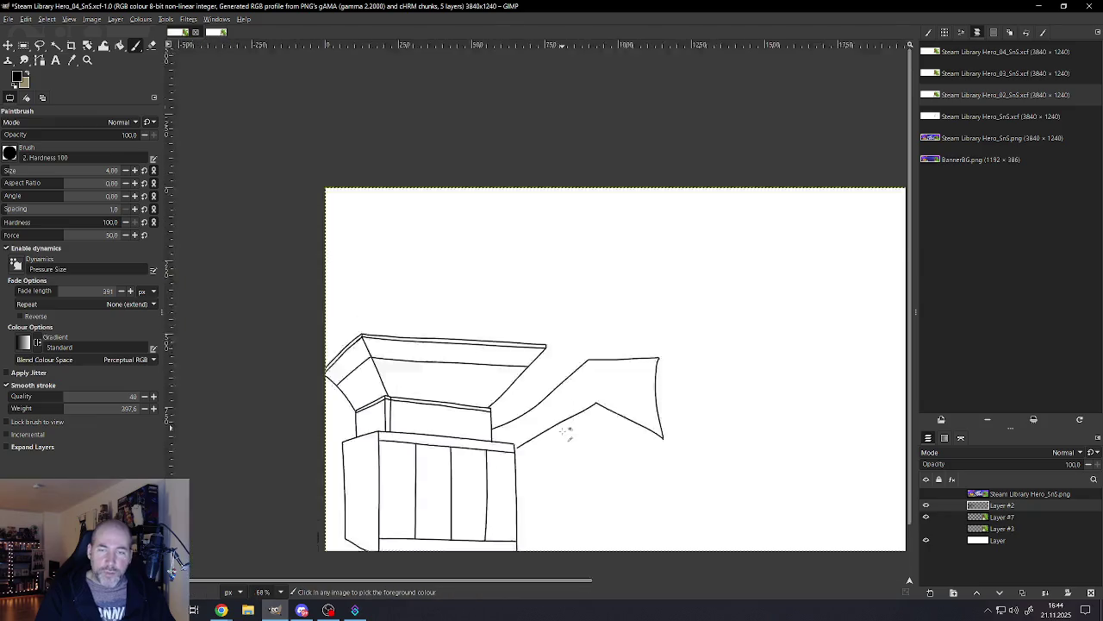
scroll(569, 431, down, 2)
mouse_move(557, 408)
mouse_down()
mouse_move(652, 455)
mouse_move(668, 504)
mouse_up()
key(ctrl+z)
key(ctrl+z)
key(ctrl+z)
key(ctrl+z)
key(ctrl+z)
key(ctrl+z)
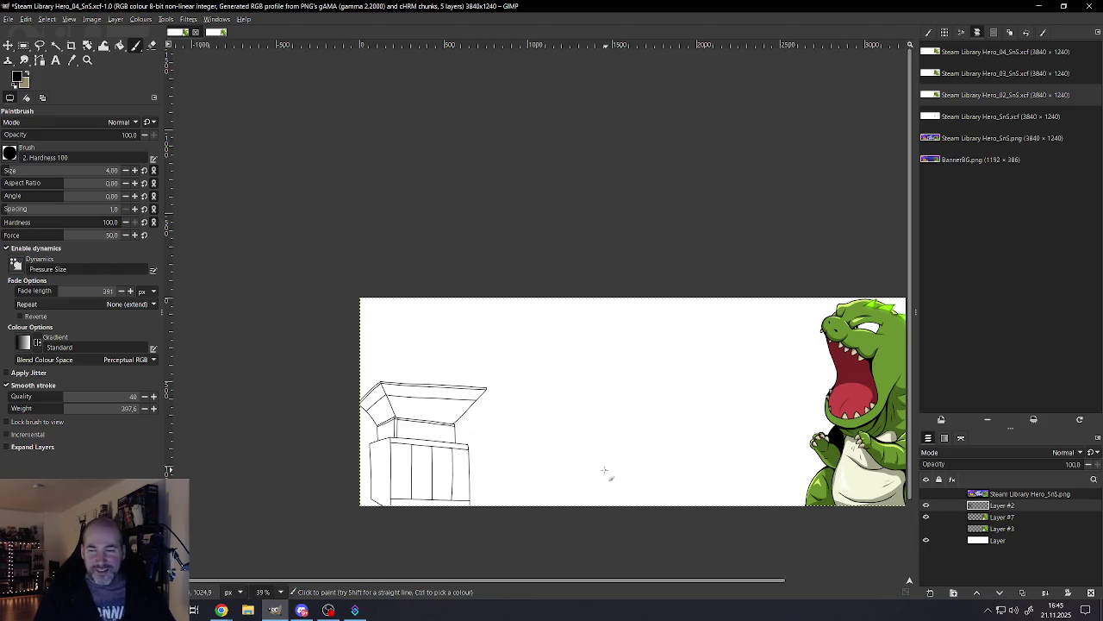
scroll(491, 446, up, 2)
scroll(444, 431, up, 2)
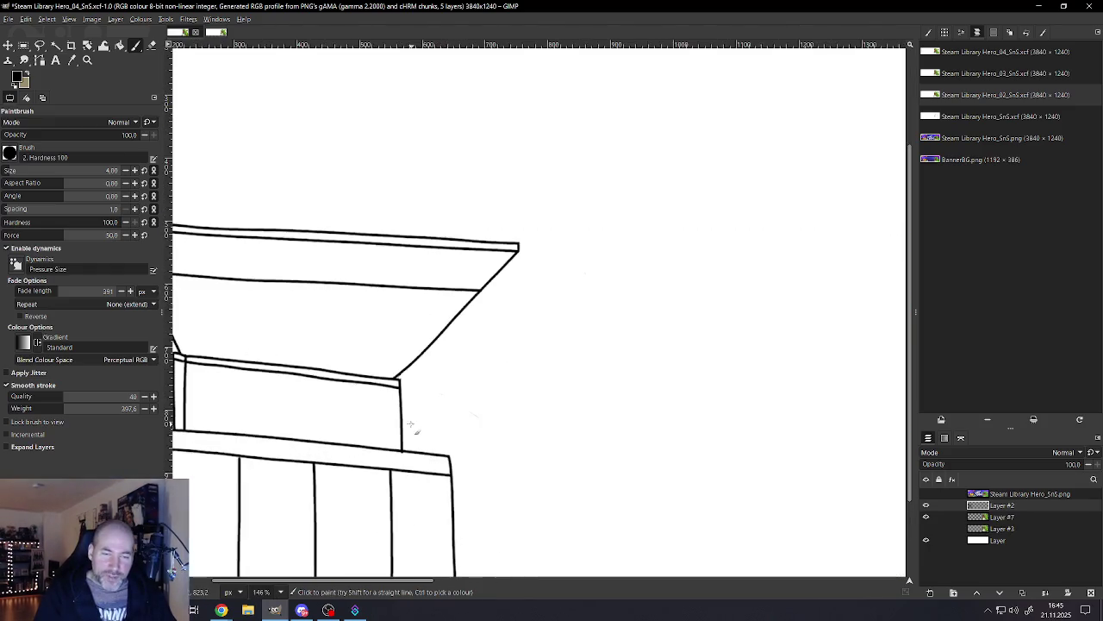
drag(402, 424, 669, 251)
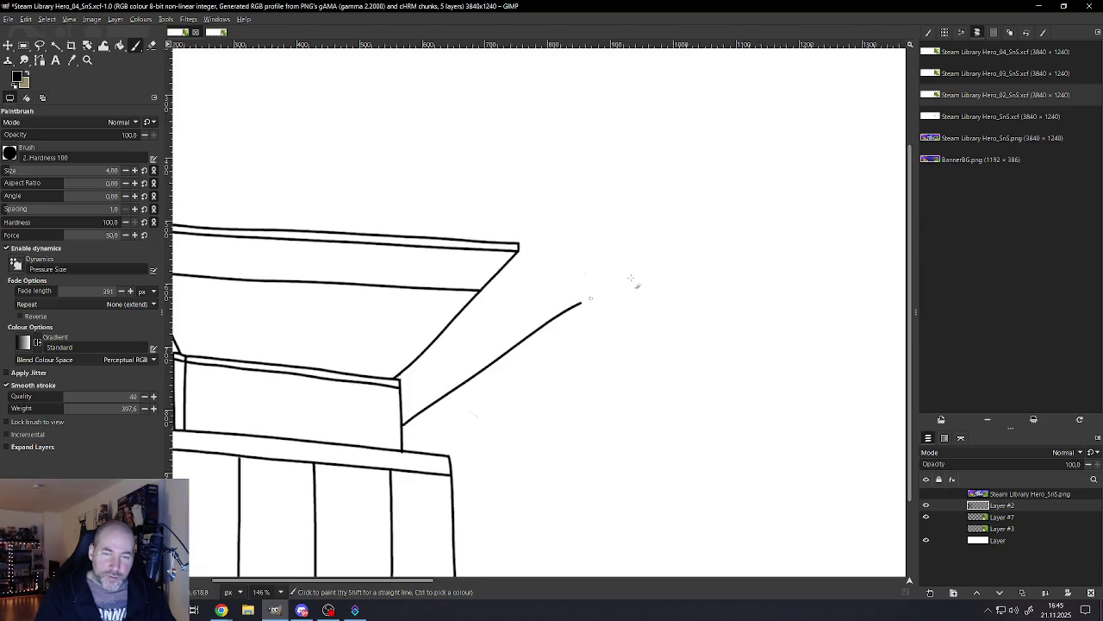
key(ctrl+z)
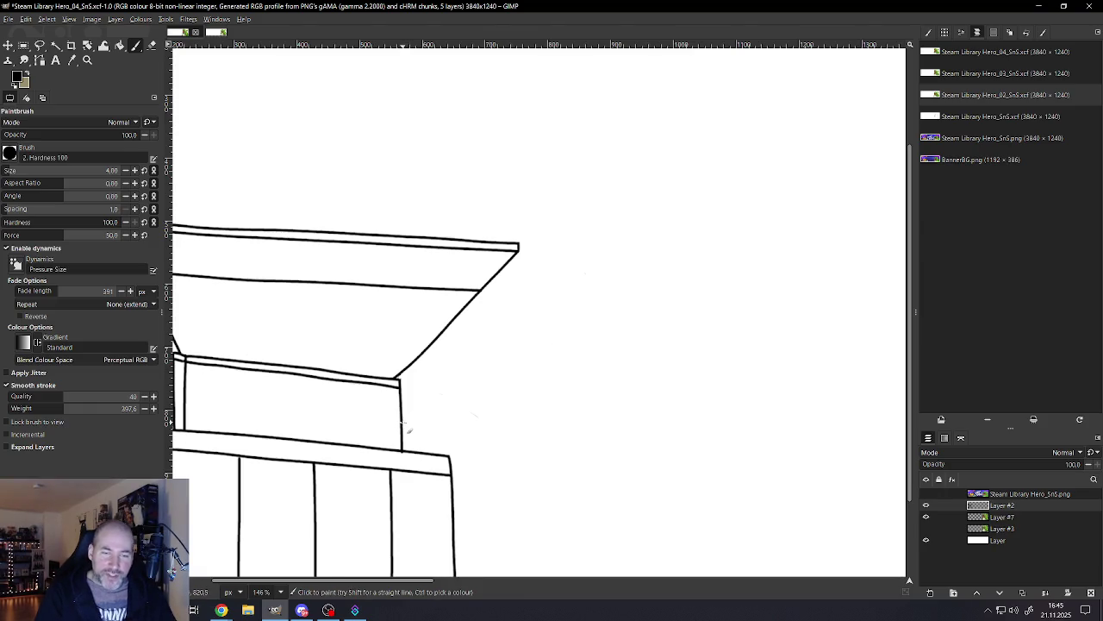
mouse_move(442, 399)
mouse_down()
mouse_move(848, 212)
mouse_move(843, 300)
mouse_move(806, 266)
mouse_move(718, 287)
mouse_move(705, 347)
mouse_move(579, 424)
mouse_move(528, 297)
mouse_move(639, 275)
mouse_move(614, 360)
mouse_move(426, 426)
mouse_move(403, 450)
mouse_up()
scroll(715, 419, down, 6)
scroll(716, 419, up, 2)
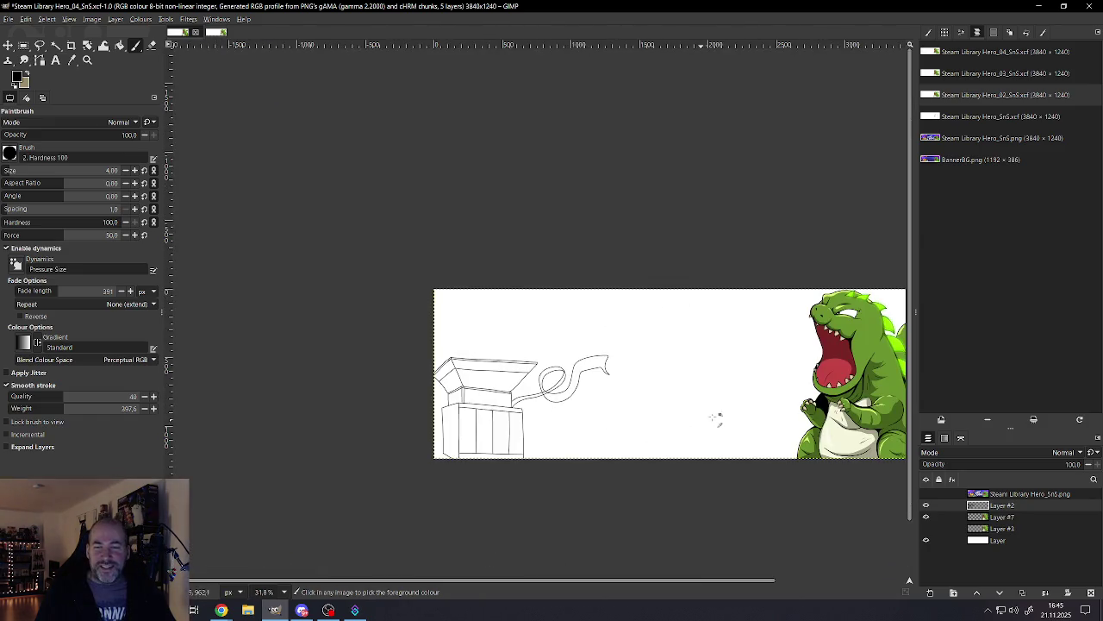
mouse_move(609, 369)
mouse_down()
mouse_move(701, 333)
mouse_move(788, 349)
mouse_up()
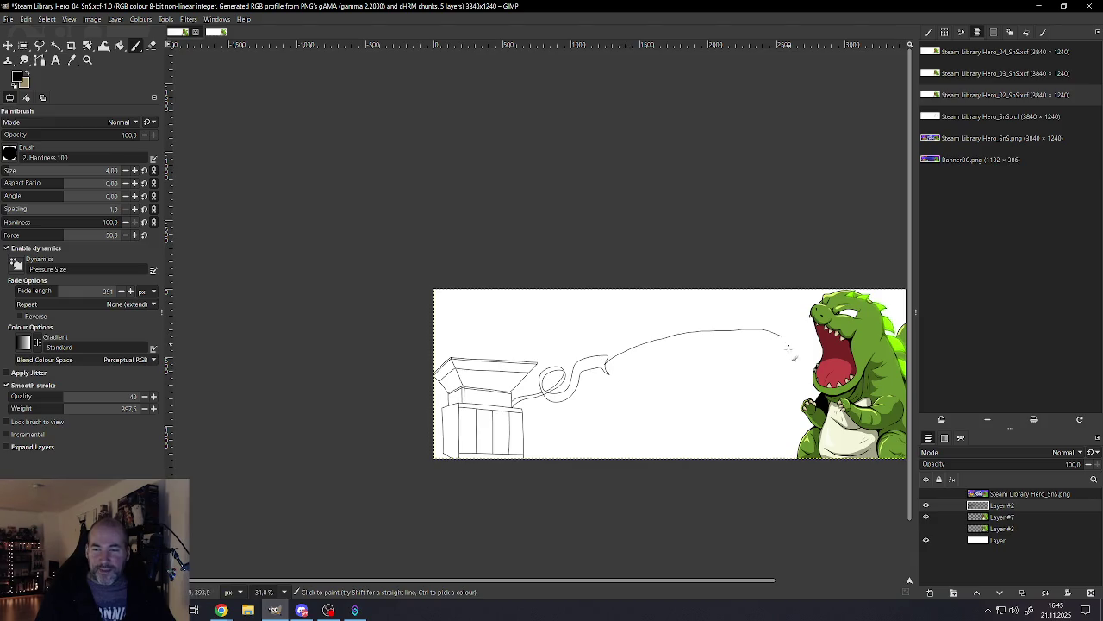
key(ctrl+z)
key(ctrl+z)
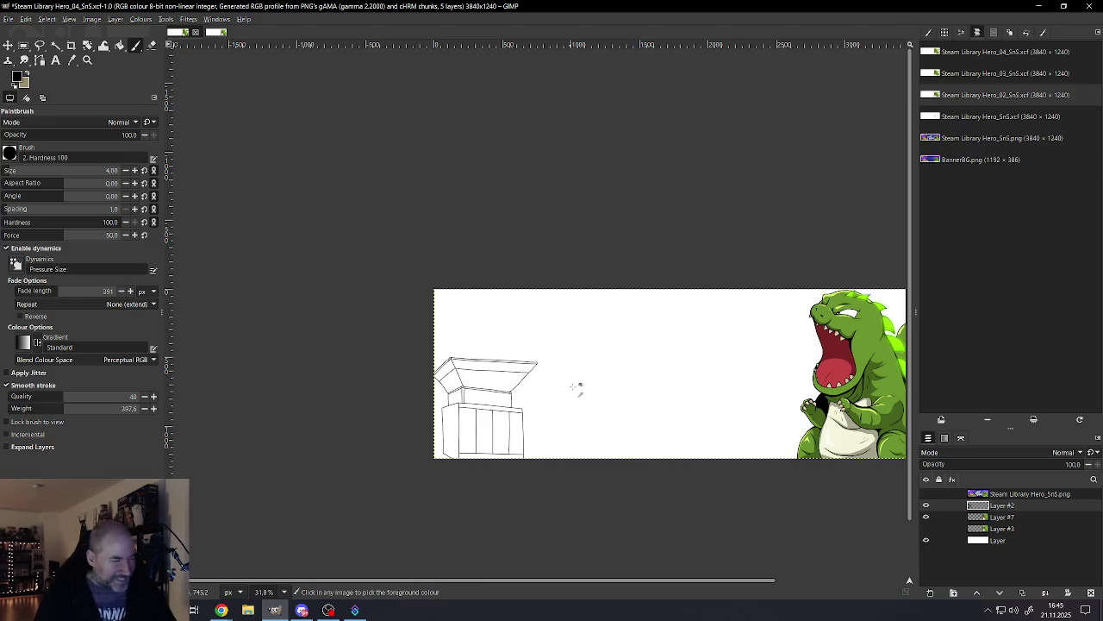
scroll(578, 388, up, 2)
scroll(566, 369, up, 2)
scroll(491, 414, up, 1)
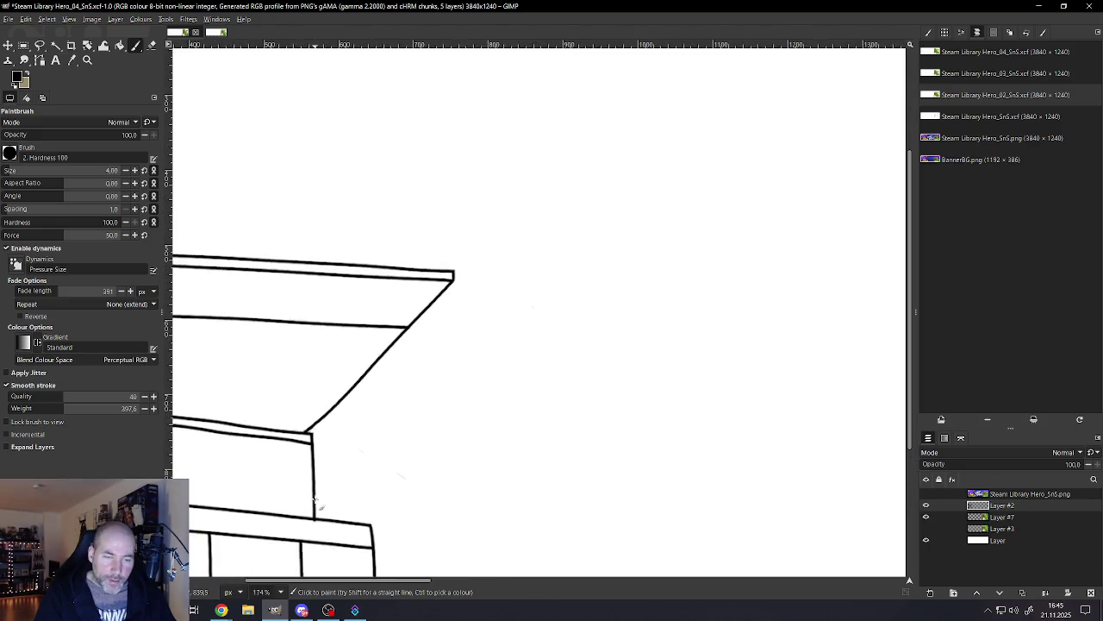
Step: Sketch the beam arm's upper and lower curved edges and a pointed tip
drag(332, 468, 739, 232)
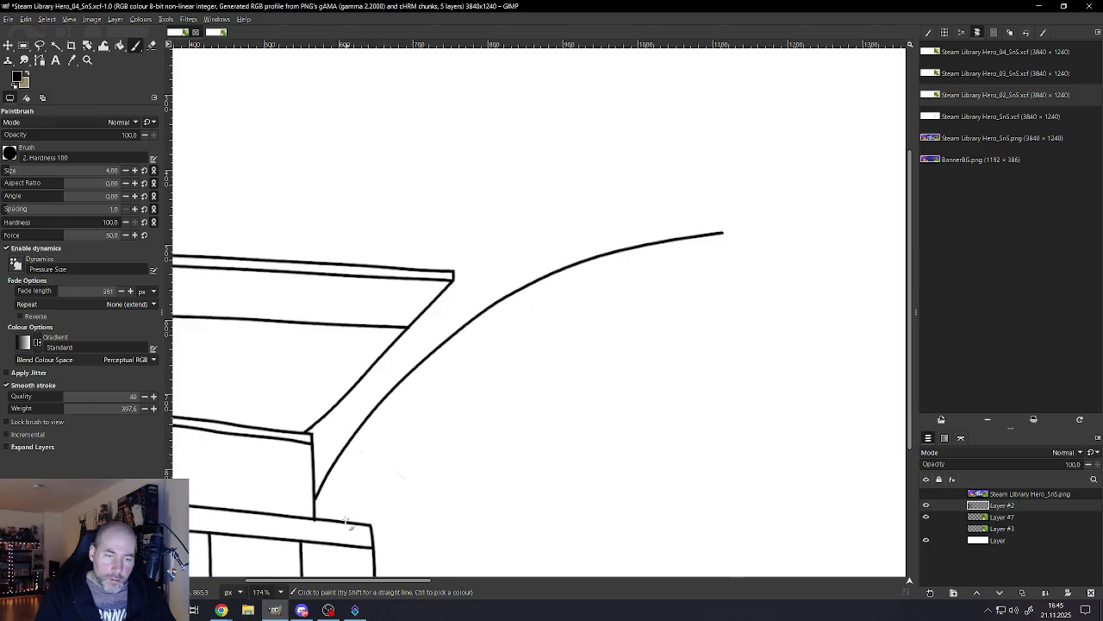
mouse_move(345, 520)
mouse_down()
mouse_move(510, 345)
mouse_move(737, 267)
mouse_up()
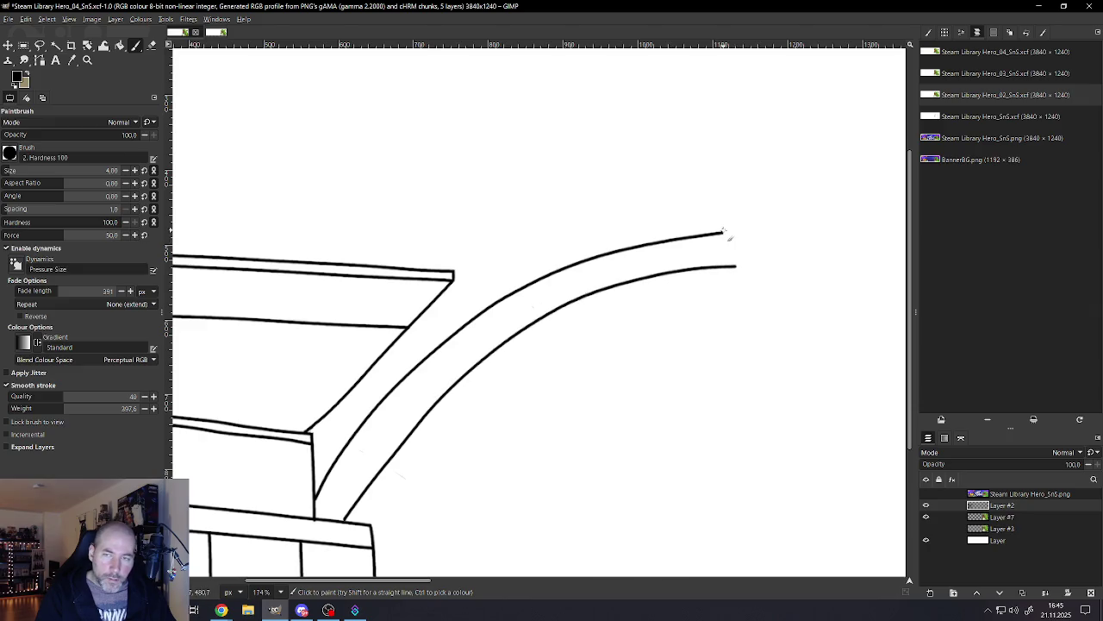
mouse_move(720, 234)
mouse_down()
mouse_move(857, 224)
mouse_move(752, 269)
mouse_up()
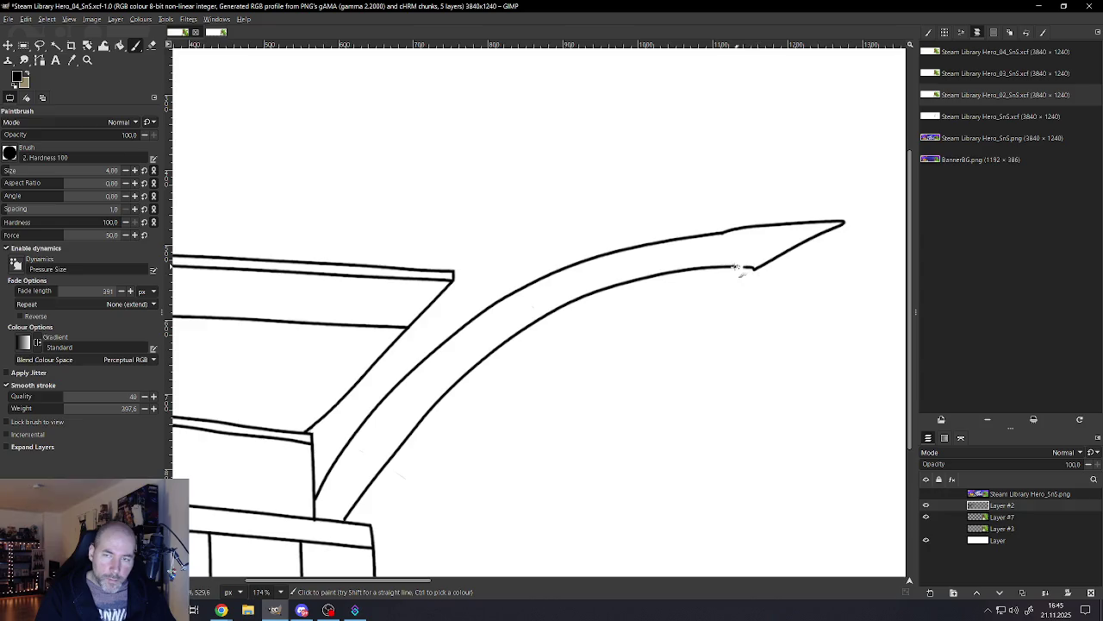
Step: Draw a long curve down from the arm's tip, then undo it and the tip hook
scroll(700, 311, down, 3)
scroll(697, 351, down, 2)
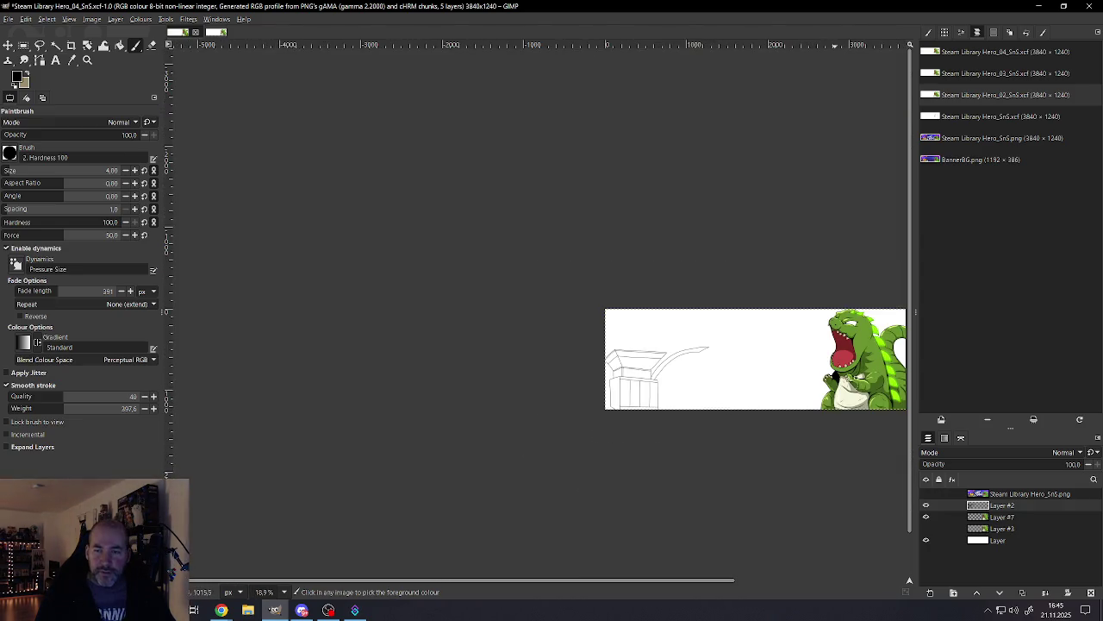
scroll(856, 362, up, 2)
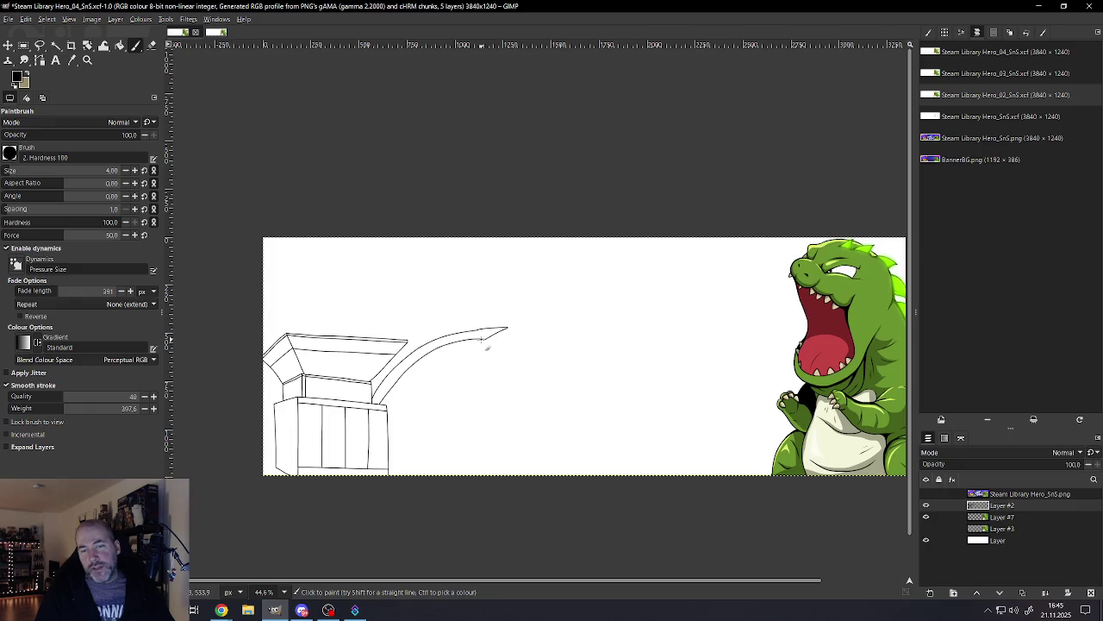
mouse_move(488, 338)
mouse_down()
mouse_move(621, 373)
mouse_move(696, 474)
mouse_up()
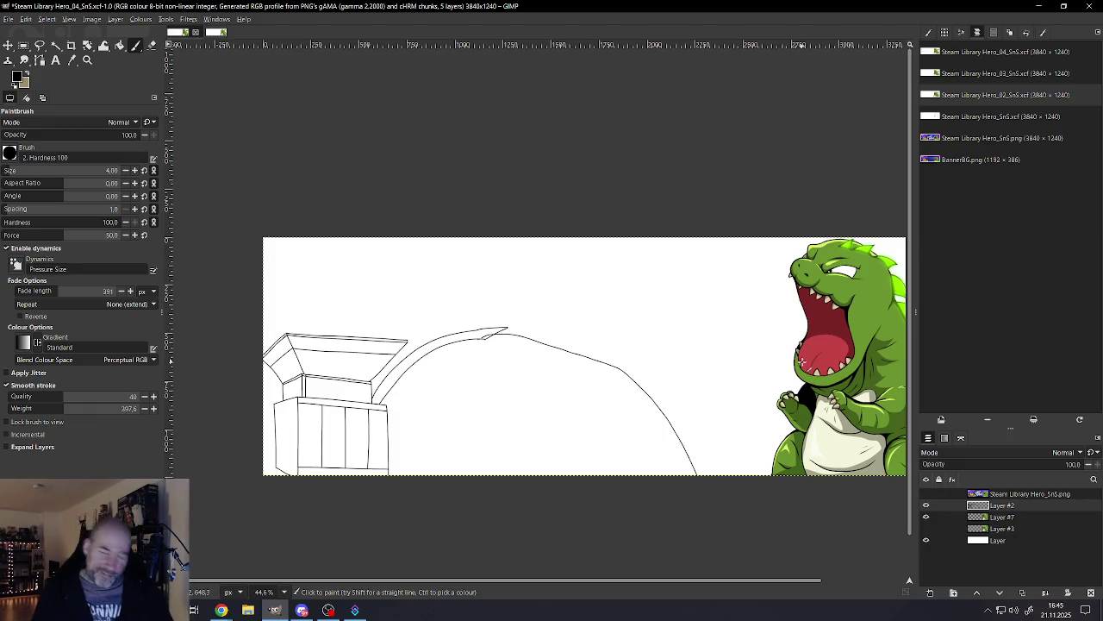
key(ctrl+z)
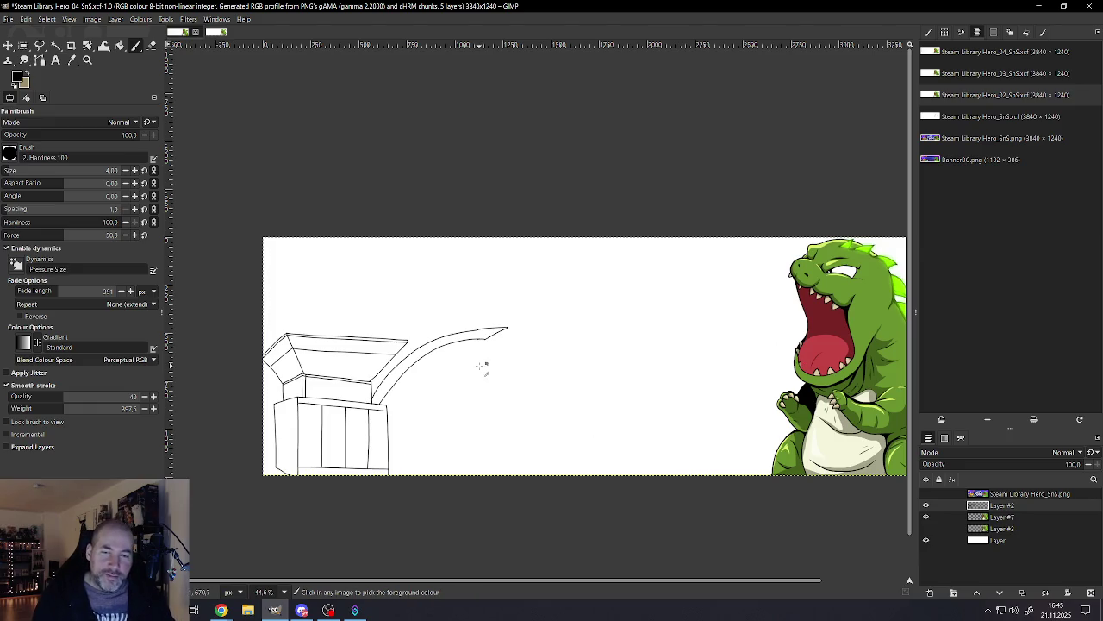
key(ctrl+z)
key(ctrl+z)
key(ctrl+z)
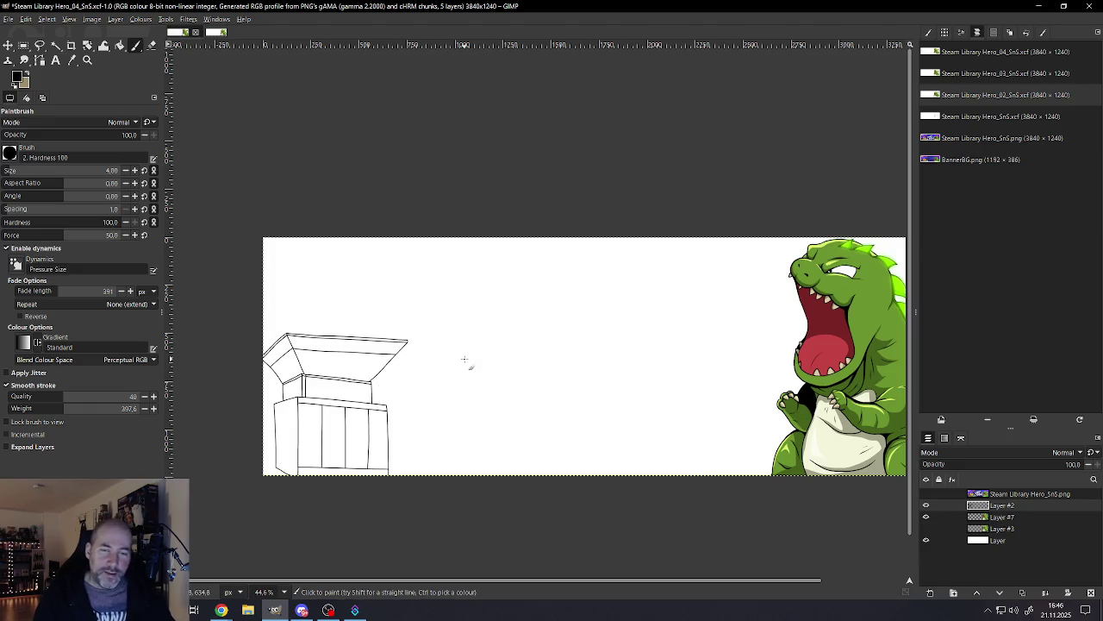
ctrl+scroll(436, 371, up, 3)
ctrl+scroll(415, 373, up, 1)
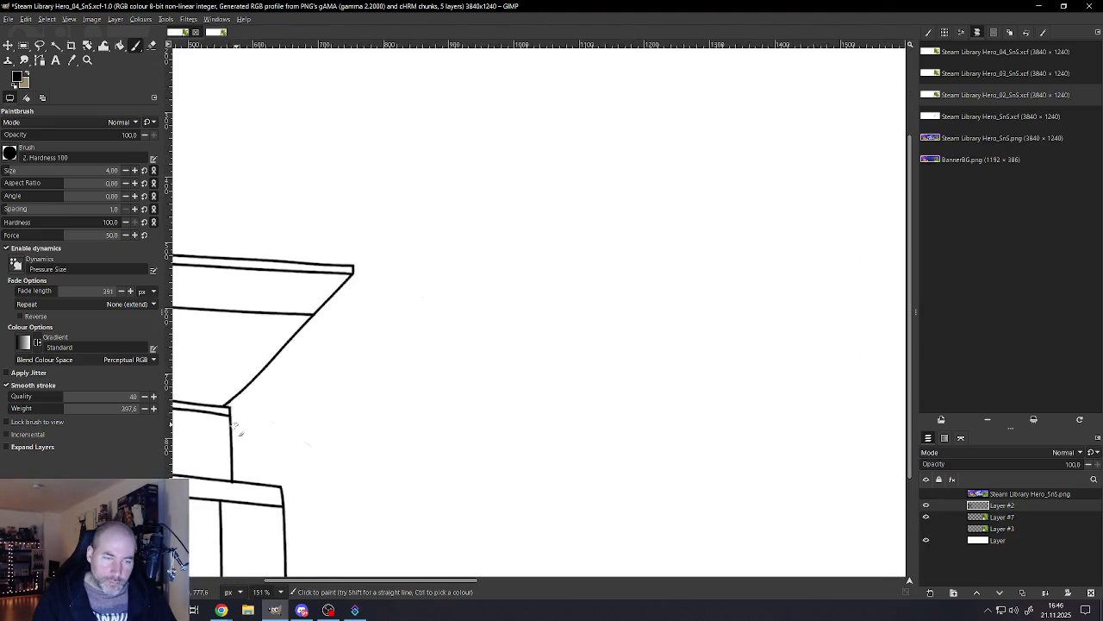
mouse_move(248, 417)
mouse_down()
mouse_move(394, 328)
mouse_move(582, 256)
mouse_up()
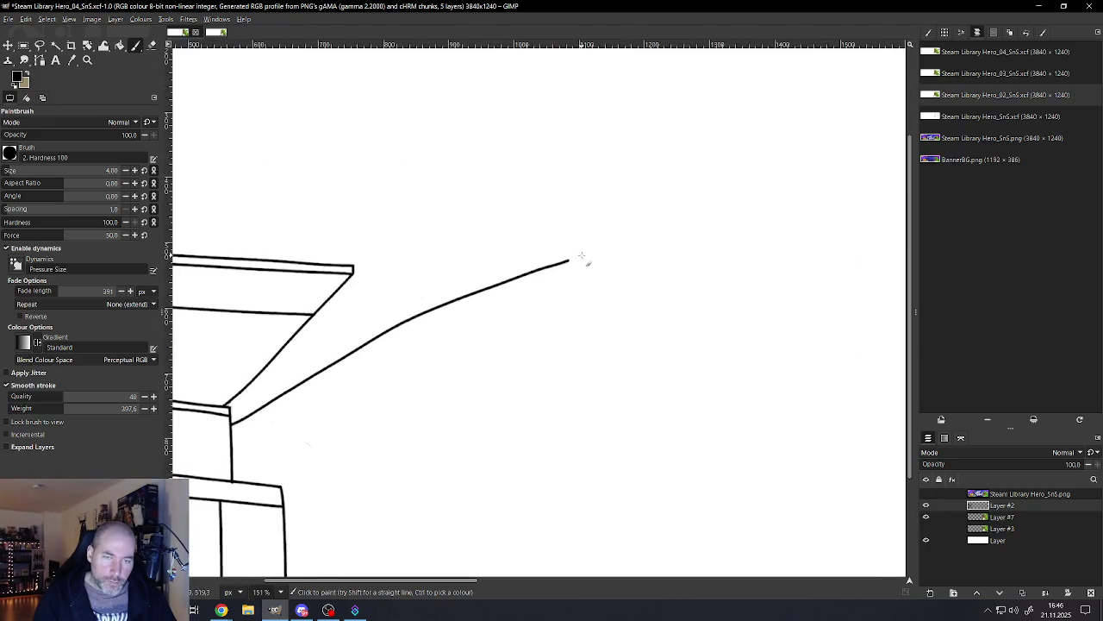
key(ctrl+z)
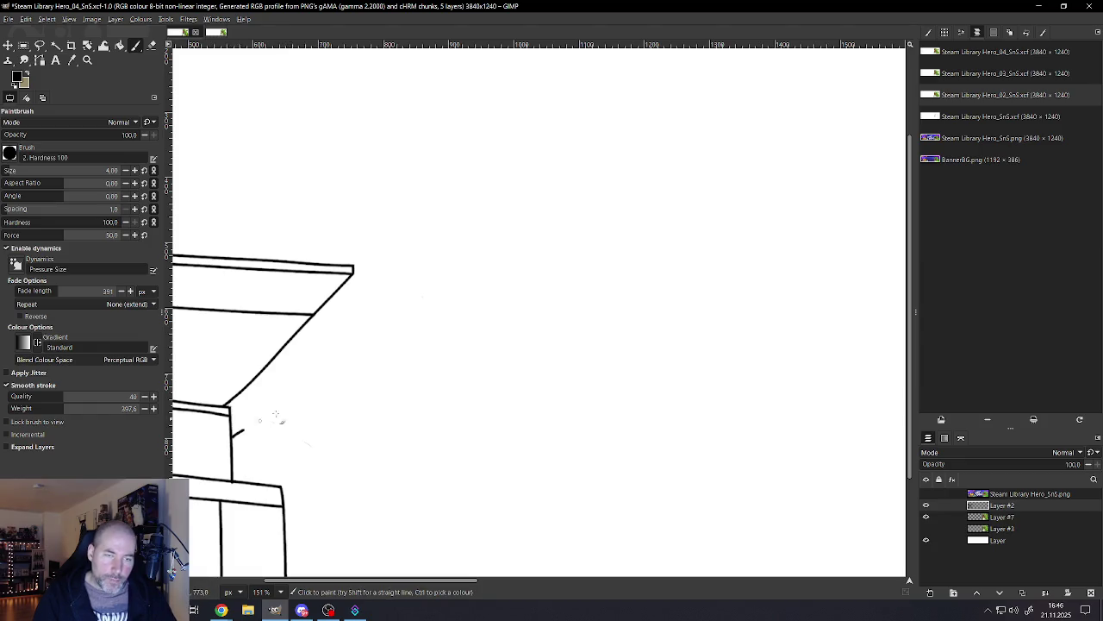
drag(276, 414, 642, 235)
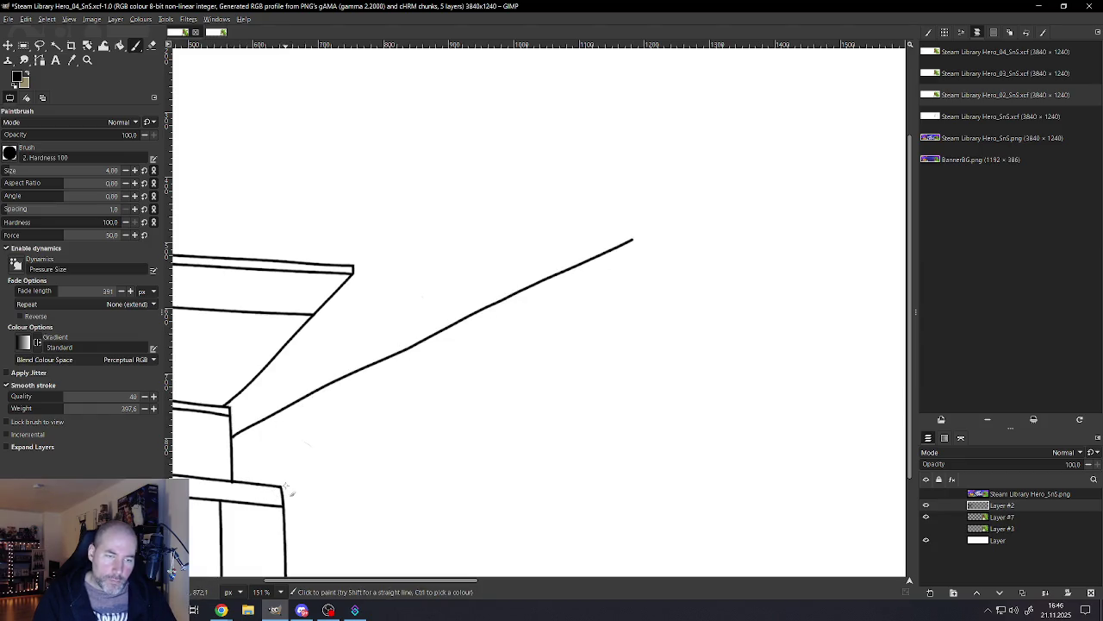
drag(301, 485, 637, 254)
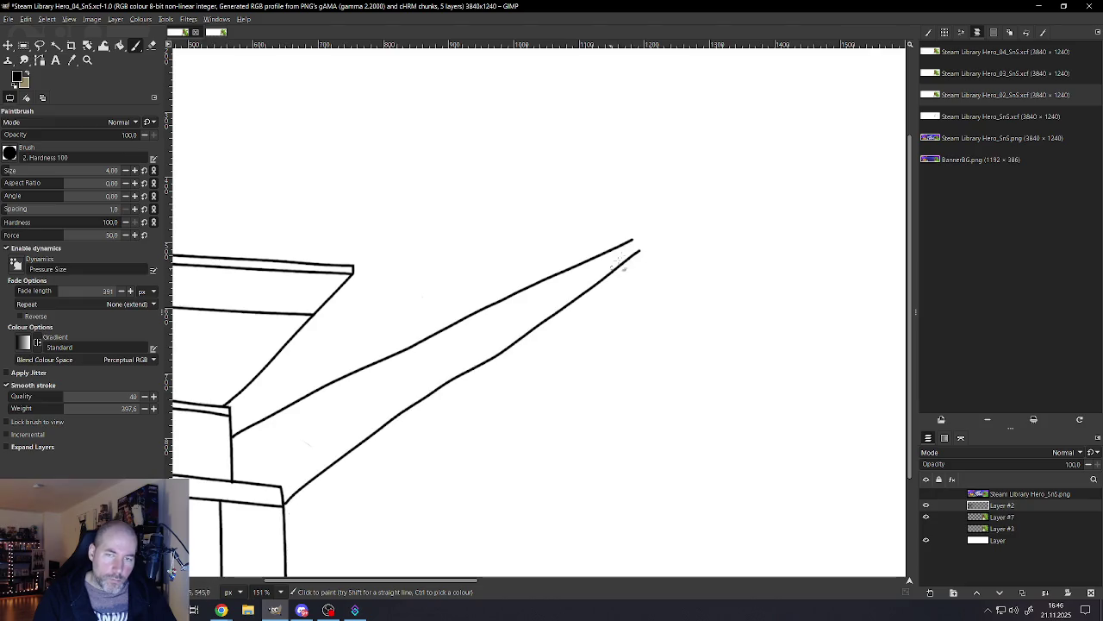
drag(632, 240, 639, 189)
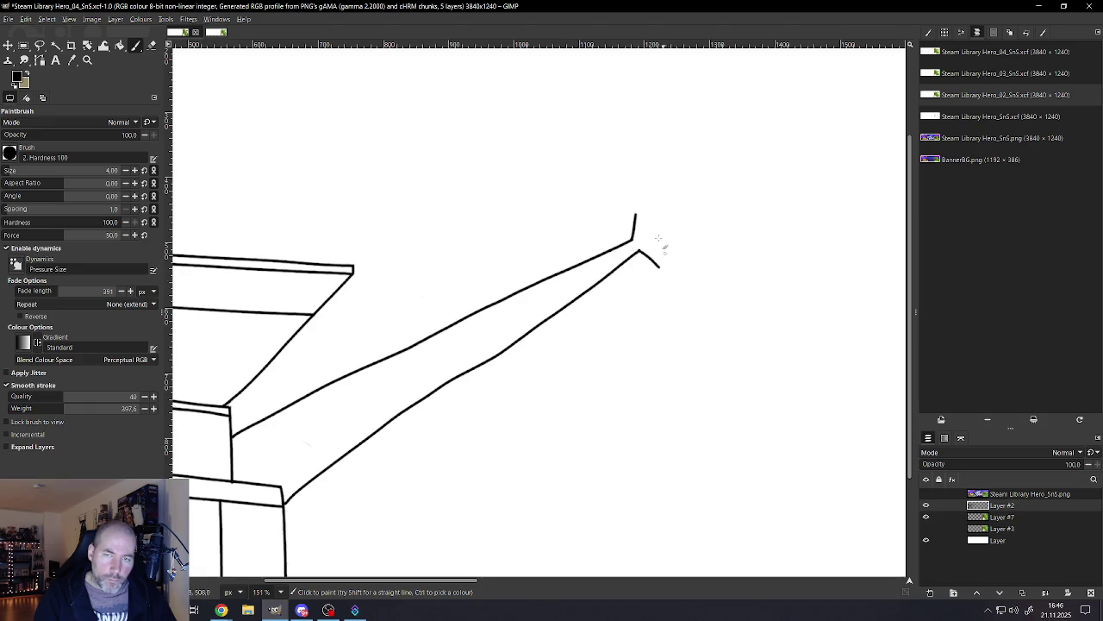
mouse_move(635, 214)
mouse_down()
mouse_move(669, 202)
mouse_move(692, 249)
mouse_move(643, 278)
mouse_up()
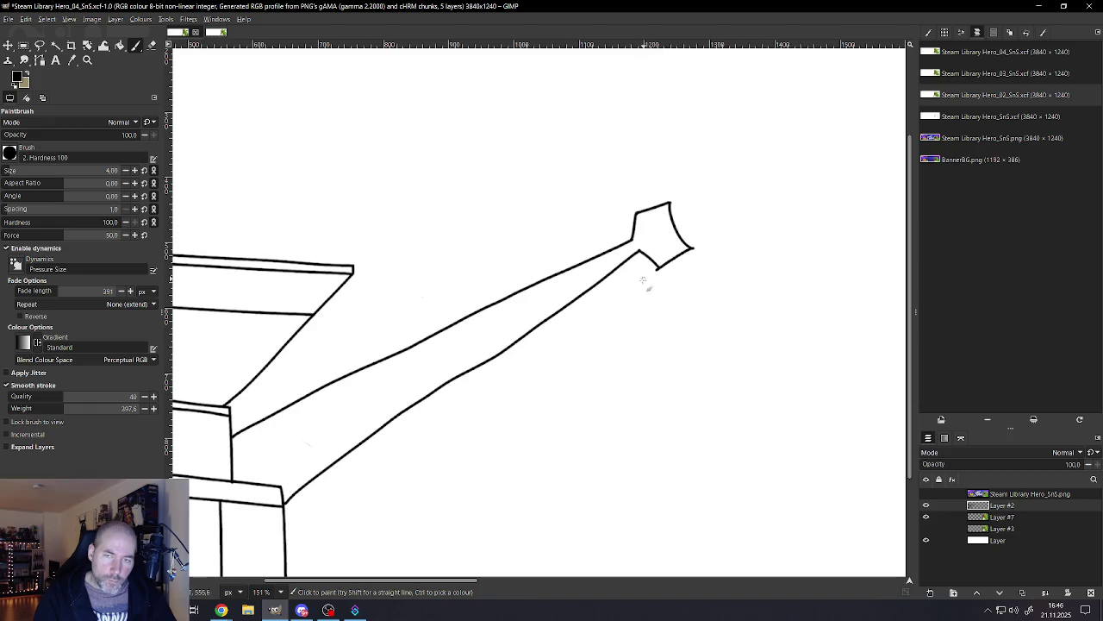
ctrl+scroll(632, 339, down, 5)
ctrl+scroll(632, 339, down, 3)
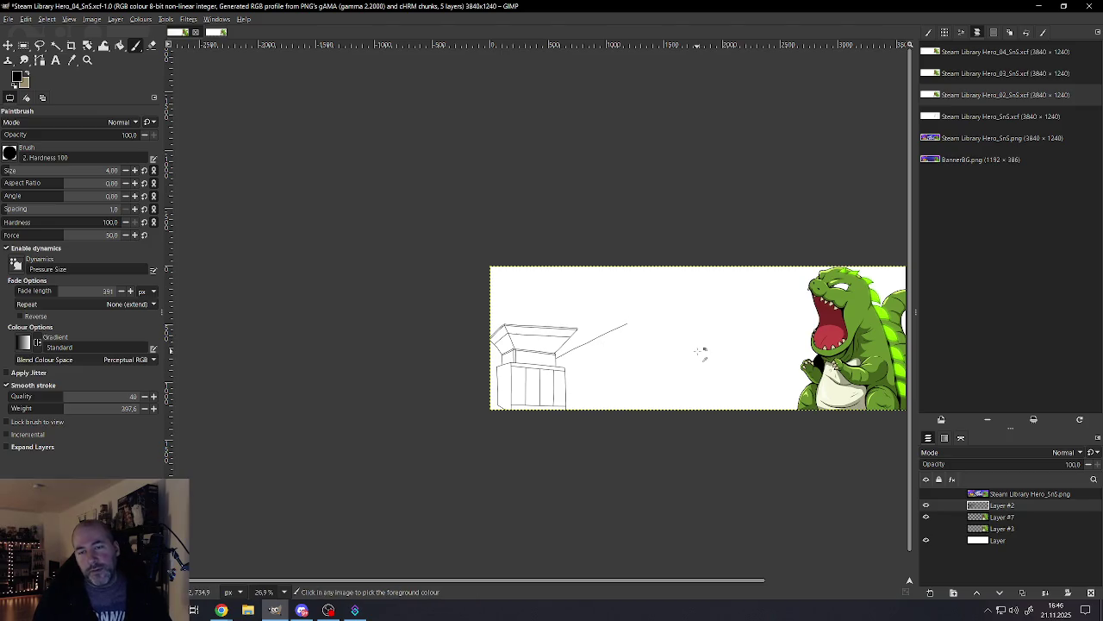
scroll(550, 320, up, 4)
scroll(550, 320, up, 1)
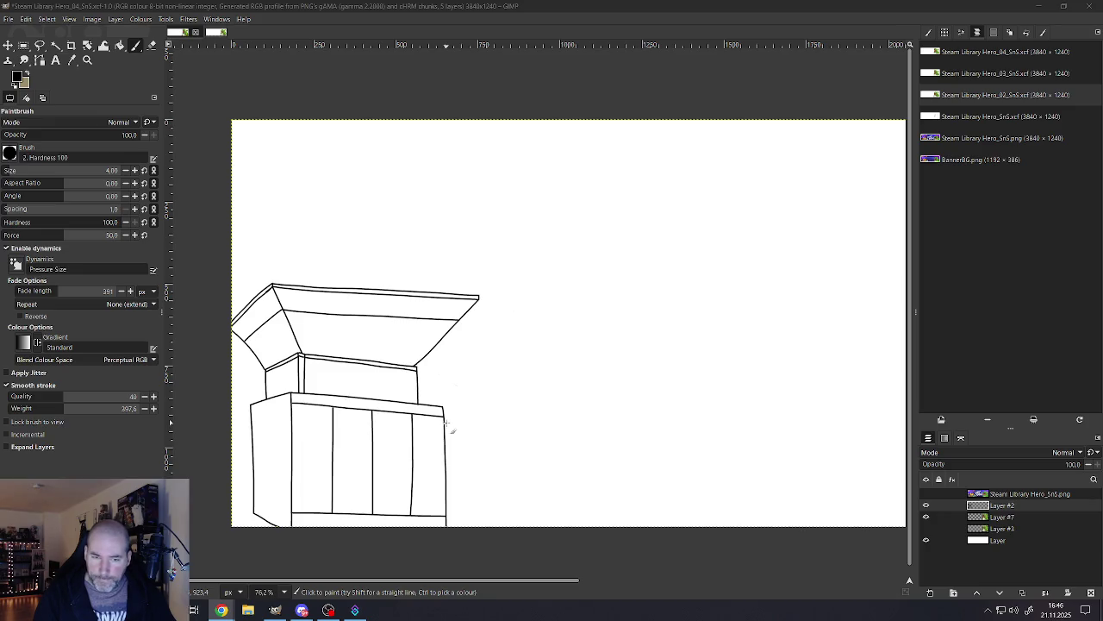
drag(496, 405, 586, 389)
drag(593, 471, 593, 519)
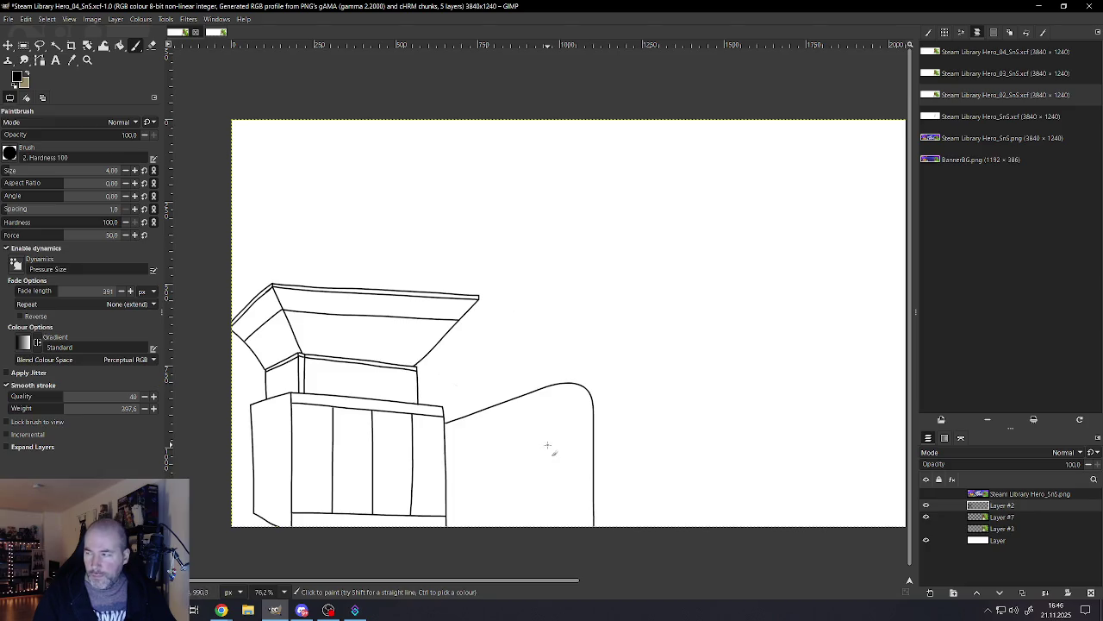
scroll(554, 446, up, 1)
scroll(552, 465, up, 1)
scroll(550, 483, up, 2)
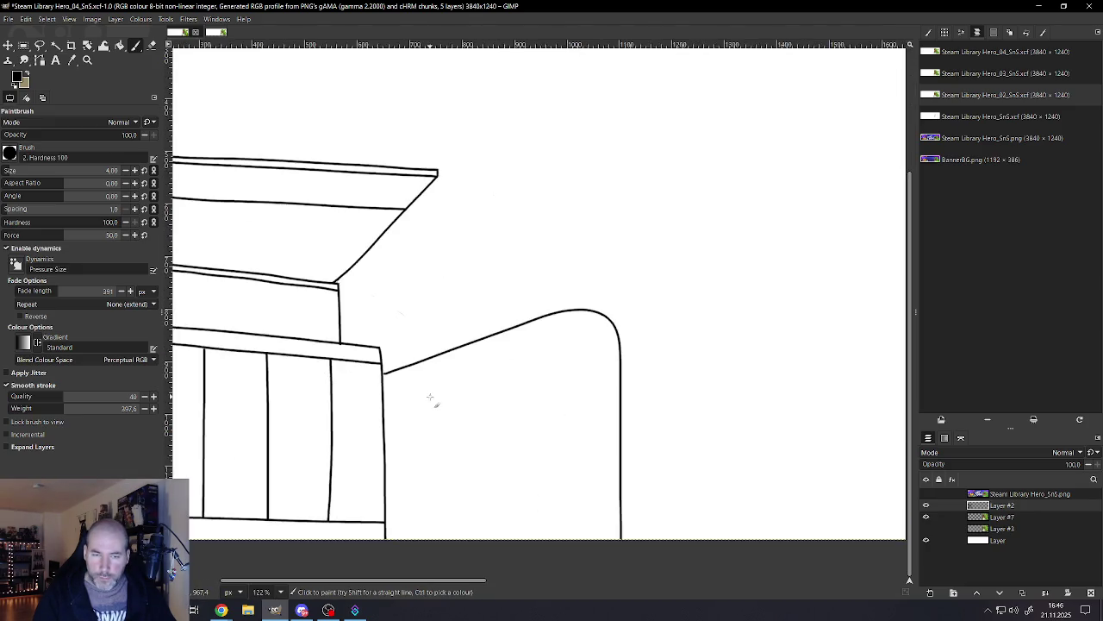
drag(427, 398, 438, 580)
drag(544, 395, 543, 572)
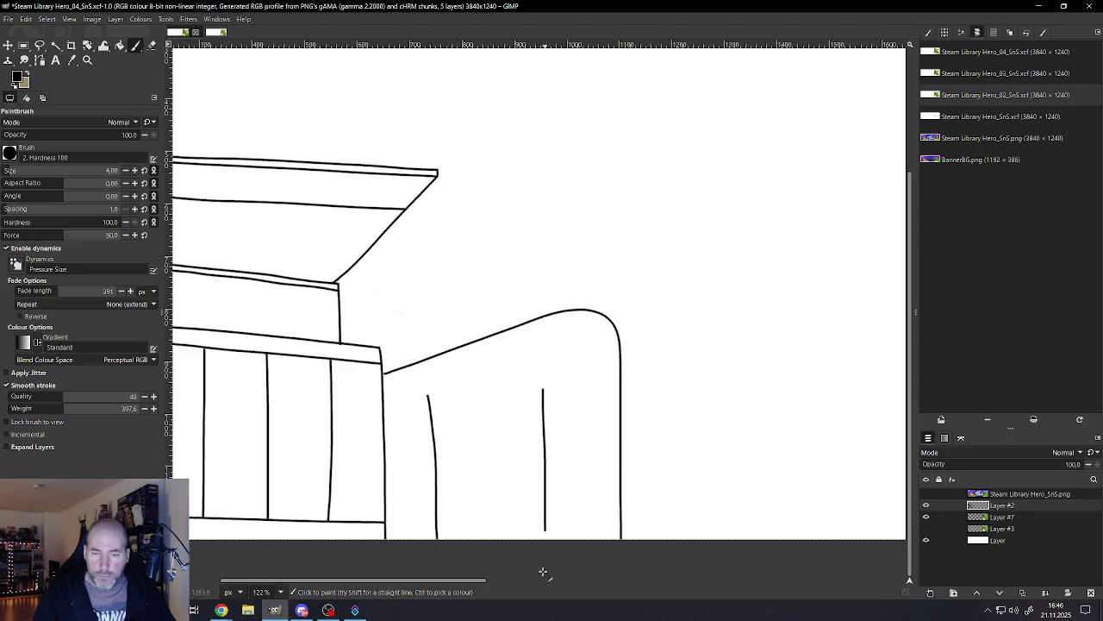
drag(595, 398, 597, 561)
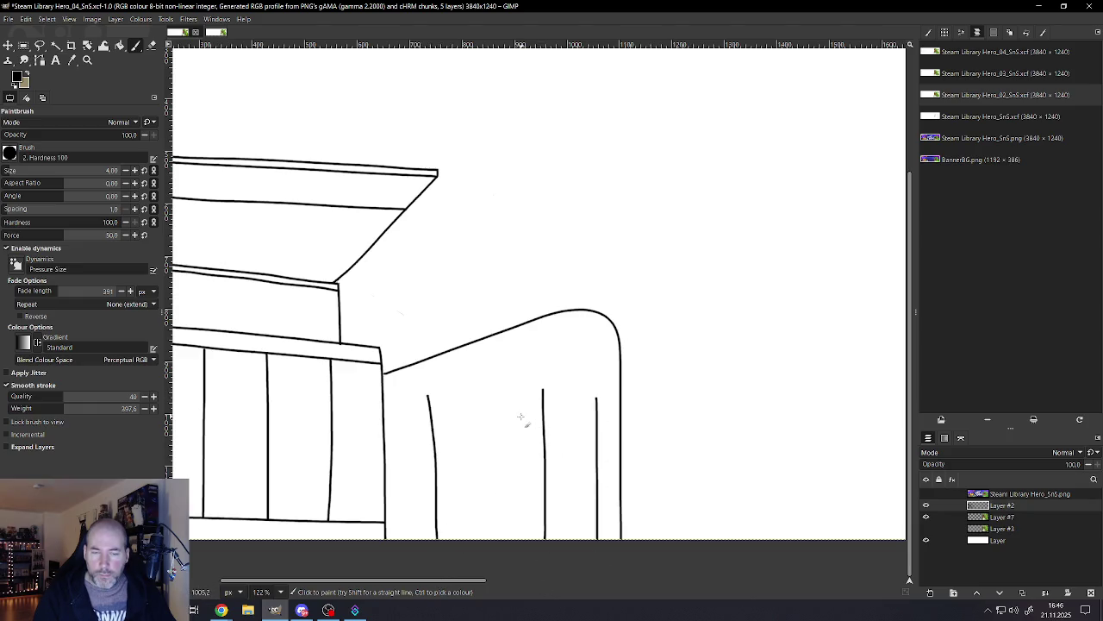
drag(488, 393, 492, 566)
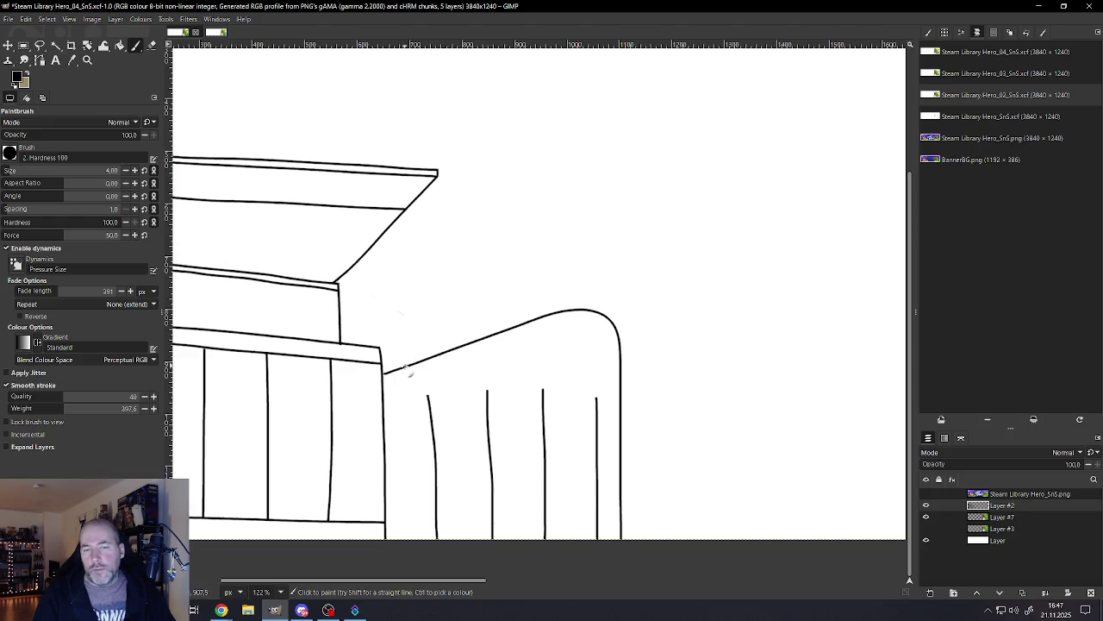
drag(391, 401, 622, 391)
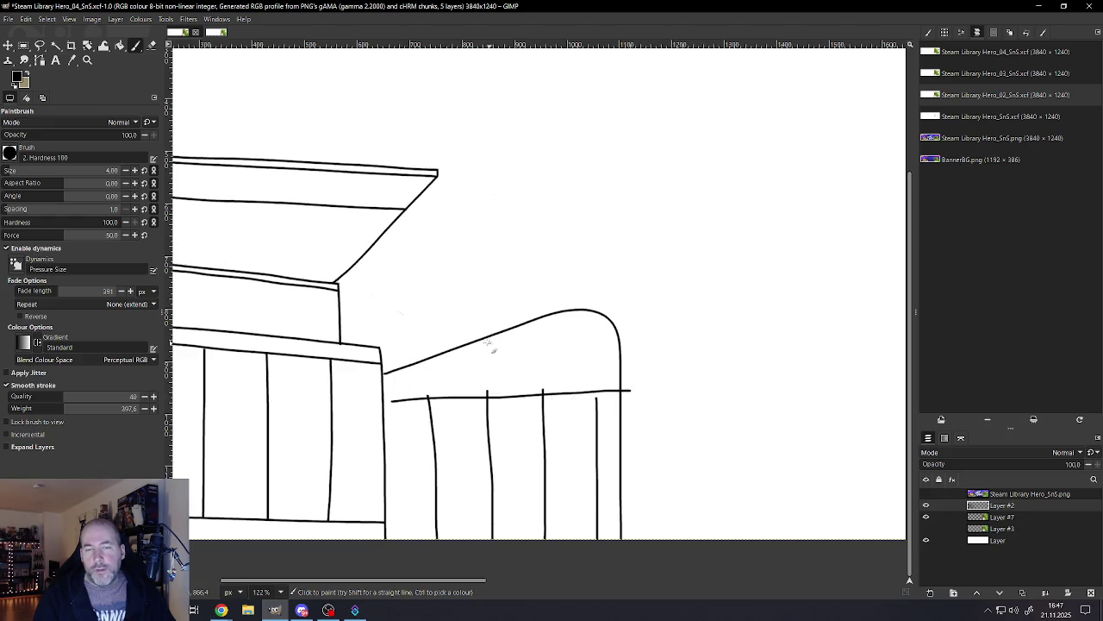
key(ctrl+z)
key(ctrl+z)
key(ctrl+z)
key(ctrl+z)
key(ctrl+z)
key(ctrl+z)
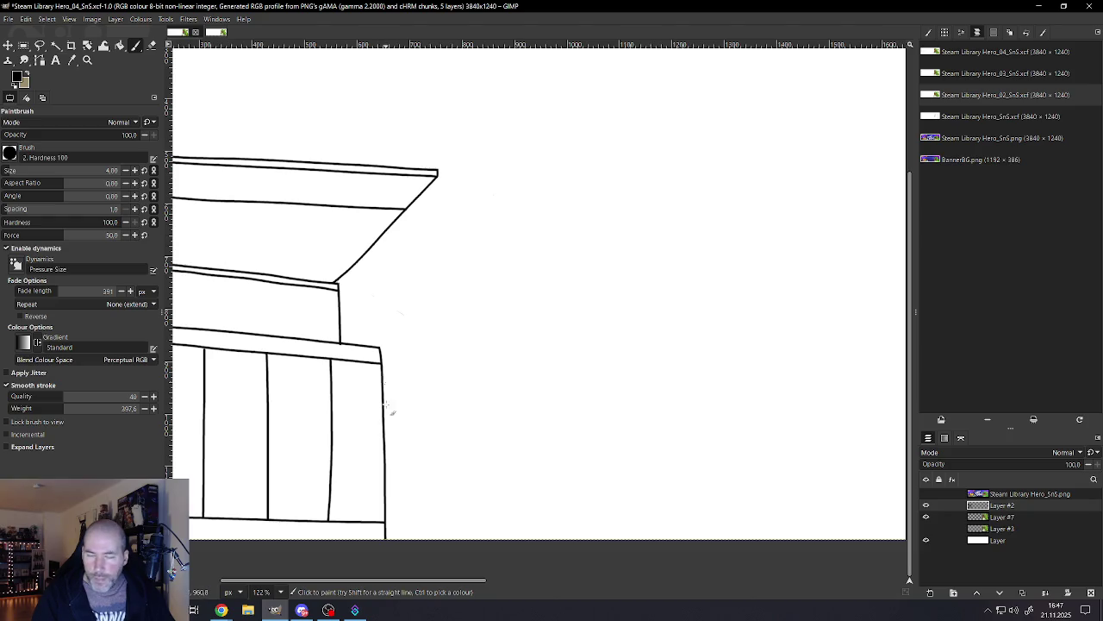
mouse_move(386, 422)
mouse_down()
mouse_move(594, 353)
mouse_move(599, 561)
mouse_up()
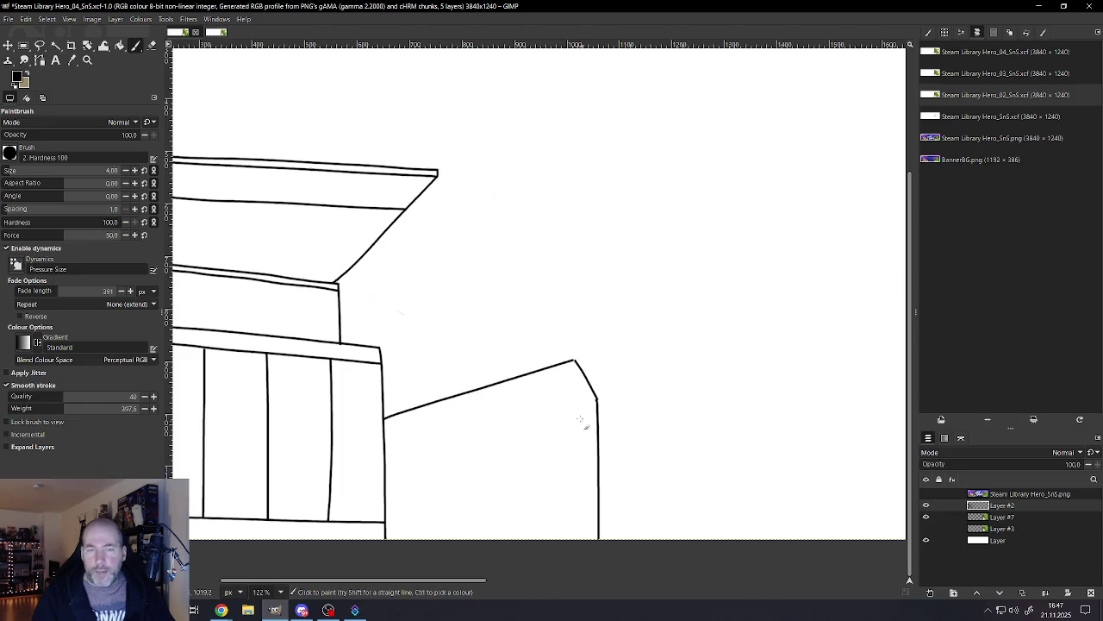
Step: Try an upper slanted edge rising left from the block's corner, then undo it
ctrl+scroll(518, 414, down, 3)
ctrl+scroll(488, 416, up, 2)
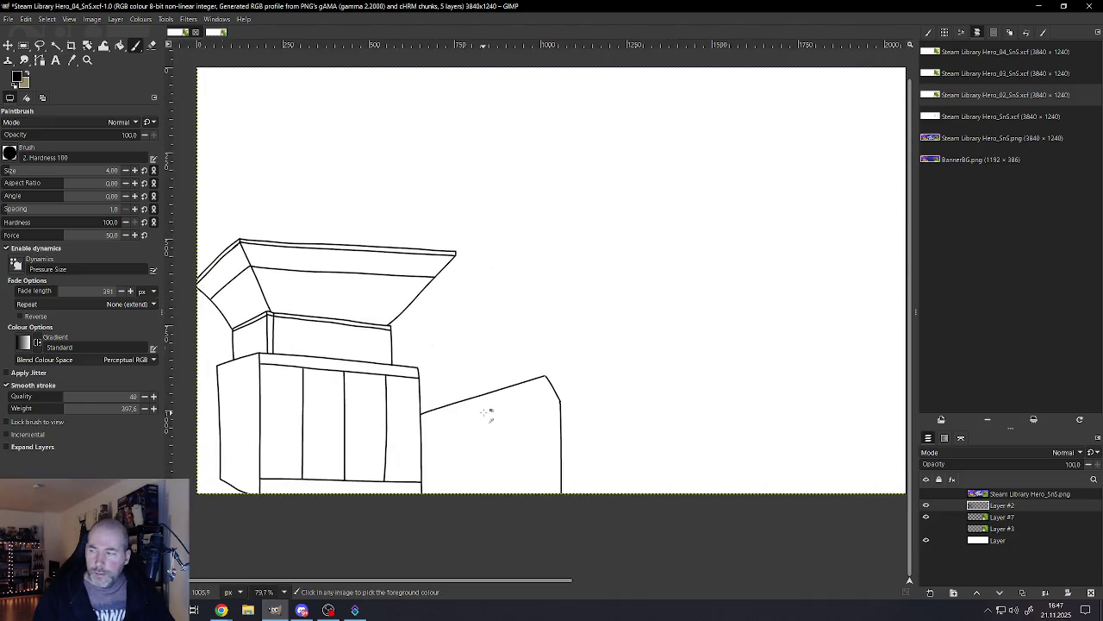
ctrl+scroll(488, 415, down, 3)
ctrl+scroll(303, 443, up, 2)
scroll(431, 420, up, 2)
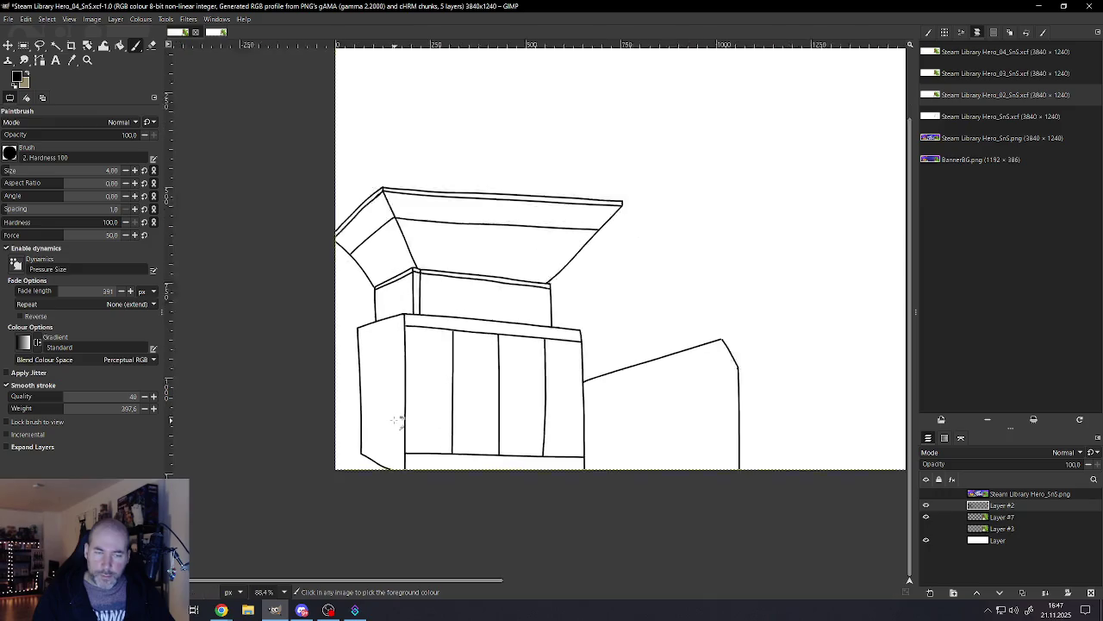
scroll(414, 424, up, 2)
scroll(623, 374, down, 2)
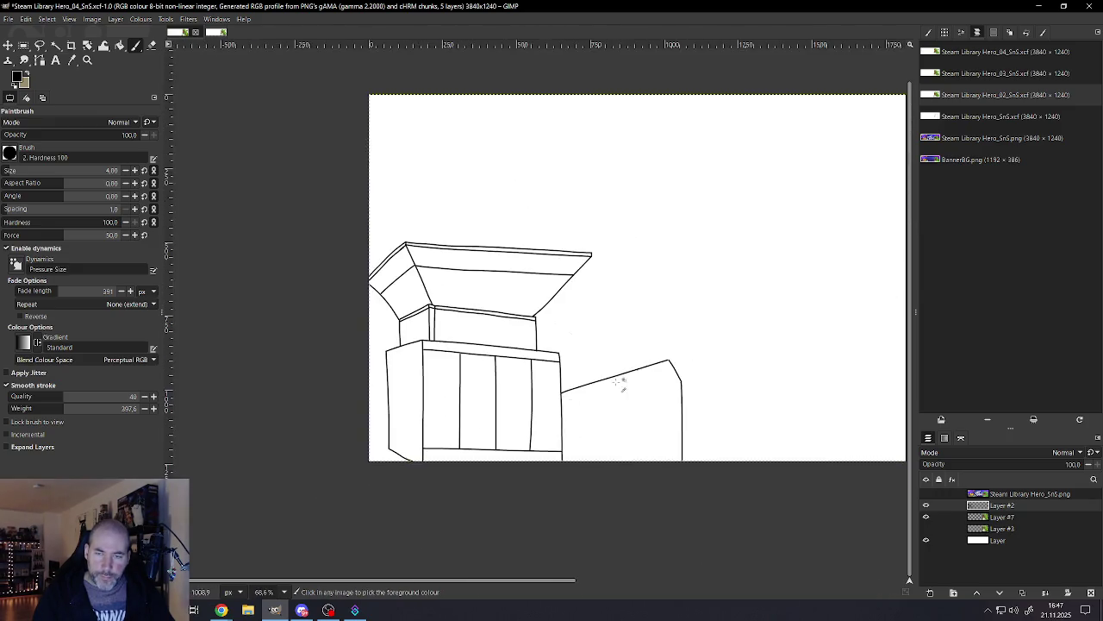
scroll(699, 325, up, 1)
scroll(687, 327, up, 2)
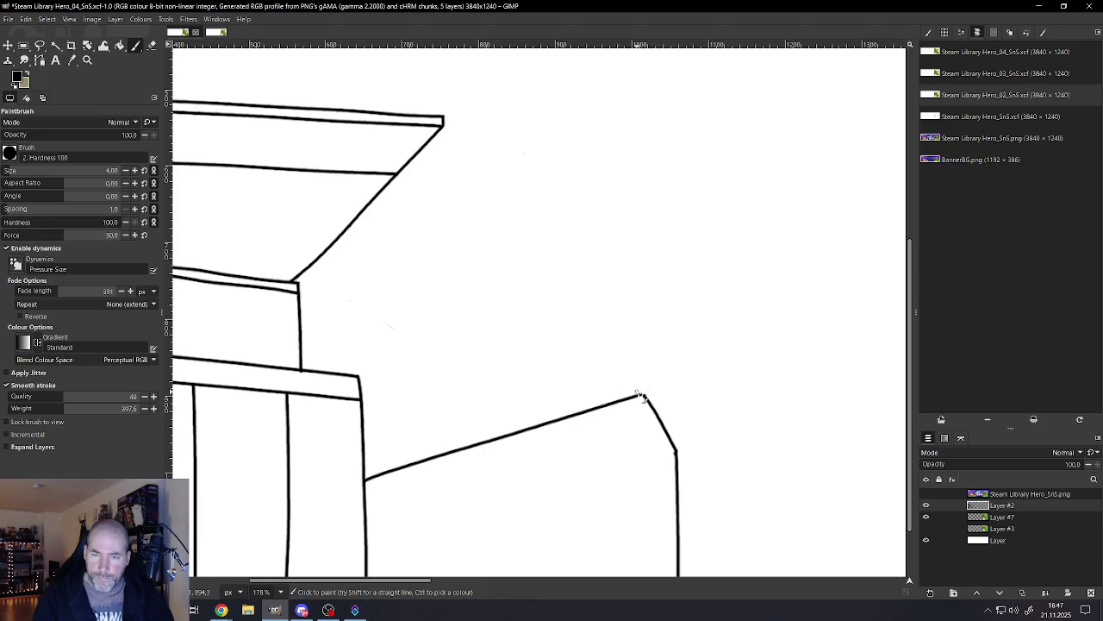
mouse_move(630, 380)
mouse_down()
mouse_move(578, 323)
mouse_move(357, 416)
mouse_up()
scroll(483, 393, down, 3)
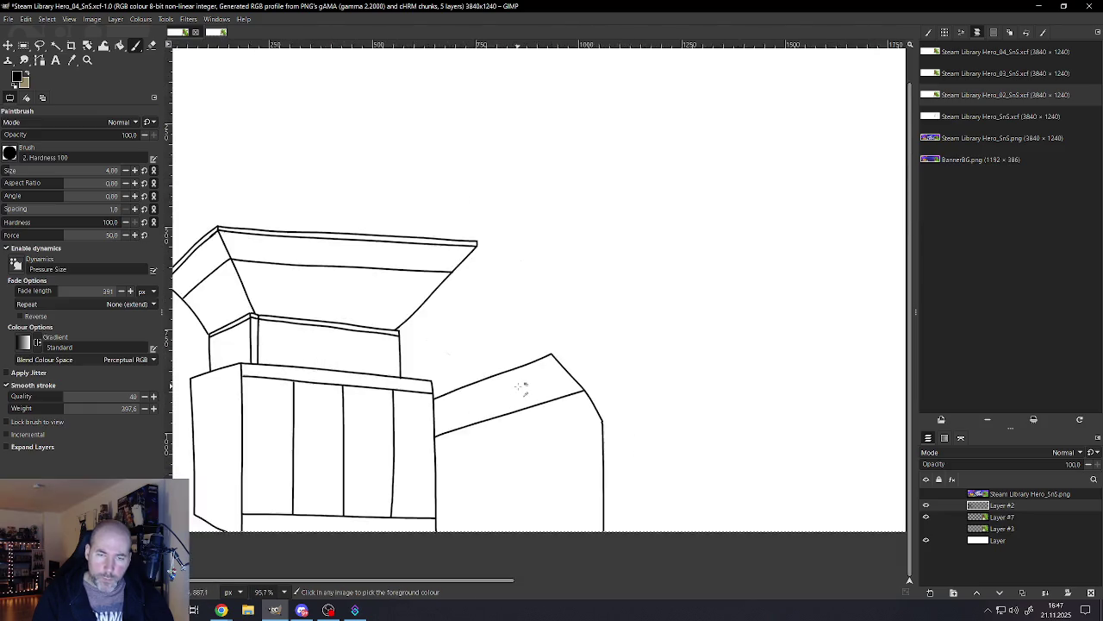
scroll(522, 382, down, 2)
scroll(523, 382, up, 2)
scroll(541, 382, up, 1)
key(ctrl+z)
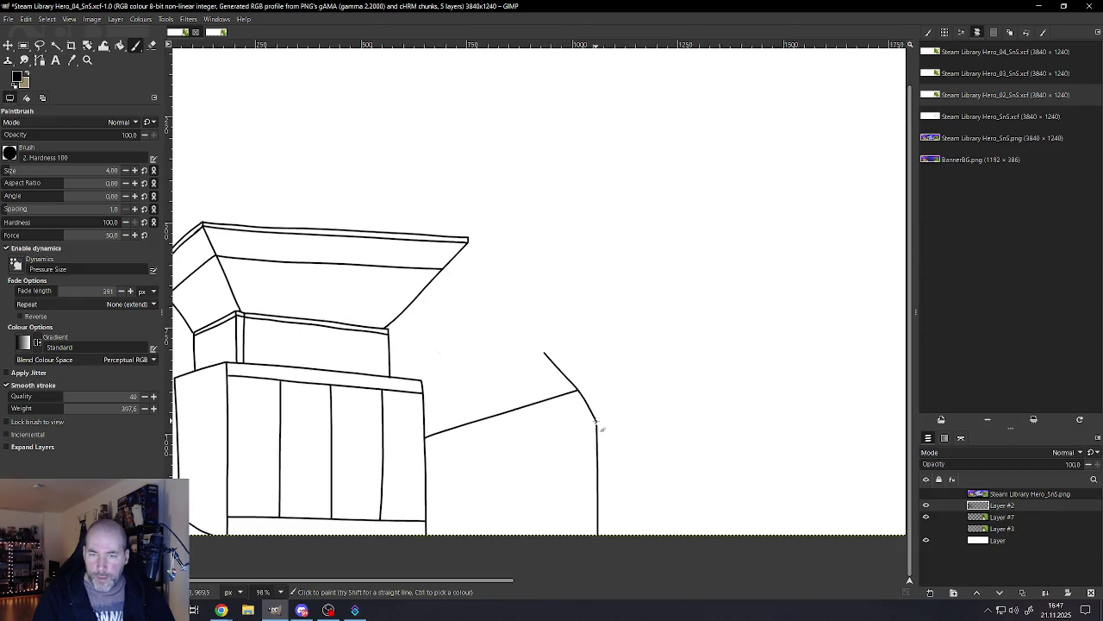
Step: Draw the block's lower slanted edge from its right corner, redrawing it once
drag(561, 433, 484, 465)
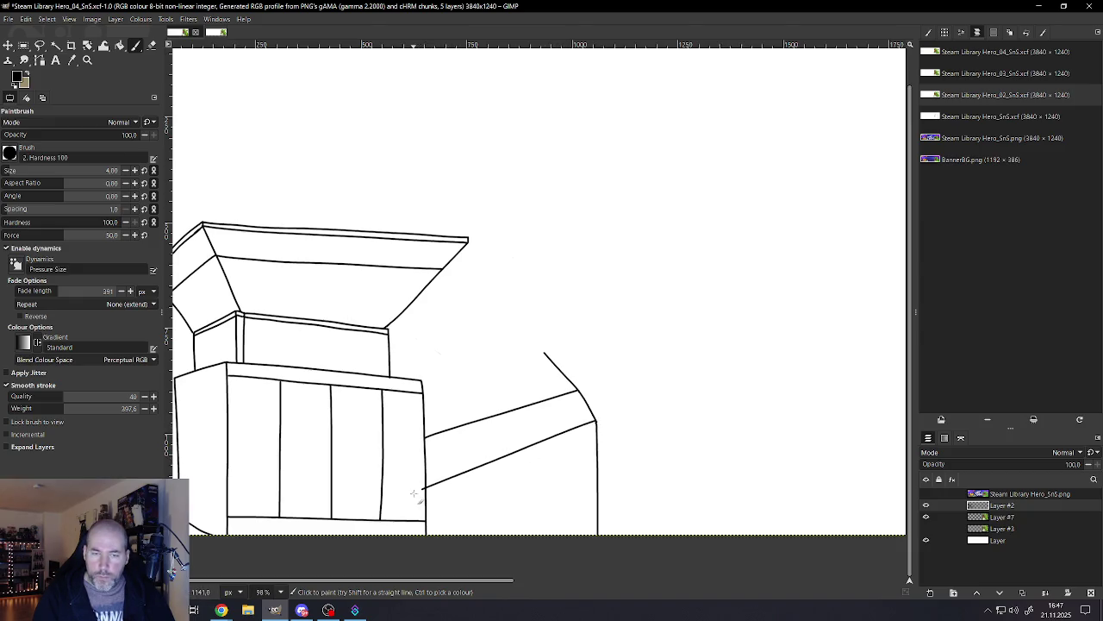
key(ctrl+z)
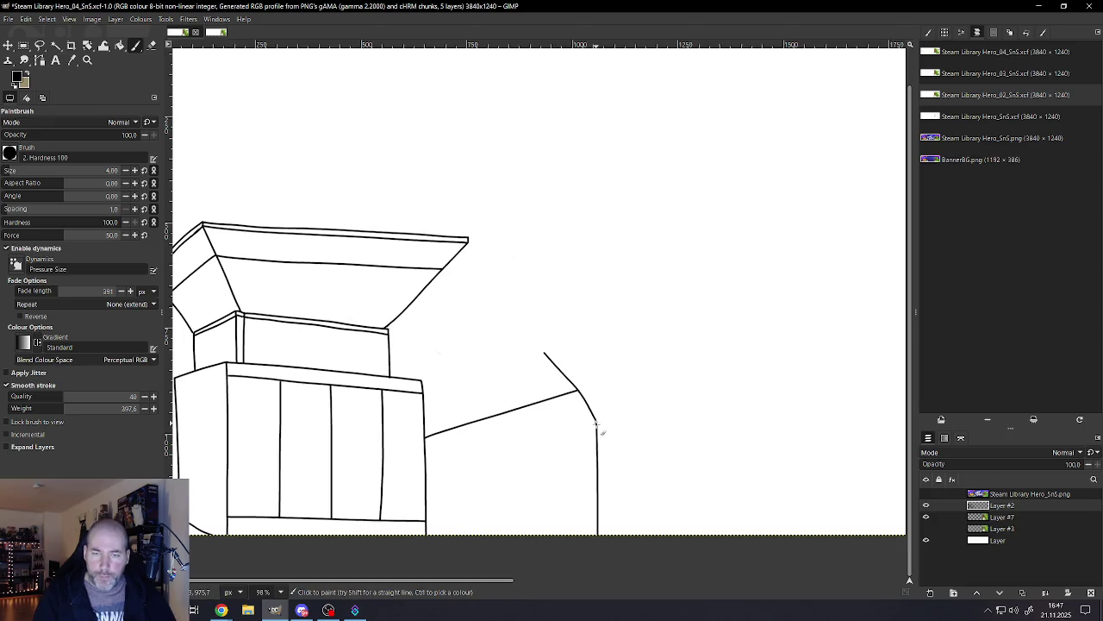
drag(554, 437, 428, 485)
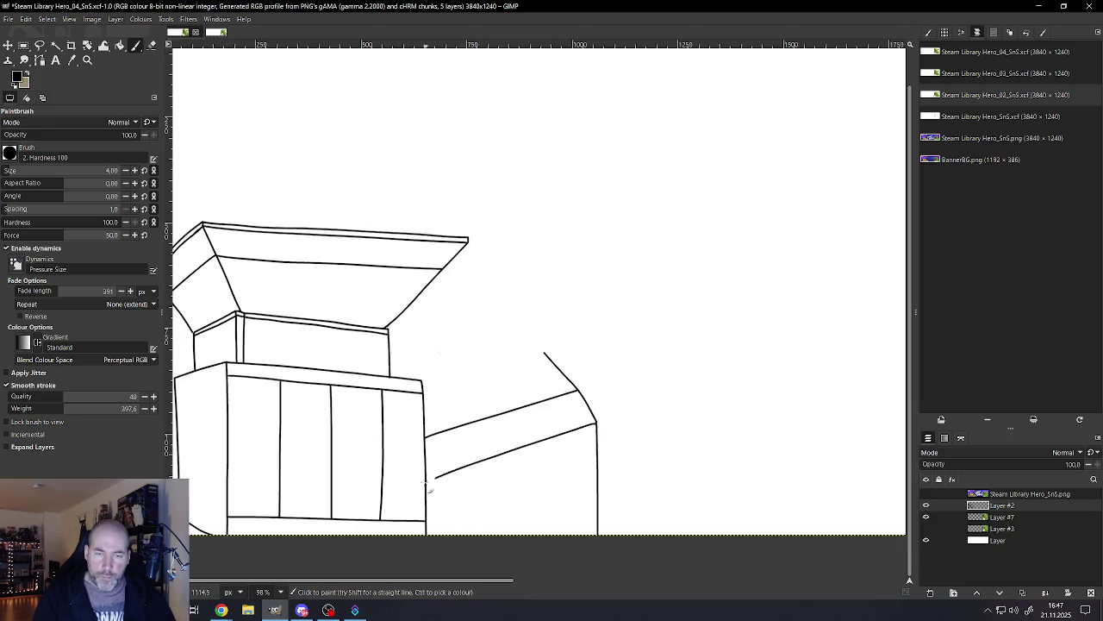
scroll(471, 428, down, 5)
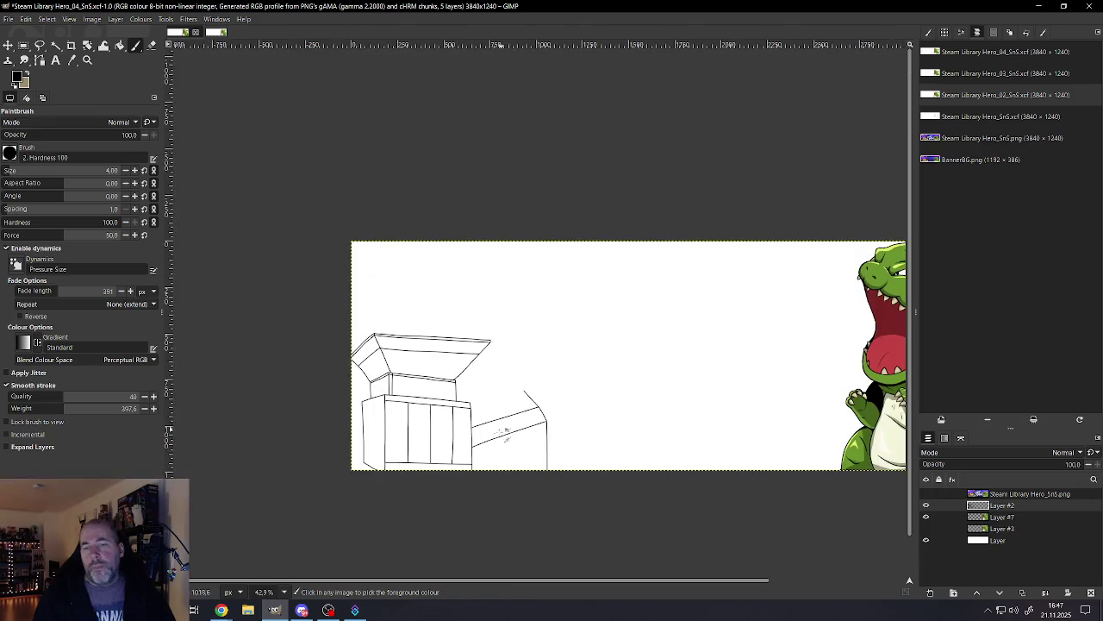
Step: Undo the two most recent arm strokes
scroll(484, 418, up, 4)
scroll(481, 412, up, 3)
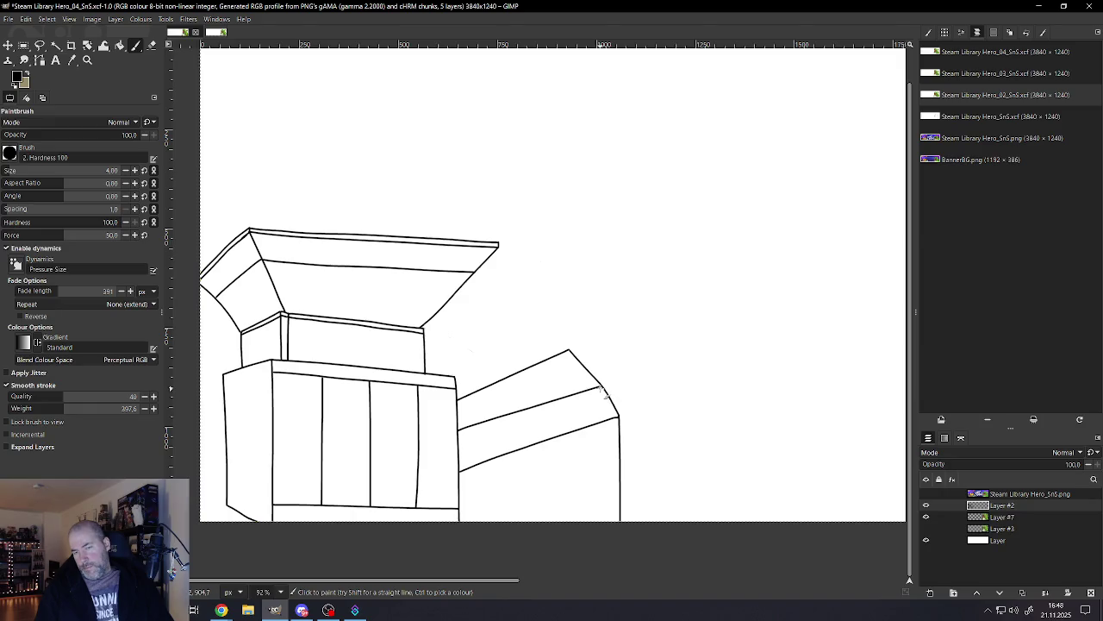
key(ctrl+z)
key(ctrl+z)
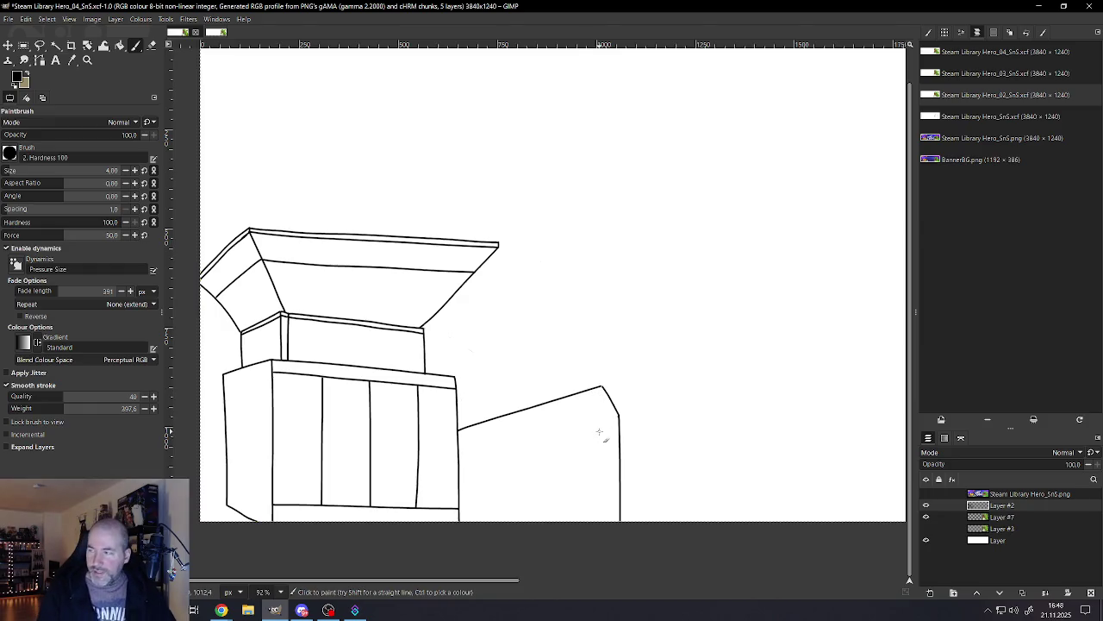
Step: Draw a second line along the arm's slanted top, redrawing it once
scroll(576, 486, up, 1)
scroll(561, 512, up, 1)
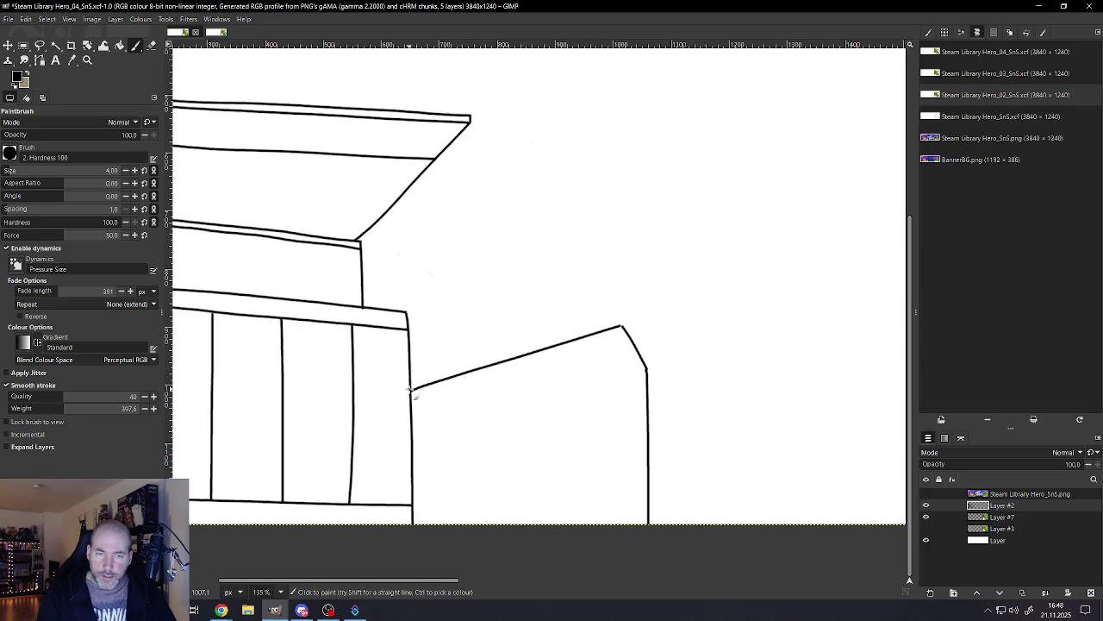
scroll(449, 412, down, 3)
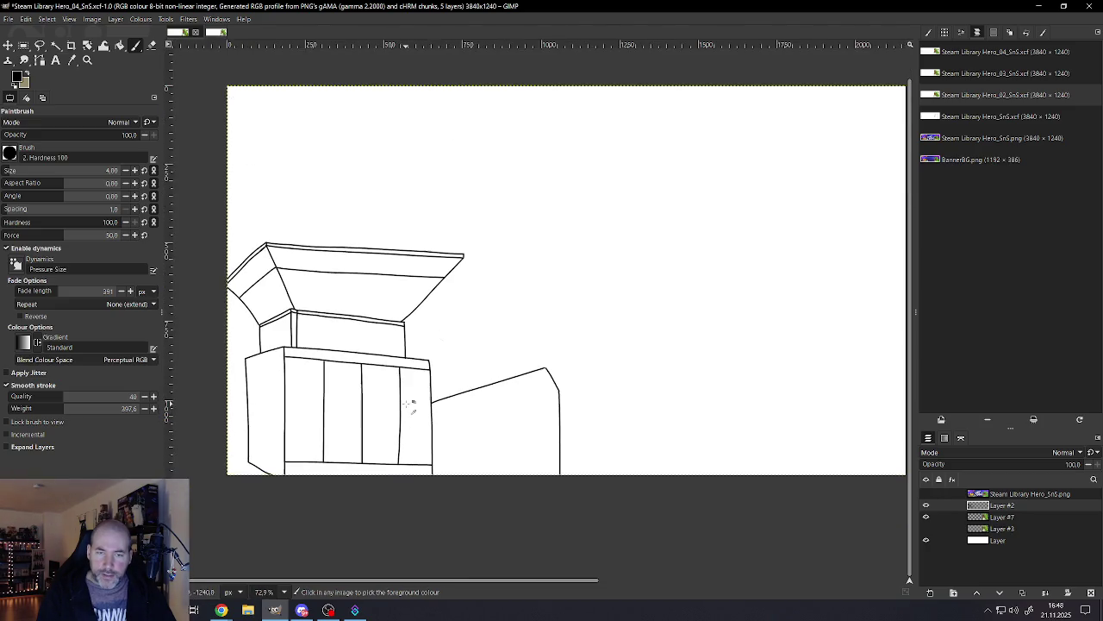
scroll(412, 404, up, 1)
scroll(428, 388, up, 2)
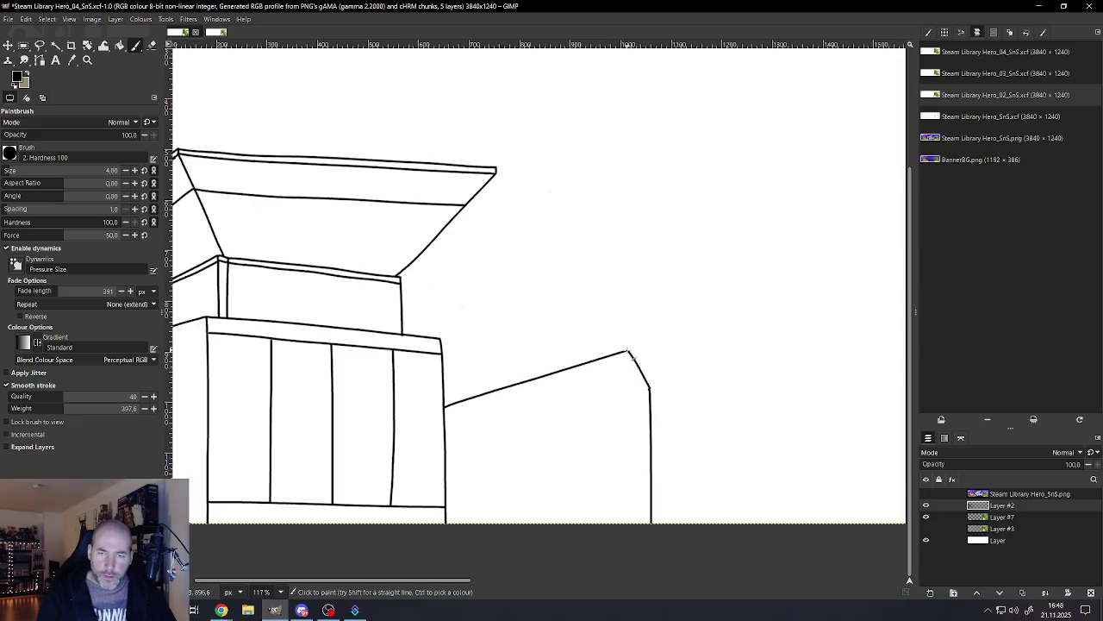
mouse_move(599, 351)
mouse_down()
mouse_move(546, 358)
mouse_move(436, 400)
mouse_up()
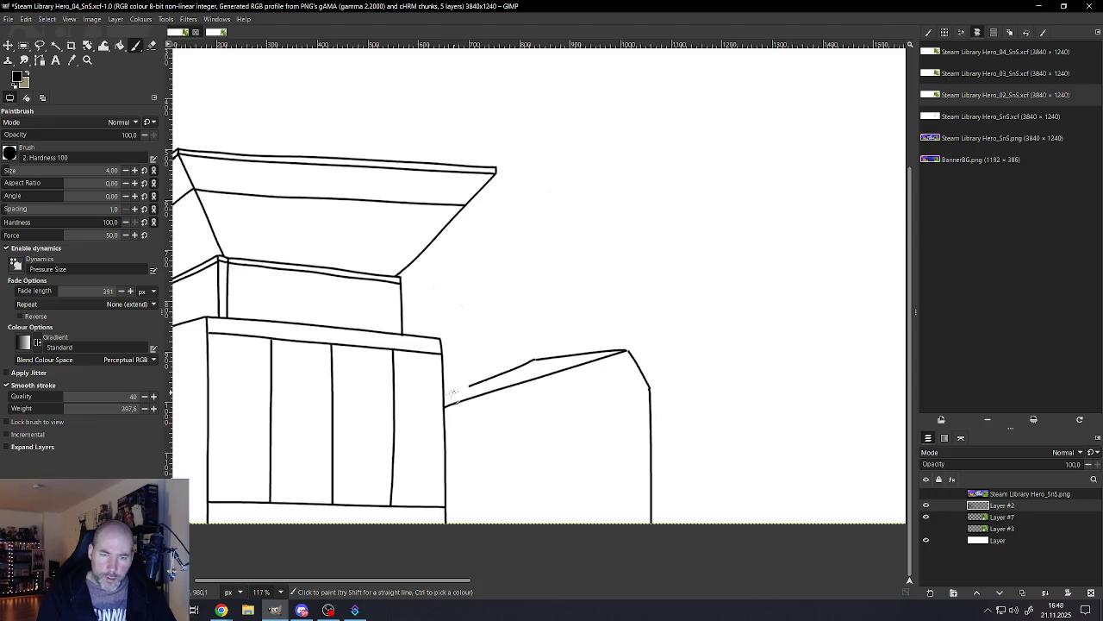
key(ctrl+z)
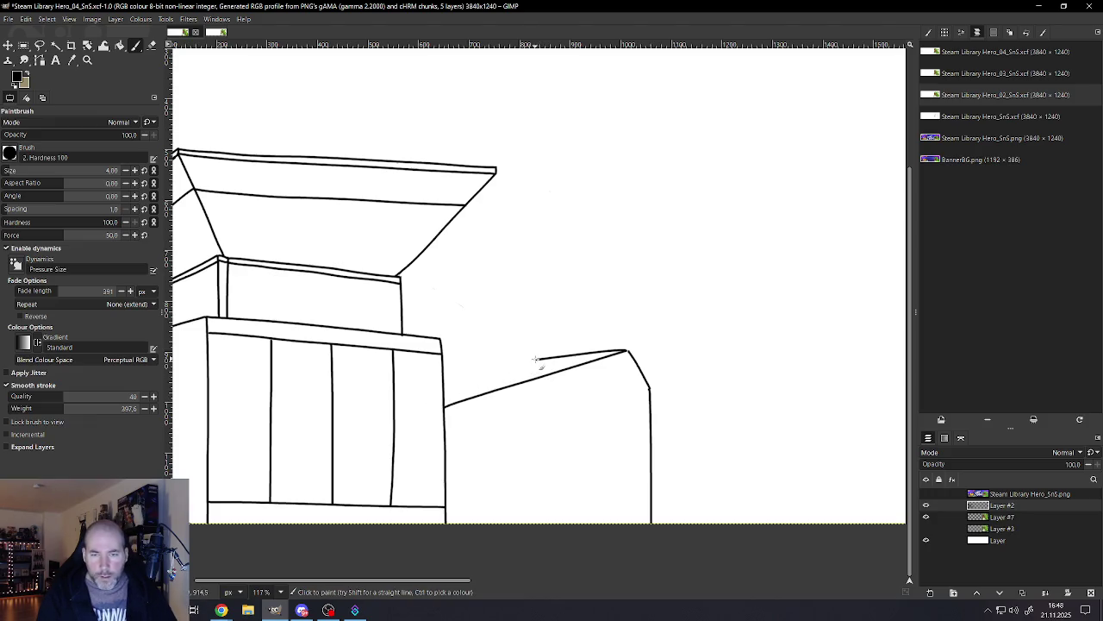
drag(450, 390, 438, 394)
scroll(505, 406, down, 5)
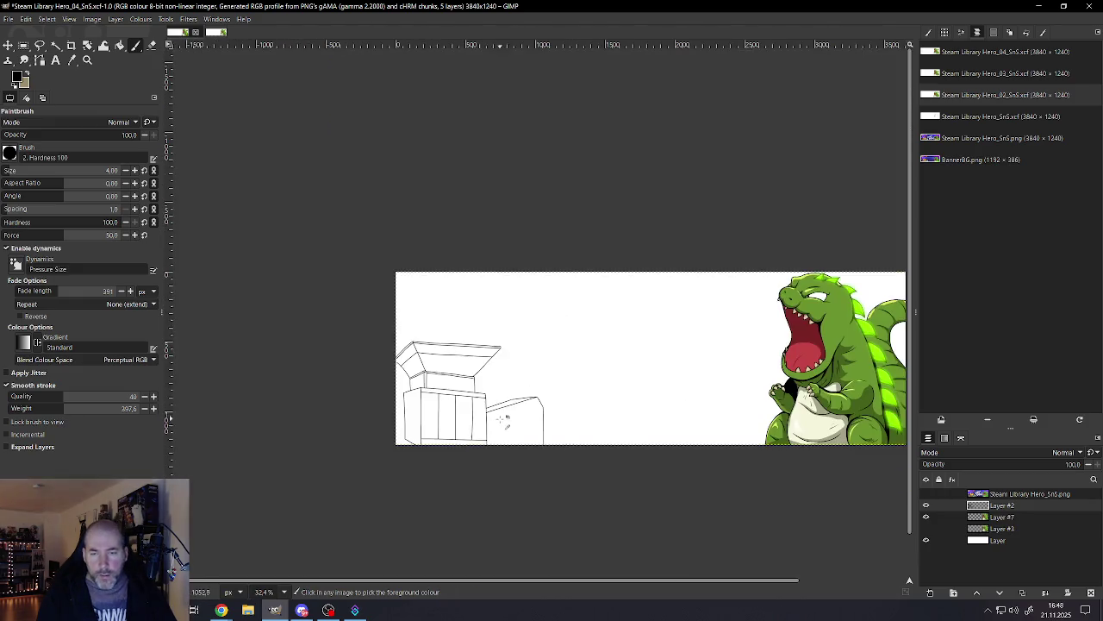
Step: Zoom in and close the gap at the arm's top corner with a short stroke
scroll(518, 416, up, 2)
scroll(515, 402, up, 2)
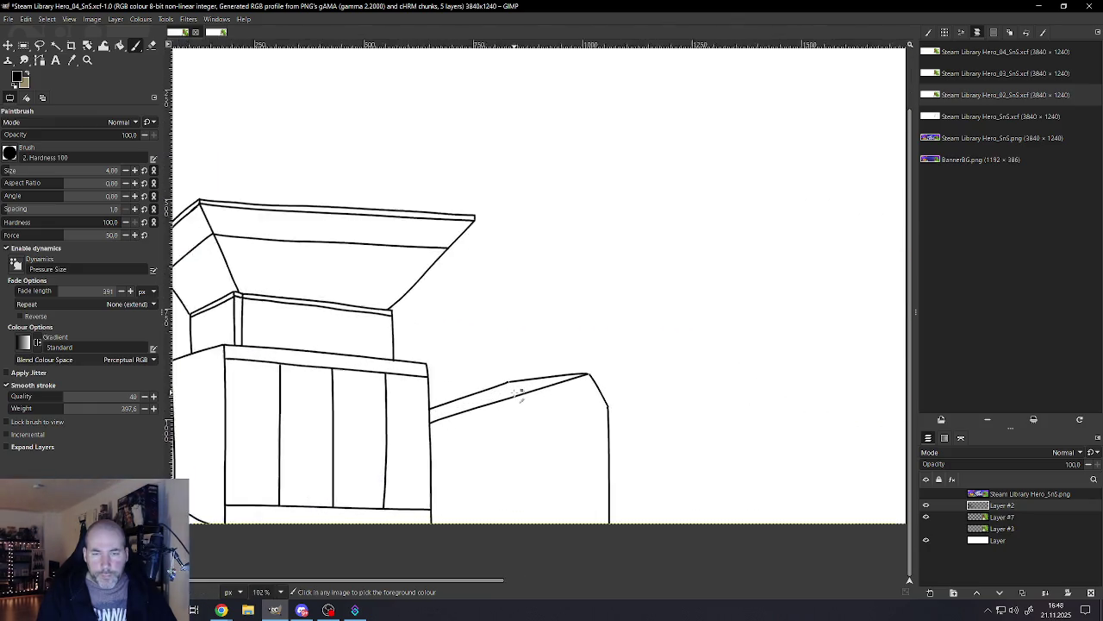
scroll(519, 389, up, 6)
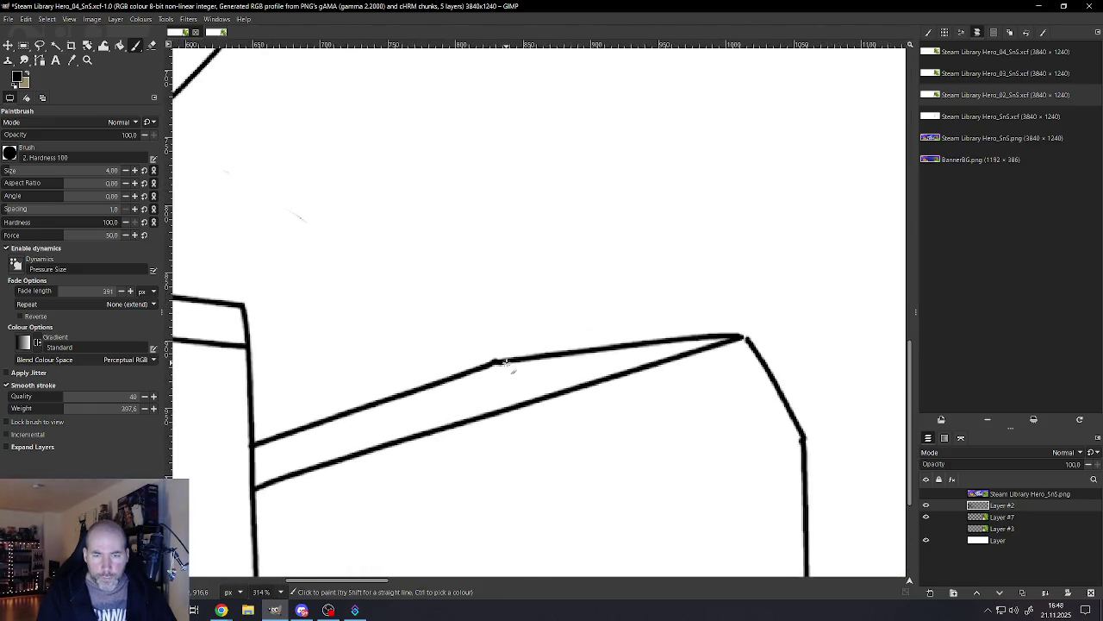
scroll(509, 366, down, 2)
scroll(518, 380, up, 2)
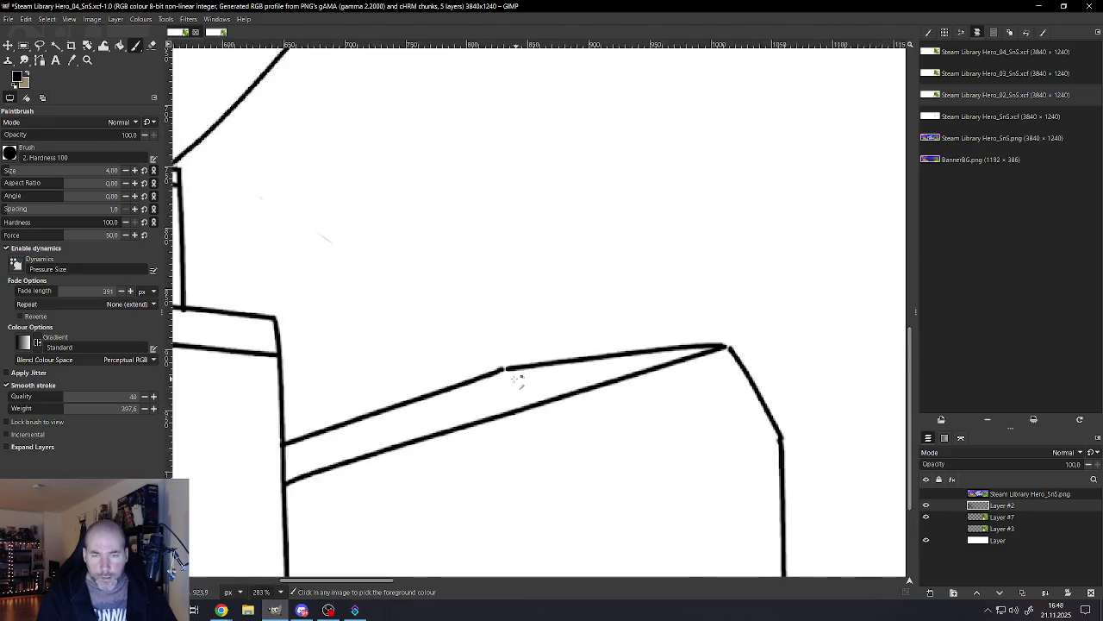
scroll(517, 379, up, 2)
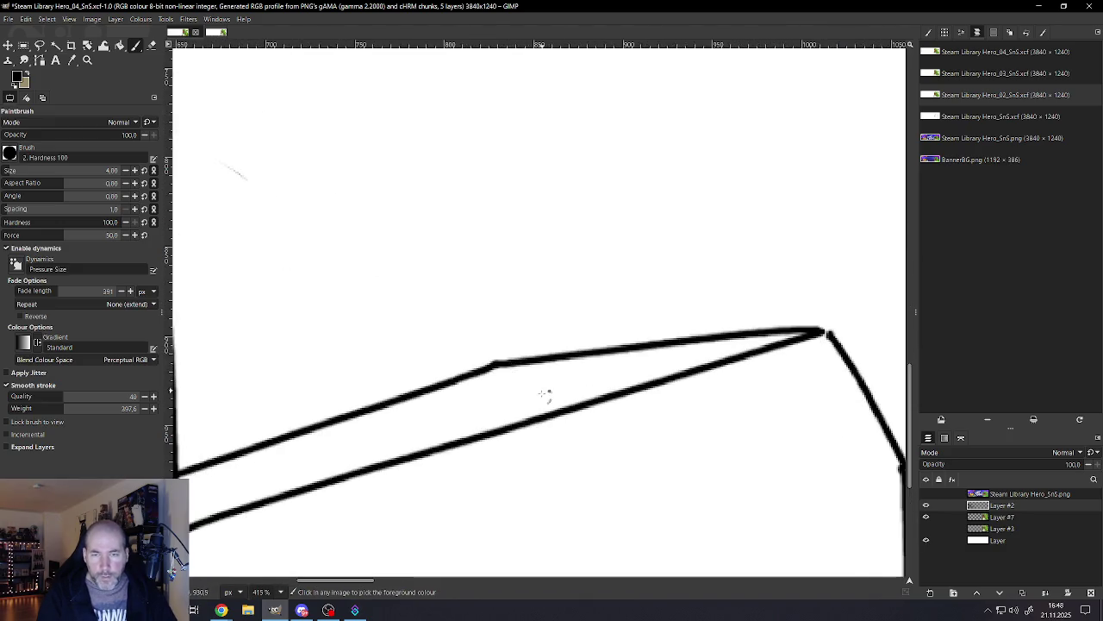
scroll(603, 397, down, 3)
scroll(638, 380, up, 2)
scroll(638, 362, up, 3)
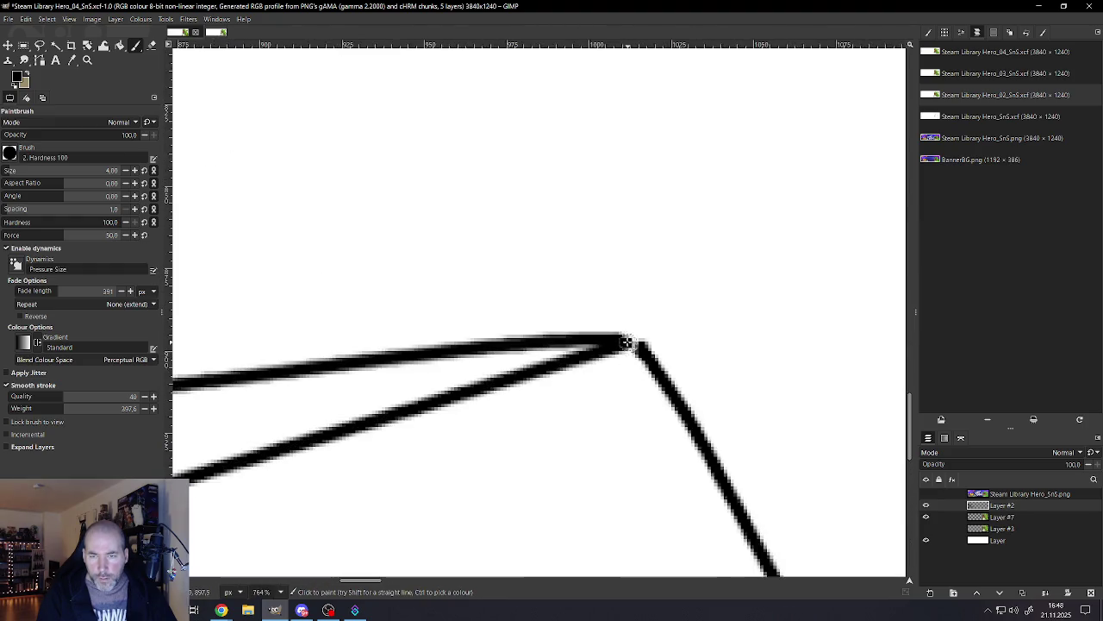
drag(624, 341, 648, 369)
Step: Try a long curved stroke toward the dinosaur, then undo it
scroll(646, 372, down, 5)
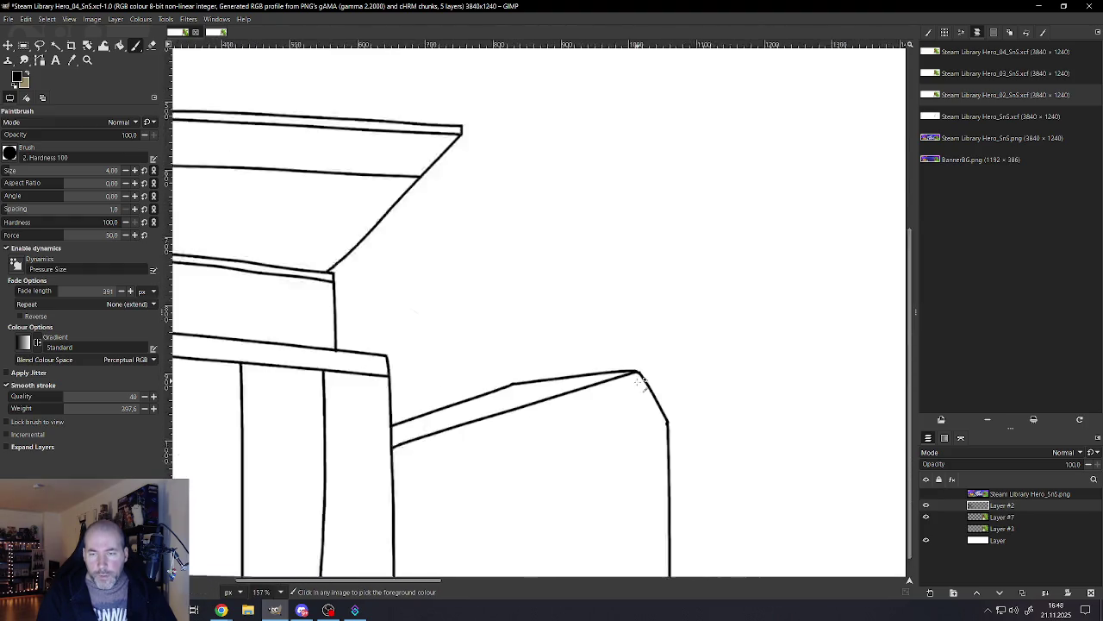
scroll(642, 380, down, 2)
scroll(672, 397, down, 1)
scroll(707, 431, down, 2)
scroll(733, 426, up, 1)
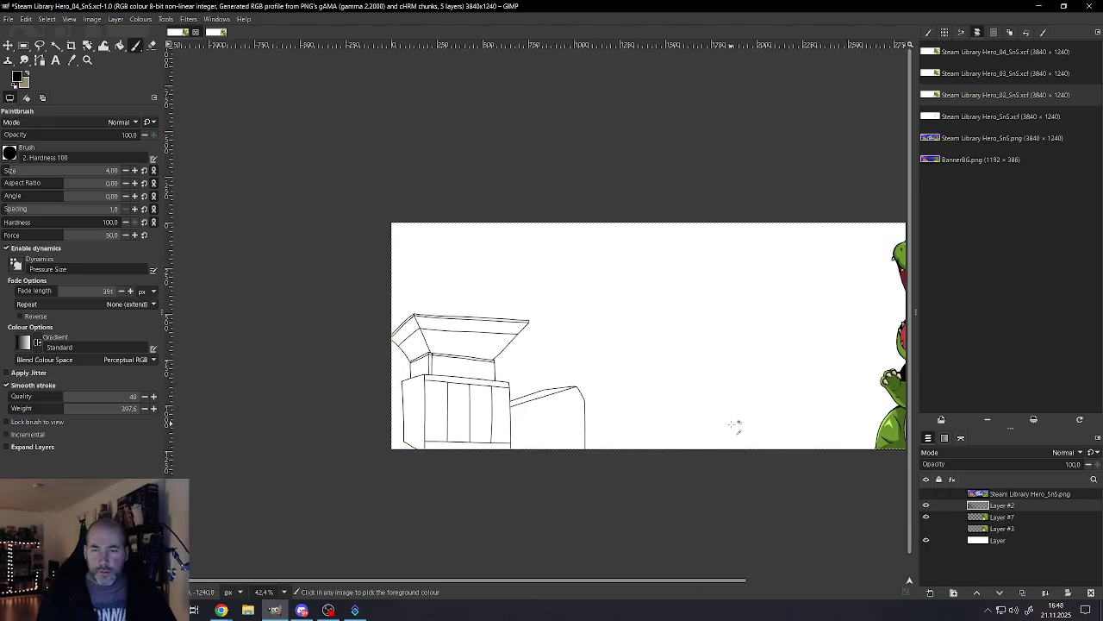
scroll(712, 421, down, 2)
scroll(705, 411, up, 1)
scroll(776, 397, up, 1)
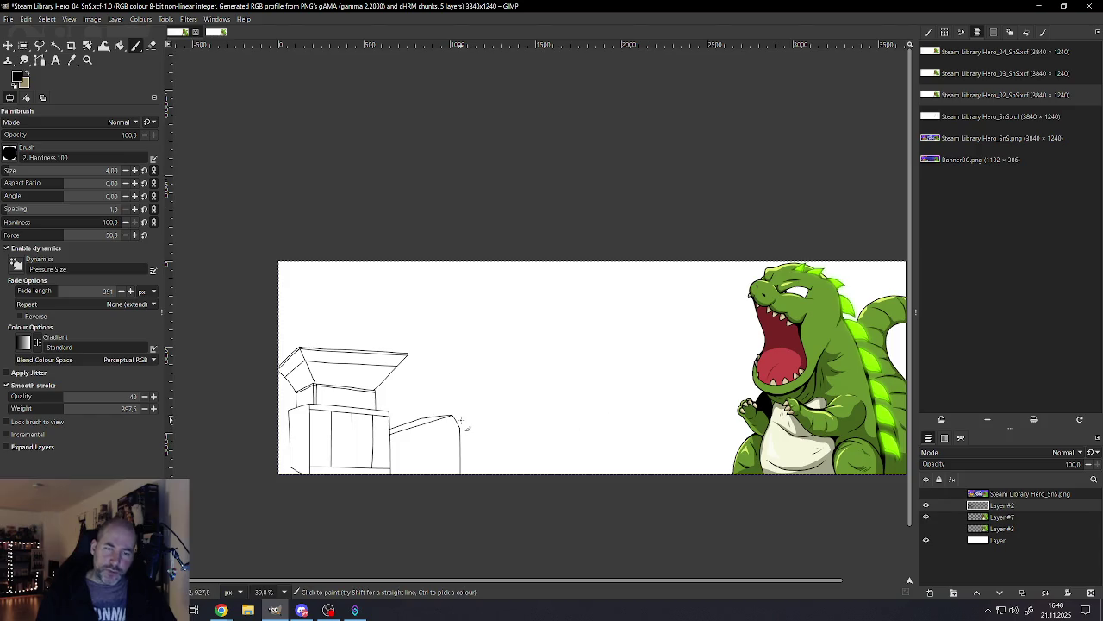
drag(508, 395, 773, 348)
key(ctrl+z)
Step: Draw a diagonal running down-left from the block's bevelled corner
scroll(456, 434, up, 3)
scroll(471, 408, up, 1)
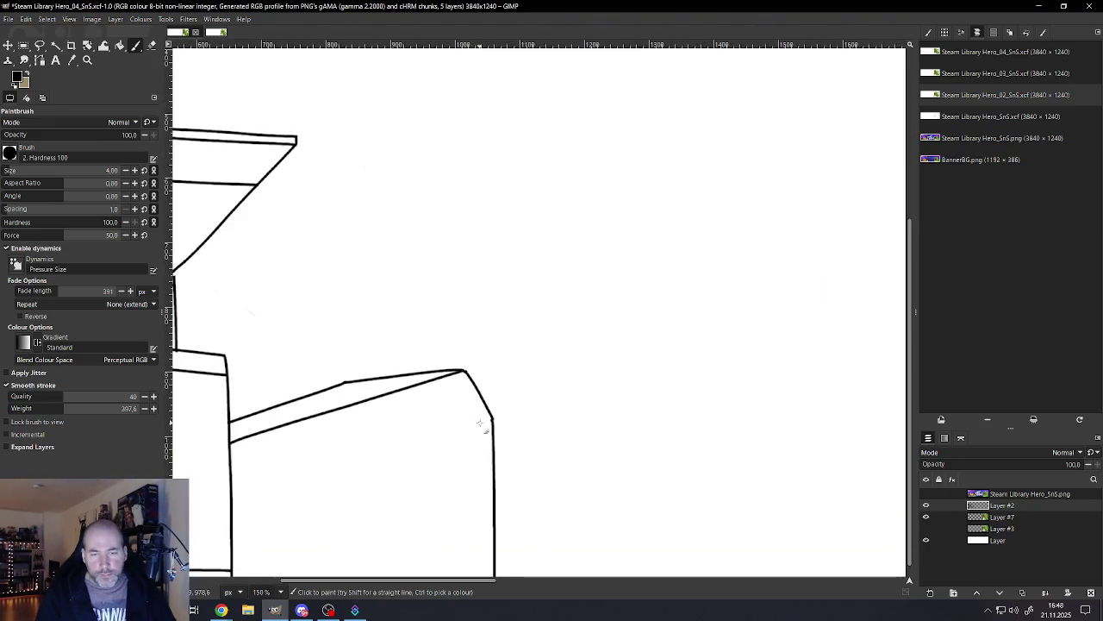
drag(488, 424, 399, 571)
Step: Replace the misplaced diagonal with one reaching the image's bottom edge
scroll(422, 504, down, 2)
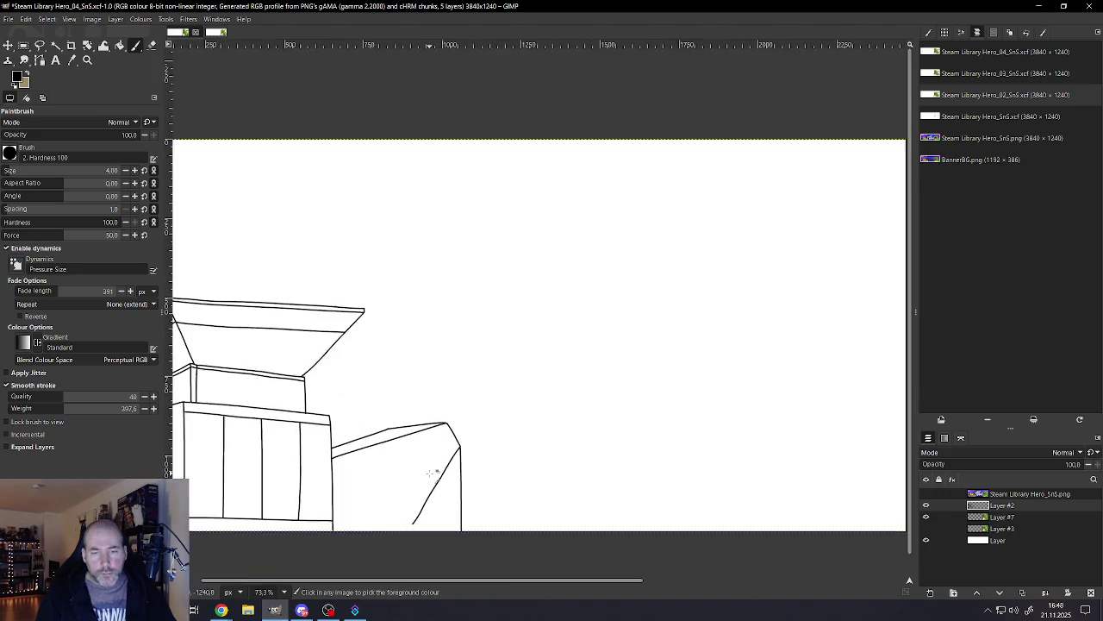
scroll(422, 507, down, 2)
scroll(422, 507, up, 2)
scroll(446, 463, up, 1)
key(ctrl+z)
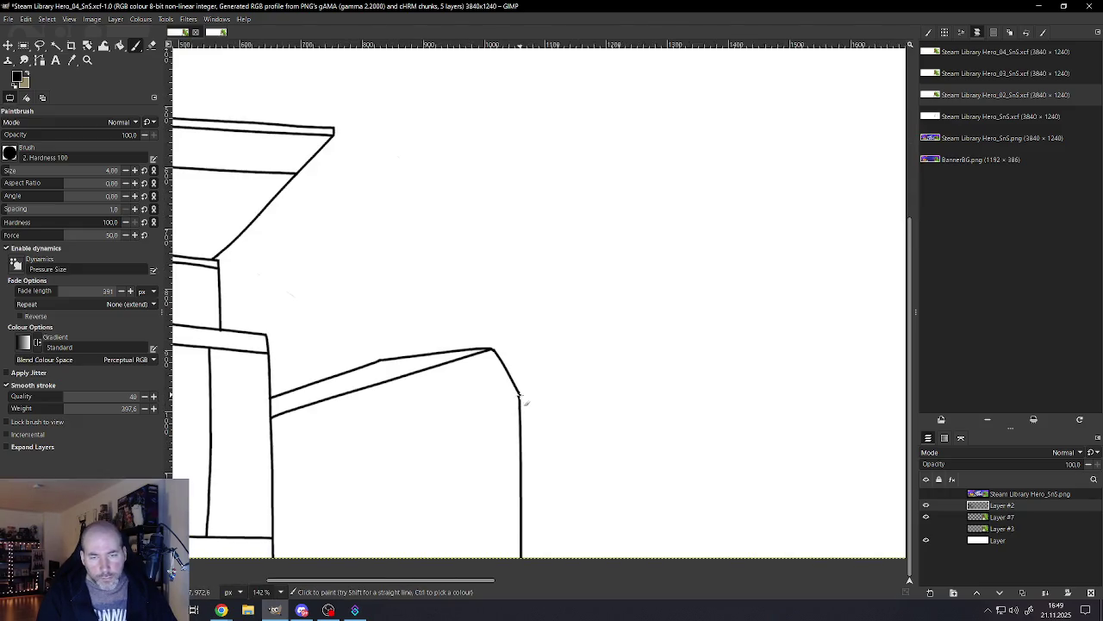
drag(463, 465, 363, 585)
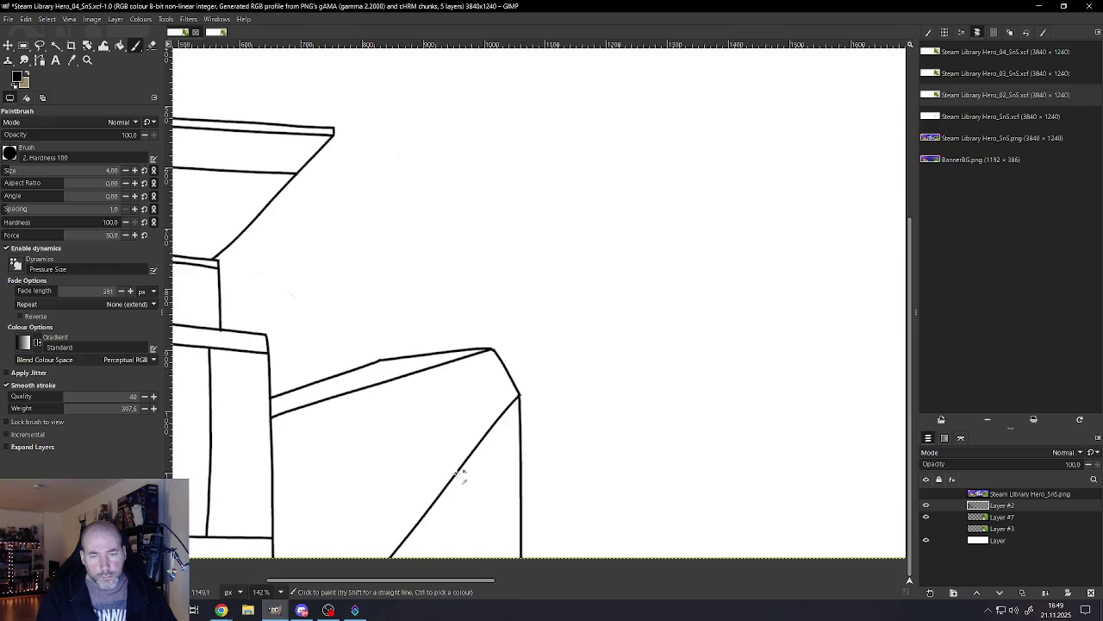
Step: Draw a vertical line down the side face to the image bottom
scroll(461, 474, down, 2)
scroll(468, 517, down, 2)
scroll(474, 518, up, 2)
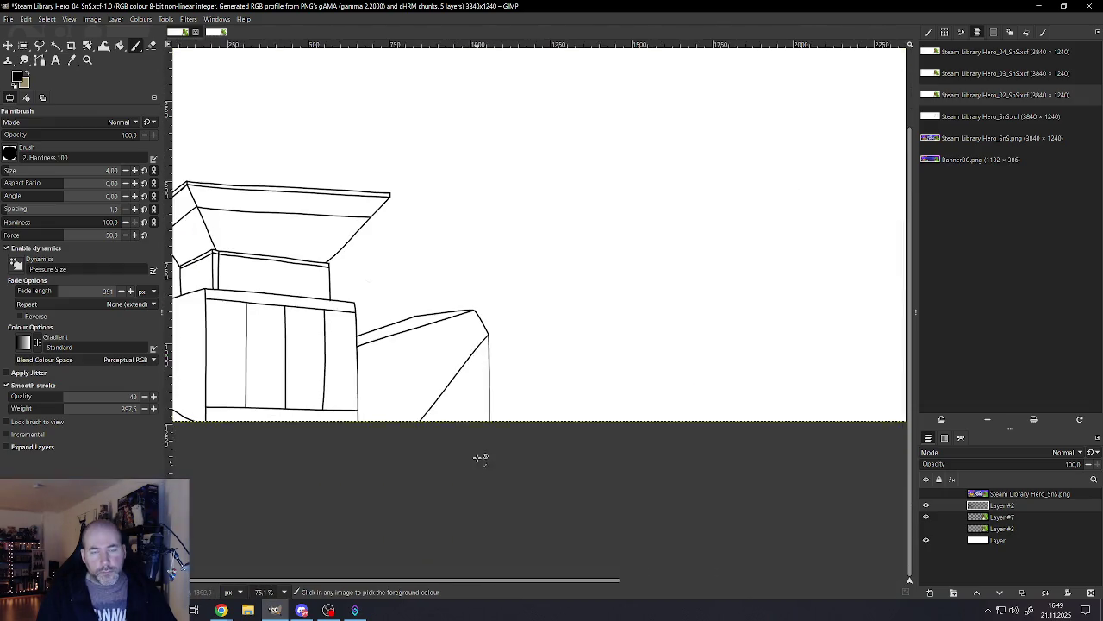
scroll(479, 458, up, 2)
scroll(480, 402, up, 1)
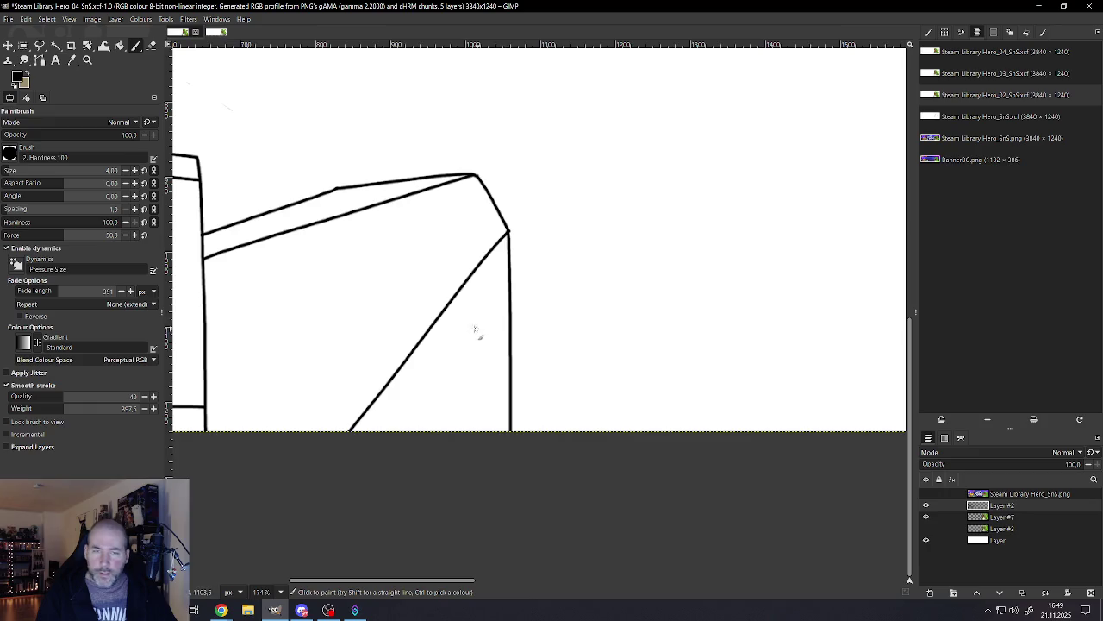
drag(448, 329, 445, 470)
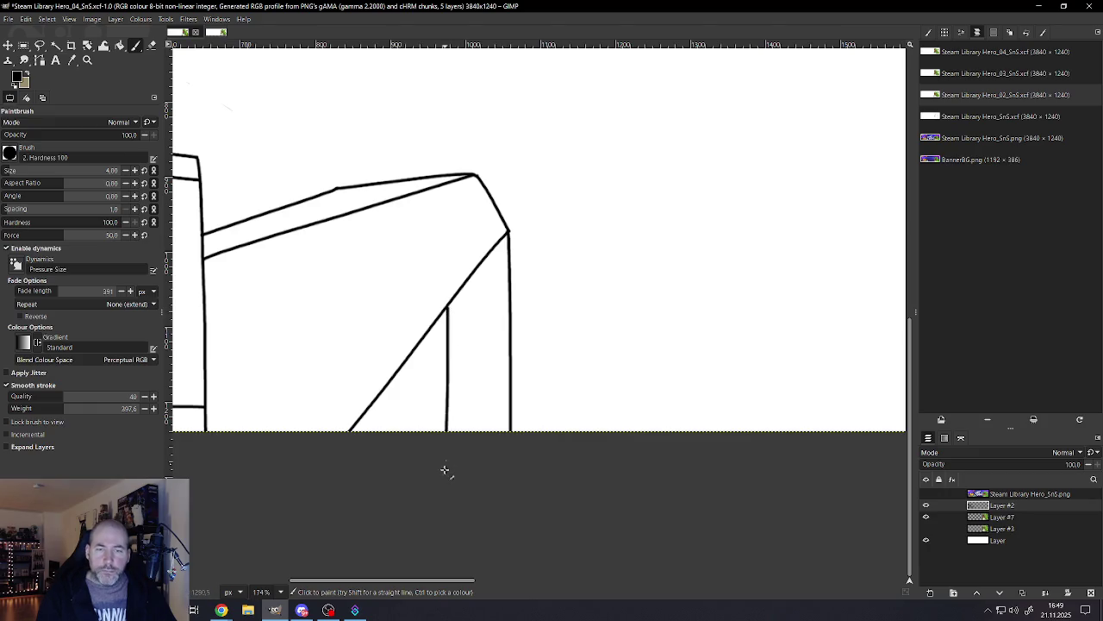
scroll(457, 455, down, 2)
scroll(475, 414, down, 1)
scroll(463, 431, up, 2)
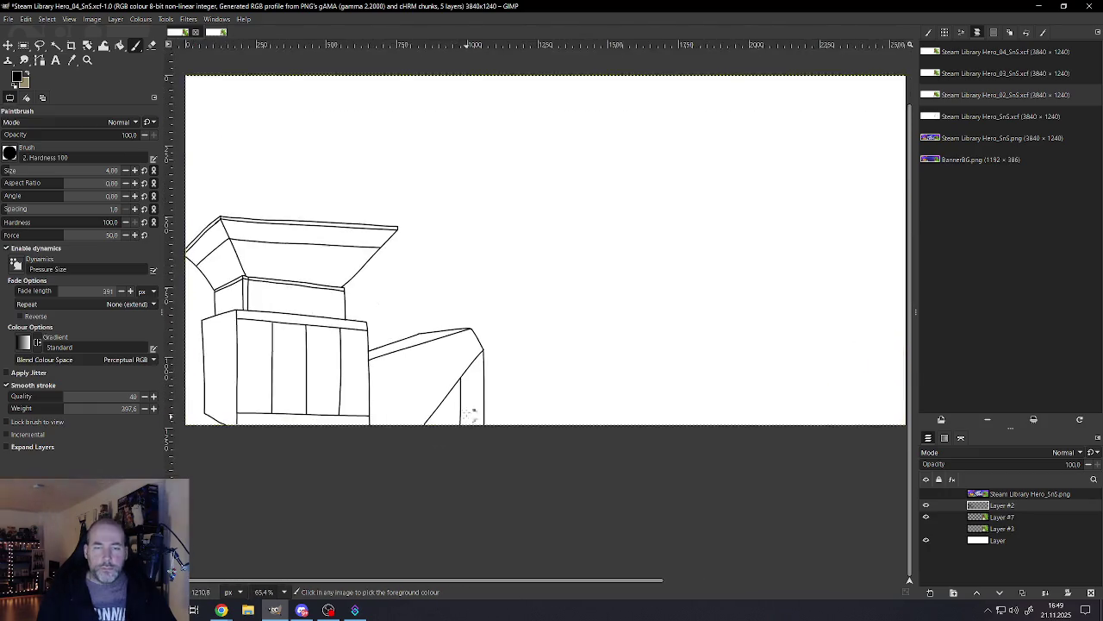
Step: Add another vertical edge line on the angled block down to the bottom edge
scroll(475, 412, up, 1)
scroll(475, 371, up, 1)
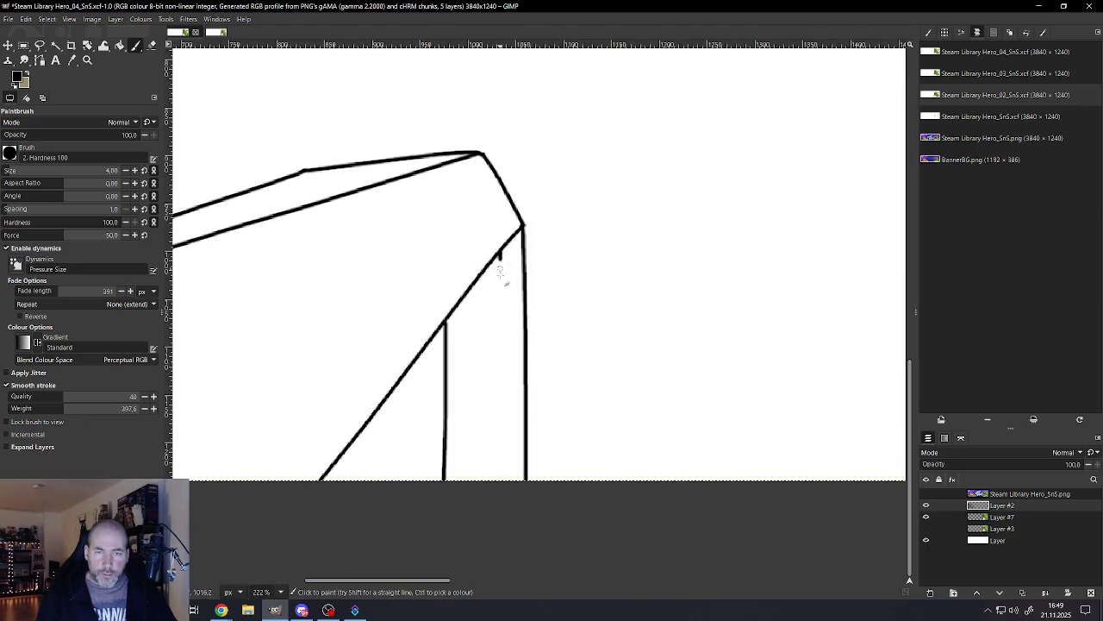
drag(500, 271, 498, 480)
scroll(509, 433, down, 5)
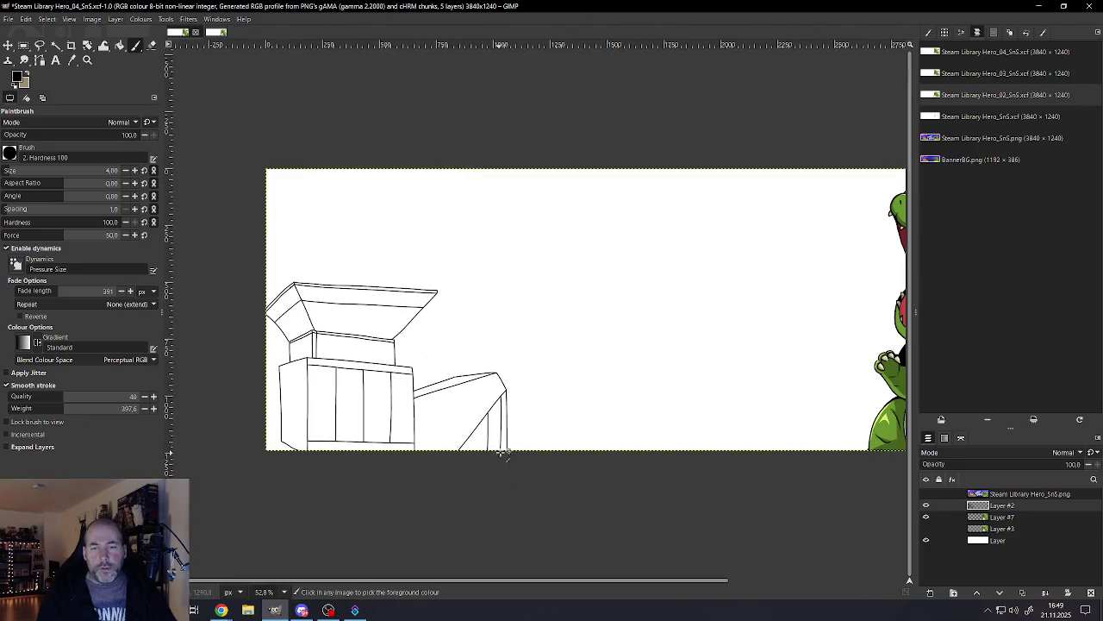
scroll(502, 452, up, 1)
scroll(506, 445, down, 3)
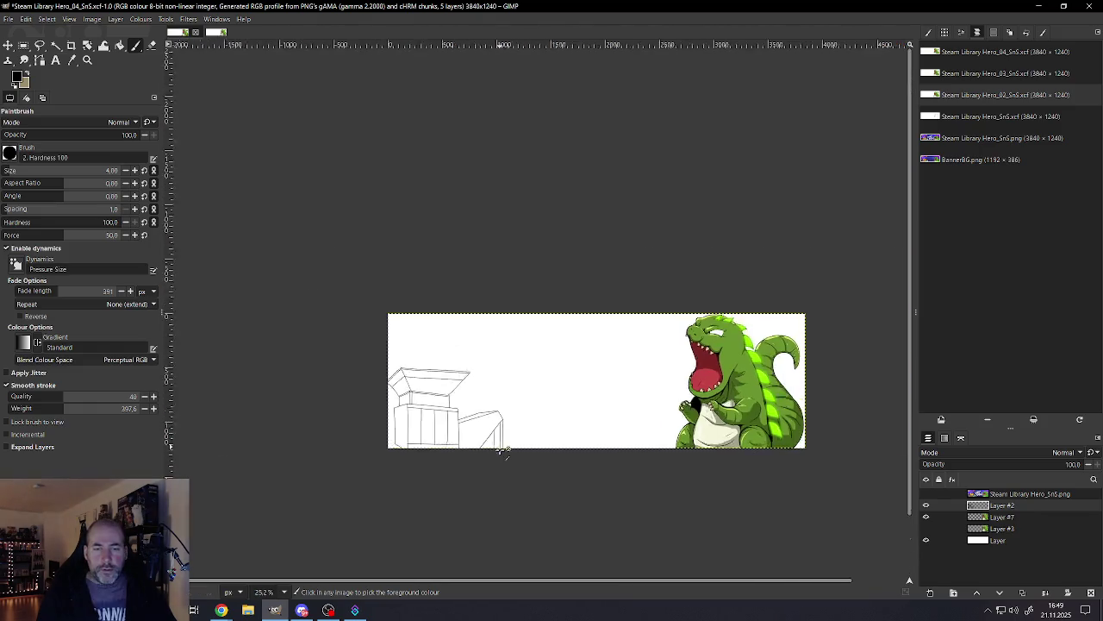
scroll(496, 444, down, 1)
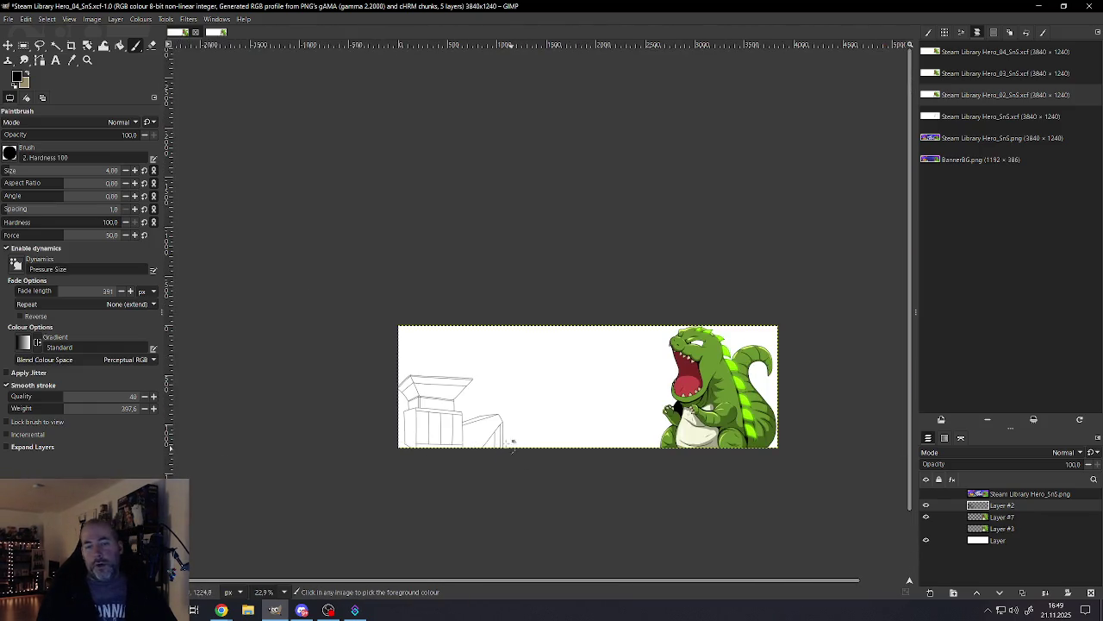
scroll(512, 444, up, 3)
scroll(509, 427, up, 2)
scroll(503, 399, up, 2)
scroll(500, 396, up, 2)
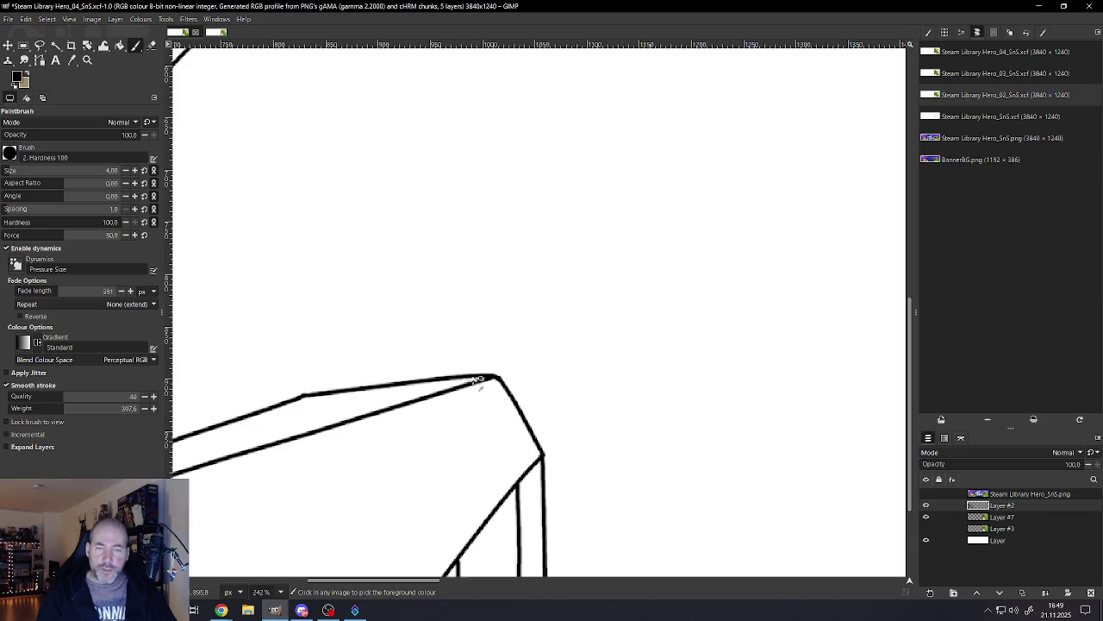
scroll(498, 381, down, 7)
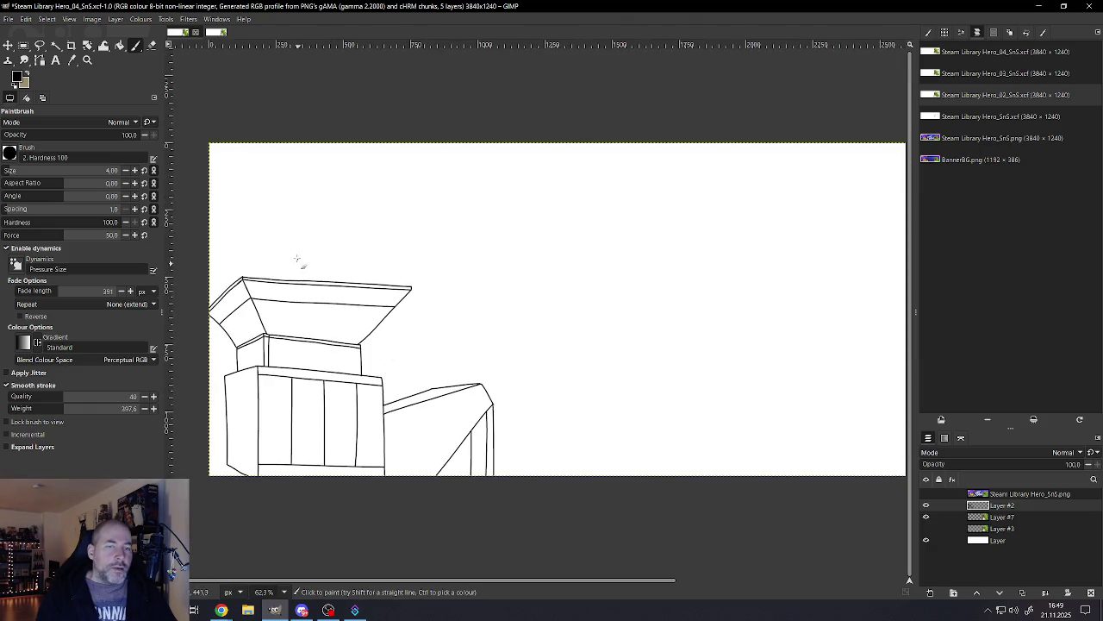
Step: Sketch a tall box's left side and top edge, plus long beam strokes toward the dinosaur
drag(245, 162, 271, 268)
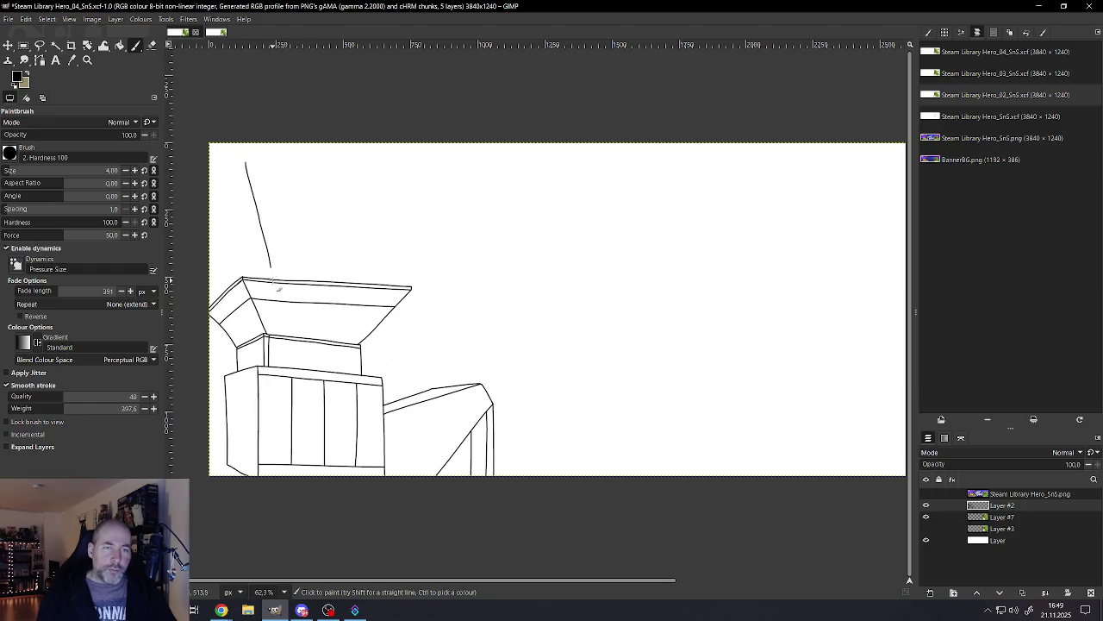
mouse_move(245, 162)
mouse_down()
mouse_move(417, 147)
mouse_move(410, 248)
mouse_up()
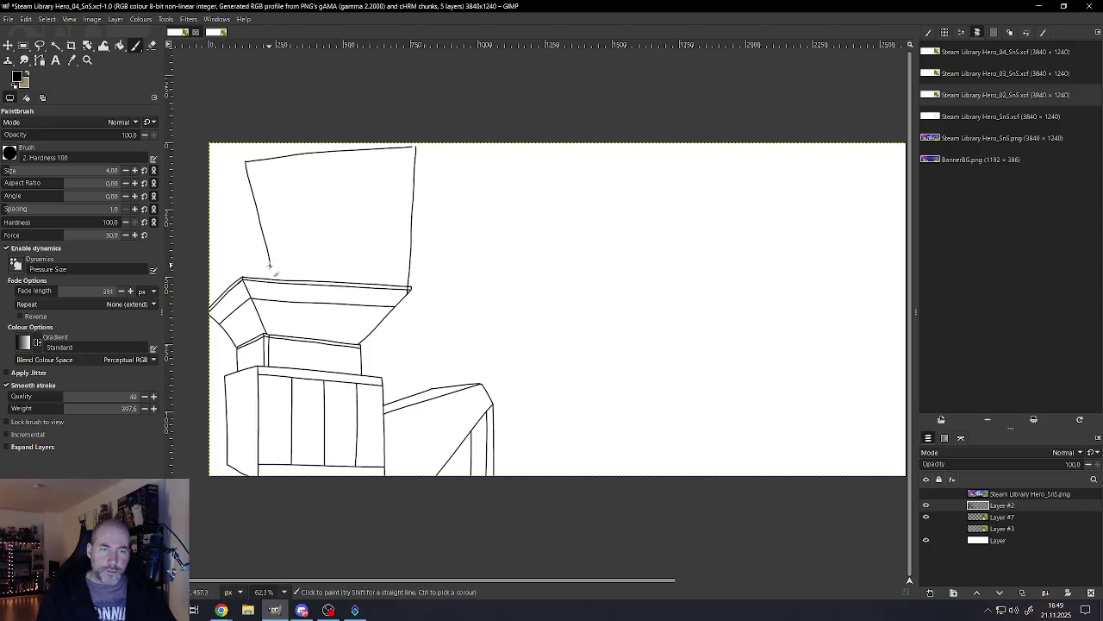
drag(498, 390, 588, 364)
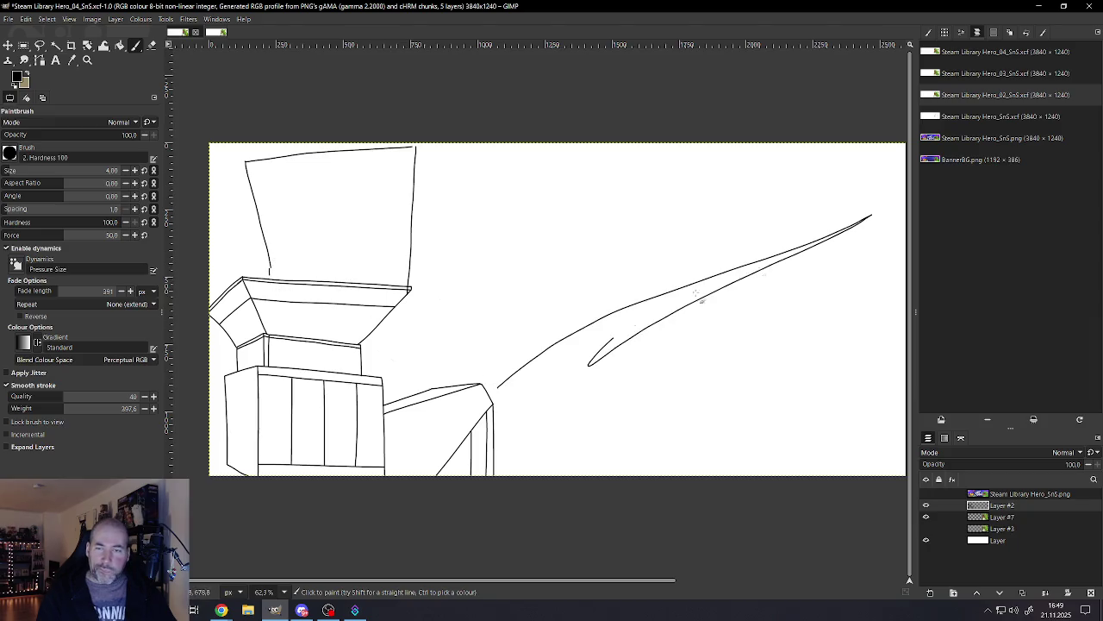
drag(733, 257, 498, 390)
scroll(541, 399, down, 5)
scroll(587, 405, up, 1)
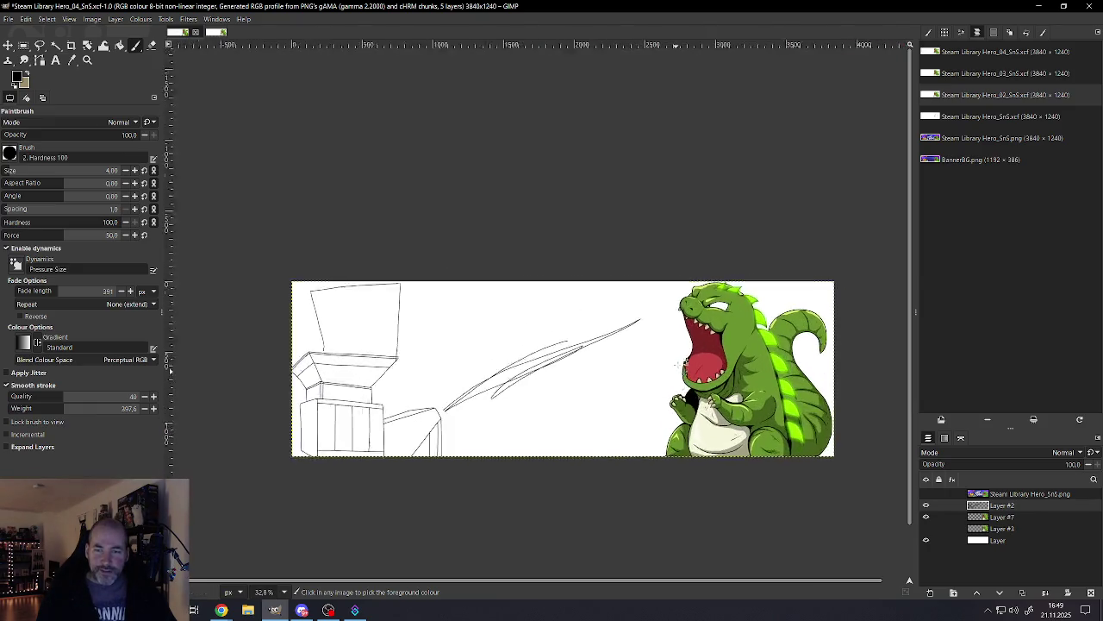
scroll(507, 365, up, 3)
mouse_move(492, 362)
mouse_down()
mouse_move(639, 315)
mouse_move(731, 312)
mouse_move(662, 324)
mouse_move(724, 334)
mouse_up()
Step: Draw a zigzag stroke across the beam, then undo the recent trial strokes
mouse_move(353, 435)
mouse_down()
mouse_move(348, 345)
mouse_move(375, 362)
mouse_move(435, 362)
mouse_move(485, 392)
mouse_move(512, 284)
mouse_move(556, 259)
mouse_move(617, 301)
mouse_move(637, 389)
mouse_up()
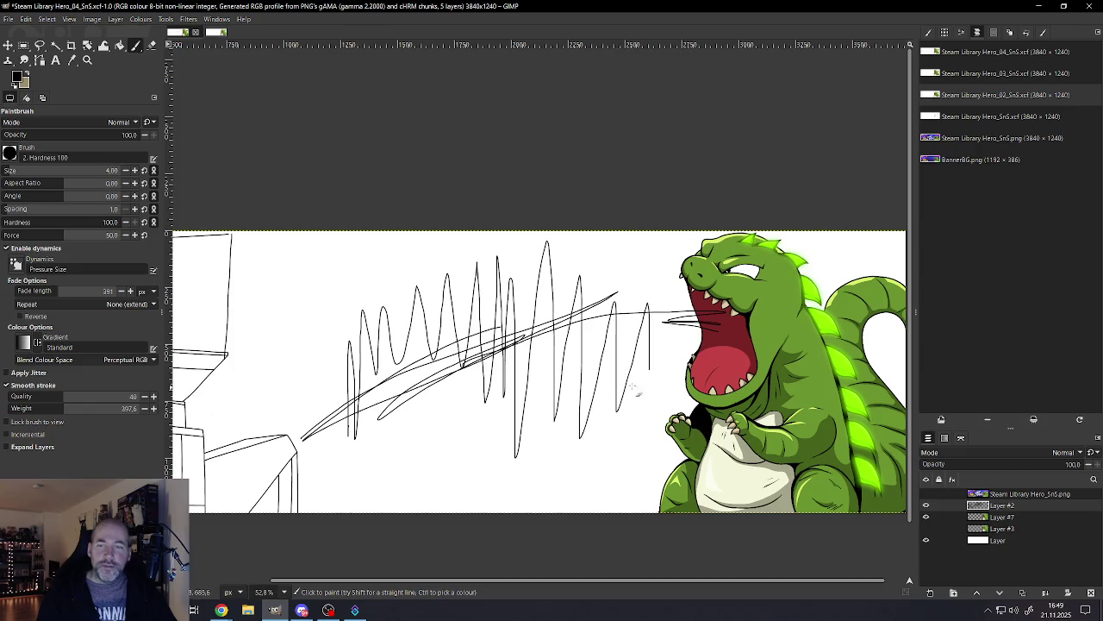
ctrl+scroll(621, 397, down, 3)
ctrl+scroll(569, 427, down, 2)
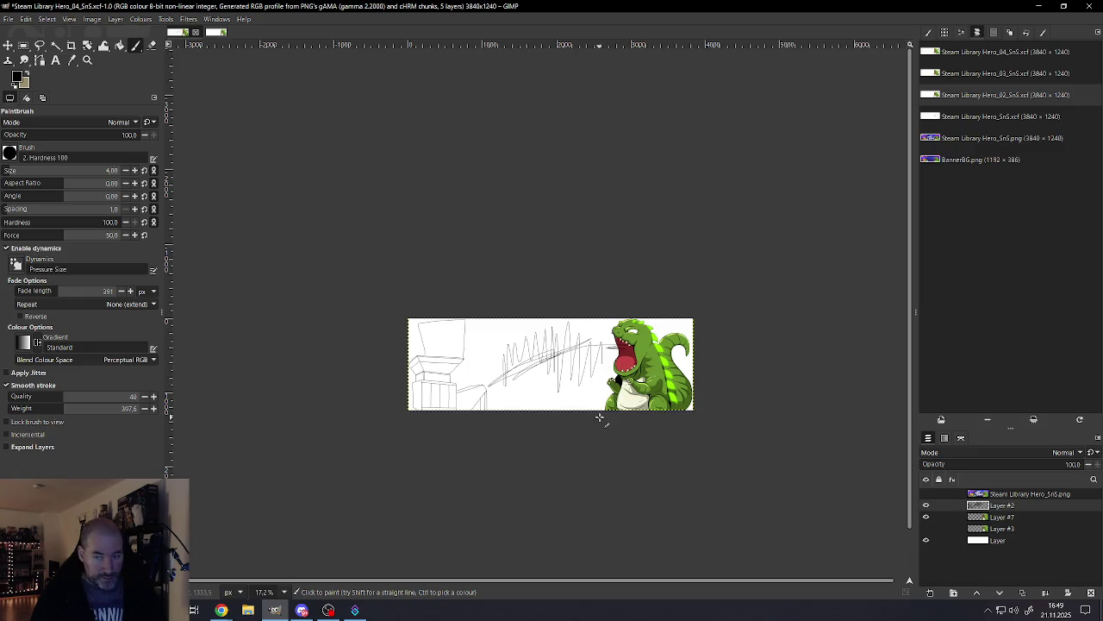
key(ctrl+z)
key(ctrl+z)
key(ctrl+z)
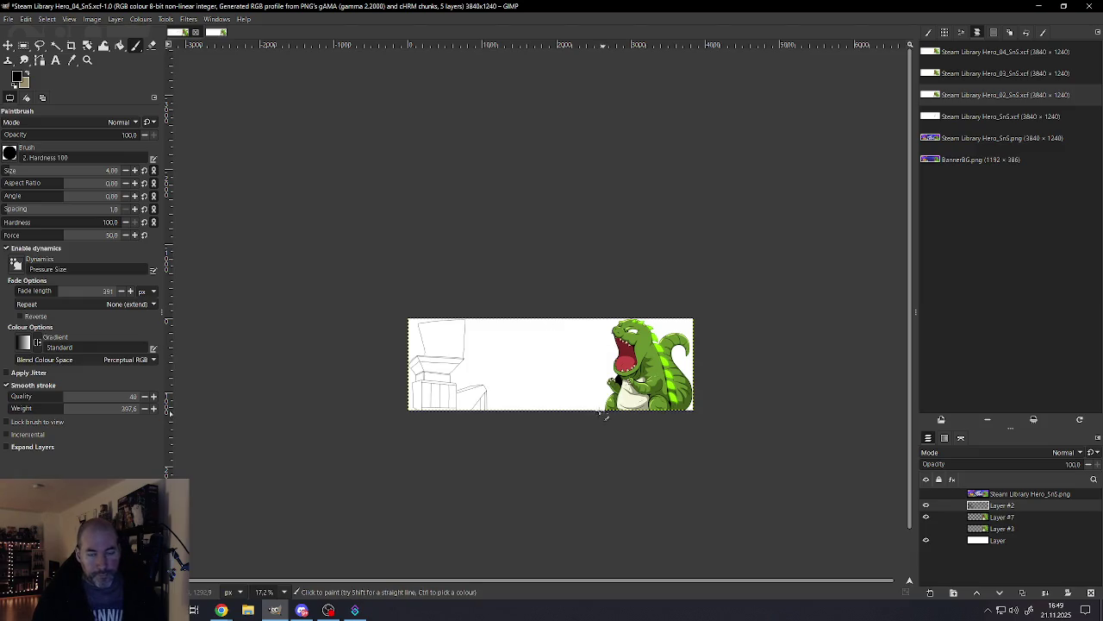
ctrl+scroll(442, 352, up, 3)
Step: Draw a short inner edge parallel to the block's diagonal, just below its bevelled corner
ctrl+scroll(444, 347, up, 1)
key(ctrl+z)
key(ctrl+z)
ctrl+scroll(489, 378, up, 2)
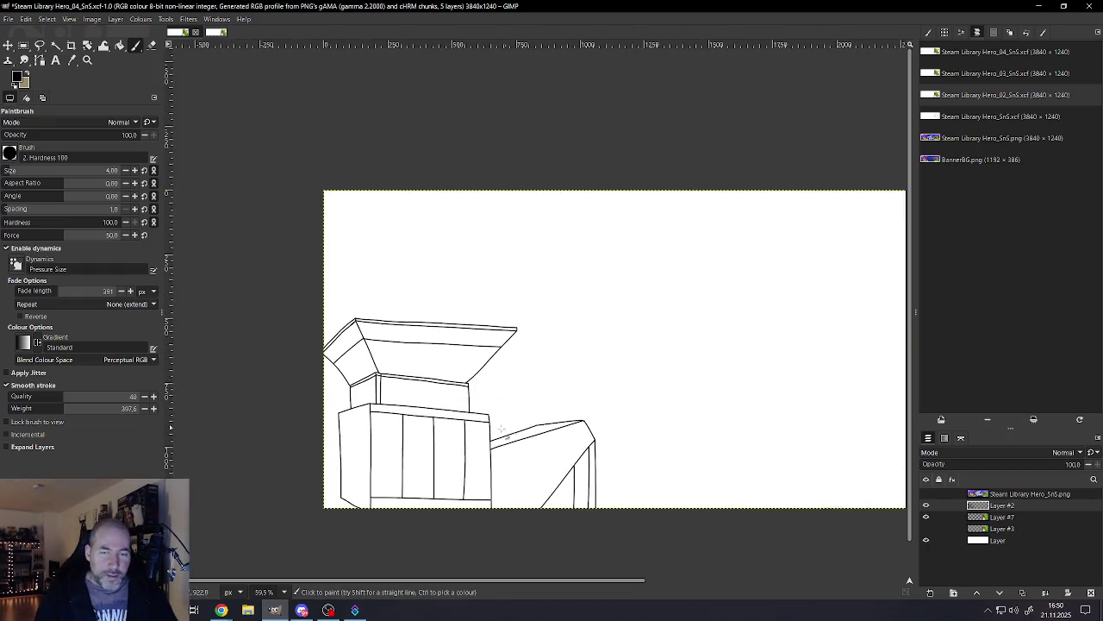
ctrl+scroll(327, 598, up, 1)
ctrl+scroll(360, 572, up, 3)
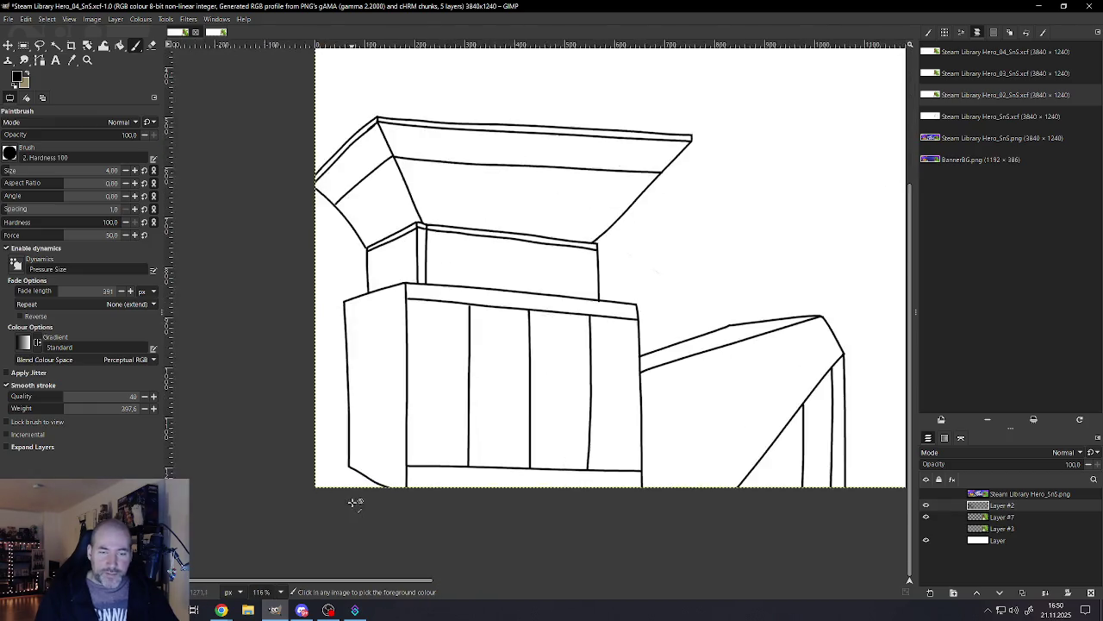
ctrl+scroll(349, 463, up, 2)
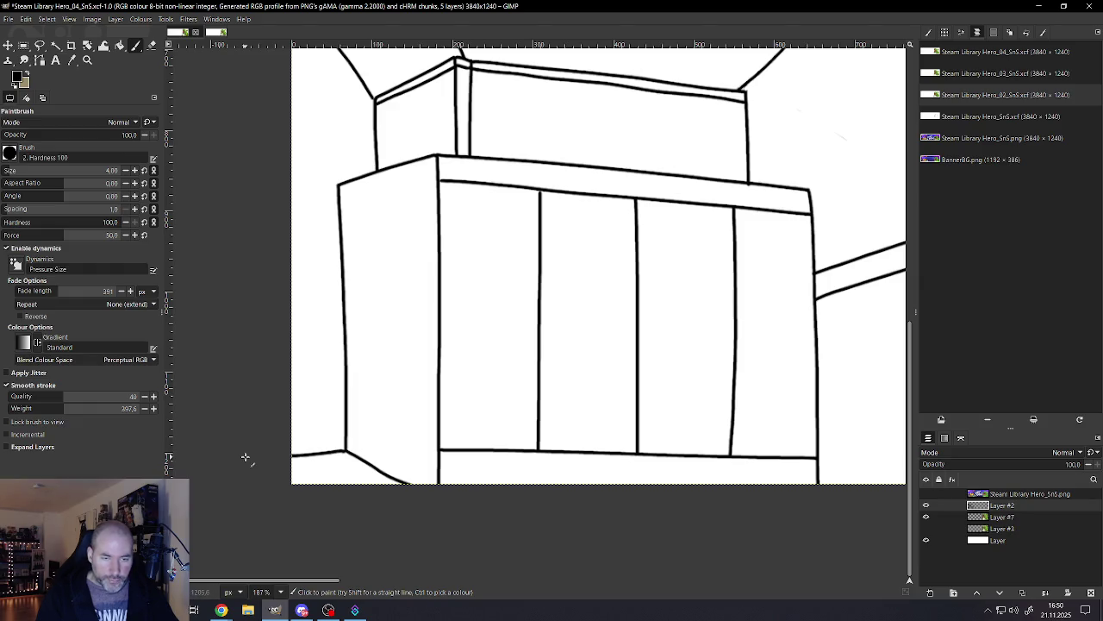
ctrl+scroll(347, 457, down, 1)
ctrl+scroll(352, 470, down, 2)
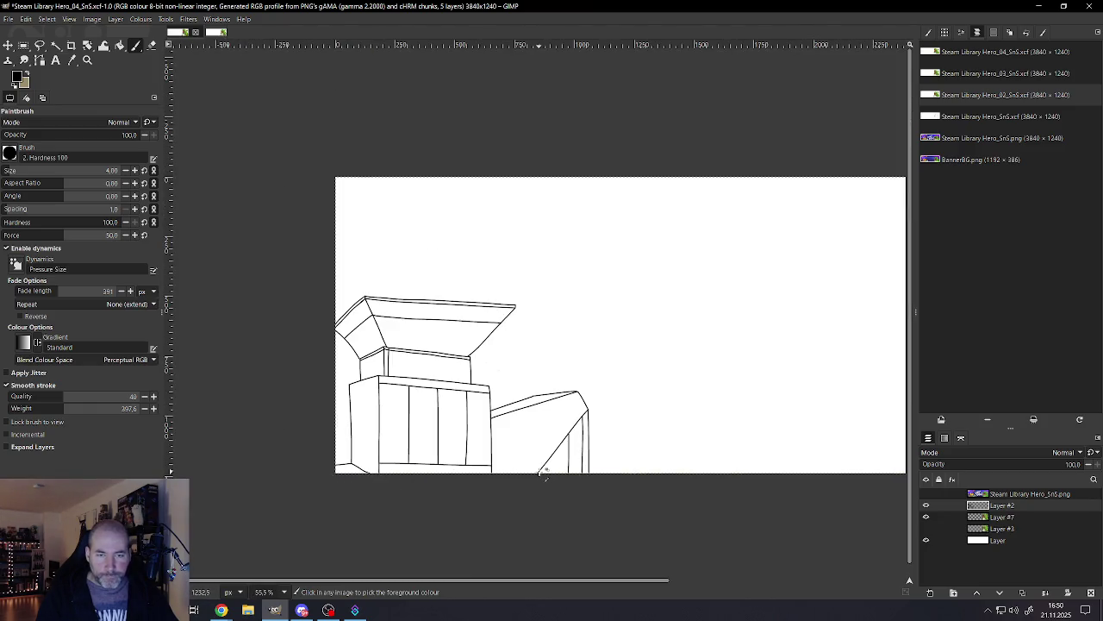
ctrl+scroll(545, 472, up, 1)
ctrl+scroll(557, 461, up, 1)
ctrl+scroll(615, 465, up, 1)
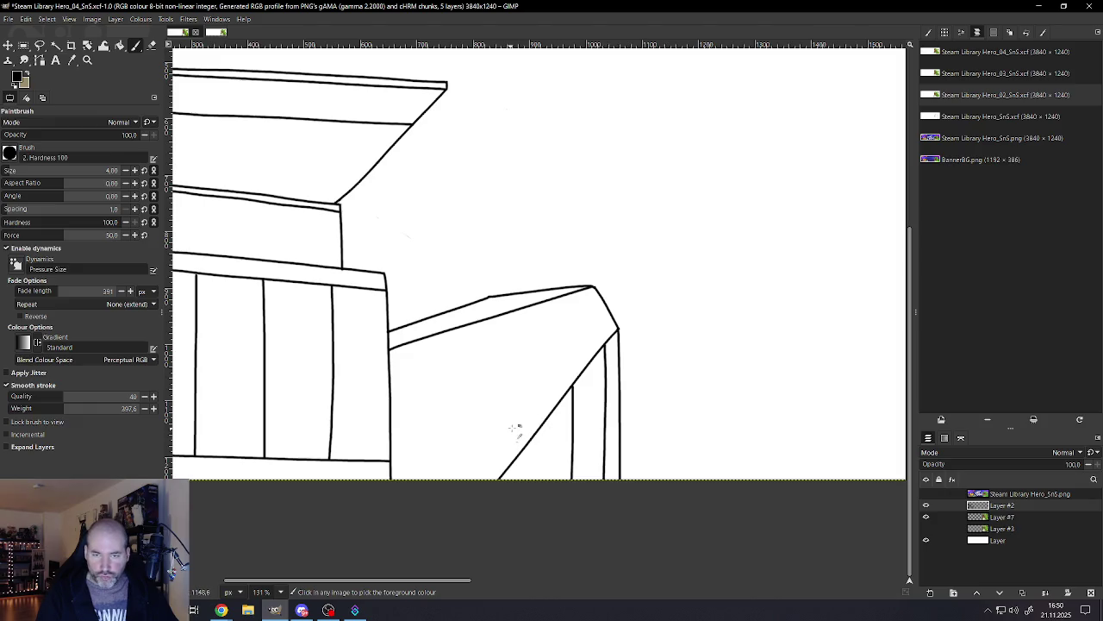
ctrl+scroll(534, 405, up, 1)
ctrl+scroll(603, 328, up, 1)
ctrl+scroll(617, 312, down, 1)
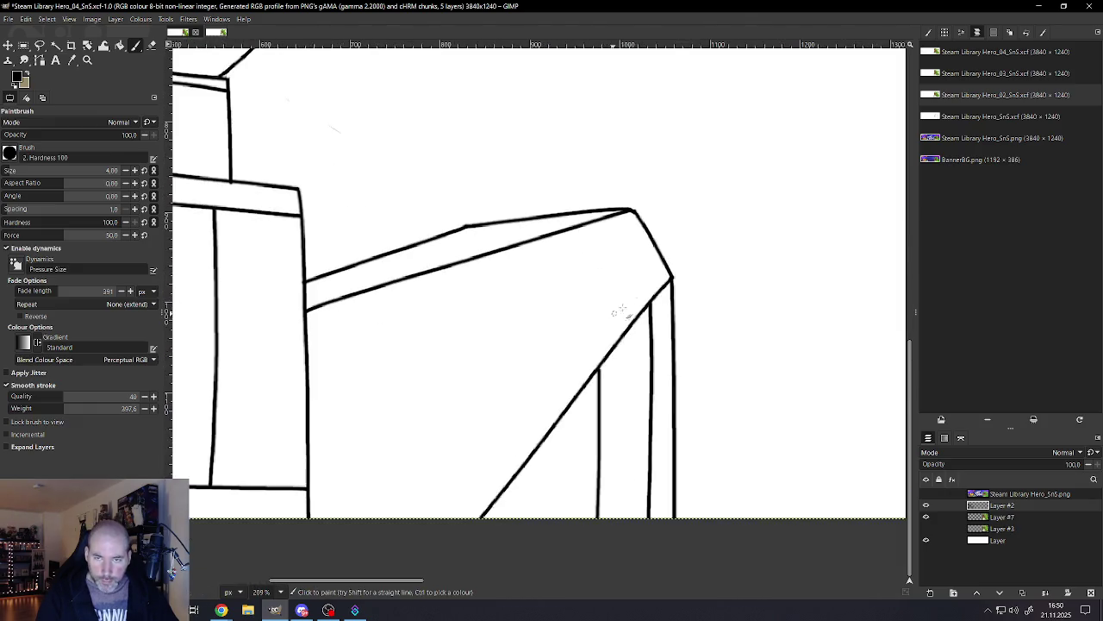
drag(635, 295, 501, 444)
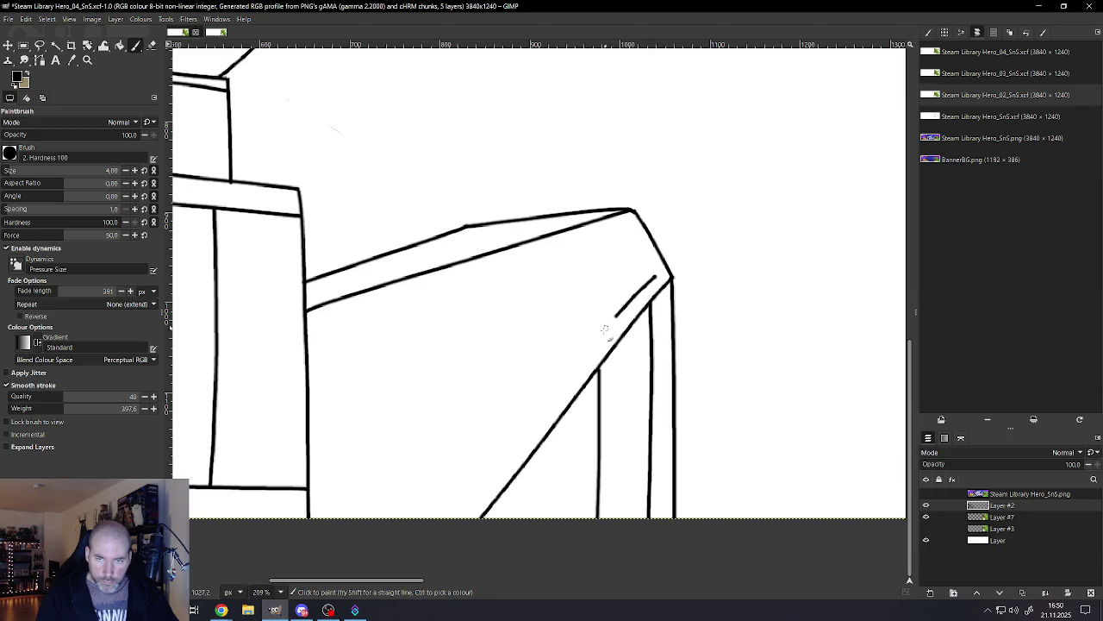
Step: Redraw the arm's inner diagonal edge and add an inner corner edge running toward it
key(ctrl+z)
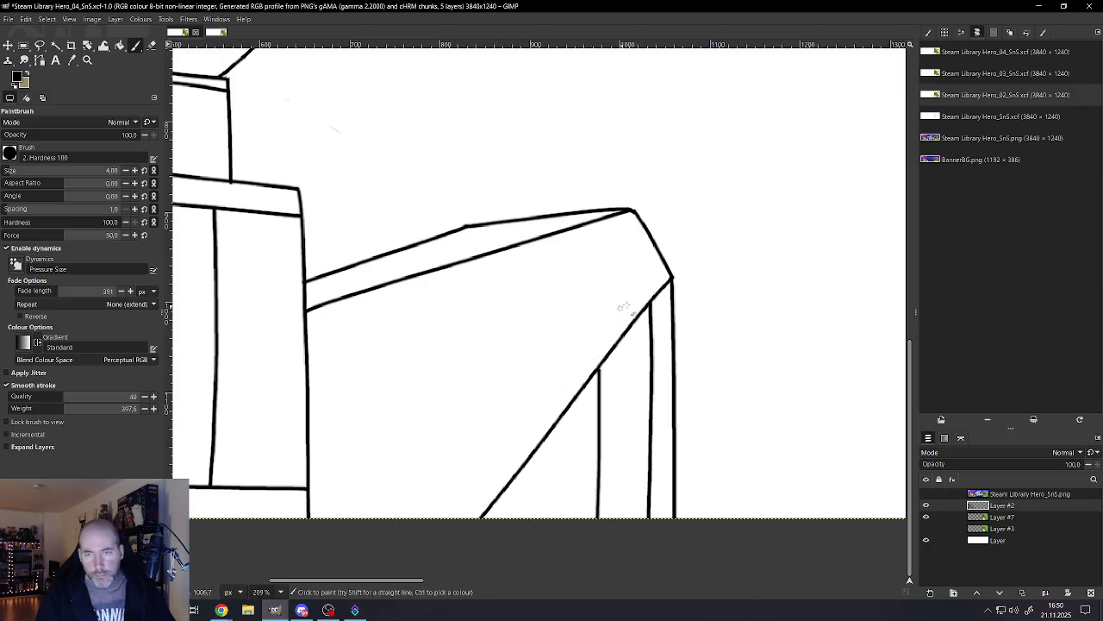
drag(638, 293, 383, 593)
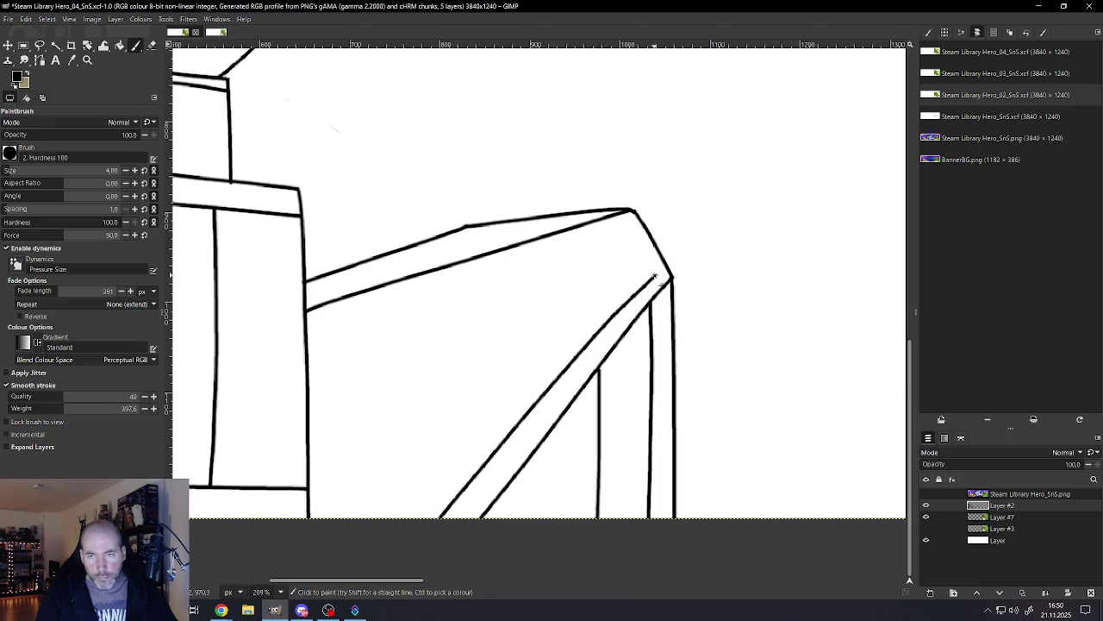
drag(652, 271, 626, 244)
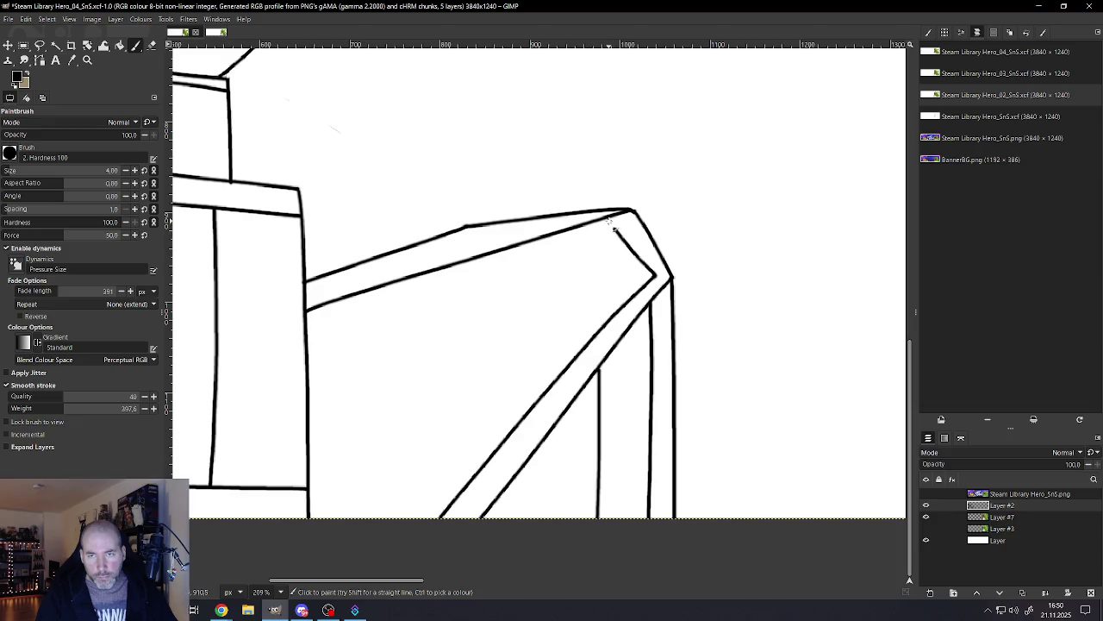
scroll(608, 291, down, 2)
scroll(636, 302, up, 3)
scroll(603, 280, up, 2)
key(ctrl+z)
drag(534, 214, 589, 305)
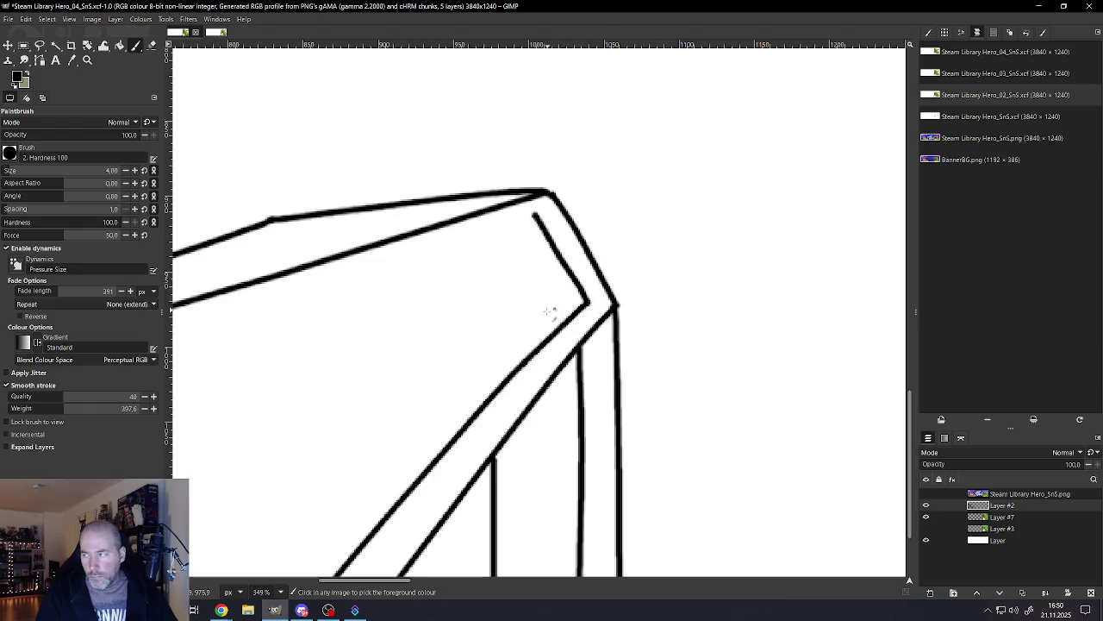
scroll(552, 307, down, 2)
scroll(429, 390, down, 2)
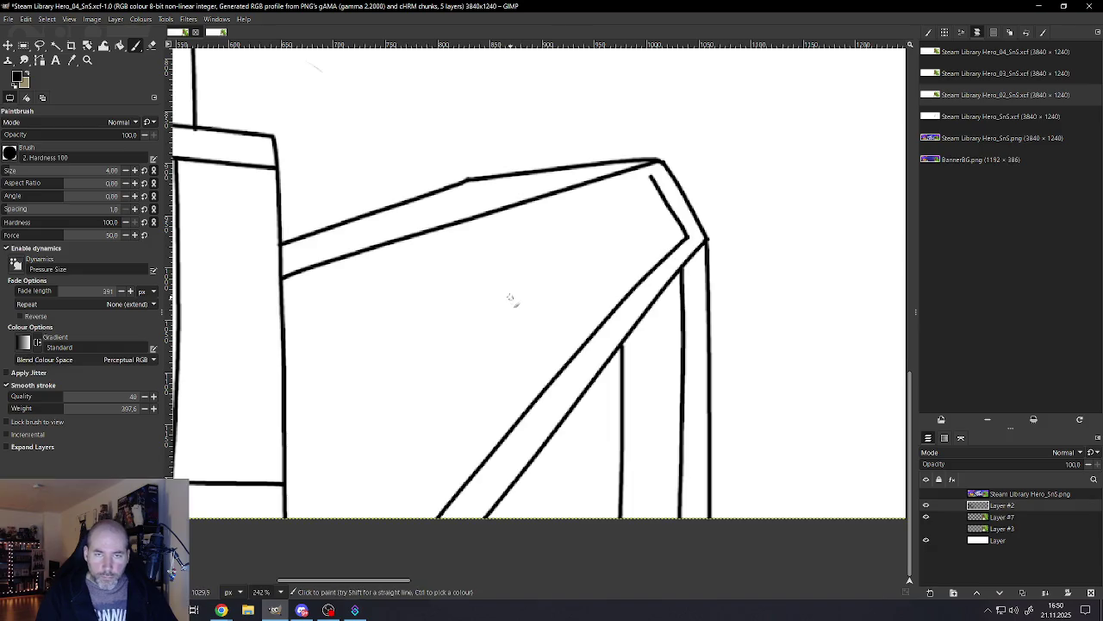
Step: Paint a shorter inner line parallel to the arm's top slanted edge
drag(583, 204, 283, 310)
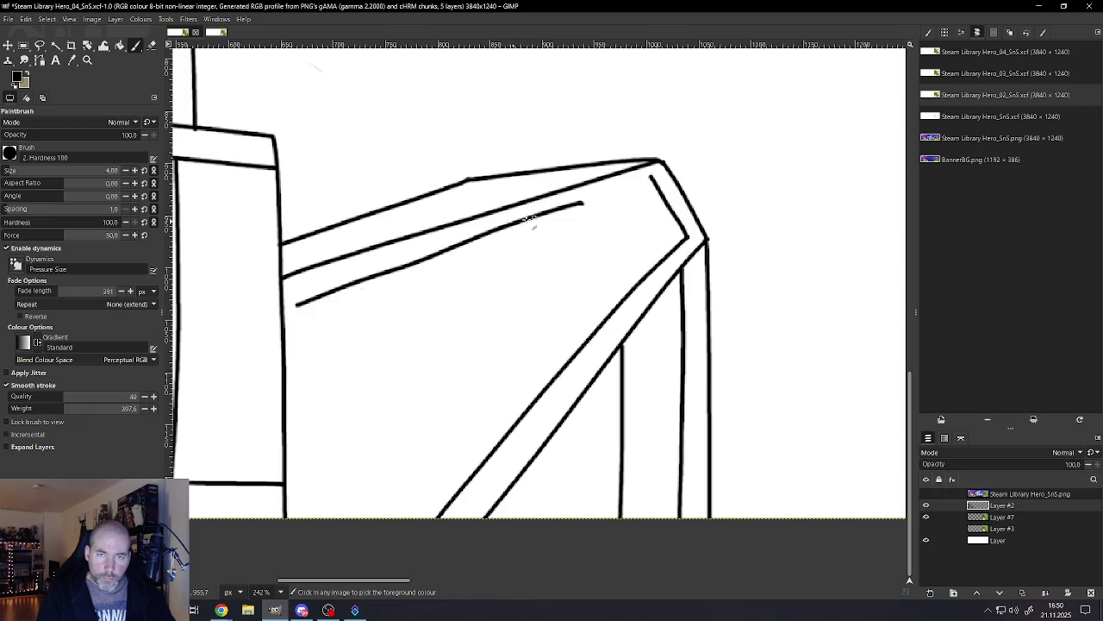
key(ctrl+z)
drag(586, 204, 272, 319)
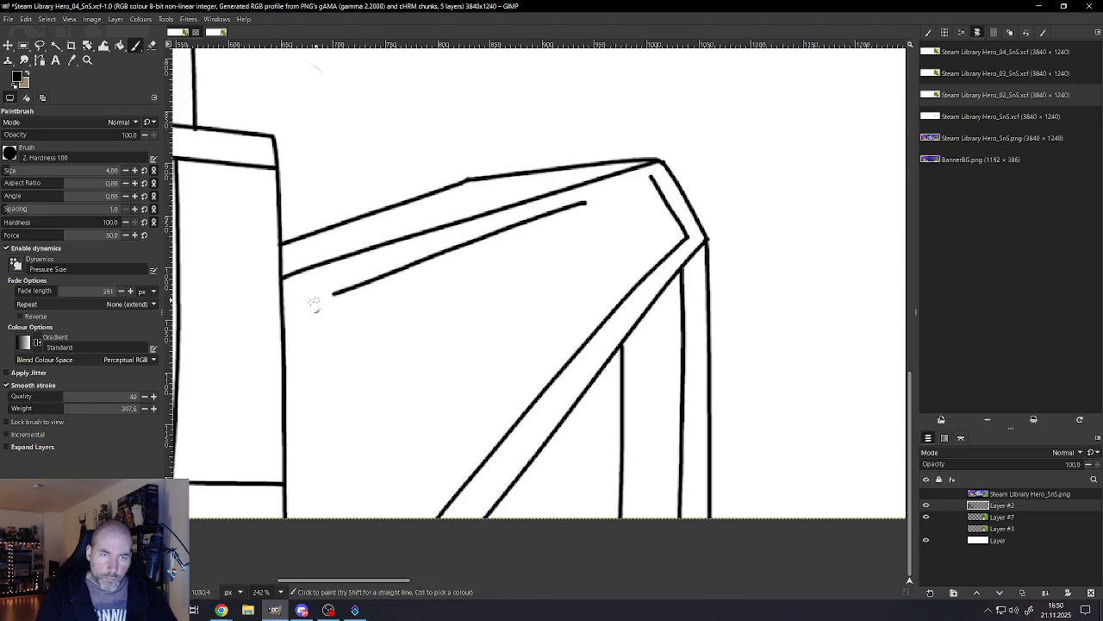
ctrl+scroll(395, 302, down, 3)
ctrl+scroll(450, 301, down, 4)
ctrl+scroll(367, 289, up, 2)
ctrl+scroll(368, 289, up, 2)
ctrl+scroll(368, 289, up, 2)
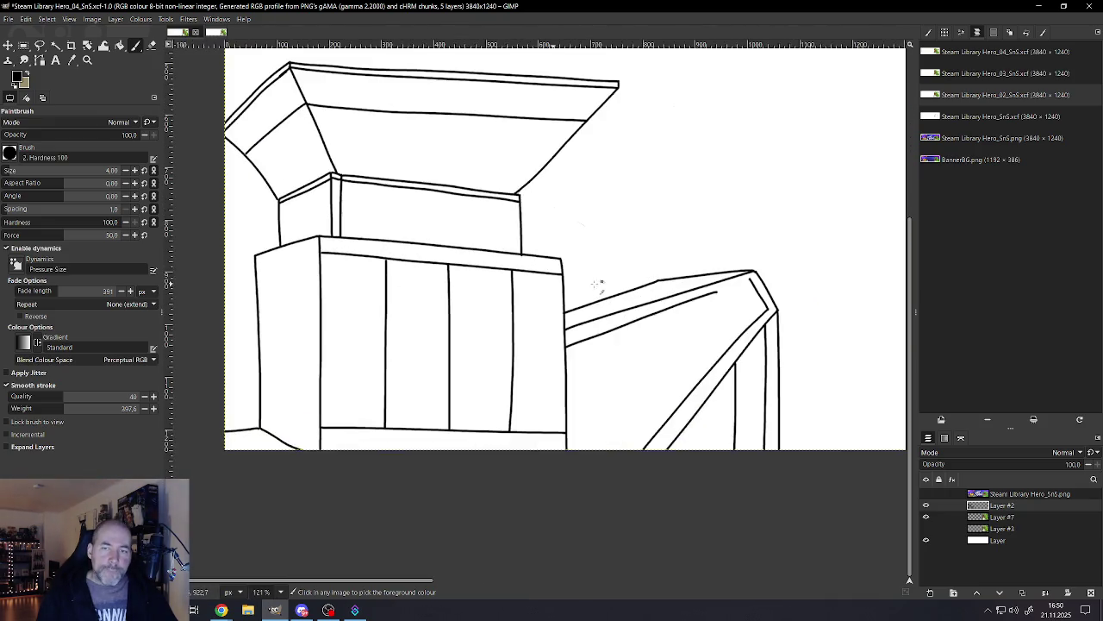
ctrl+scroll(759, 286, down, 3)
ctrl+scroll(779, 290, up, 2)
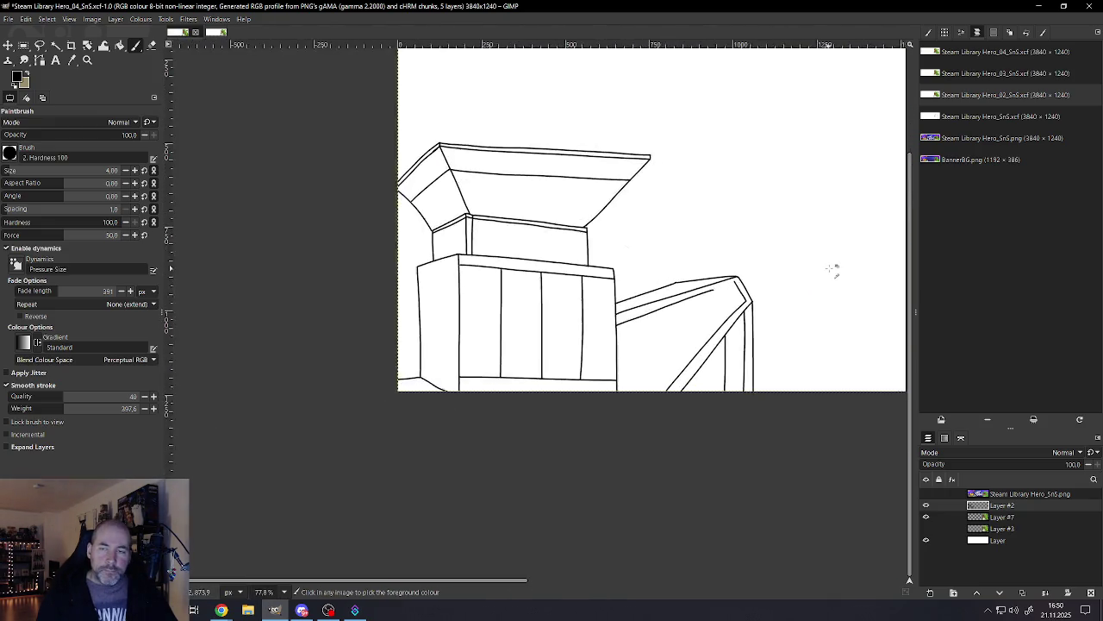
Step: Sketch the flap edges from the arm's corner and redraw the inner line along the top beam
ctrl+scroll(827, 268, up, 3)
ctrl+scroll(817, 263, up, 2)
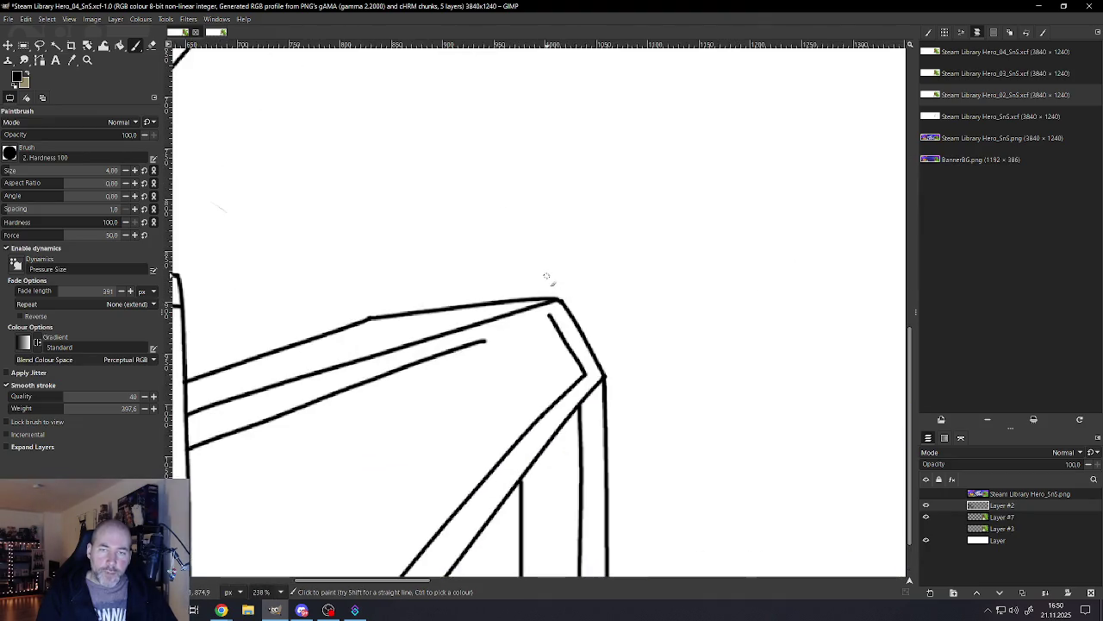
drag(561, 301, 549, 278)
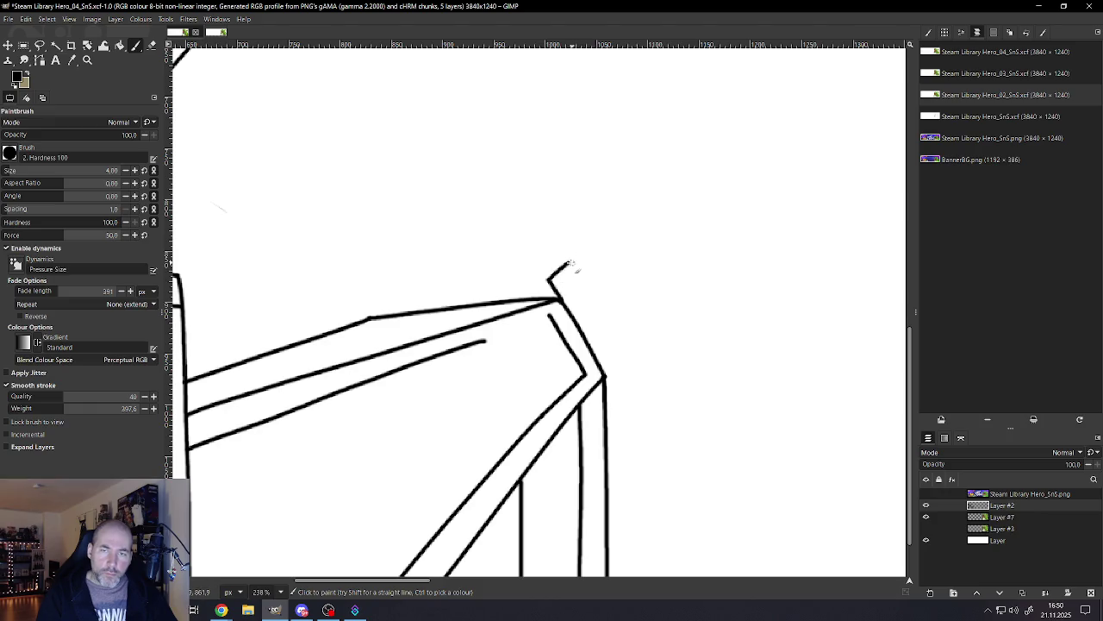
drag(579, 278, 646, 382)
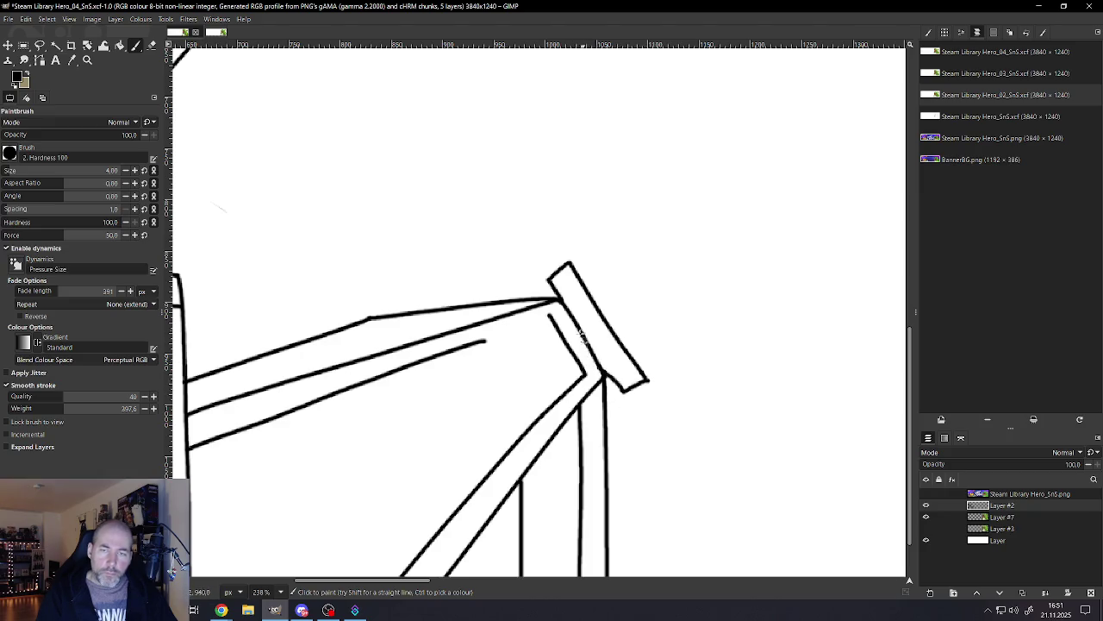
mouse_move(560, 262)
mouse_down()
mouse_move(330, 291)
mouse_move(321, 311)
mouse_up()
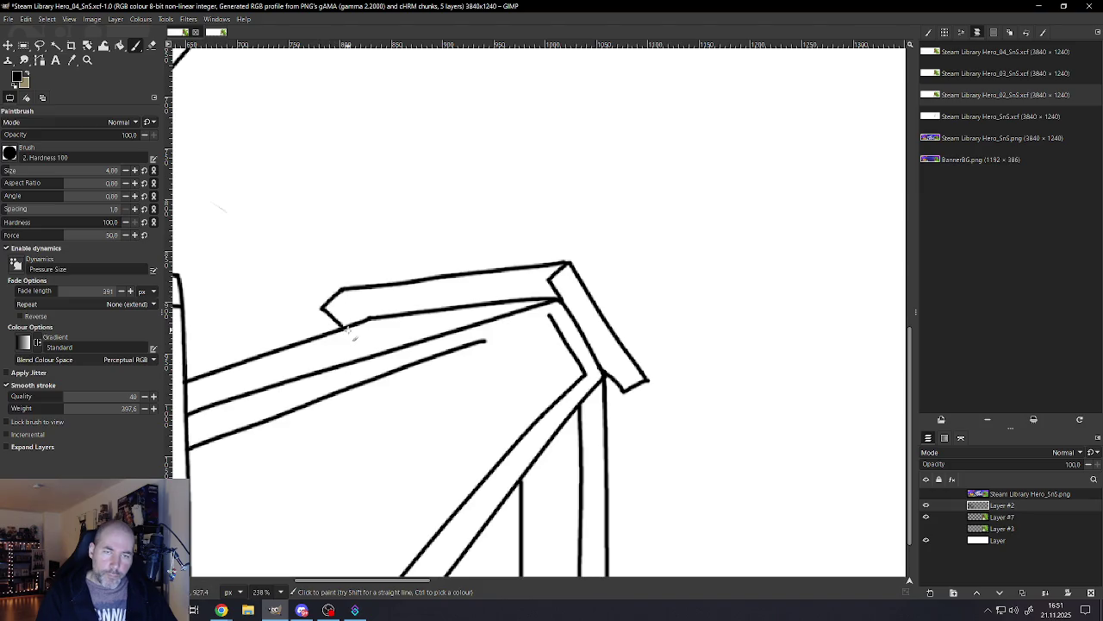
drag(550, 279, 381, 299)
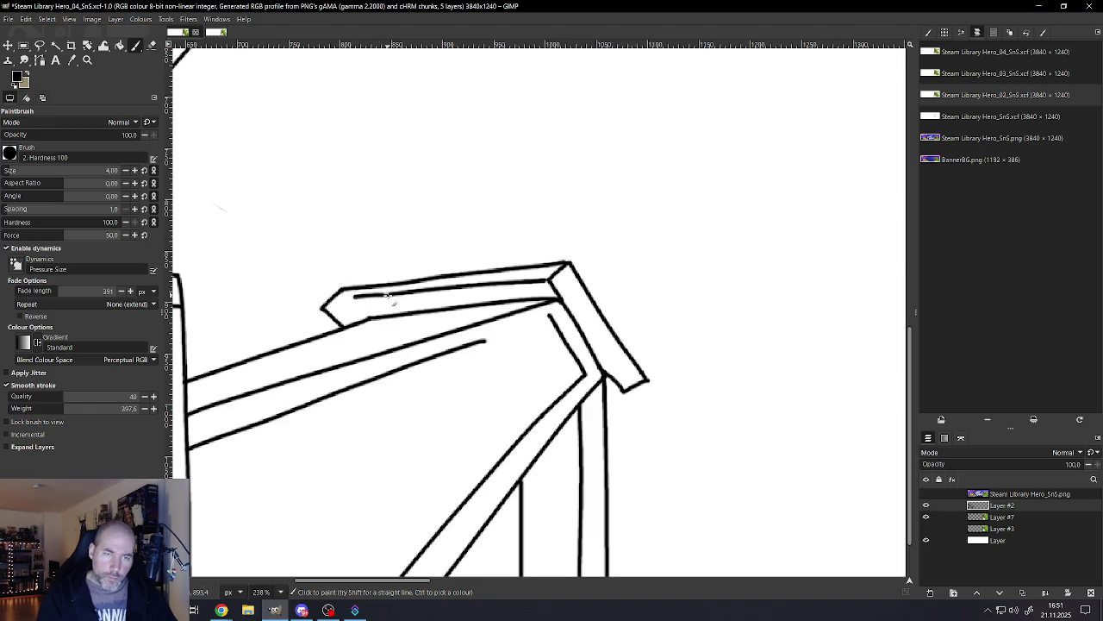
key(ctrl+z)
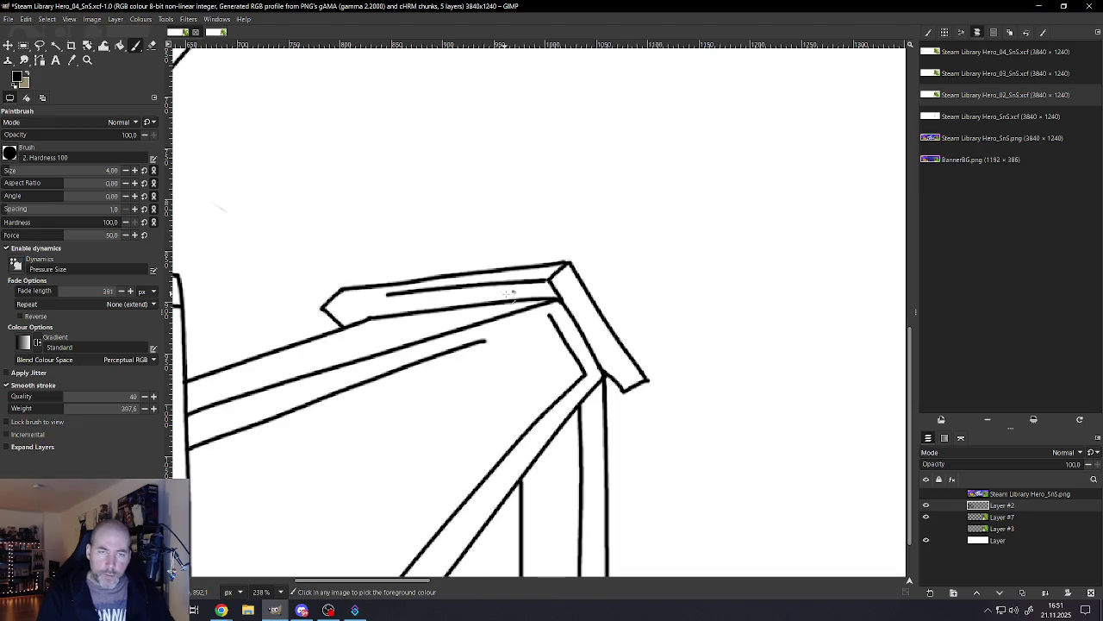
key(ctrl+z)
drag(549, 281, 361, 304)
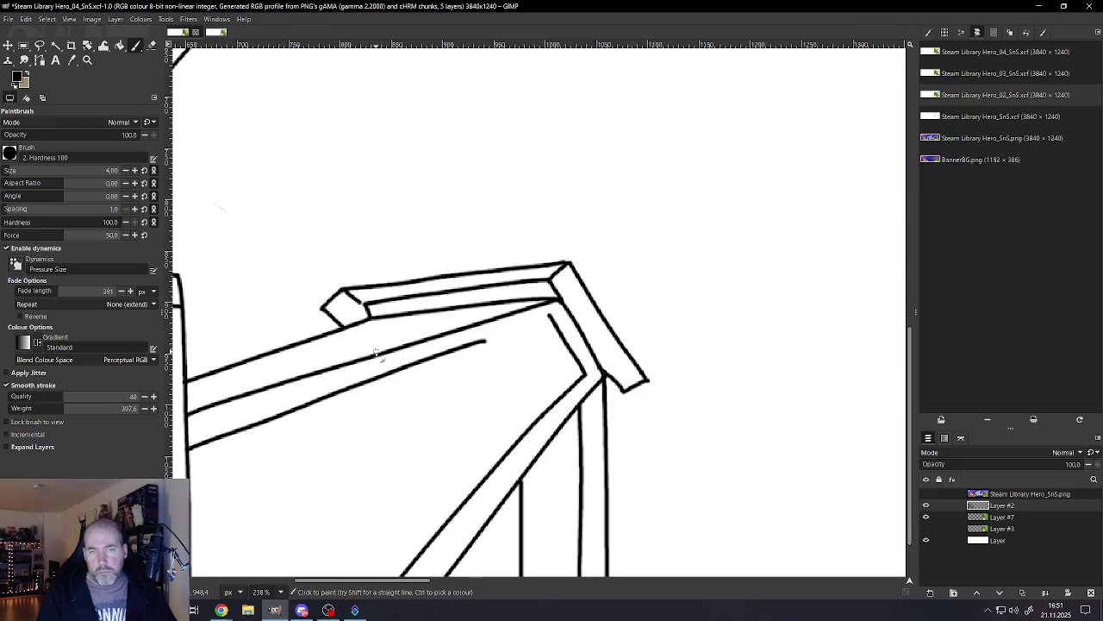
Step: Replace the short end stroke with a diagonal line closing the beam's left corner
key(ctrl+z)
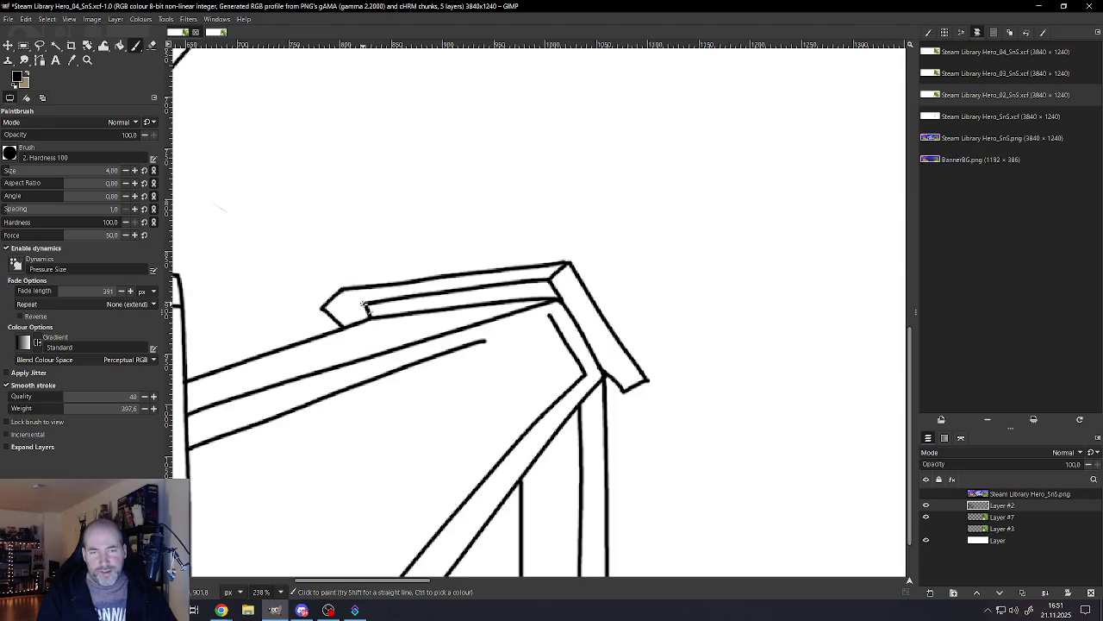
scroll(345, 344, down, 2)
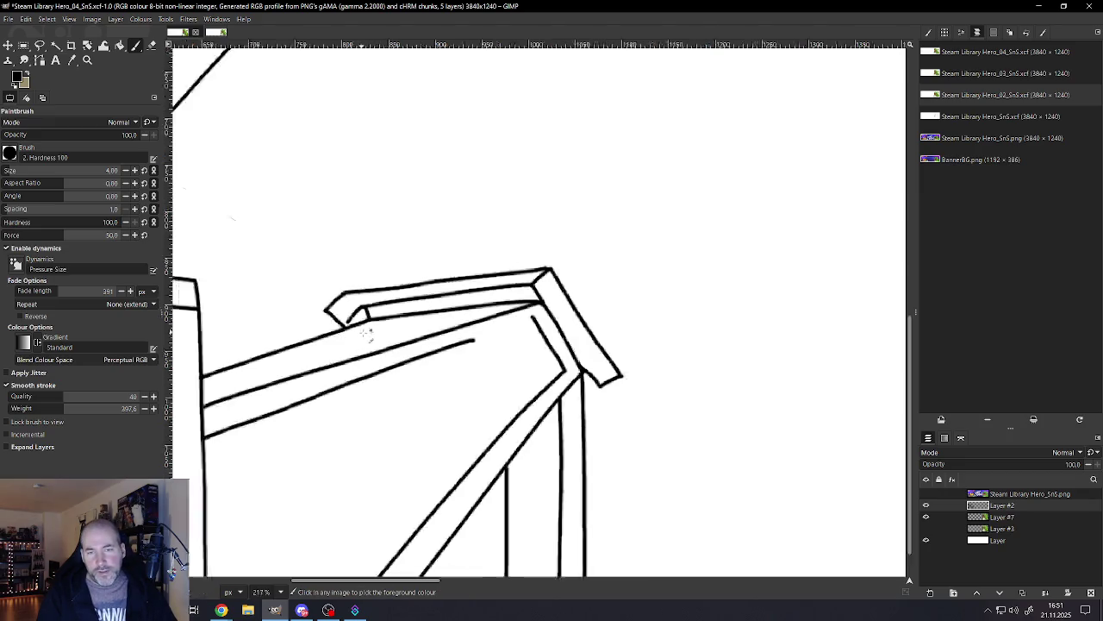
scroll(353, 358, down, 3)
scroll(366, 371, down, 2)
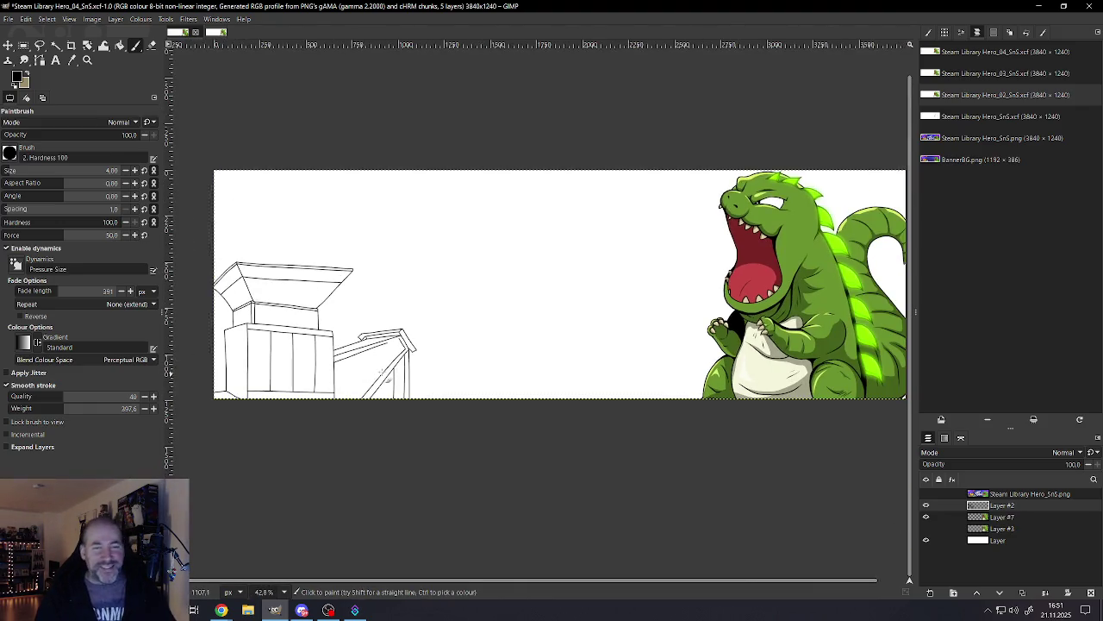
scroll(365, 373, up, 3)
scroll(373, 324, up, 3)
scroll(373, 324, up, 2)
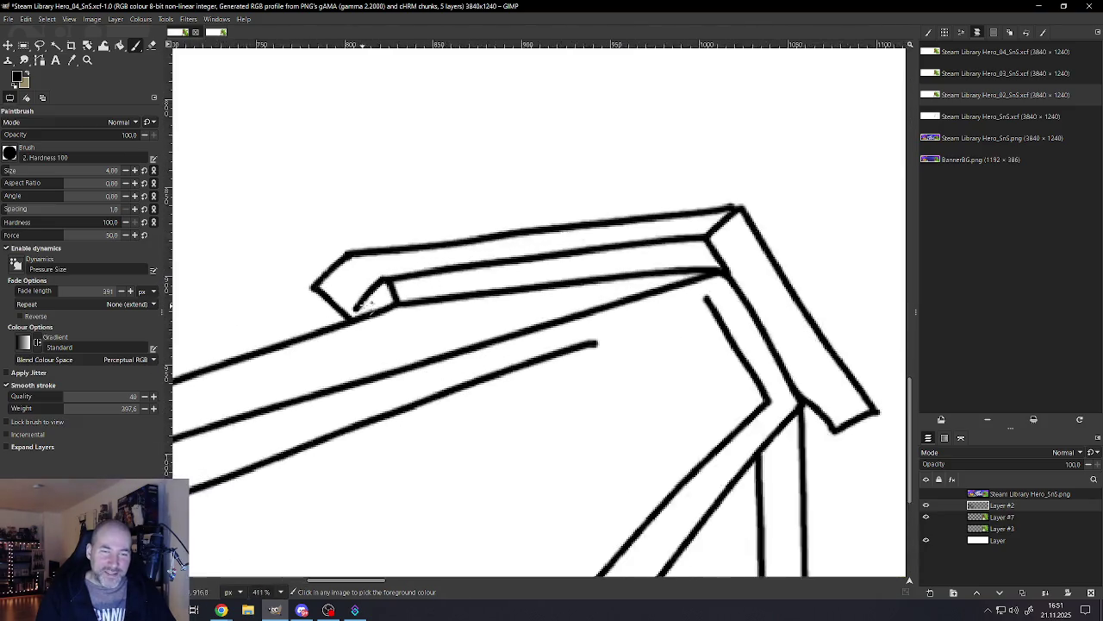
scroll(362, 315, up, 2)
scroll(353, 301, up, 2)
drag(403, 269, 330, 338)
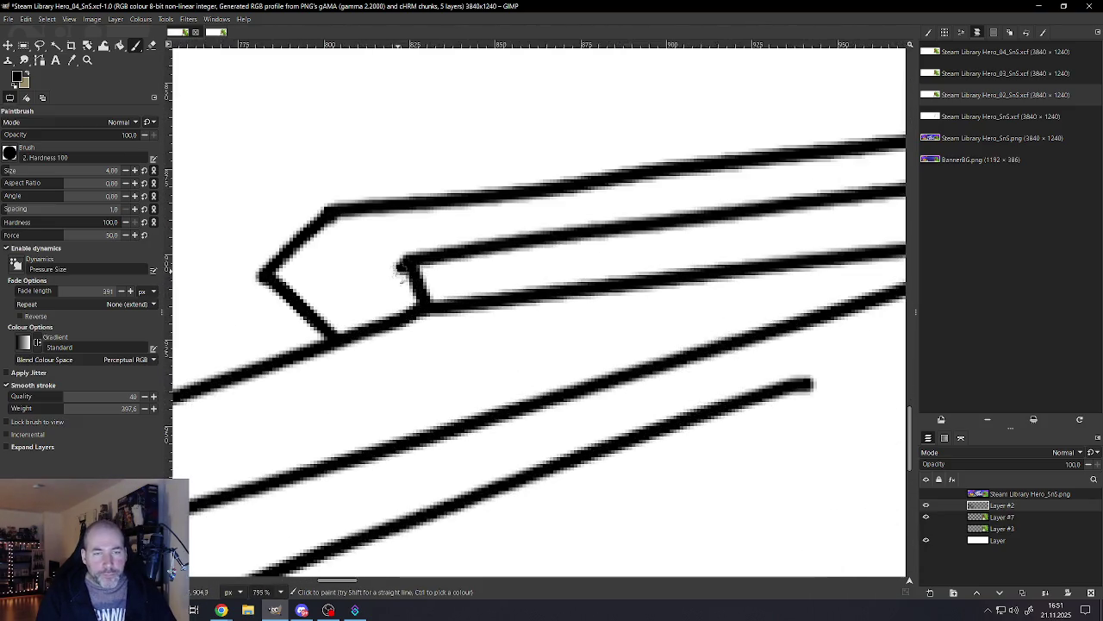
scroll(397, 309, down, 3)
scroll(621, 341, down, 2)
scroll(593, 319, up, 1)
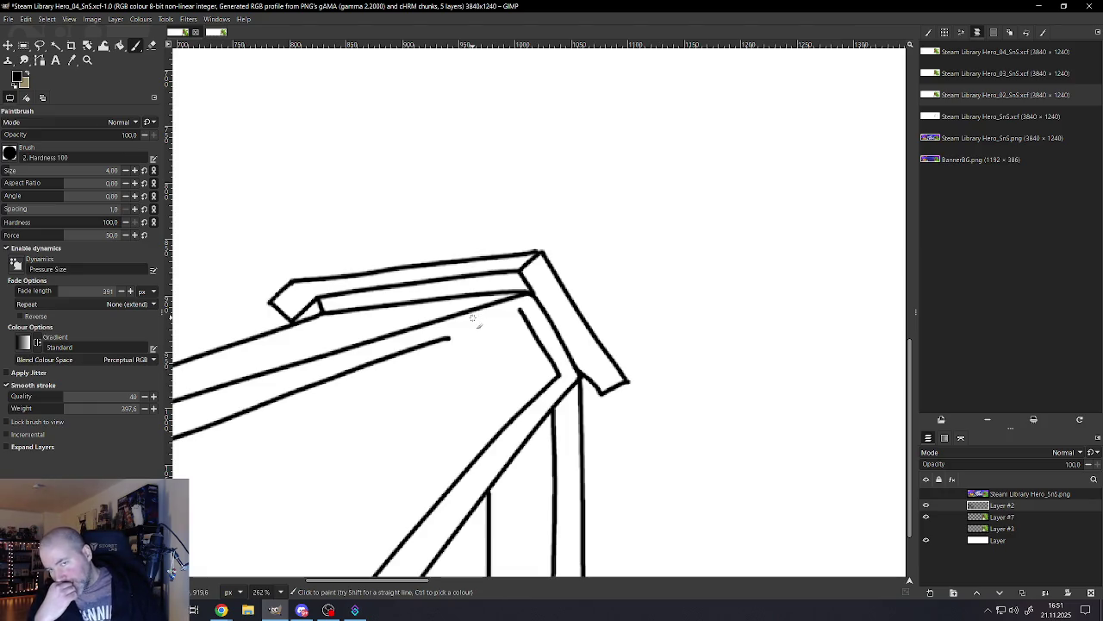
Step: Undo the connecting strokes, then erase the beam's pointed left tip and stray tick with a larger eraser
key(ctrl+z)
key(ctrl+z)
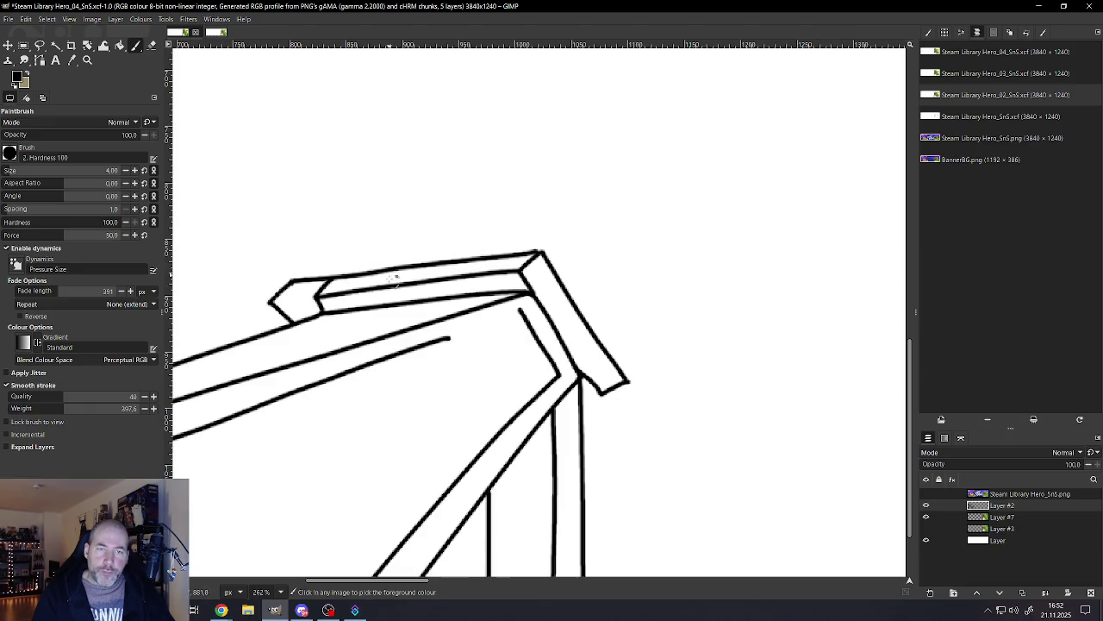
ctrl+scroll(341, 259, down, 3)
ctrl+scroll(350, 284, up, 4)
ctrl+scroll(350, 284, up, 1)
key(shift+e)
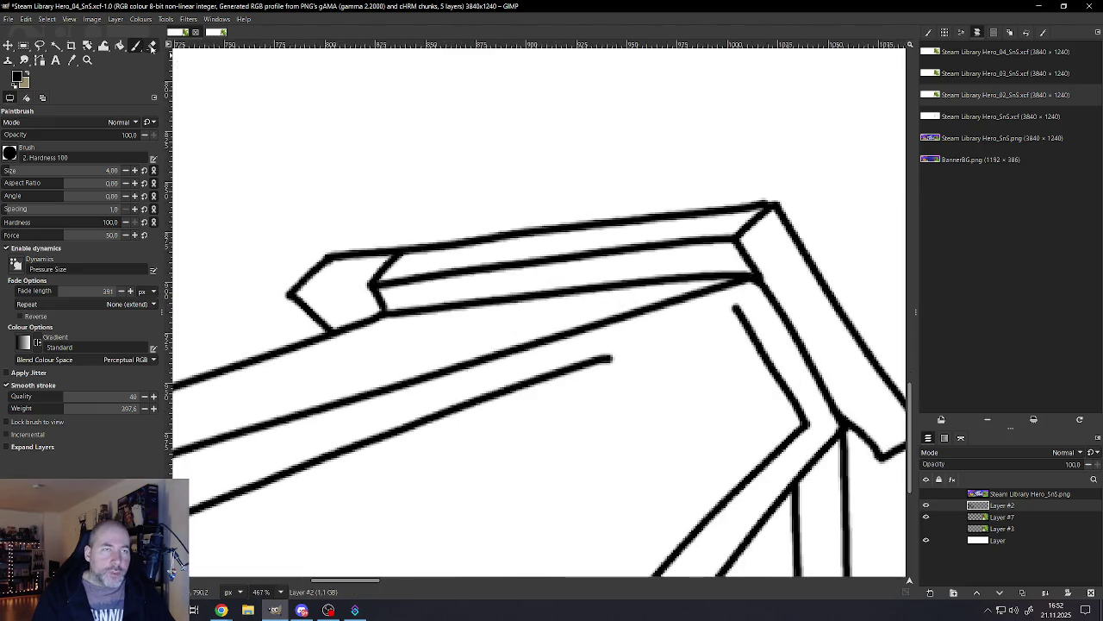
mouse_move(293, 300)
mouse_down()
mouse_move(320, 259)
mouse_move(362, 222)
mouse_move(369, 234)
mouse_up()
key(bracketright)
key(bracketright)
key(bracketright)
drag(323, 312, 303, 301)
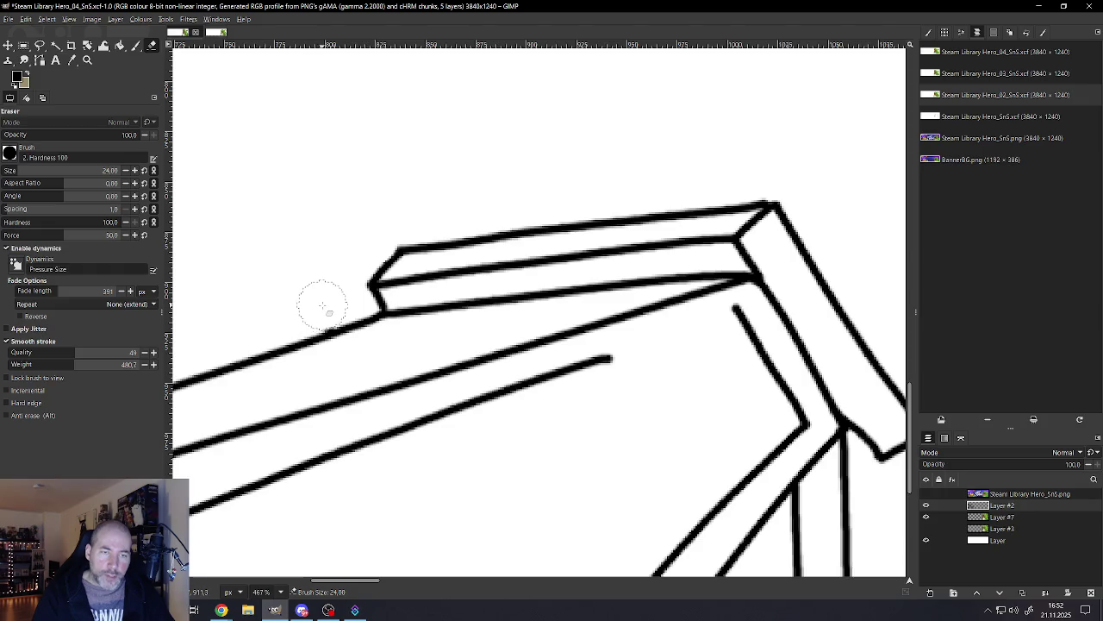
scroll(343, 273, down, 3)
scroll(335, 342, down, 3)
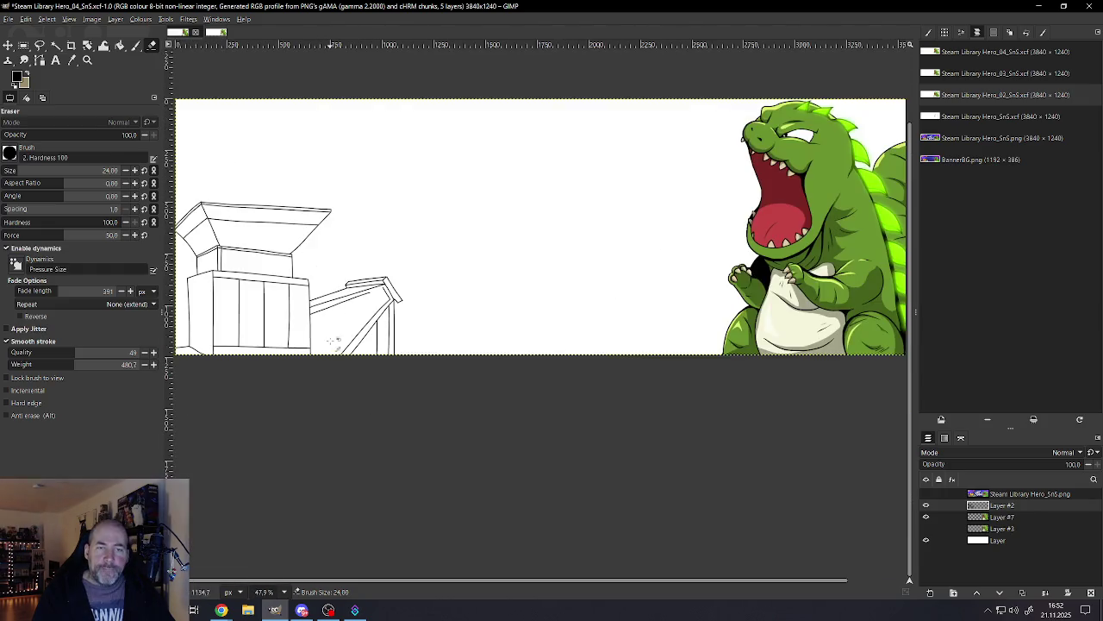
Step: Thicken the inner edge below the corner junction with a smaller brush, erasing the overflow
scroll(332, 317, up, 2)
scroll(354, 306, up, 2)
scroll(370, 294, up, 2)
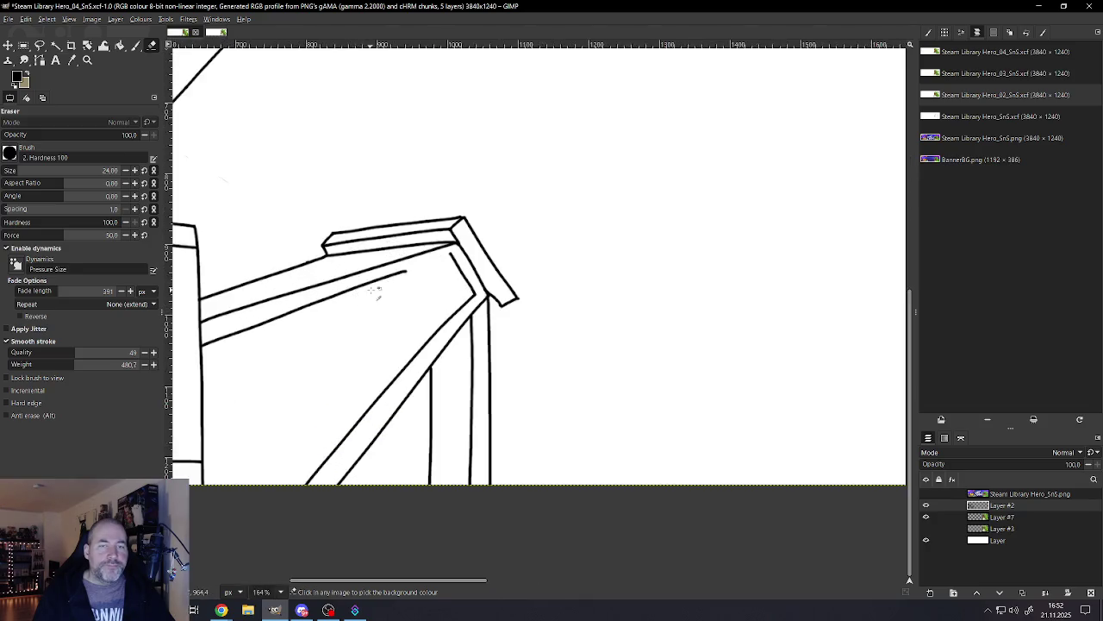
scroll(504, 259, up, 2)
scroll(505, 258, up, 1)
scroll(574, 187, down, 1)
scroll(574, 198, up, 1)
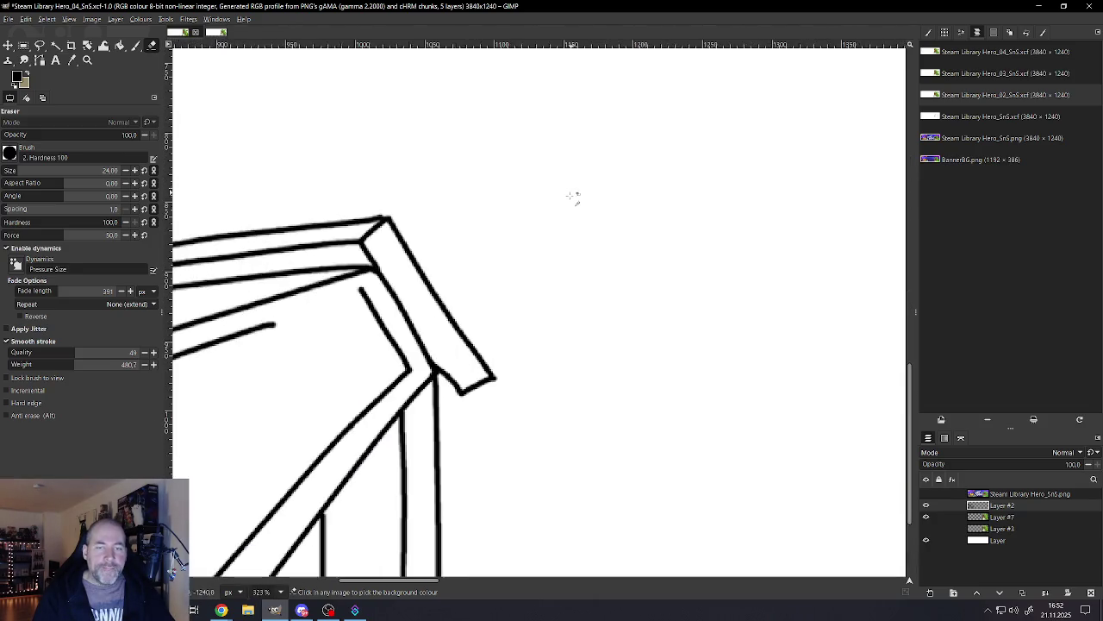
click(136, 45)
scroll(483, 388, up, 2)
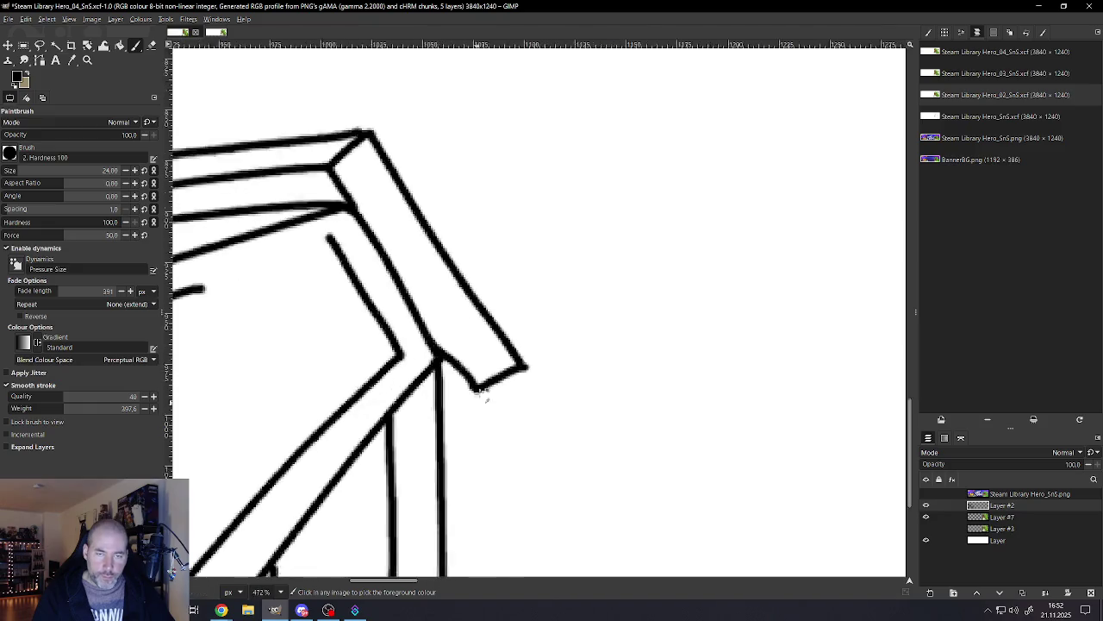
scroll(470, 377, up, 2)
key(bracketleft)
key(bracketleft)
key(bracketleft)
key(bracketleft)
key(bracketleft)
key(bracketleft)
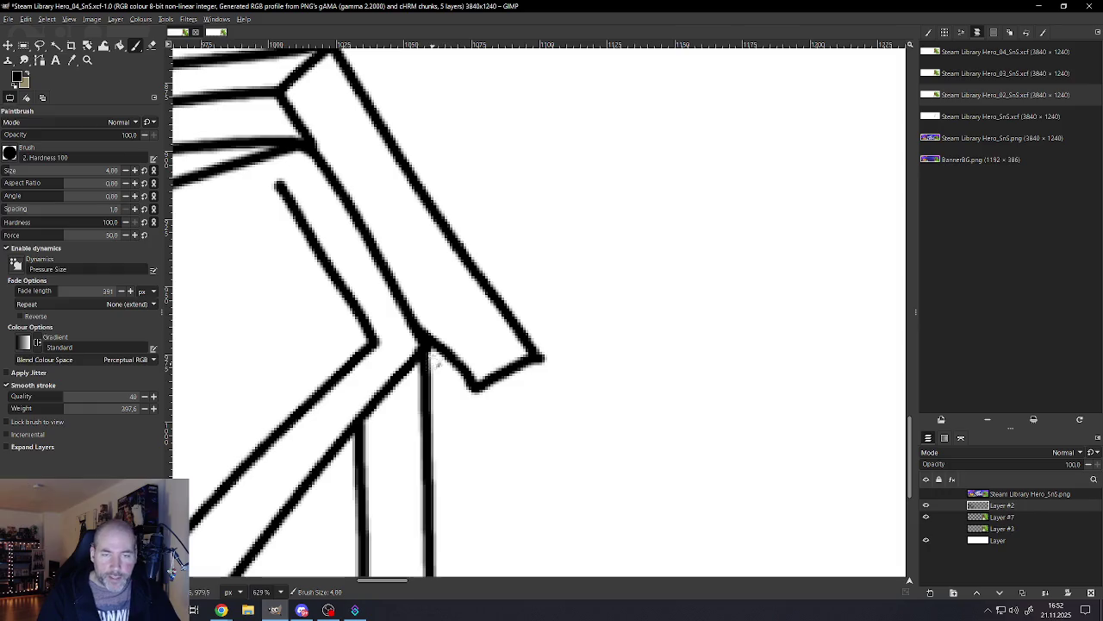
drag(422, 343, 475, 390)
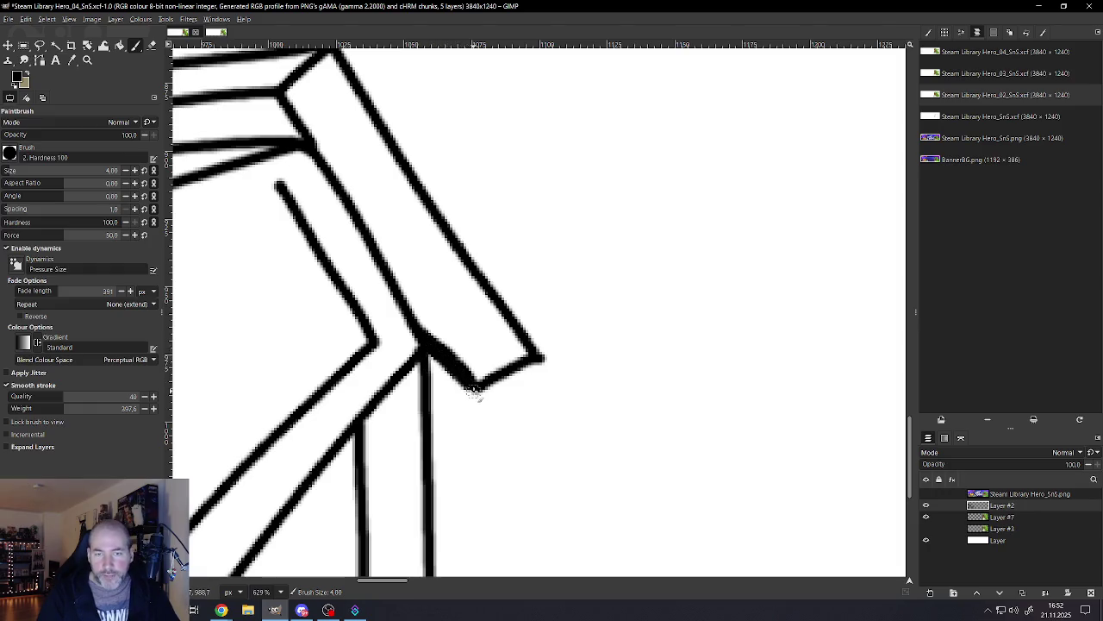
click(152, 46)
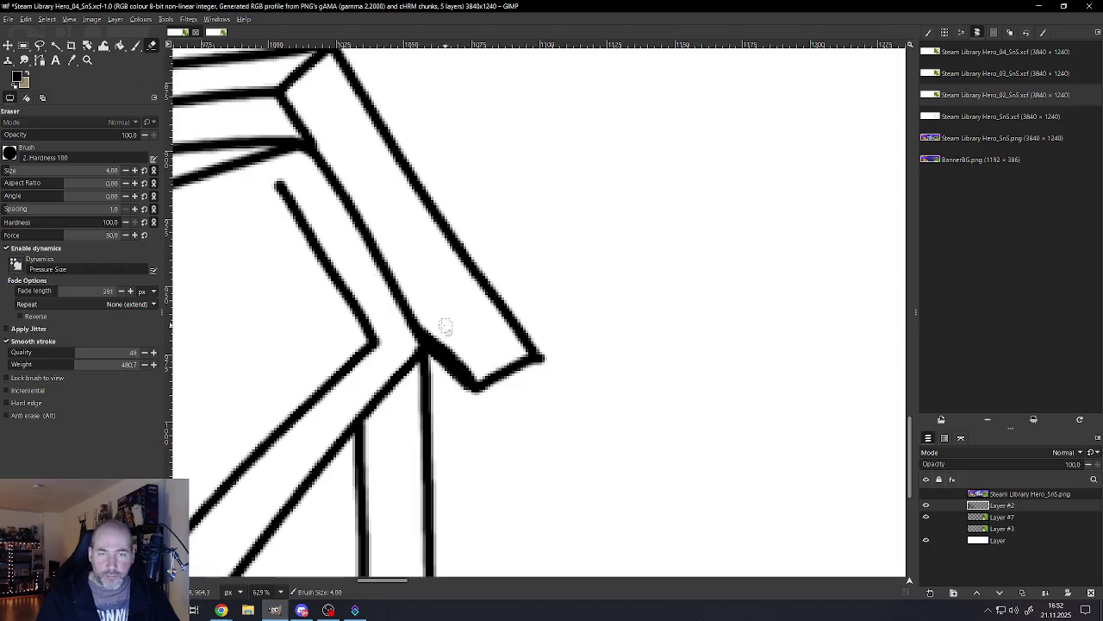
drag(431, 336, 474, 376)
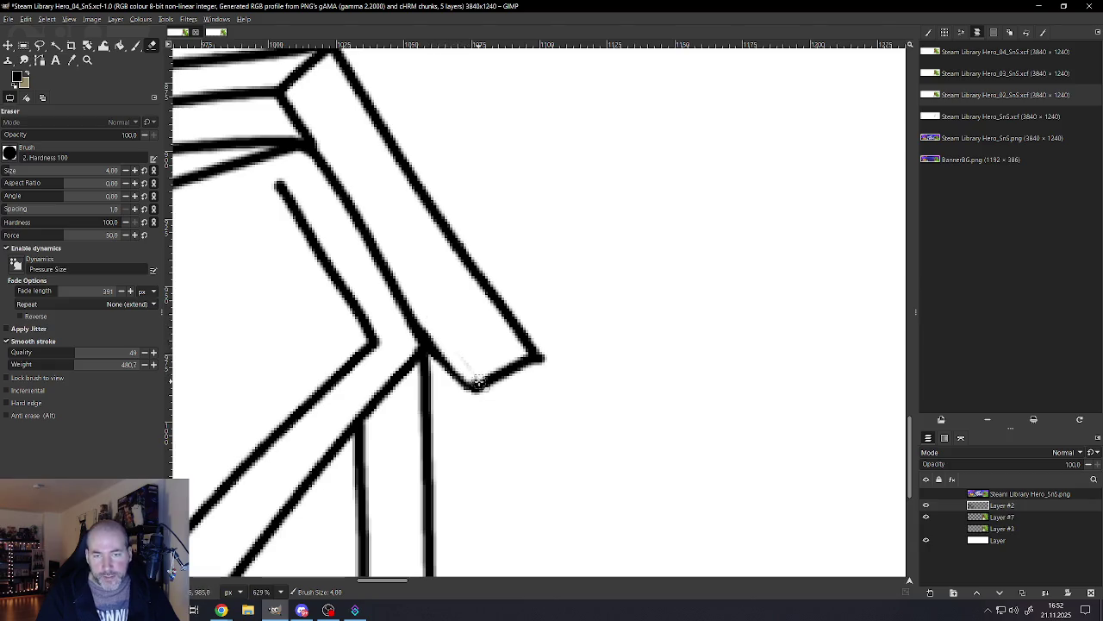
drag(545, 355, 525, 369)
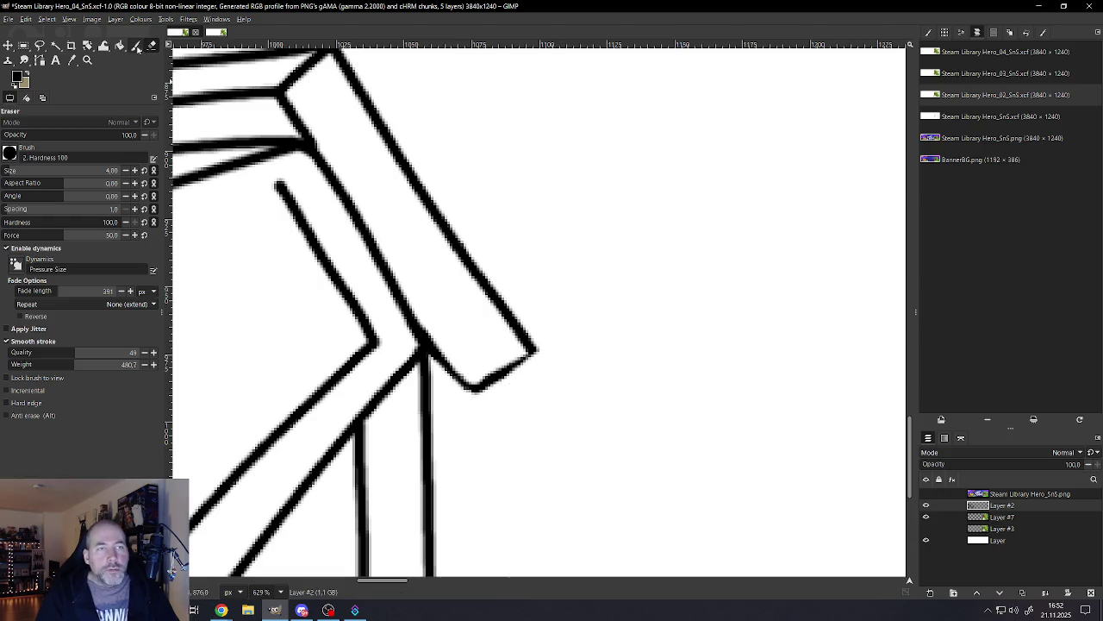
Step: Repaint the slanted end piece's bottom and left edges in bolder strokes
click(135, 45)
drag(539, 353, 470, 388)
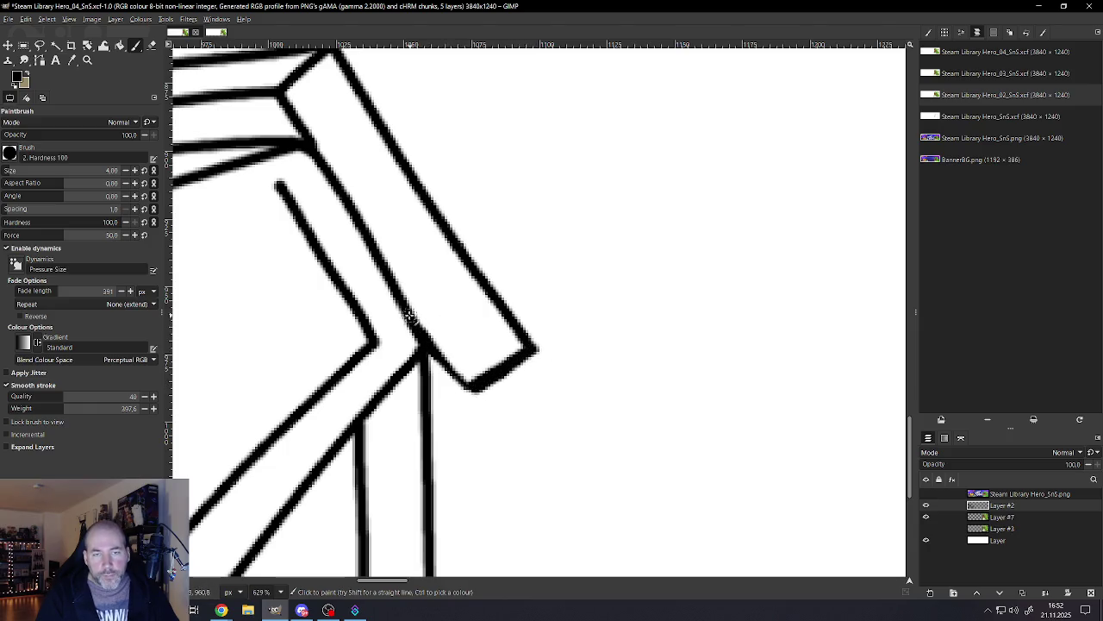
mouse_move(283, 95)
mouse_down()
mouse_move(384, 275)
mouse_move(473, 397)
mouse_up()
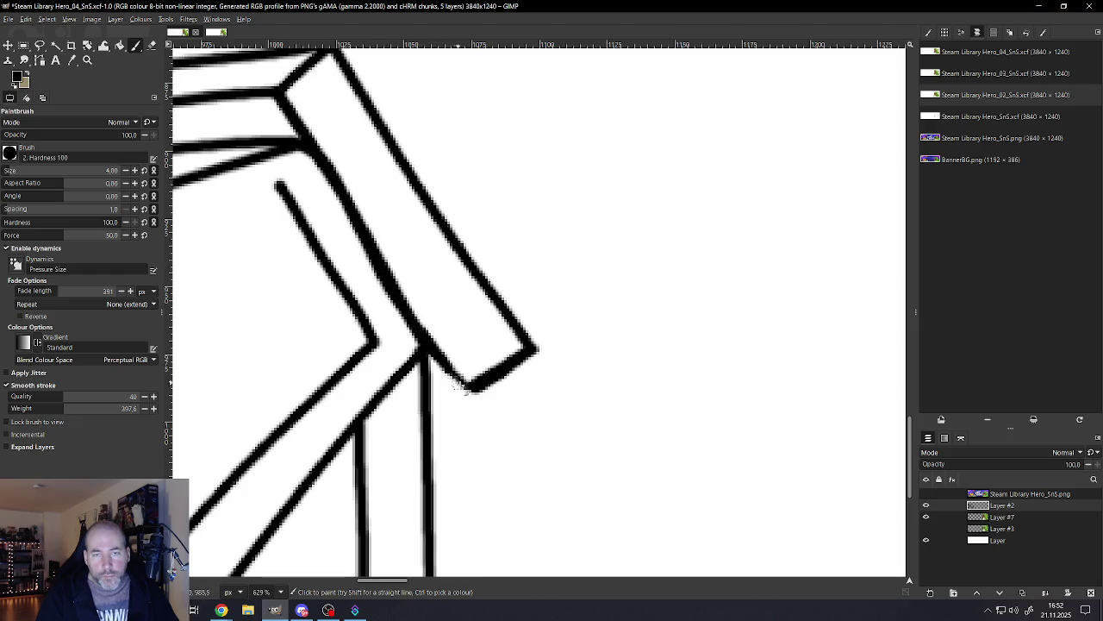
scroll(472, 392, down, 1)
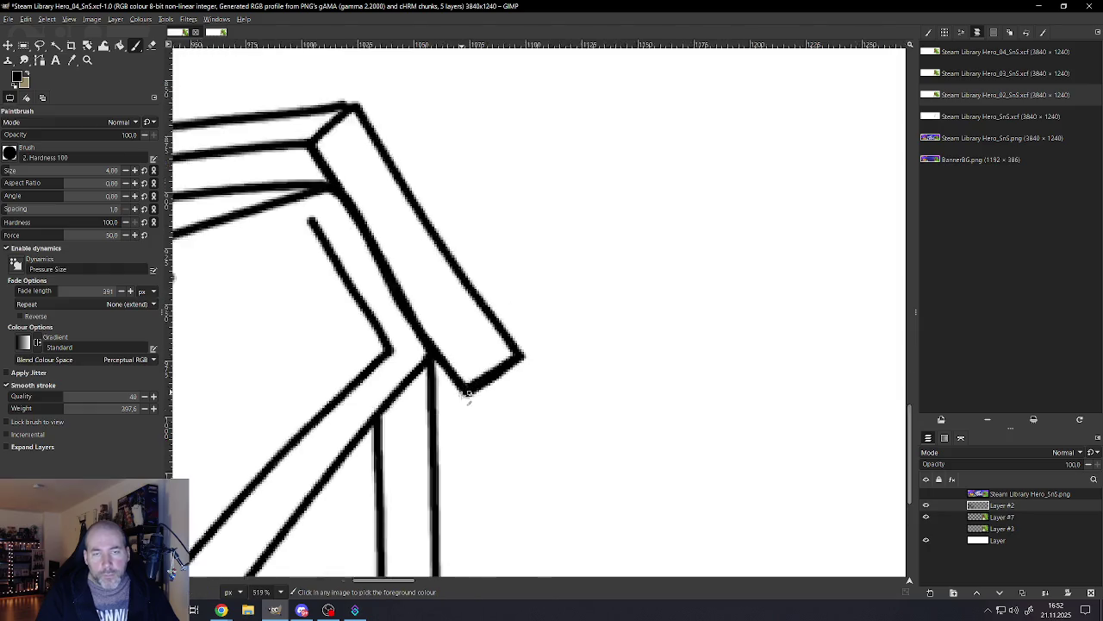
scroll(470, 393, down, 4)
scroll(464, 392, down, 2)
scroll(457, 405, down, 1)
scroll(466, 470, down, 1)
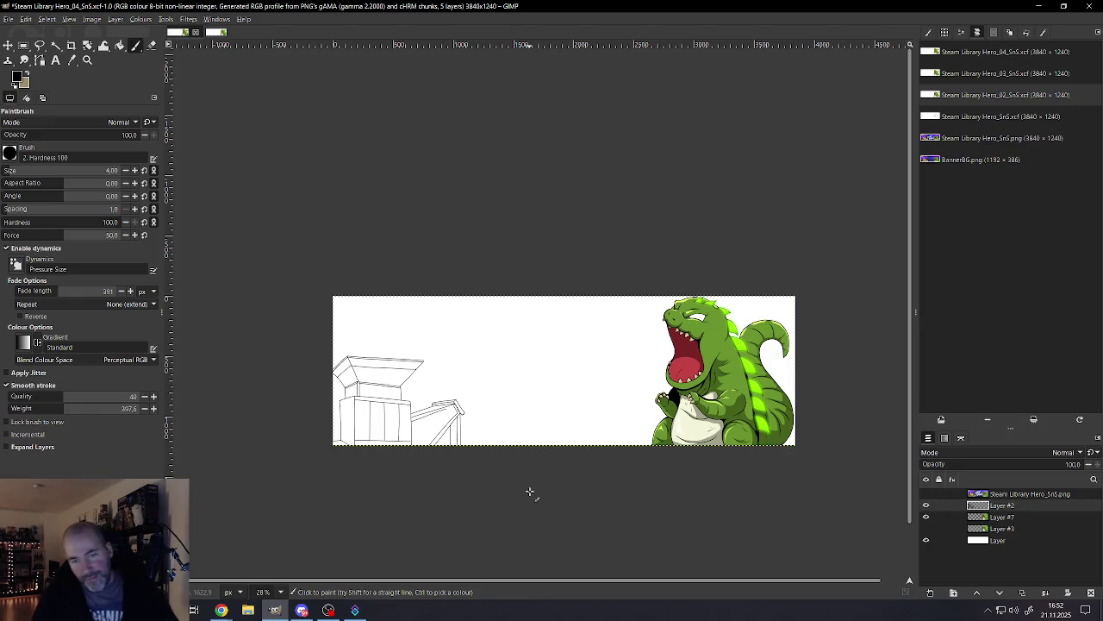
Step: Try a vertical line beside the box, then undo it
scroll(302, 370, up, 2)
scroll(353, 362, up, 2)
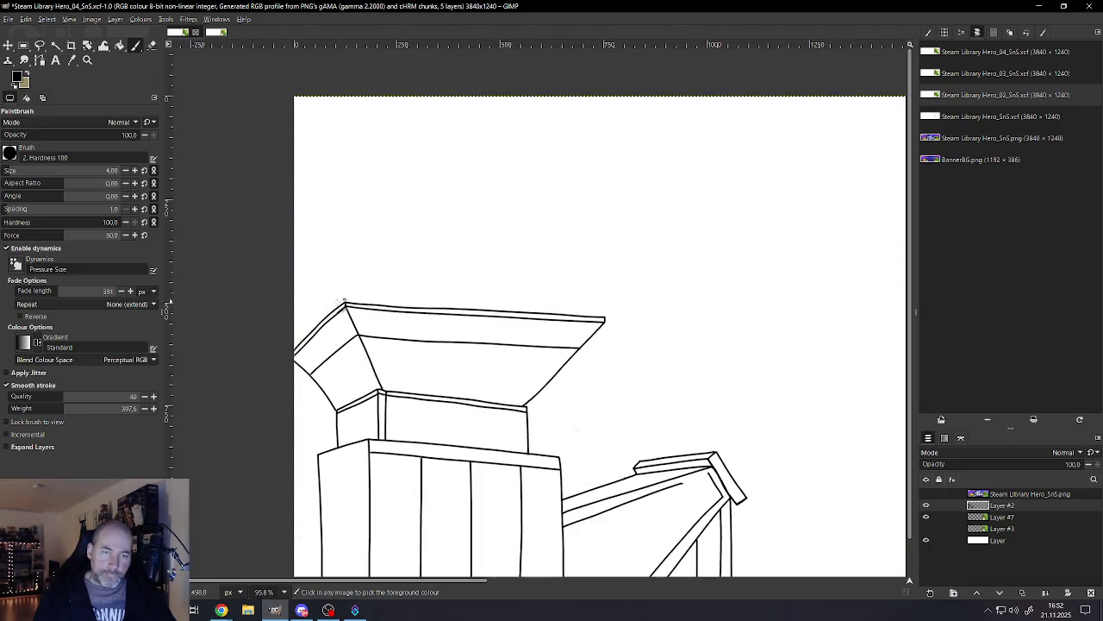
scroll(422, 370, down, 2)
scroll(465, 362, up, 1)
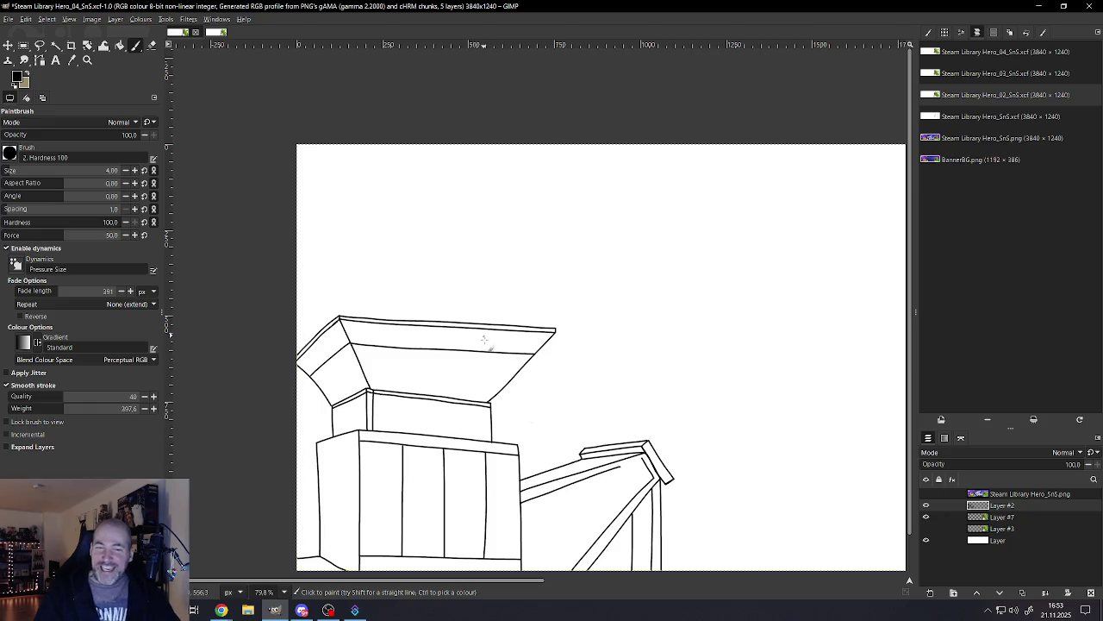
scroll(489, 405, down, 1)
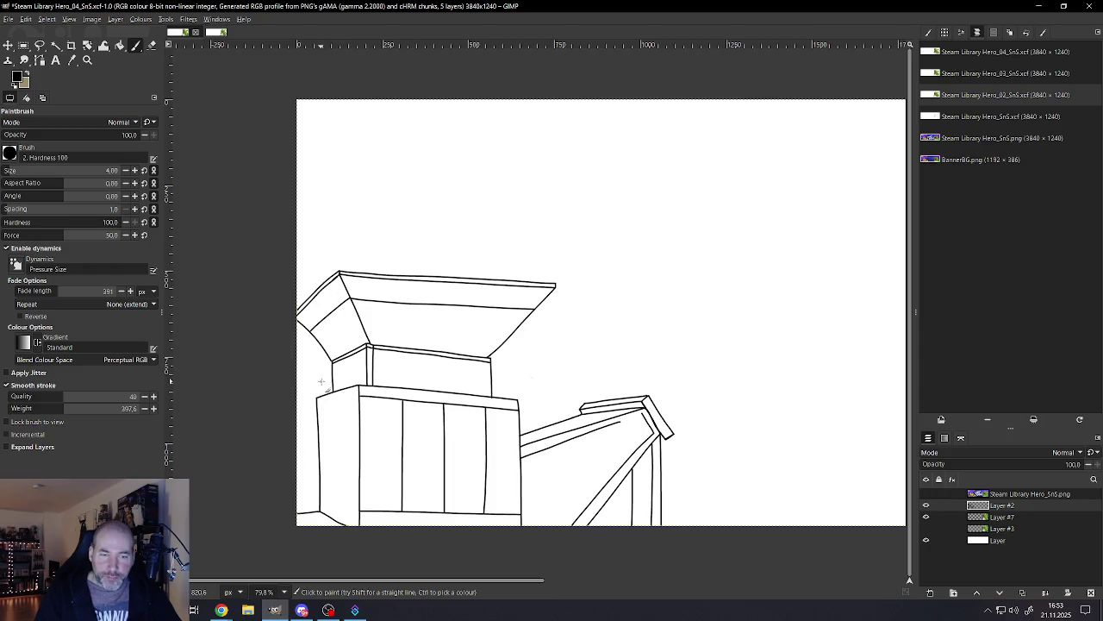
drag(318, 230, 317, 514)
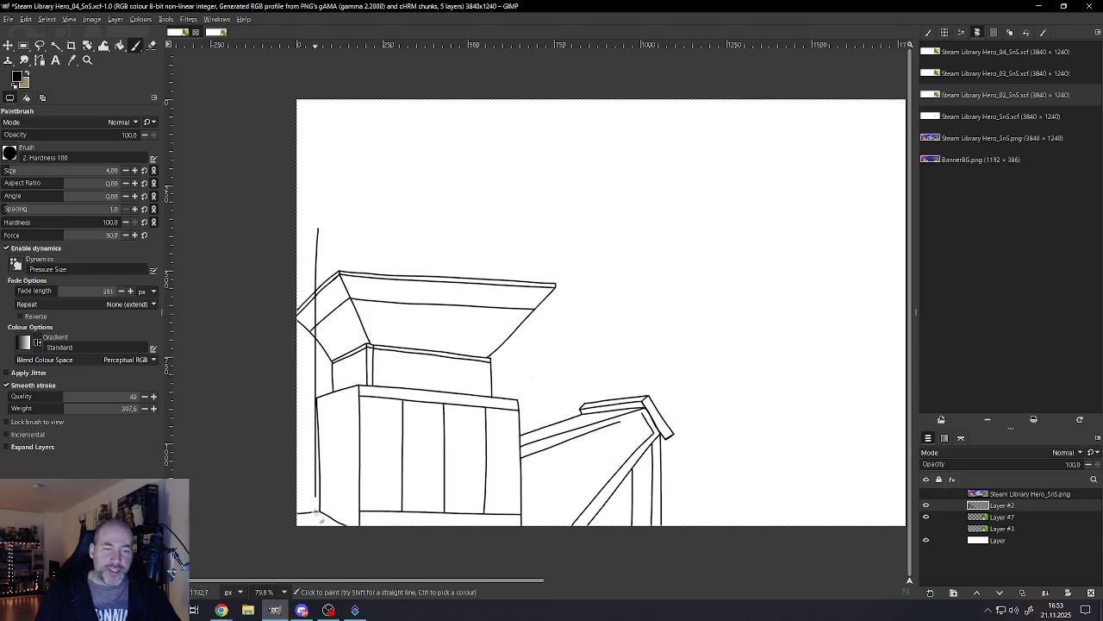
key(ctrl+z)
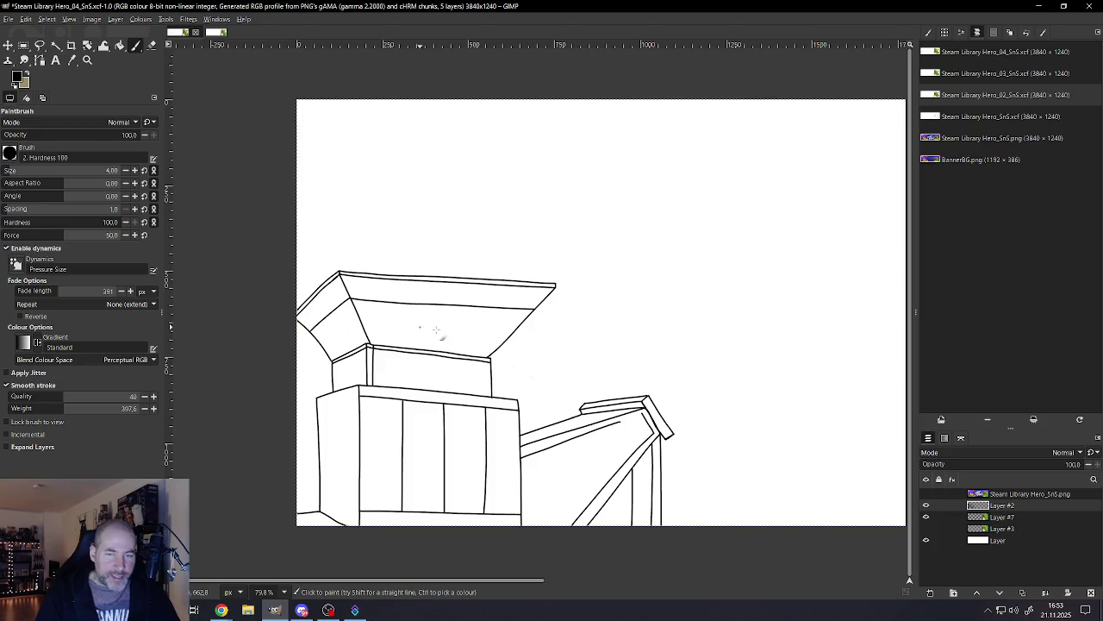
scroll(436, 330, down, 5)
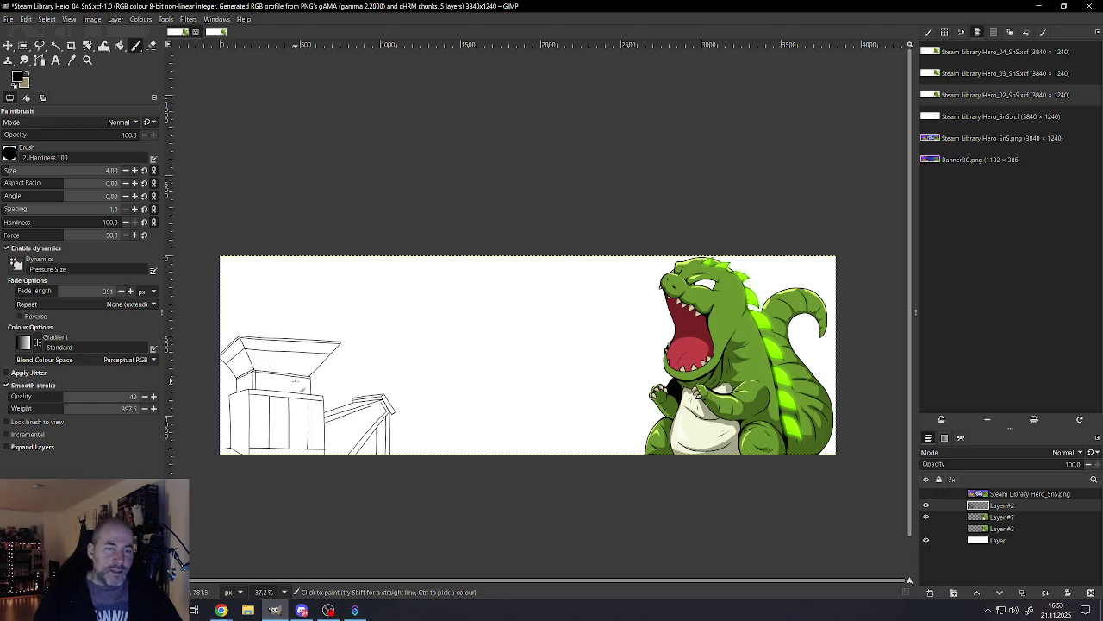
Step: Zoom in with Ctrl+scroll to inspect the box and cabinet sketch
key(ctrl)
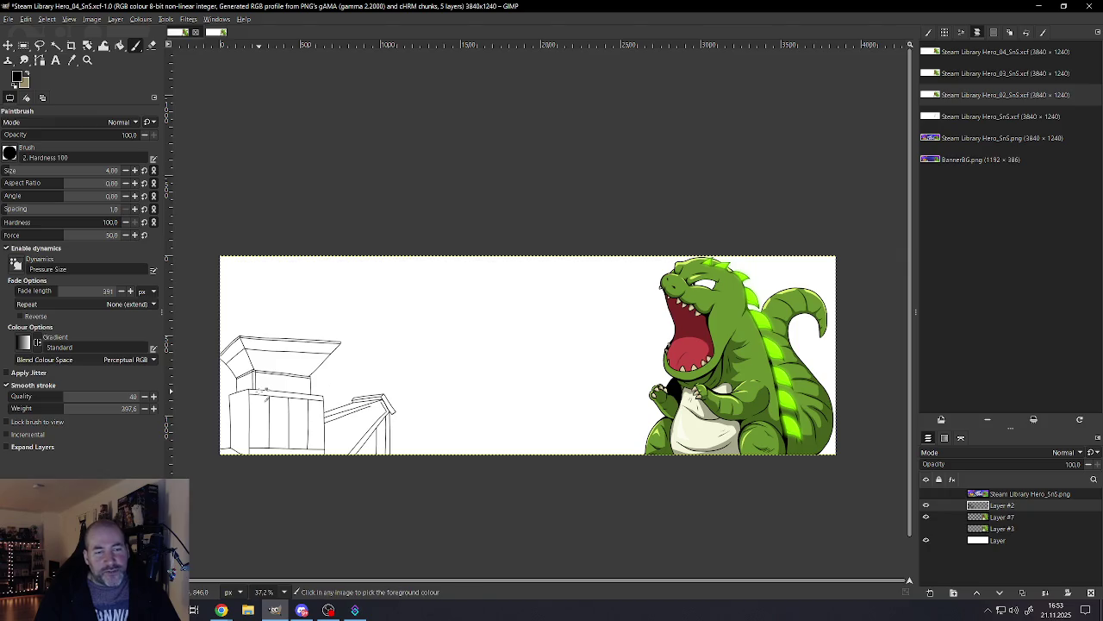
ctrl+scroll(701, 360, up, 2)
ctrl+scroll(700, 360, up, 1)
ctrl+scroll(700, 360, down, 1)
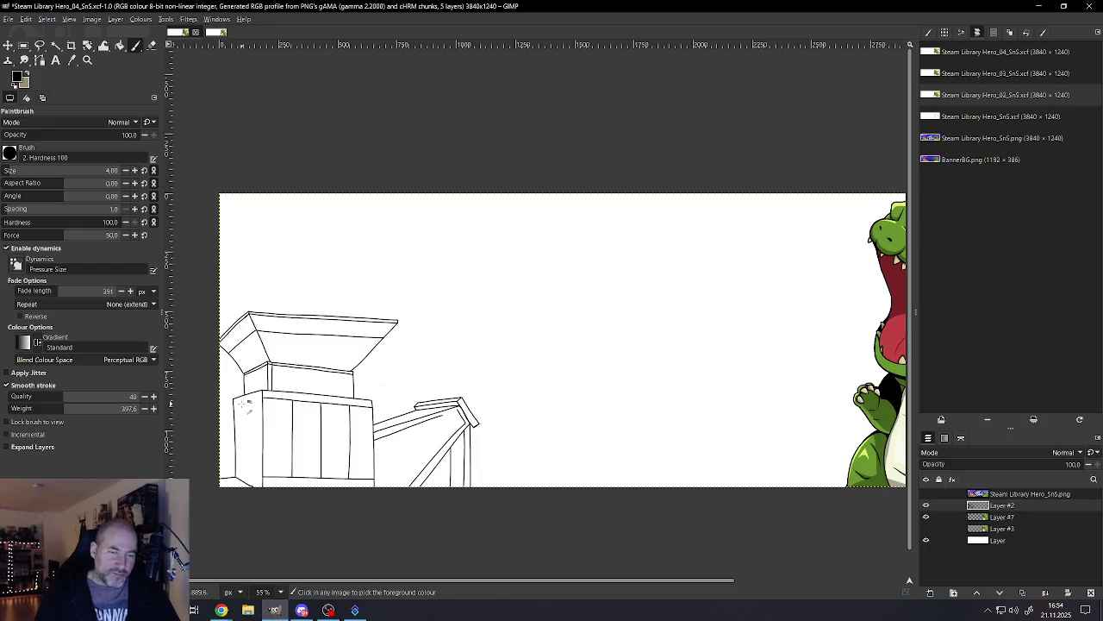
scroll(246, 399, up, 2)
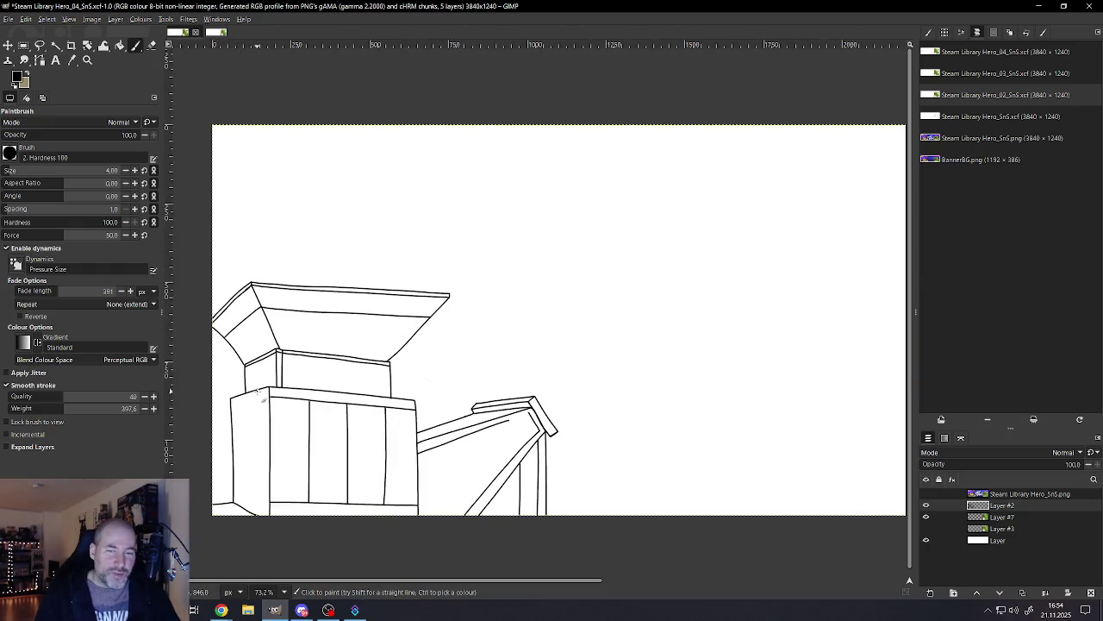
key(ctrl)
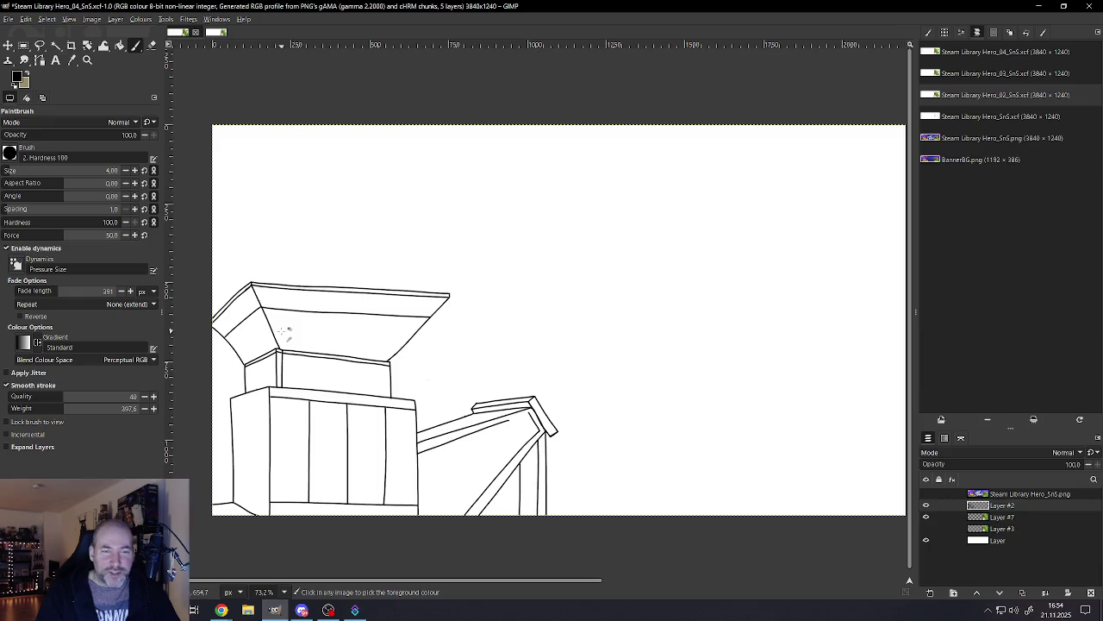
scroll(277, 319, down, 2)
Step: Try ovals with crossing lines on the upper box front, undo them, and open the File menu
scroll(263, 297, up, 1)
scroll(251, 284, up, 1)
scroll(267, 285, up, 1)
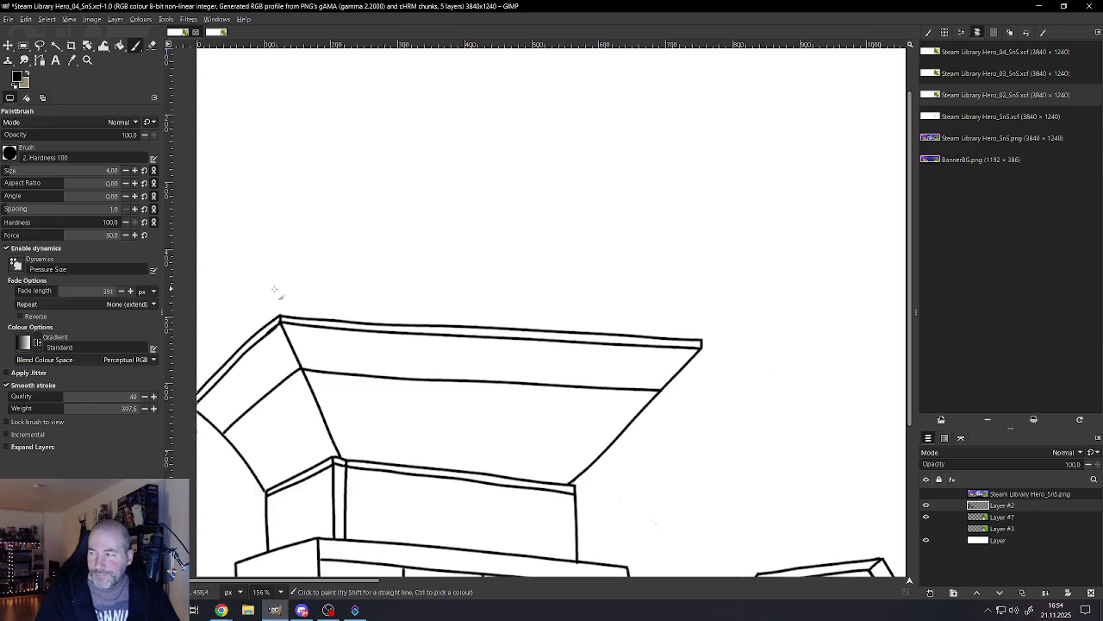
key(alt+Tab)
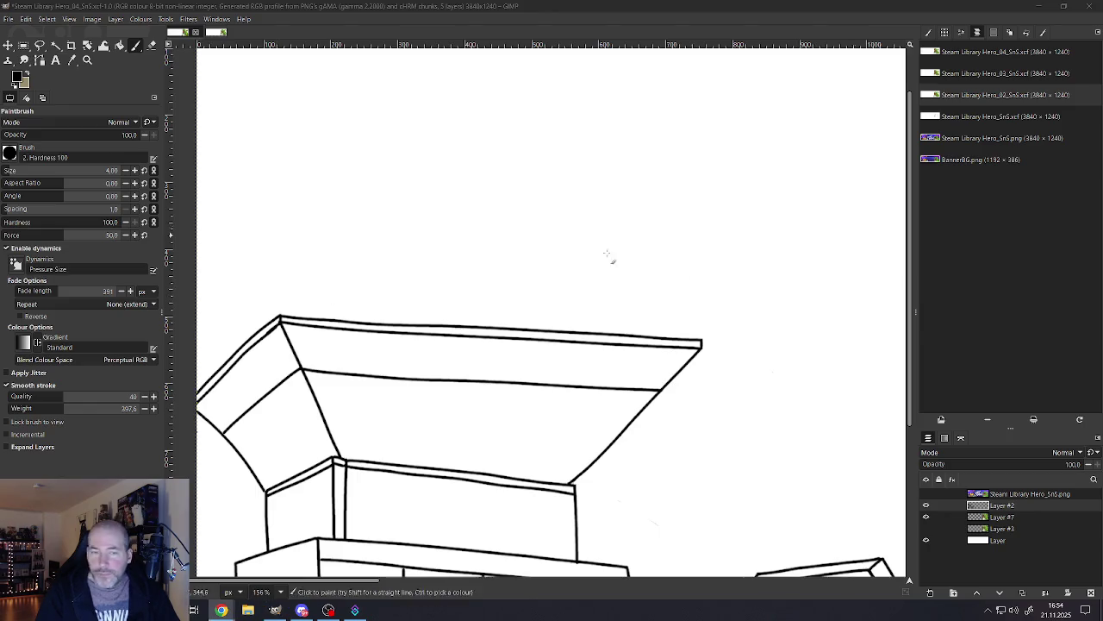
scroll(401, 379, down, 1)
scroll(392, 468, up, 1)
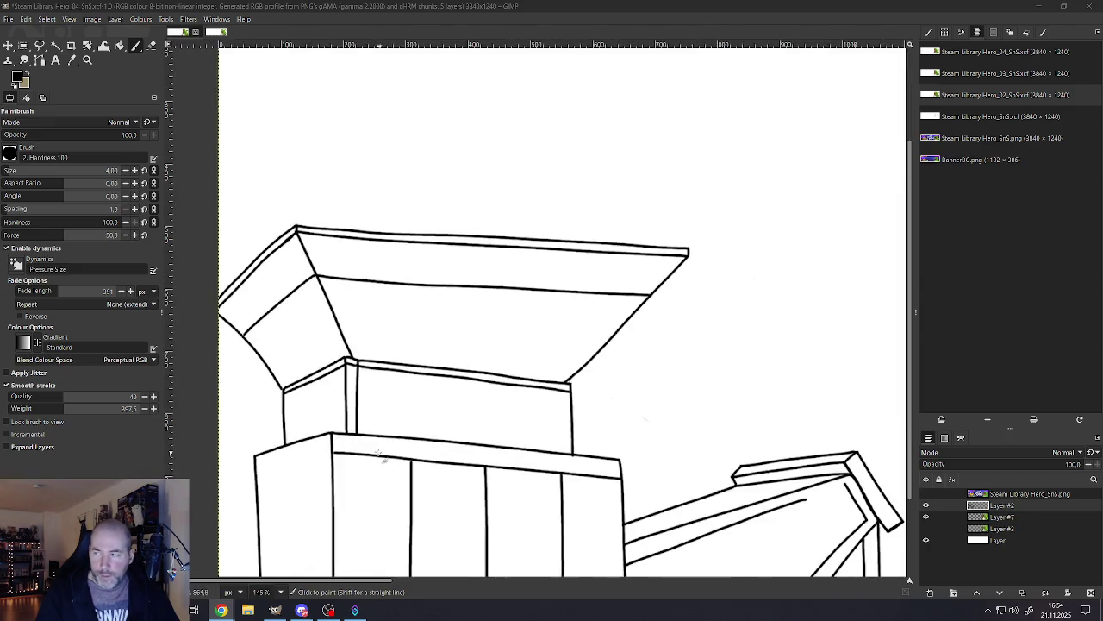
scroll(302, 384, up, 1)
drag(302, 376, 288, 430)
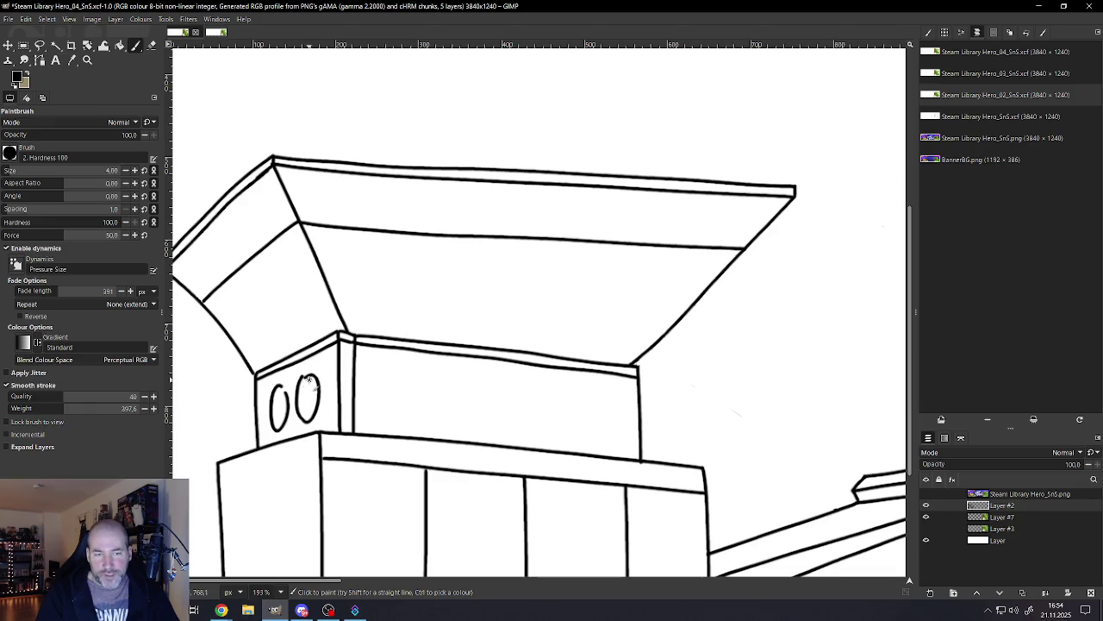
mouse_move(320, 399)
mouse_down()
mouse_move(272, 400)
mouse_move(287, 416)
mouse_up()
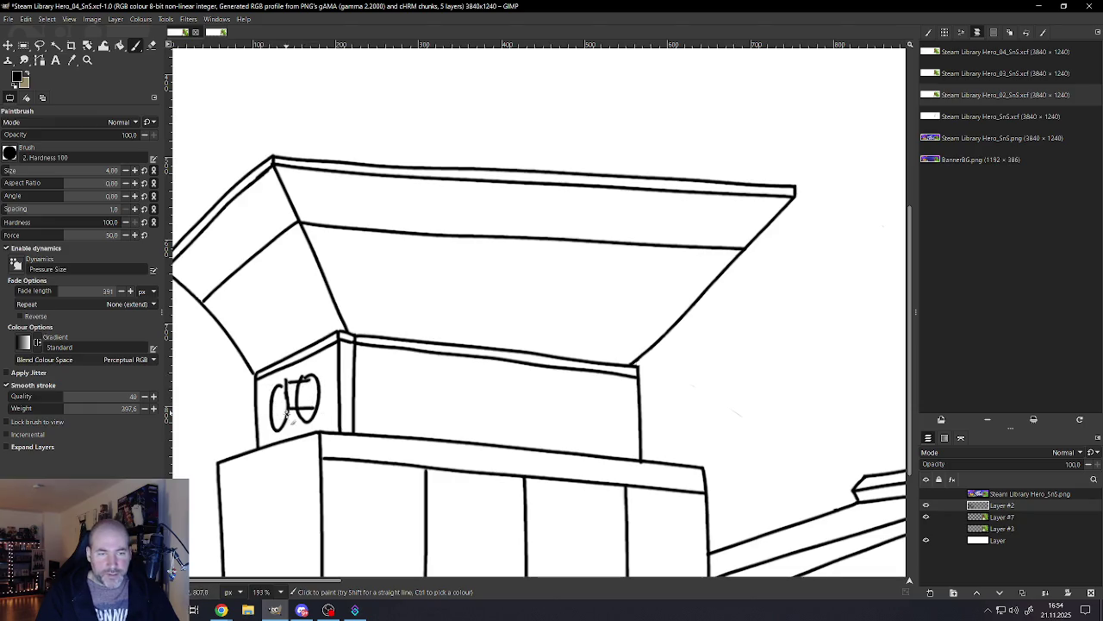
ctrl+scroll(293, 422, down, 4)
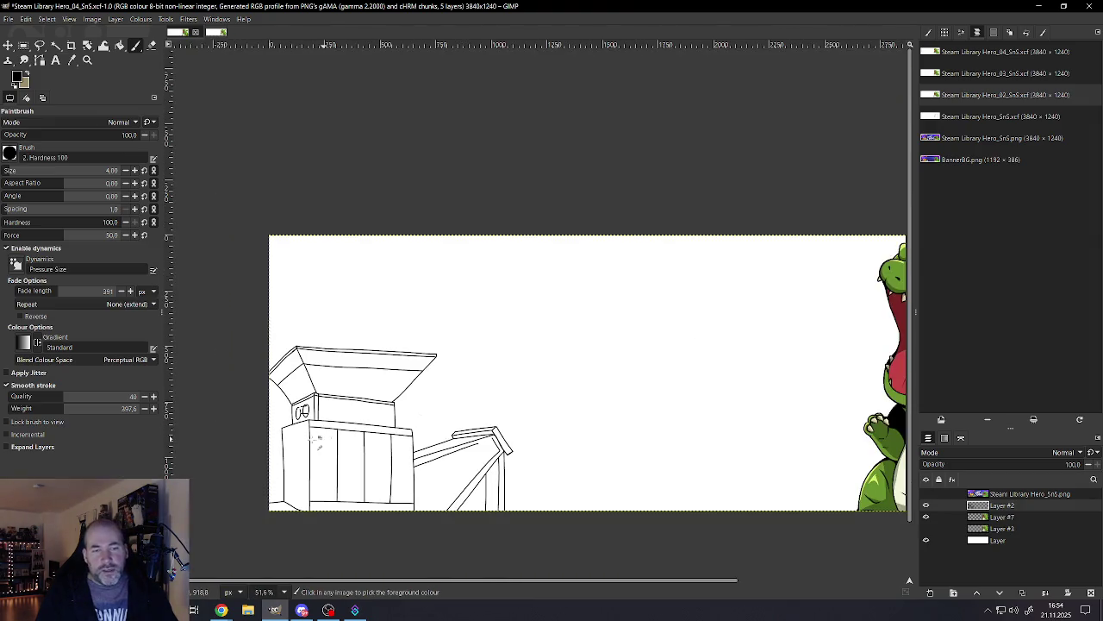
key(ctrl+z)
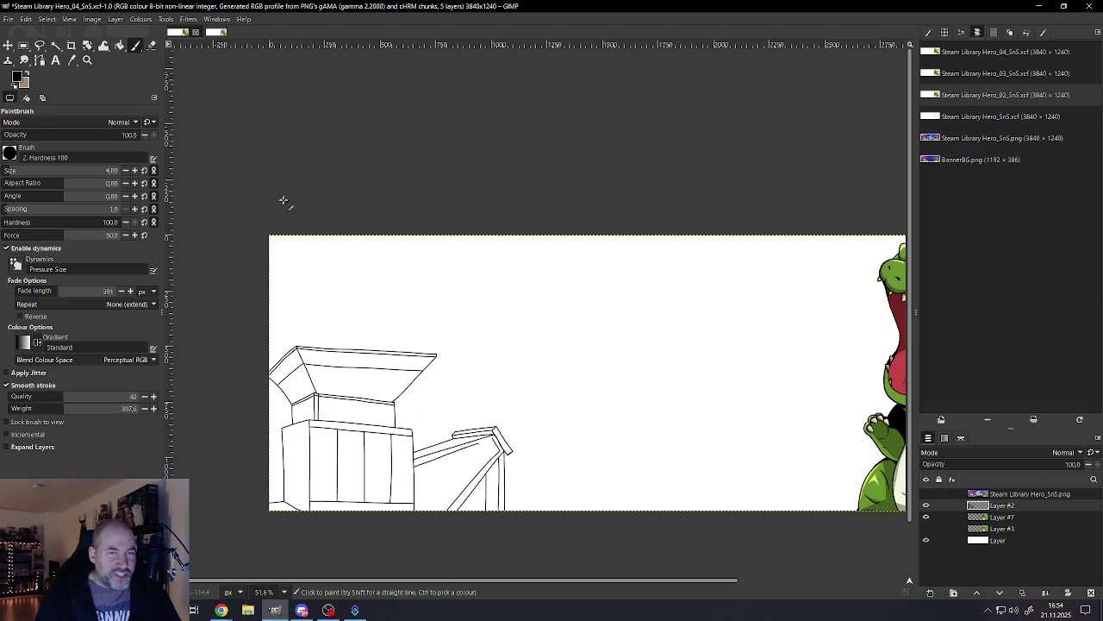
click(9, 19)
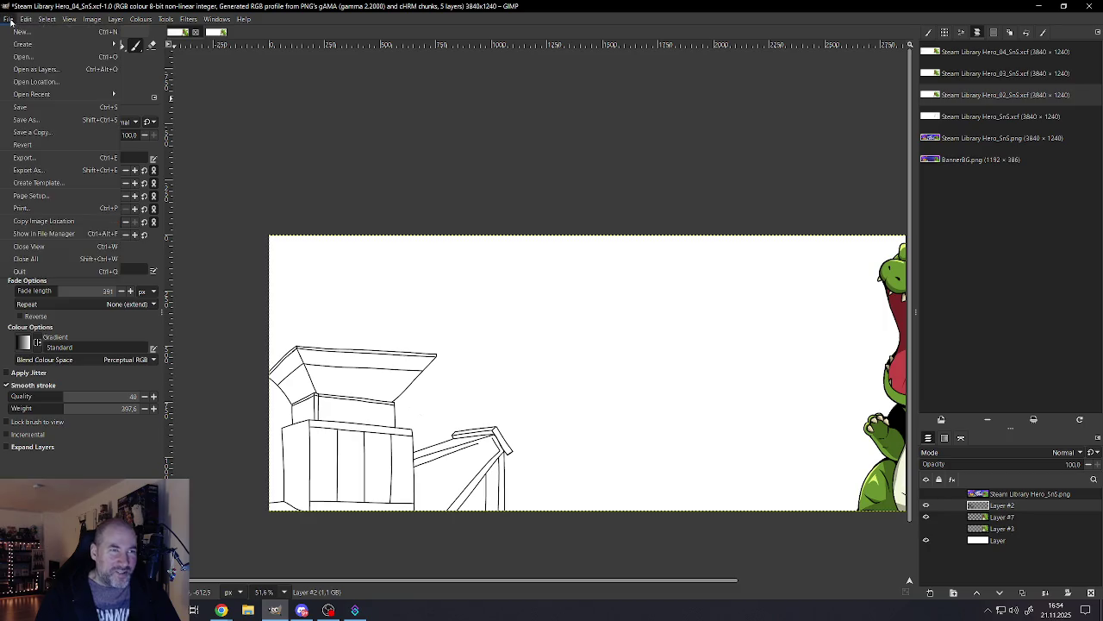
Step: Save the sketch as Steam Library Hero_04_SnS.xcf
click(53, 114)
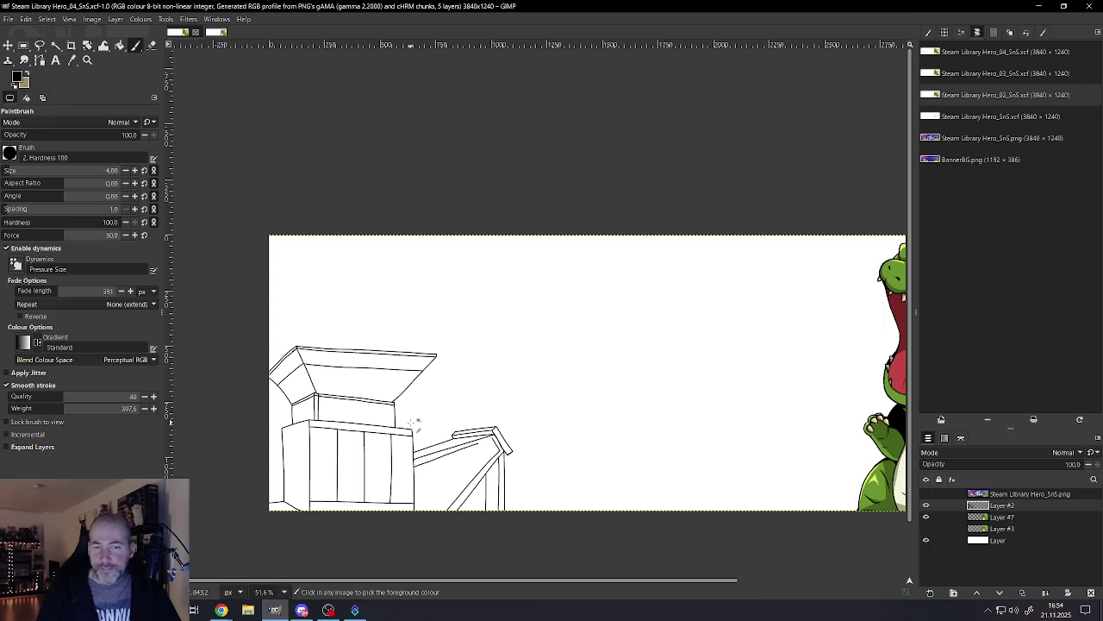
scroll(379, 410, up, 1)
scroll(328, 388, up, 1)
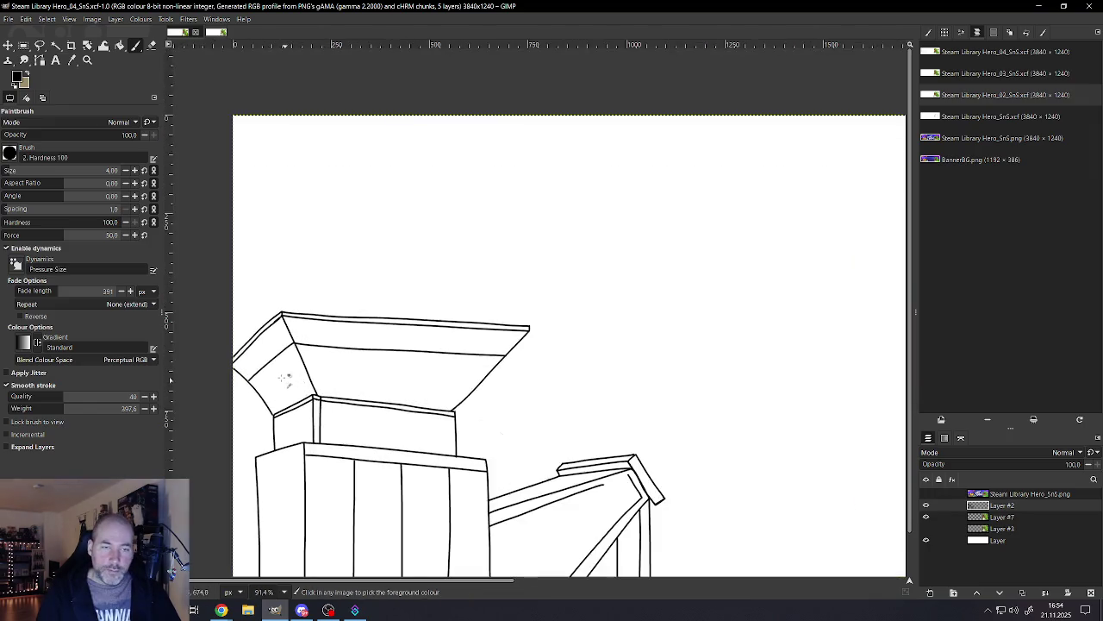
scroll(280, 371, up, 1)
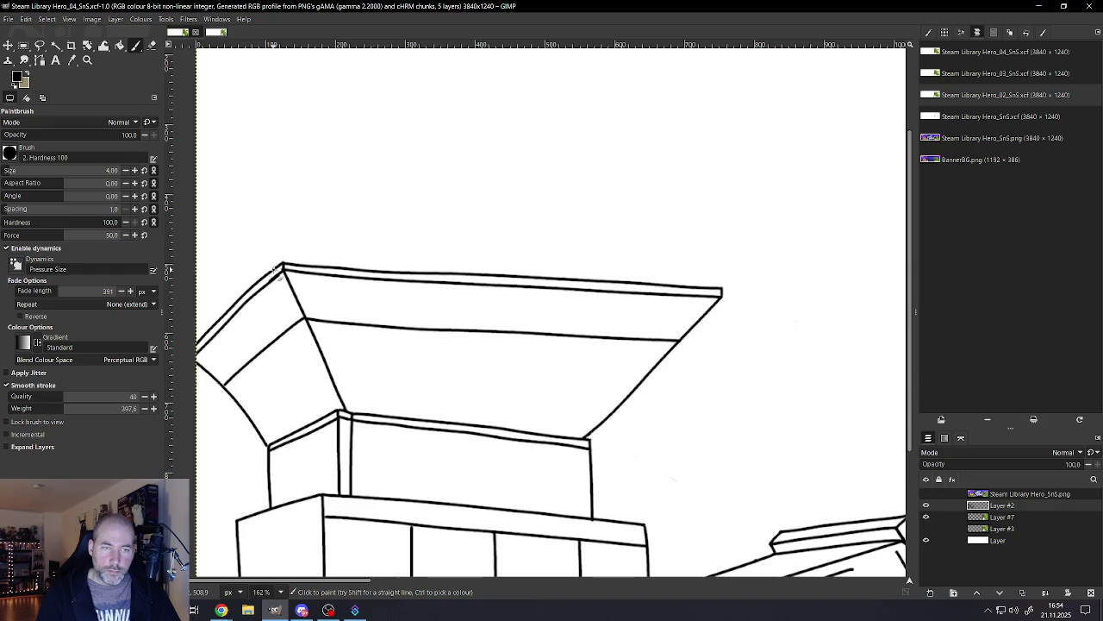
Step: Double the hopper's inner left edge with a second parallel line
click(273, 276)
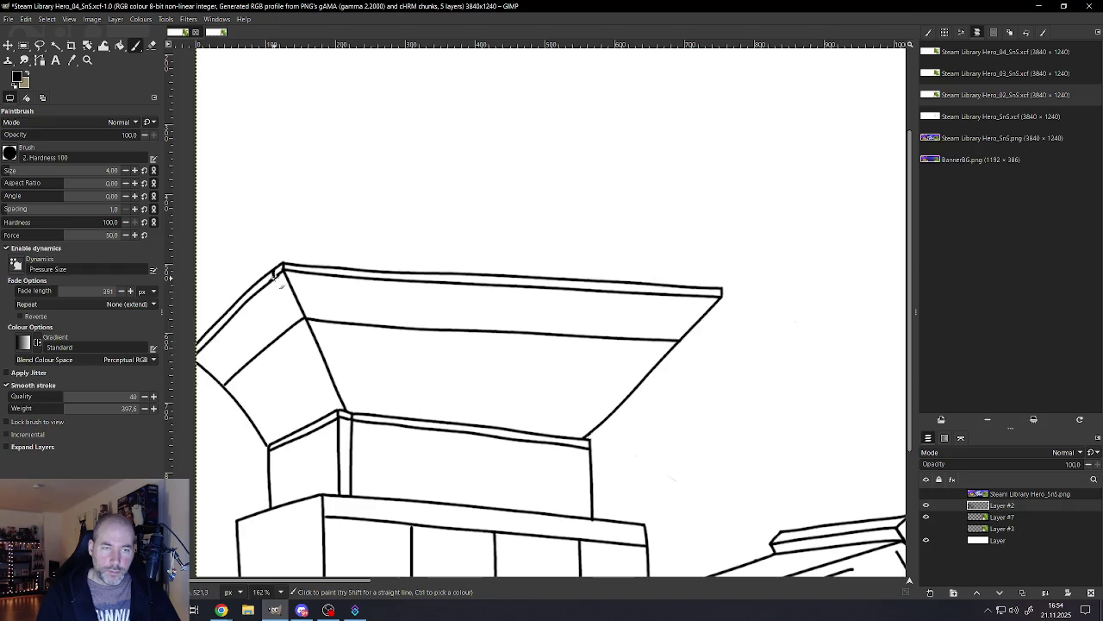
drag(286, 298, 340, 419)
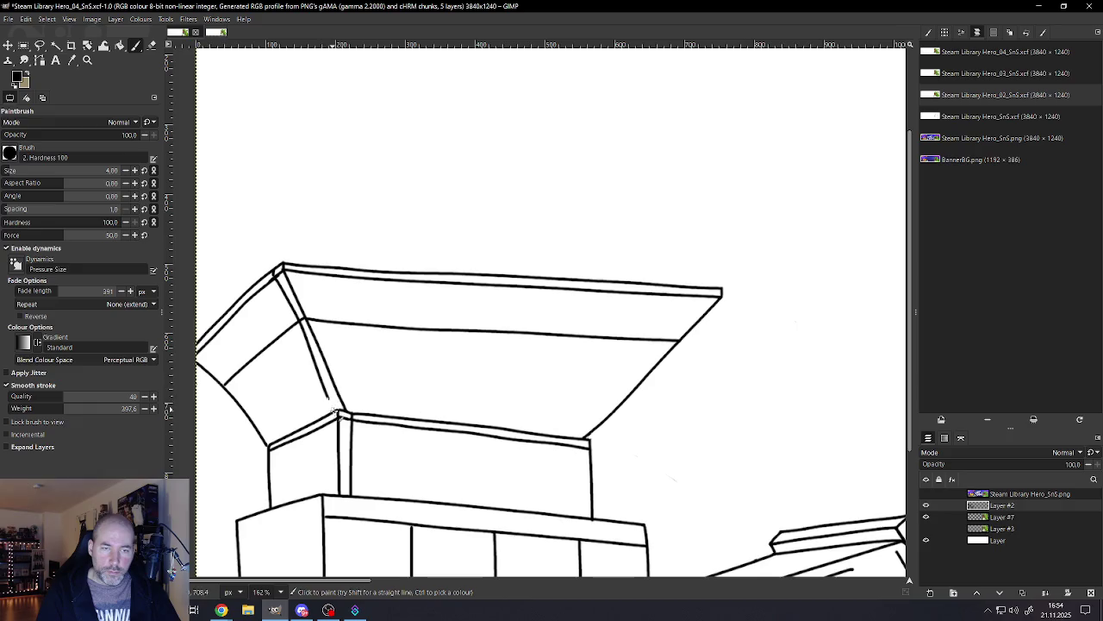
key(ctrl+z)
drag(274, 277, 342, 417)
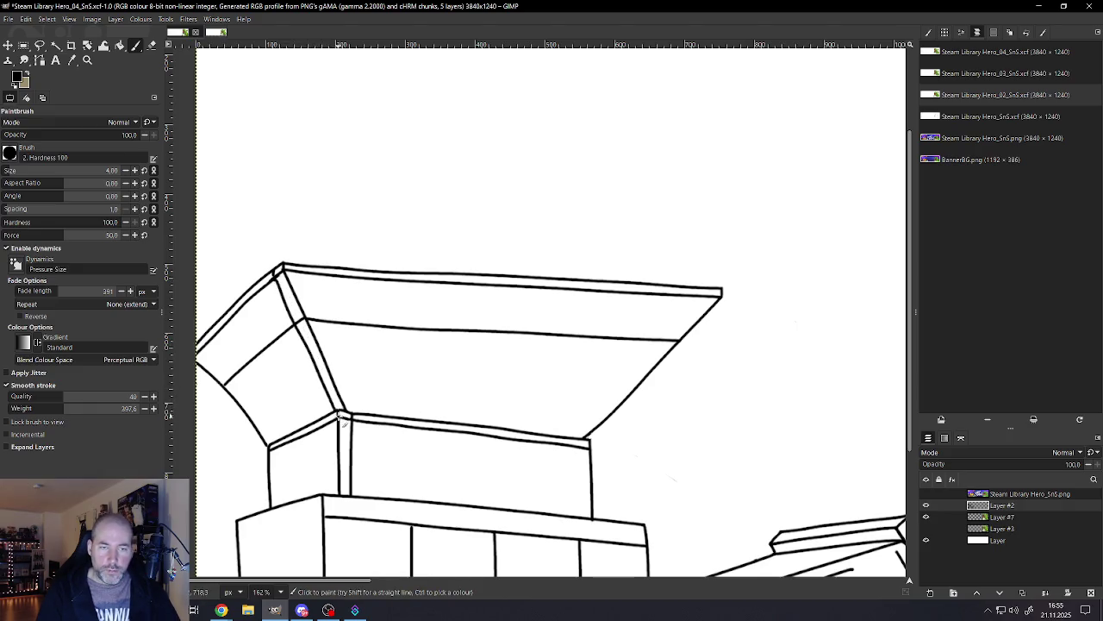
scroll(345, 421, down, 8)
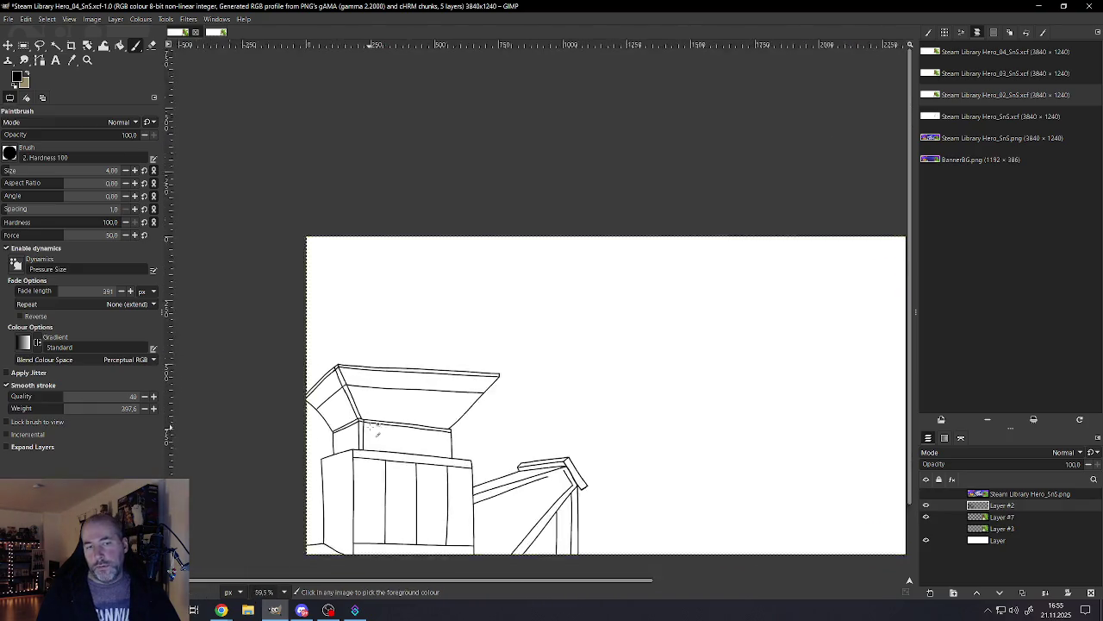
scroll(377, 431, up, 2)
scroll(419, 406, up, 1)
scroll(547, 414, up, 2)
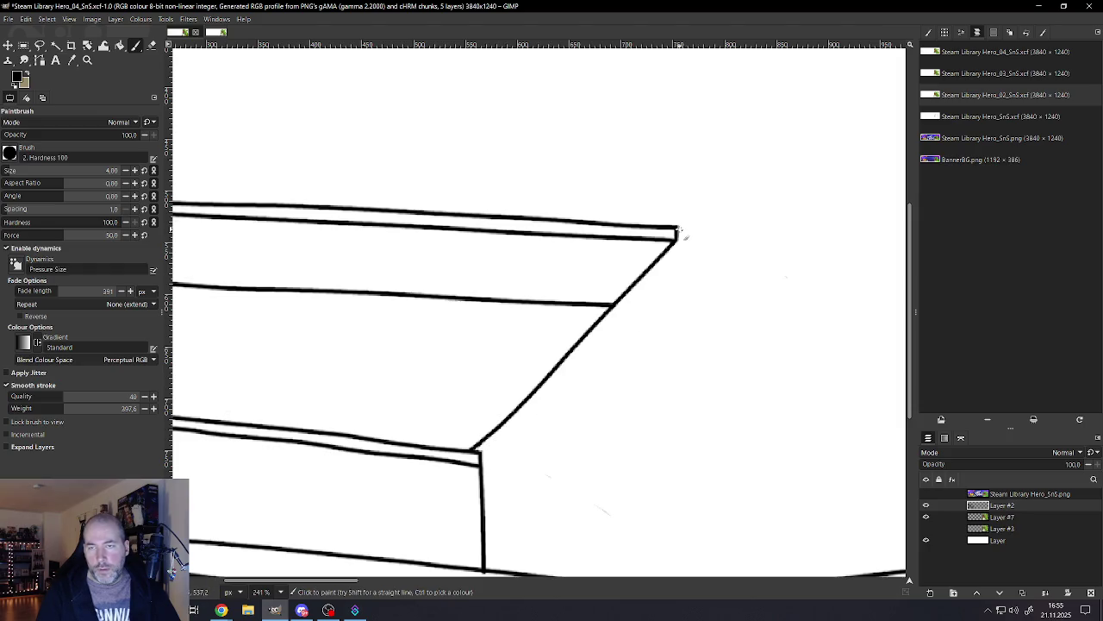
Step: Add a second line down the hopper's right diagonal edge, closing its top-right corner
drag(479, 457, 552, 398)
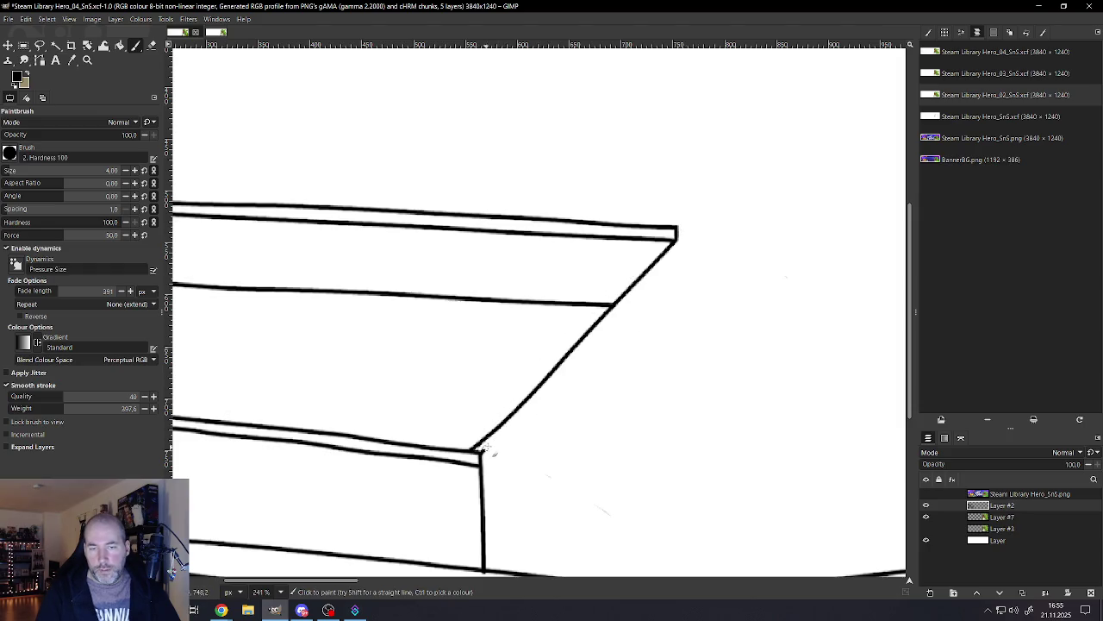
key(ctrl+z)
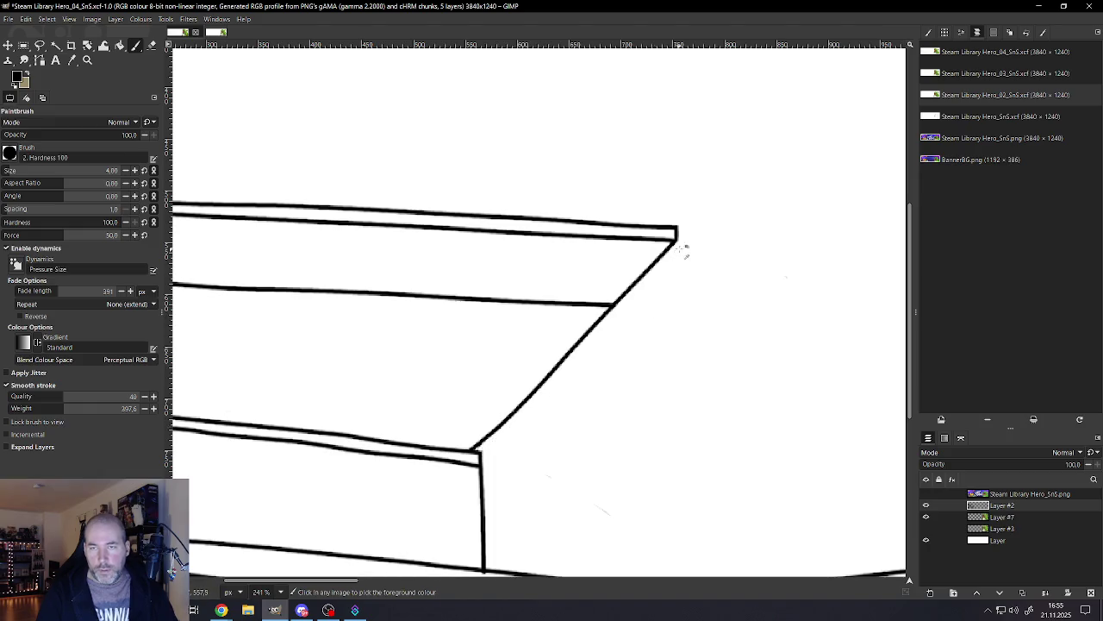
drag(685, 244, 477, 460)
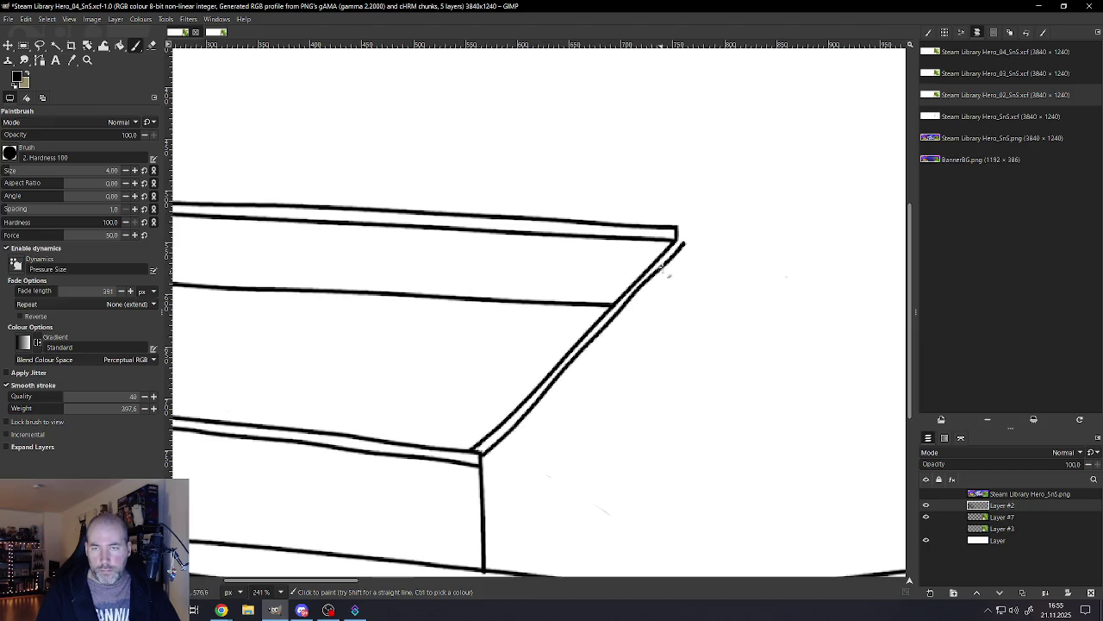
drag(678, 251, 685, 241)
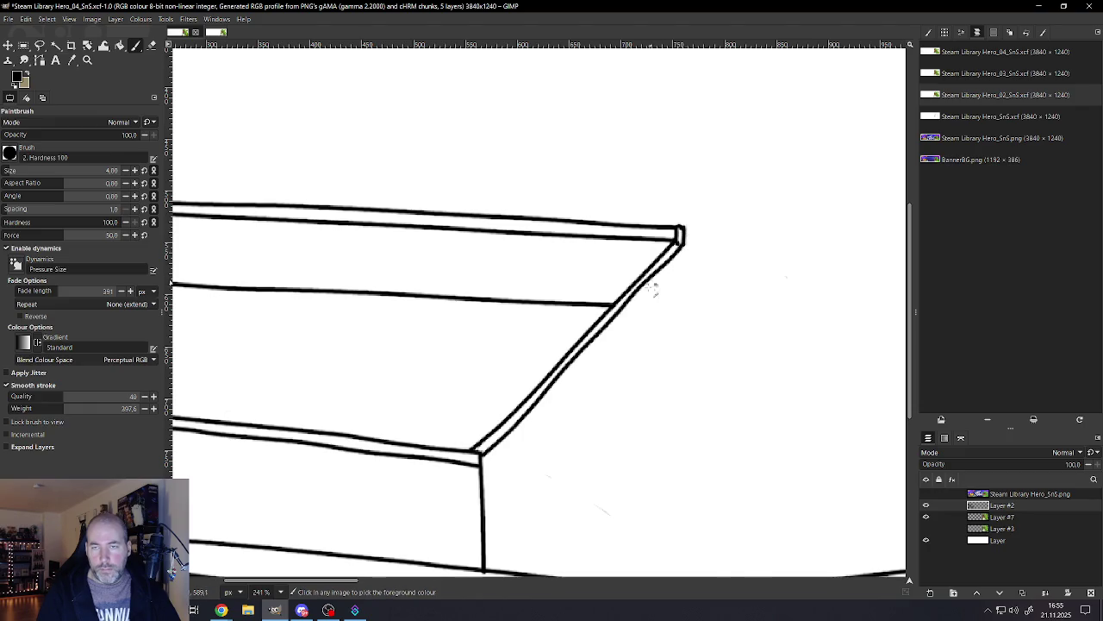
Step: Draw a vertical line marking the box's right corner
ctrl+scroll(653, 291, down, 8)
ctrl+scroll(633, 323, up, 1)
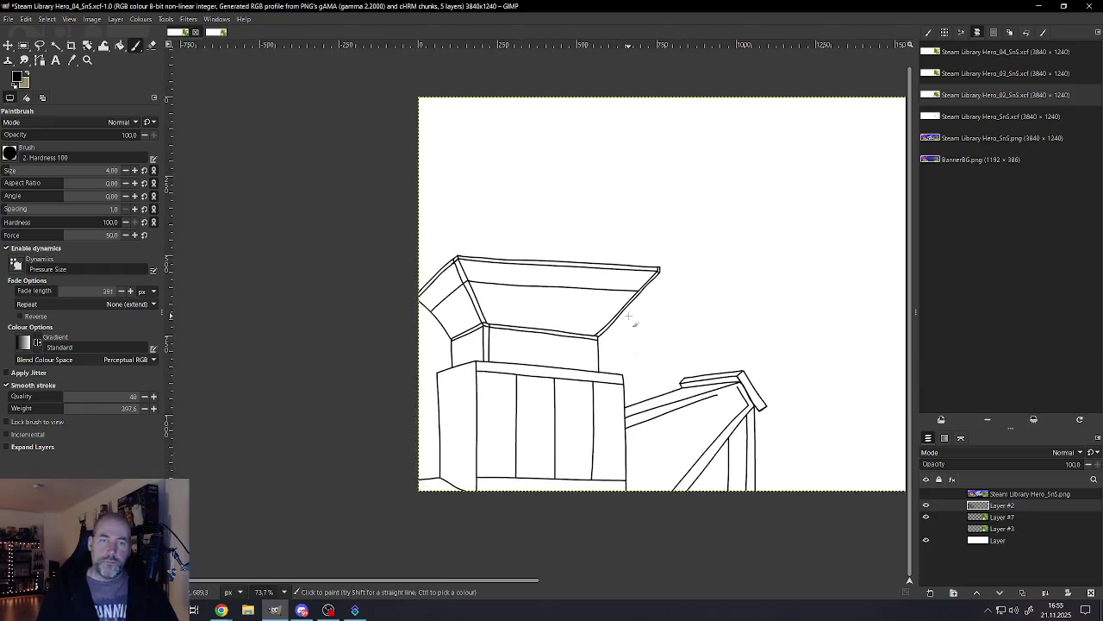
ctrl+scroll(621, 353, up, 2)
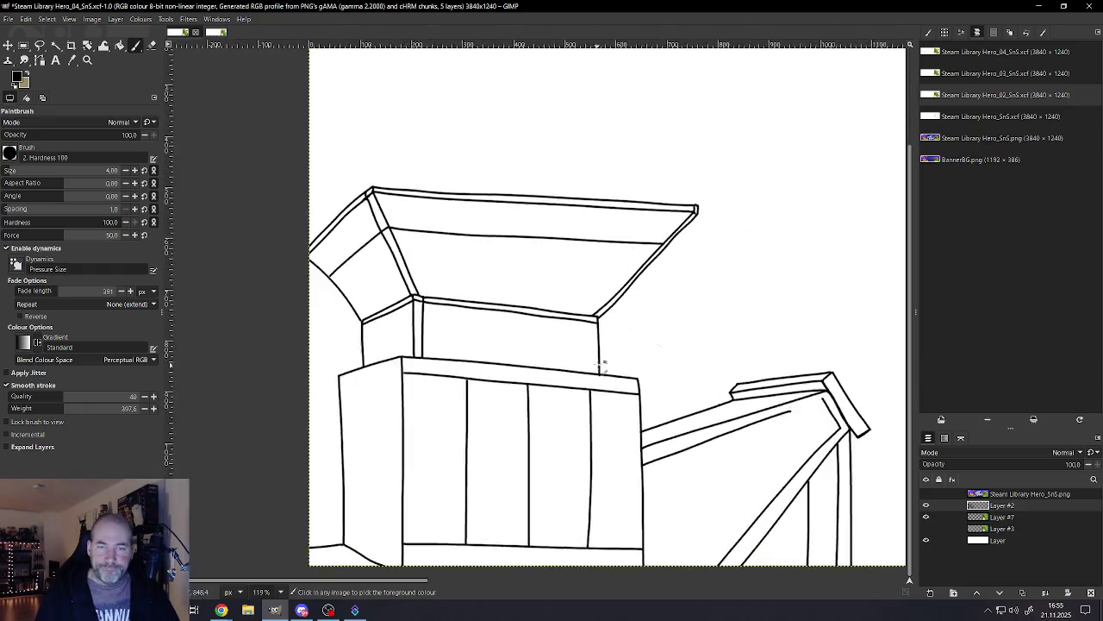
ctrl+scroll(603, 345, up, 2)
ctrl+scroll(604, 271, up, 1)
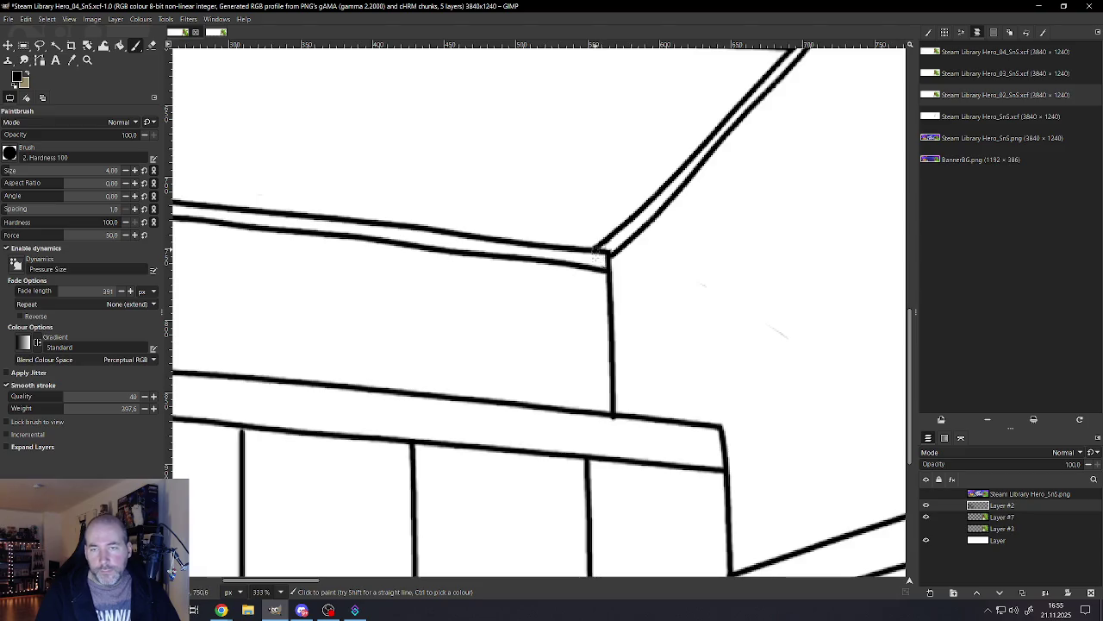
drag(594, 251, 593, 412)
key(grave)
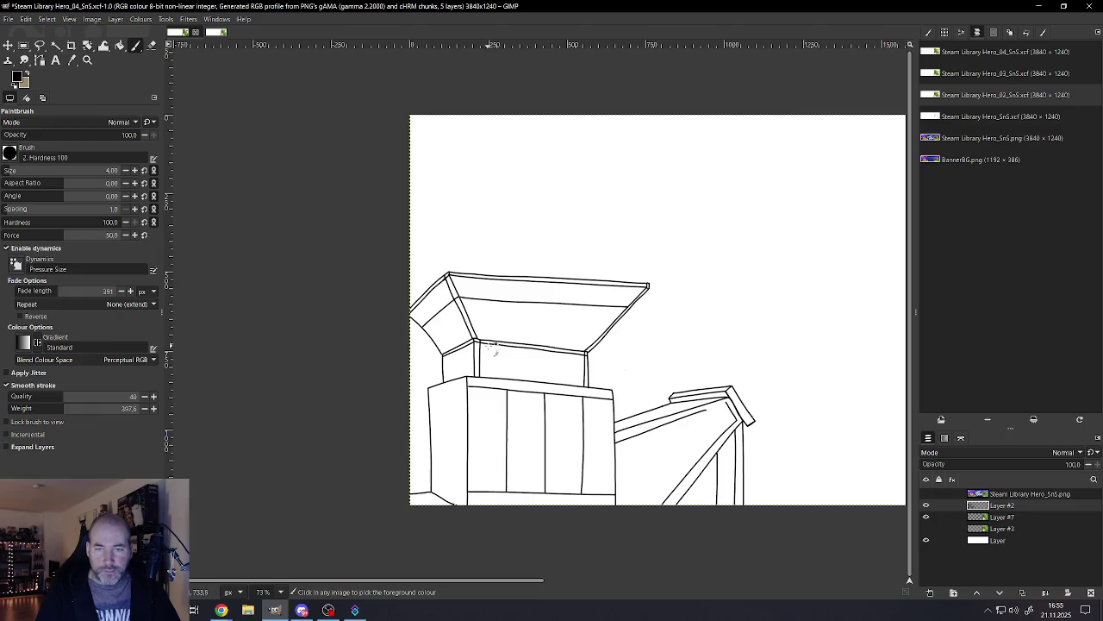
Step: Trace edges of the upper and lower diamond handles on the door divider
ctrl+scroll(508, 379, down, 2)
ctrl+scroll(517, 405, up, 2)
ctrl+scroll(523, 422, up, 2)
ctrl+scroll(523, 421, up, 3)
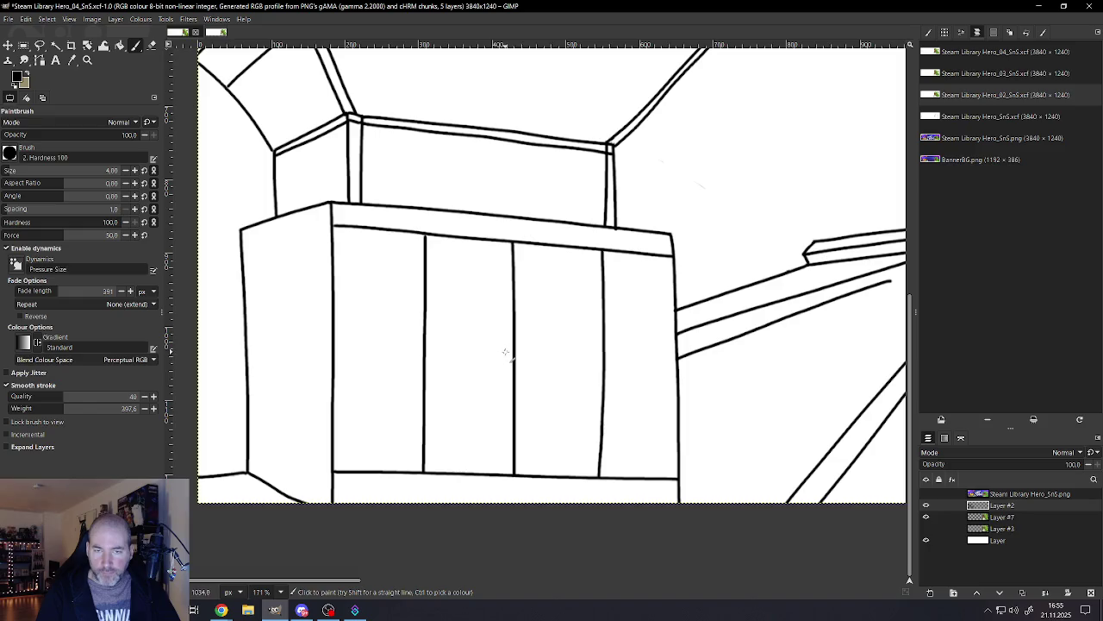
ctrl+scroll(517, 379, up, 3)
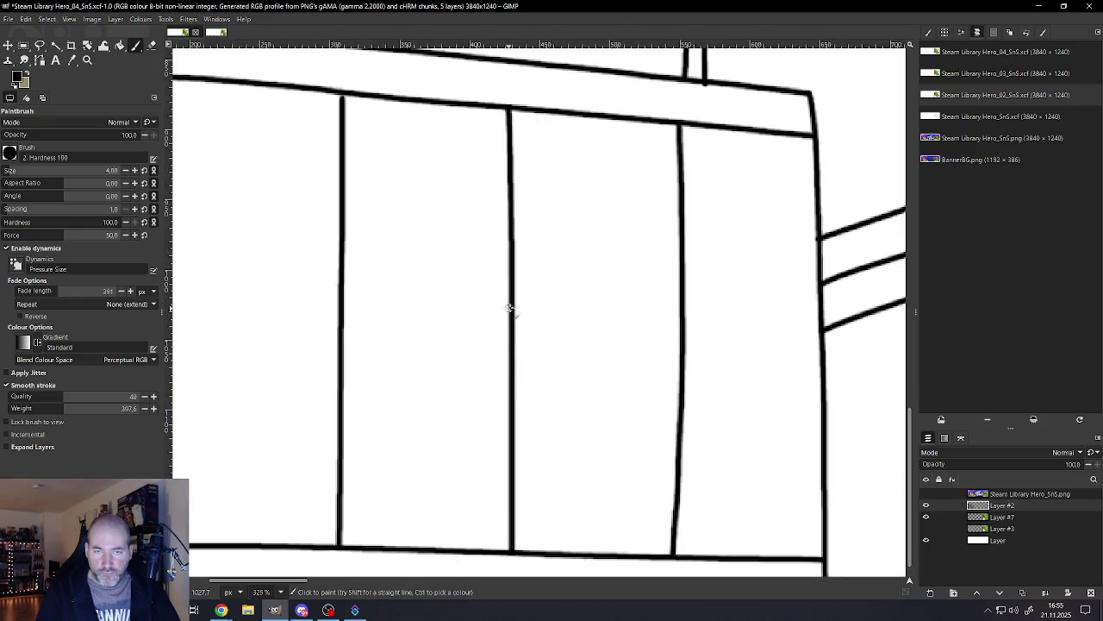
mouse_move(507, 310)
mouse_down()
mouse_move(476, 333)
mouse_move(509, 339)
mouse_move(540, 326)
mouse_move(509, 343)
mouse_up()
mouse_move(507, 413)
mouse_down()
mouse_move(488, 427)
mouse_move(511, 445)
mouse_move(537, 431)
mouse_move(512, 444)
mouse_up()
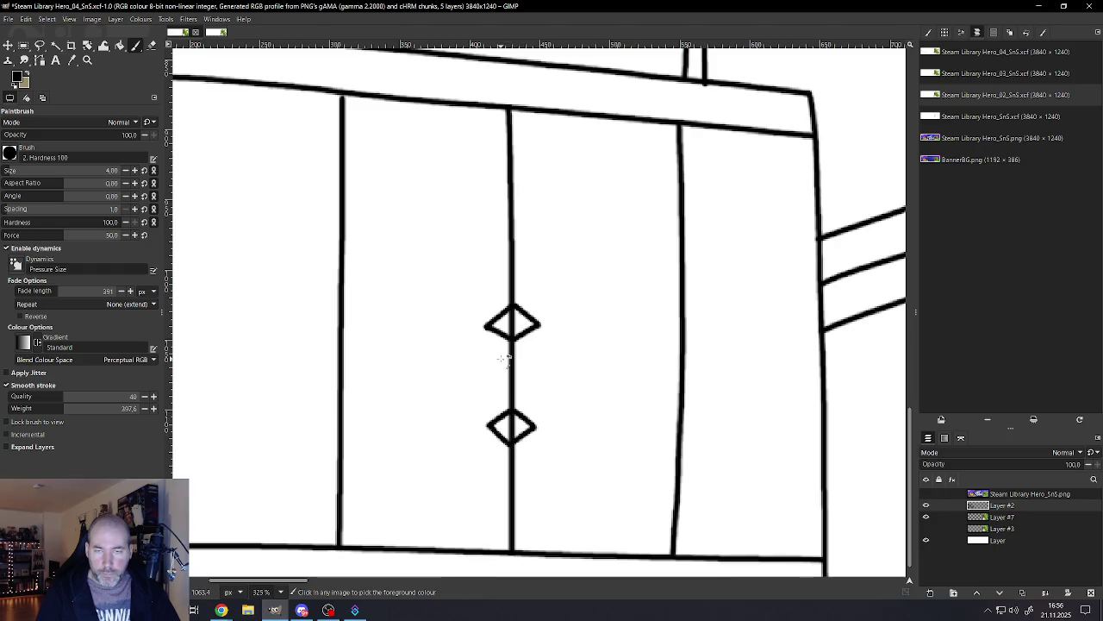
Step: Draw a small round knob on the left cabinet door
ctrl+scroll(487, 367, down, 5)
ctrl+scroll(489, 367, up, 2)
ctrl+scroll(457, 367, up, 2)
ctrl+scroll(457, 379, up, 3)
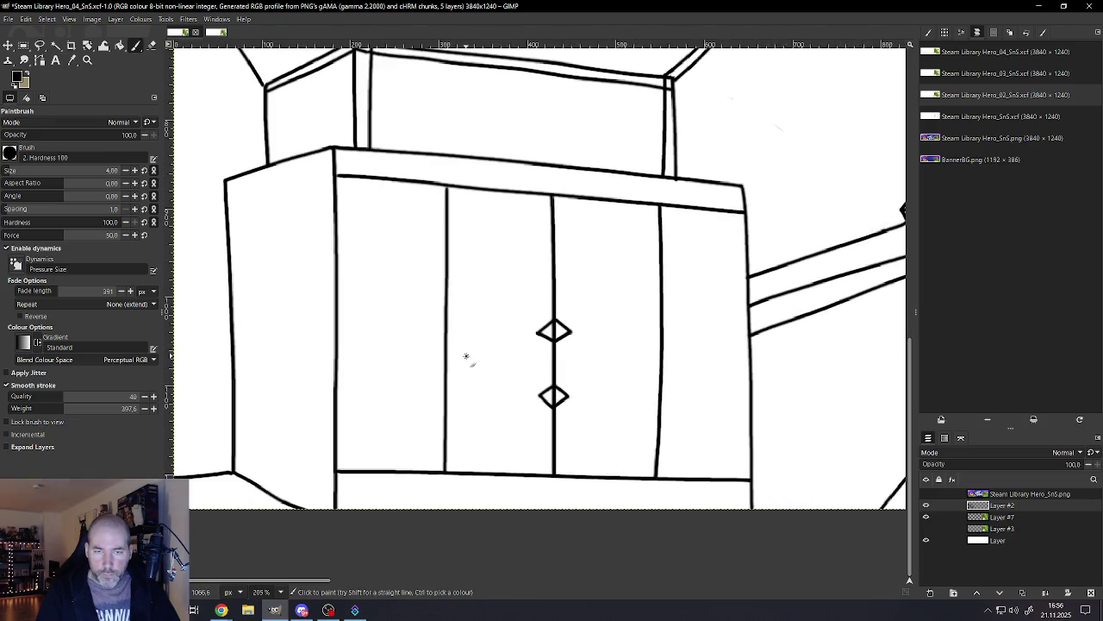
drag(467, 355, 470, 356)
ctrl+scroll(492, 364, down, 3)
Step: Zoom in and paint a small round knob on the right cabinet door
ctrl+scroll(492, 365, down, 3)
ctrl+scroll(493, 365, down, 3)
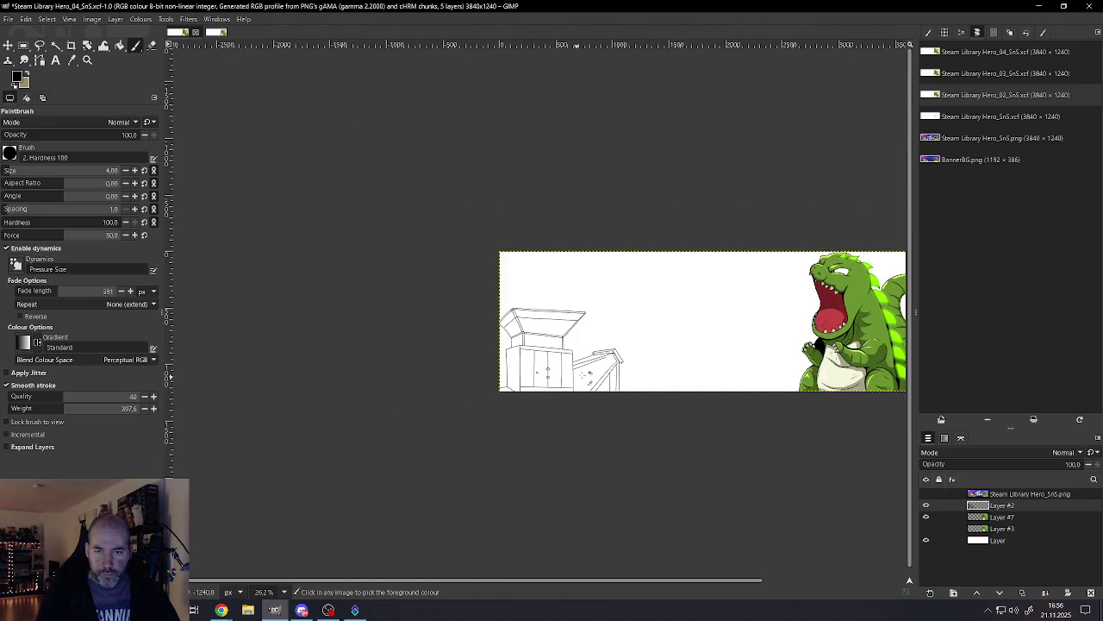
scroll(553, 373, up, 1)
scroll(554, 373, up, 1)
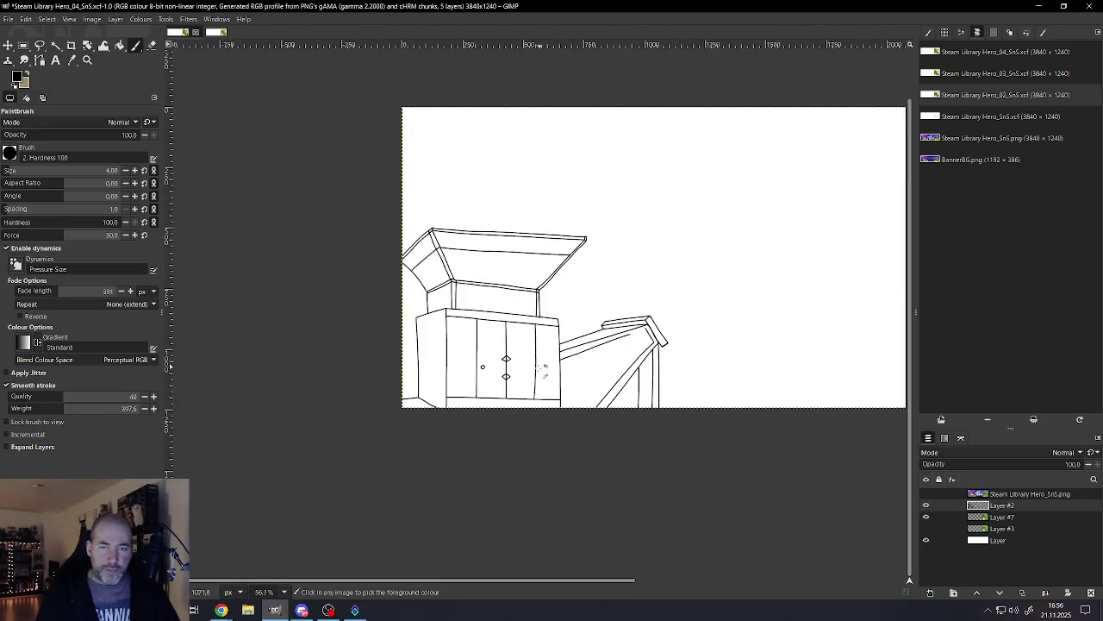
scroll(553, 373, up, 2)
ctrl+scroll(519, 369, up, 1)
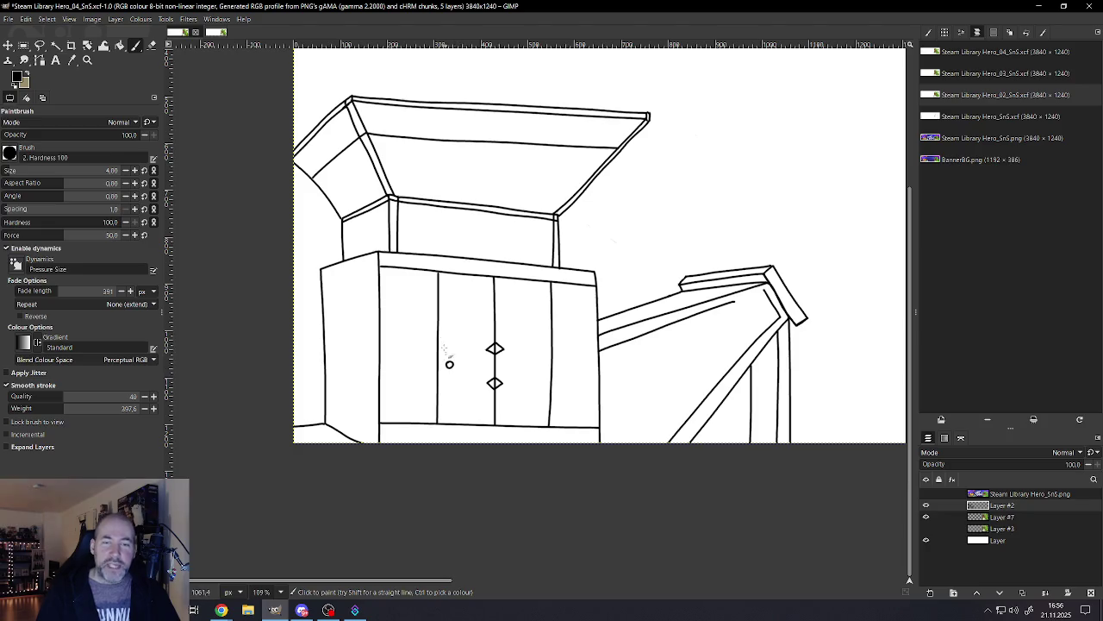
ctrl+scroll(556, 386, up, 1)
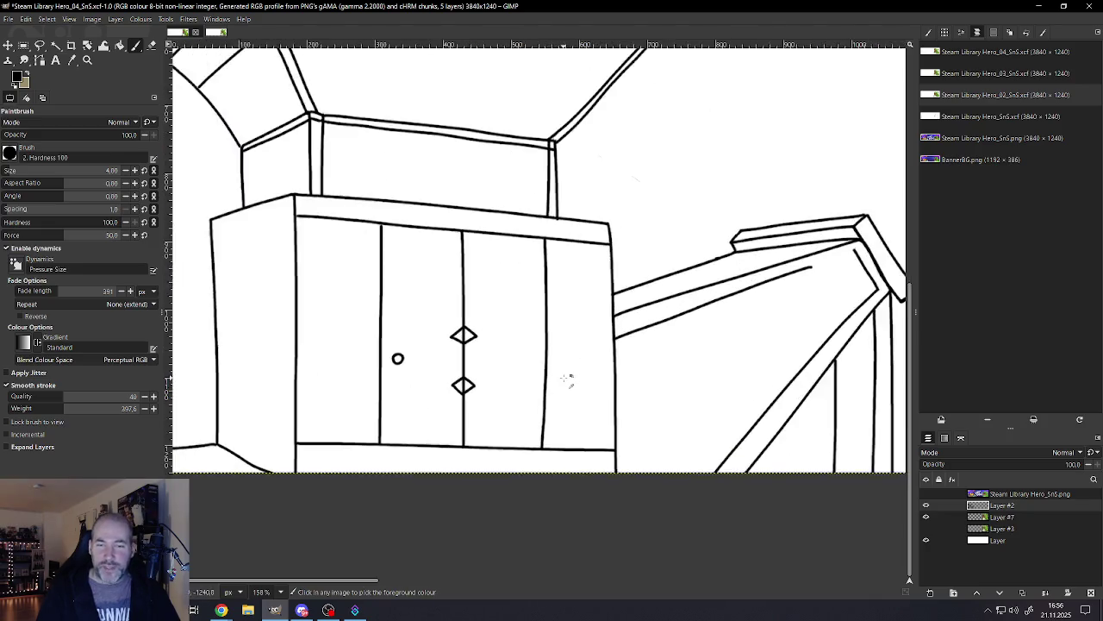
ctrl+scroll(569, 379, up, 1)
ctrl+scroll(561, 370, up, 1)
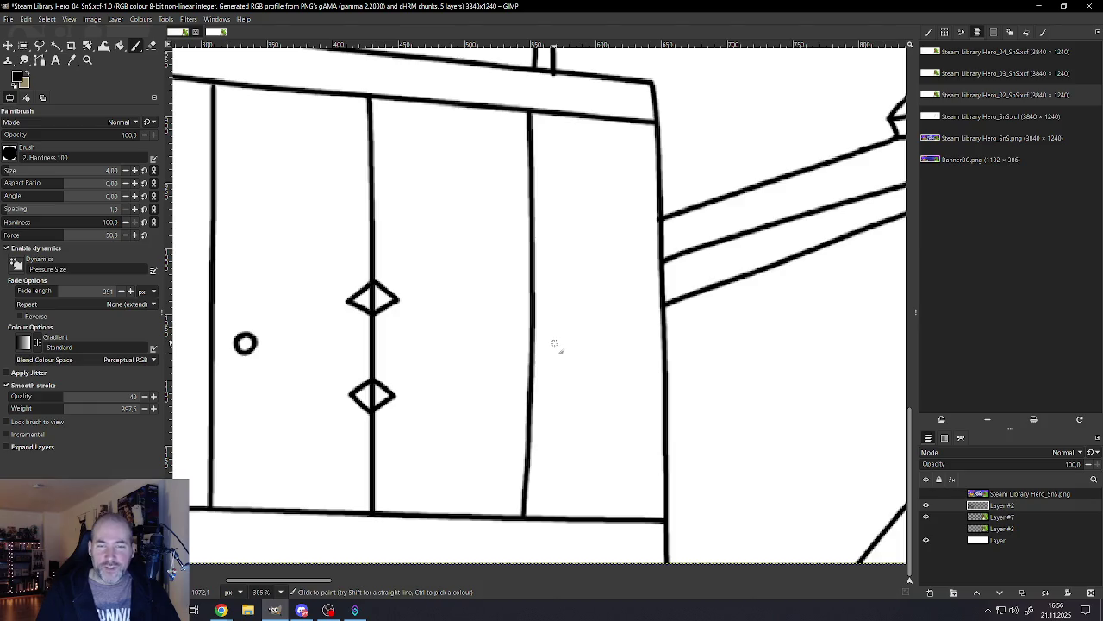
mouse_move(556, 341)
mouse_down()
mouse_move(556, 353)
mouse_move(566, 341)
mouse_move(551, 343)
mouse_up()
Step: Sketch a trial arc from the tower toward the dinosaur, then undo it
ctrl+scroll(552, 353, down, 3)
ctrl+scroll(552, 371, down, 2)
ctrl+scroll(604, 362, down, 2)
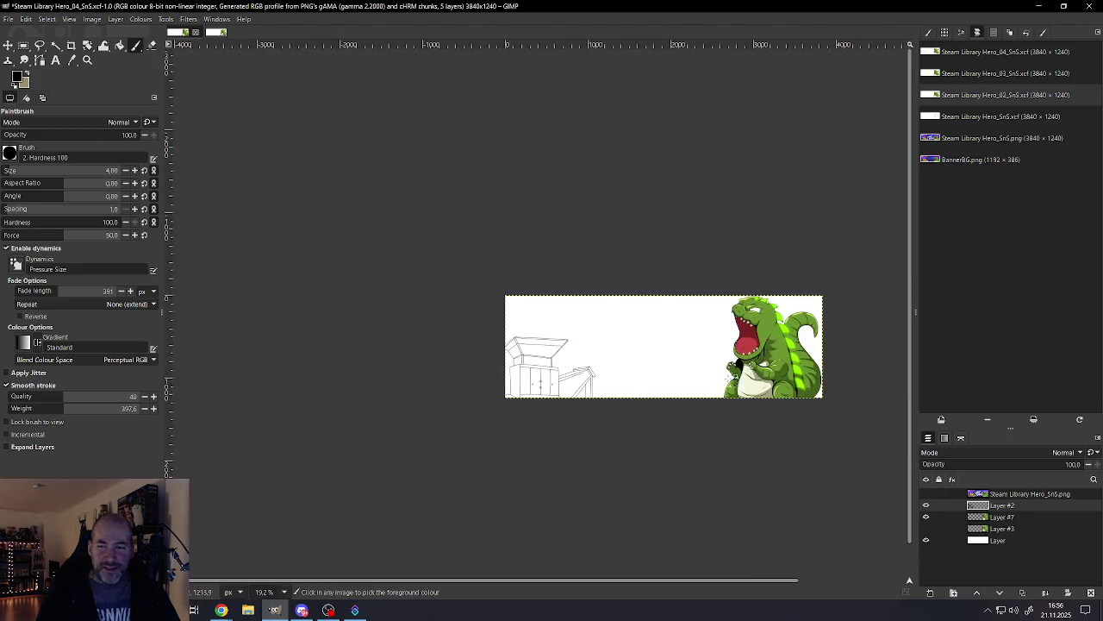
ctrl+scroll(802, 332, down, 1)
ctrl+scroll(802, 332, up, 2)
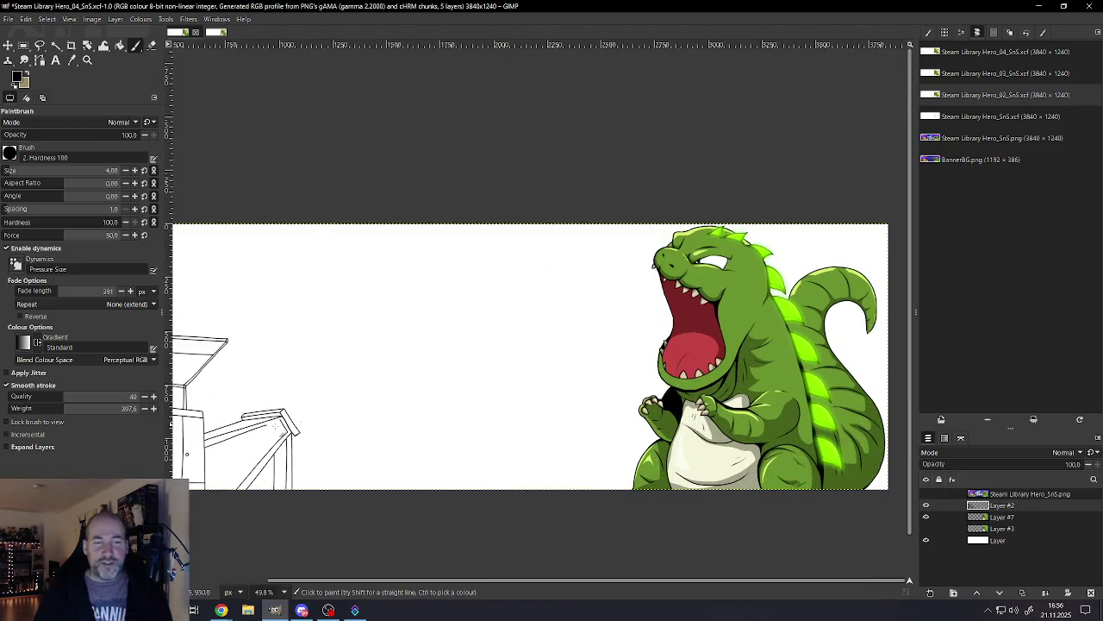
mouse_move(297, 412)
mouse_down()
mouse_move(371, 351)
mouse_move(455, 315)
mouse_move(586, 315)
mouse_move(620, 326)
mouse_up()
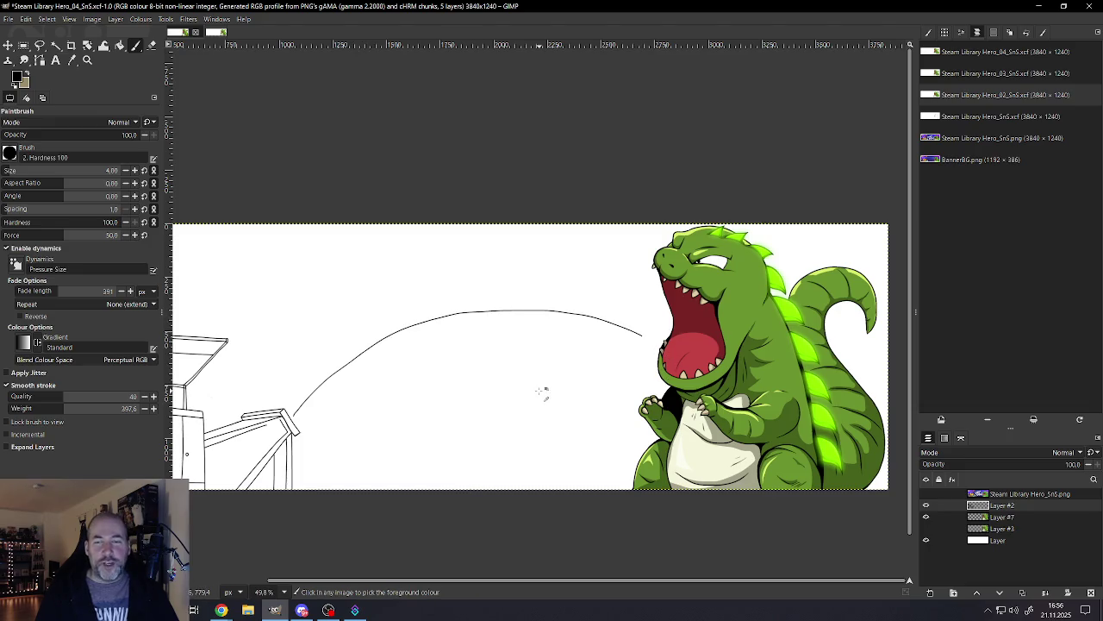
ctrl+scroll(607, 395, down, 2)
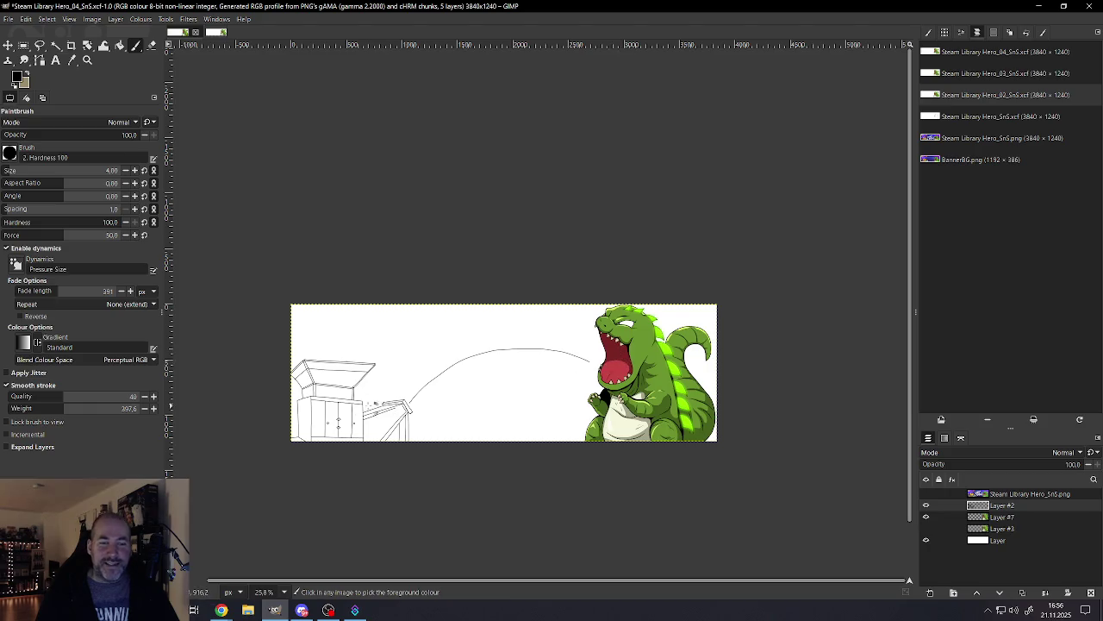
ctrl+scroll(338, 422, up, 2)
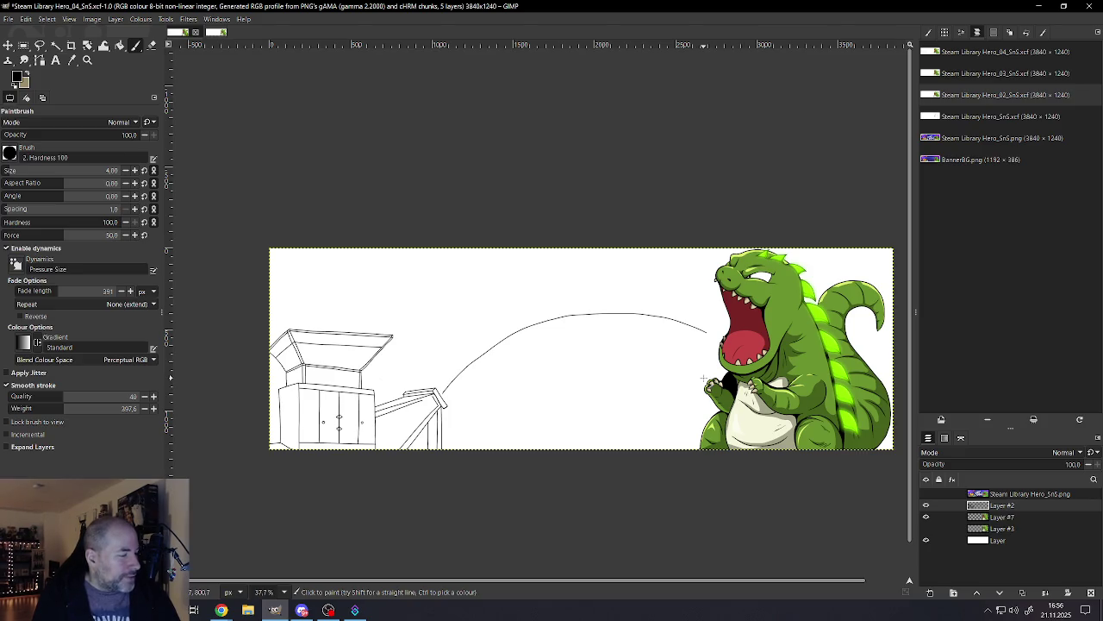
key(ctrl+z)
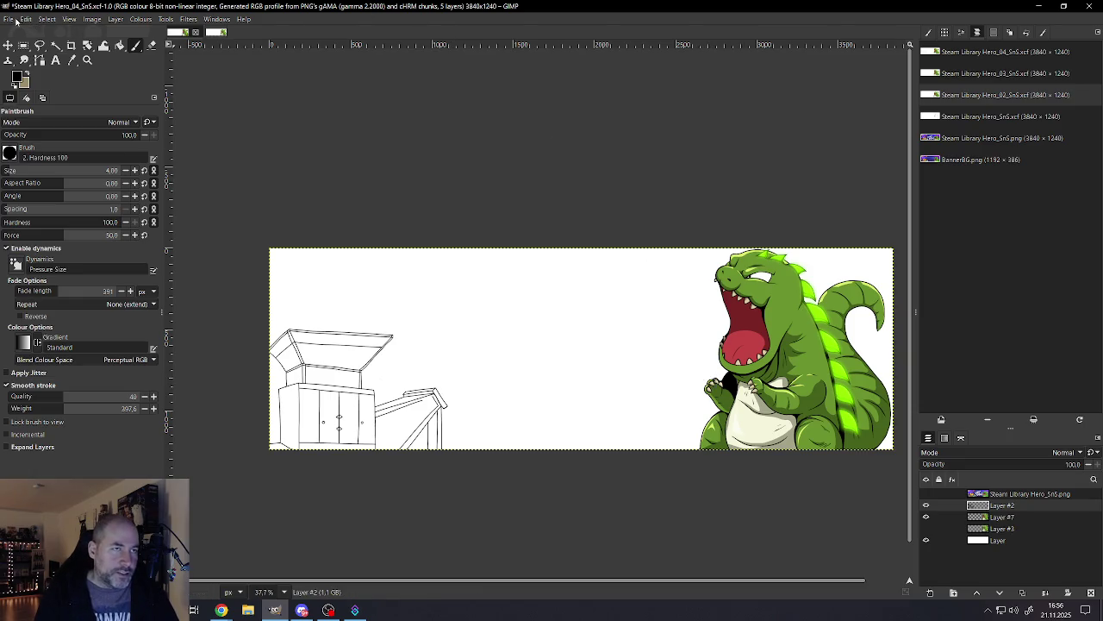
Step: Save the image via File > Save, then undo the right door knob
click(16, 21)
click(34, 105)
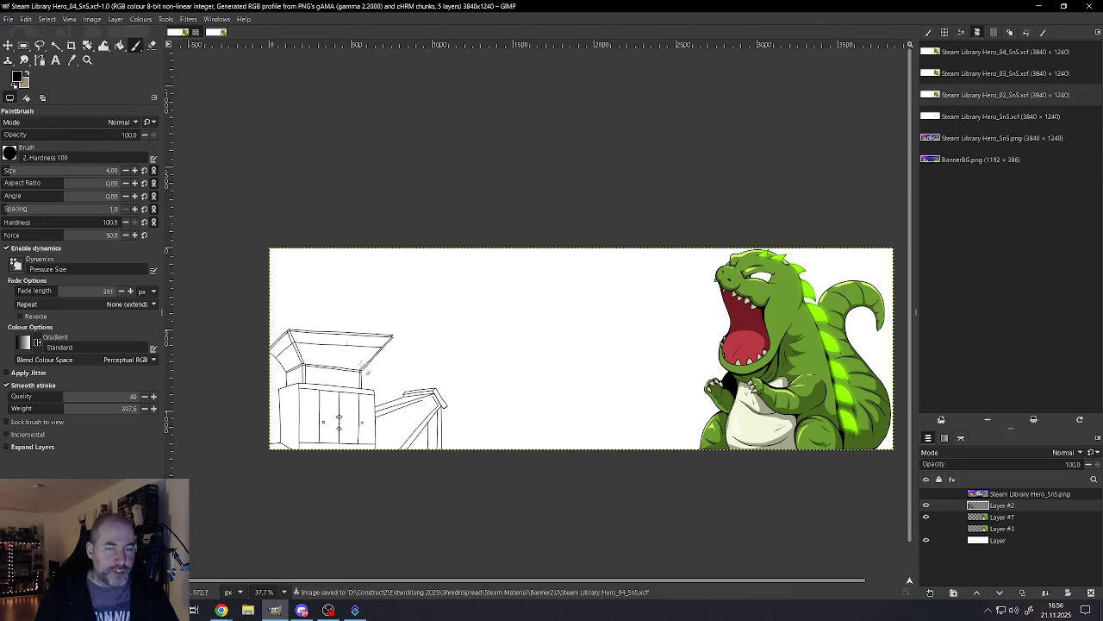
scroll(335, 431, up, 9)
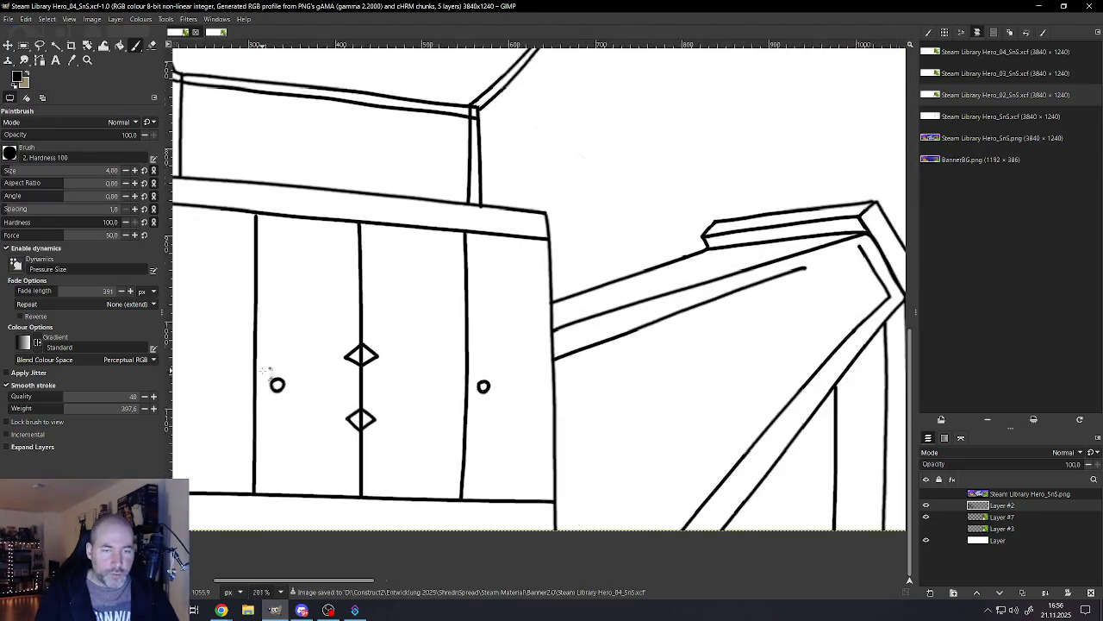
scroll(269, 371, up, 2)
key(ctrl+z)
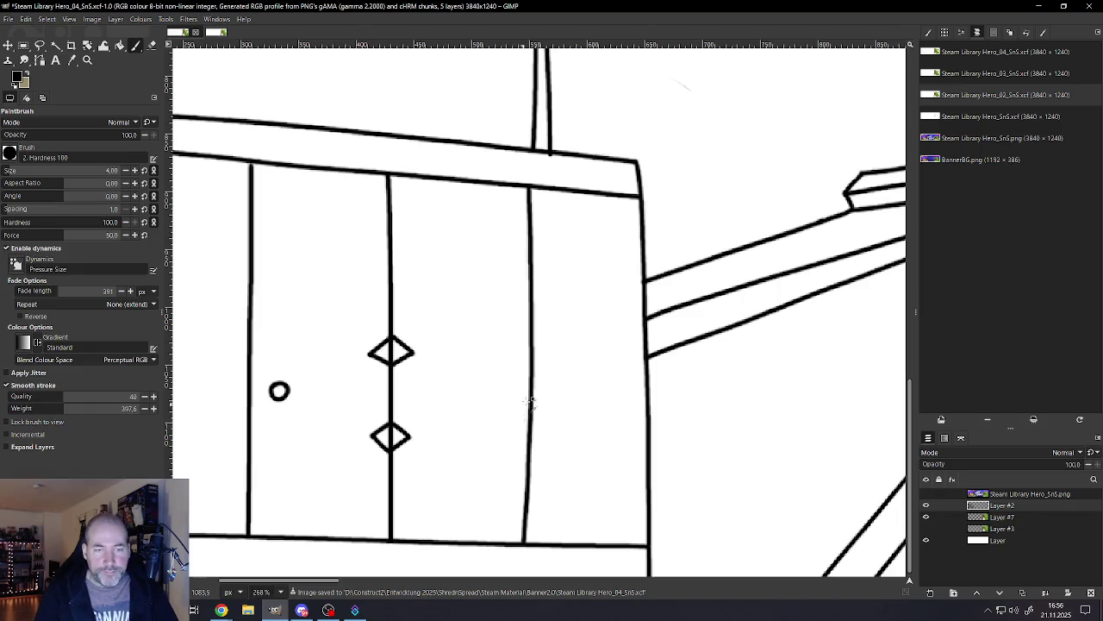
Step: Undo the fresh knob circle and repaint the right door knob with the Paintbrush
scroll(530, 402, up, 3)
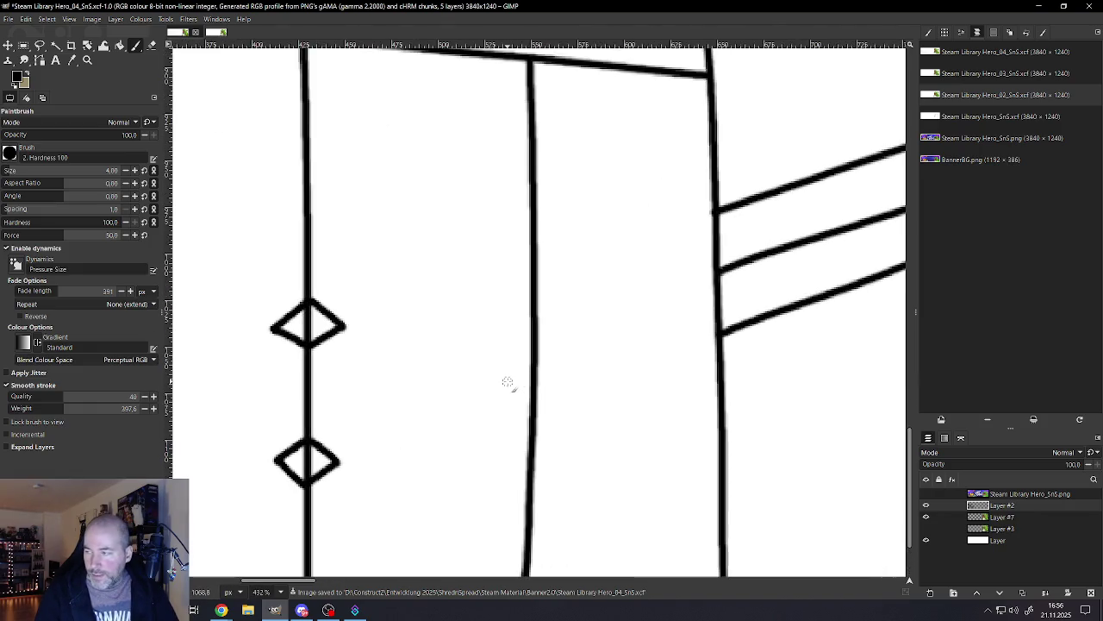
scroll(507, 382, down, 4)
scroll(505, 389, down, 2)
scroll(505, 389, up, 2)
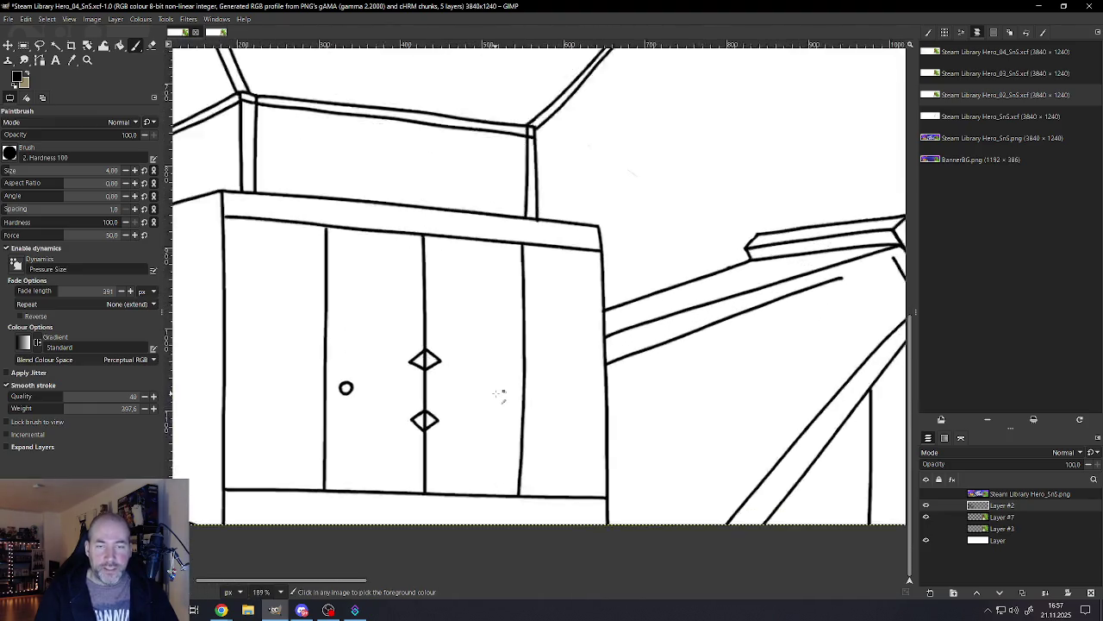
scroll(509, 388, up, 3)
scroll(518, 387, up, 2)
scroll(518, 387, down, 1)
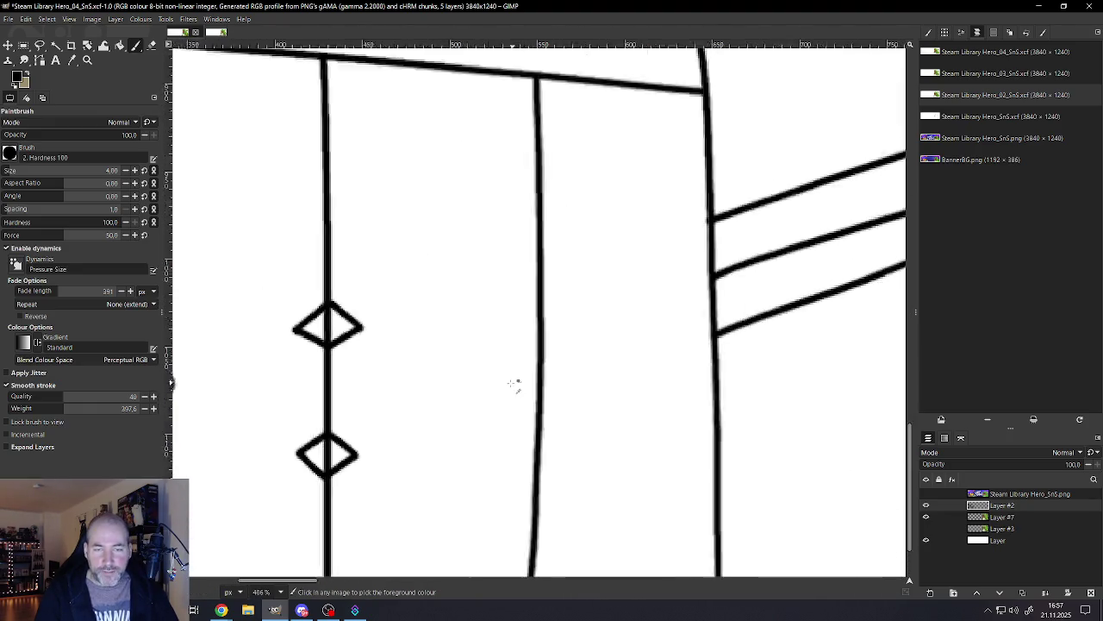
scroll(515, 387, down, 4)
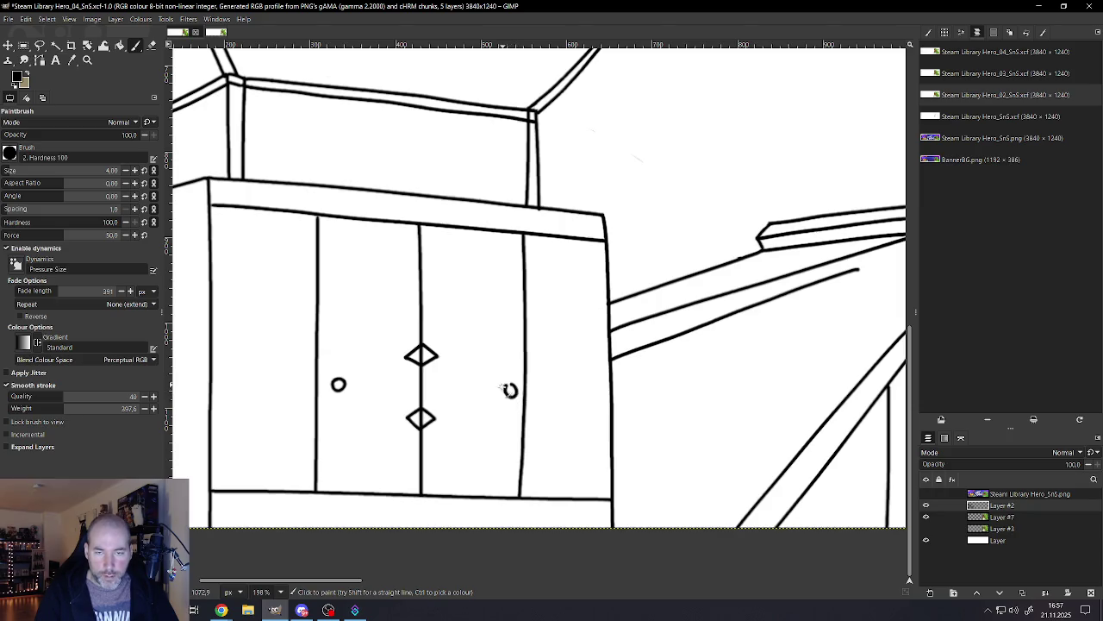
scroll(510, 390, up, 1)
scroll(509, 388, up, 2)
scroll(449, 392, down, 1)
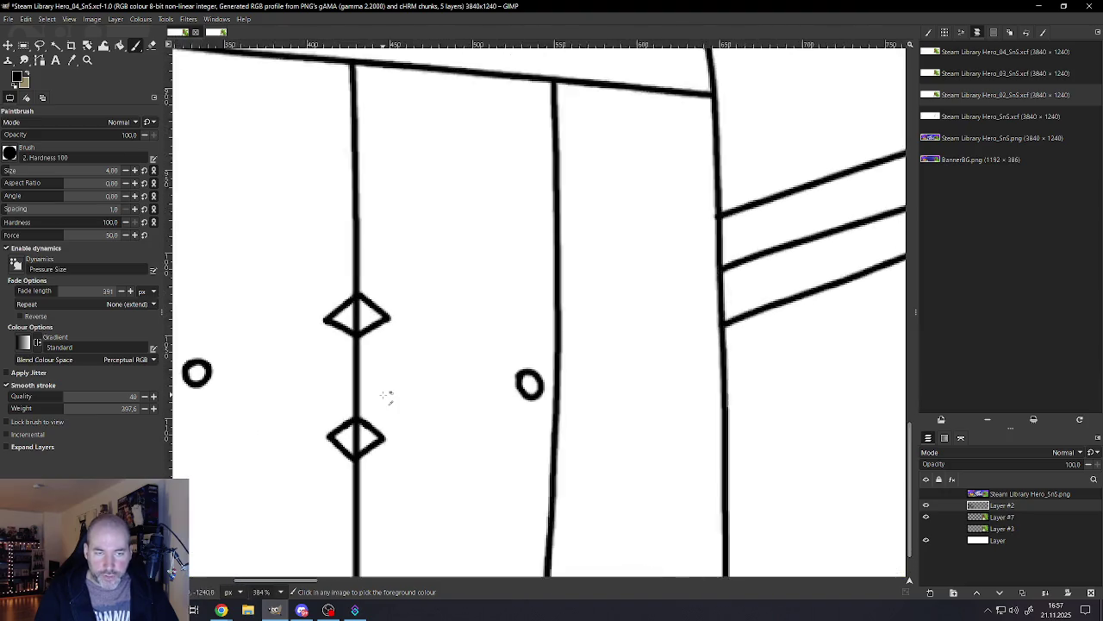
scroll(388, 396, up, 1)
key(ctrl+z)
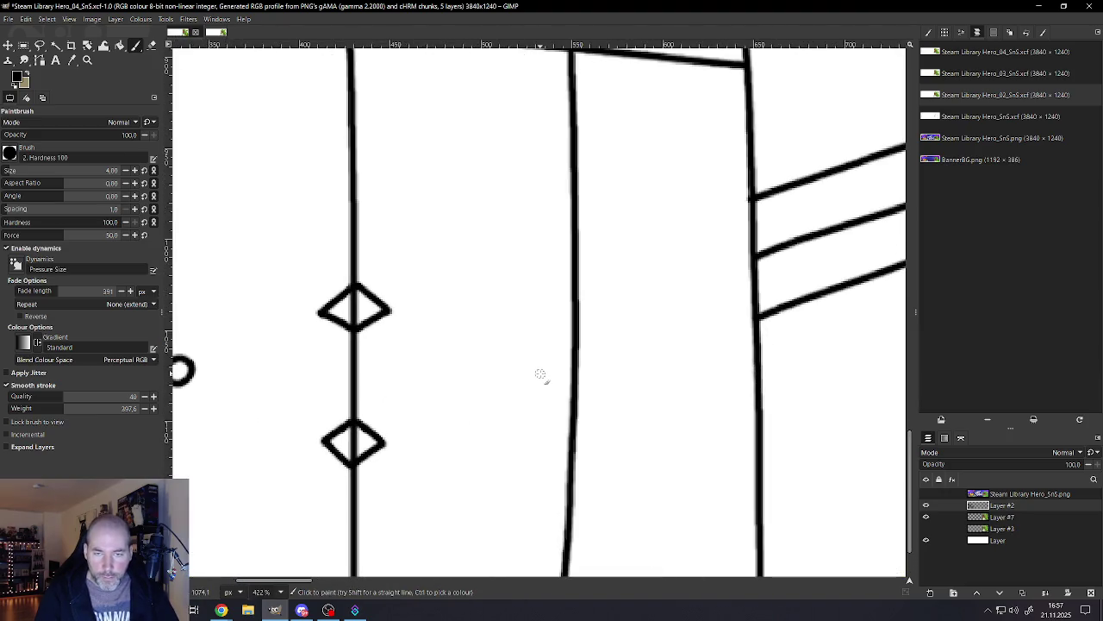
drag(538, 395, 541, 373)
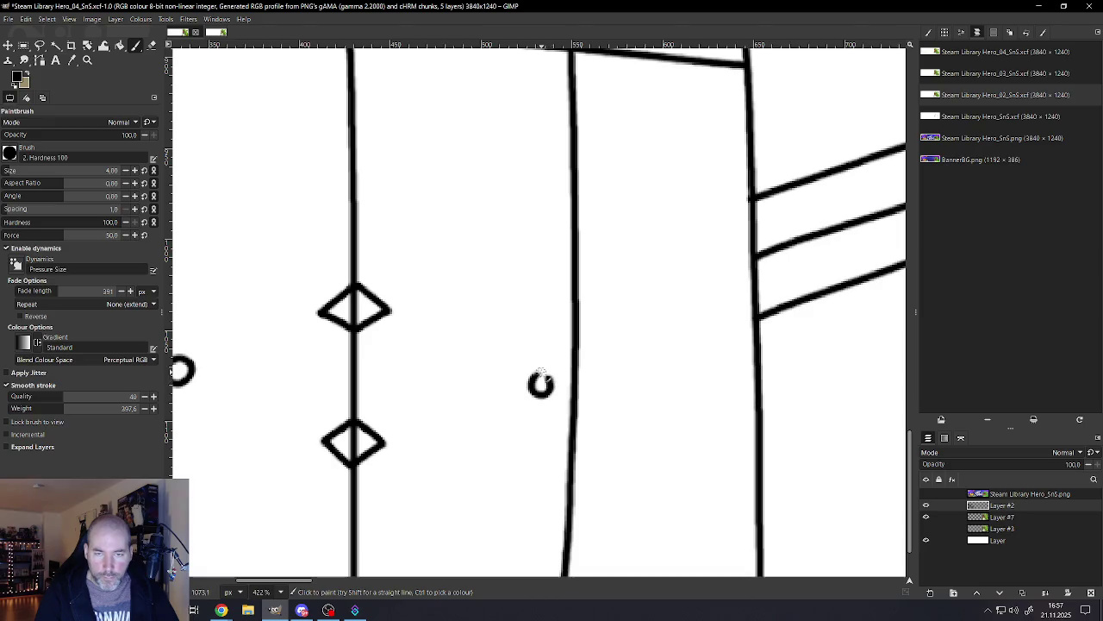
Step: Redraw the right knob level with the left one and save with Ctrl+S
scroll(534, 387, down, 3)
scroll(526, 388, down, 8)
scroll(517, 390, down, 2)
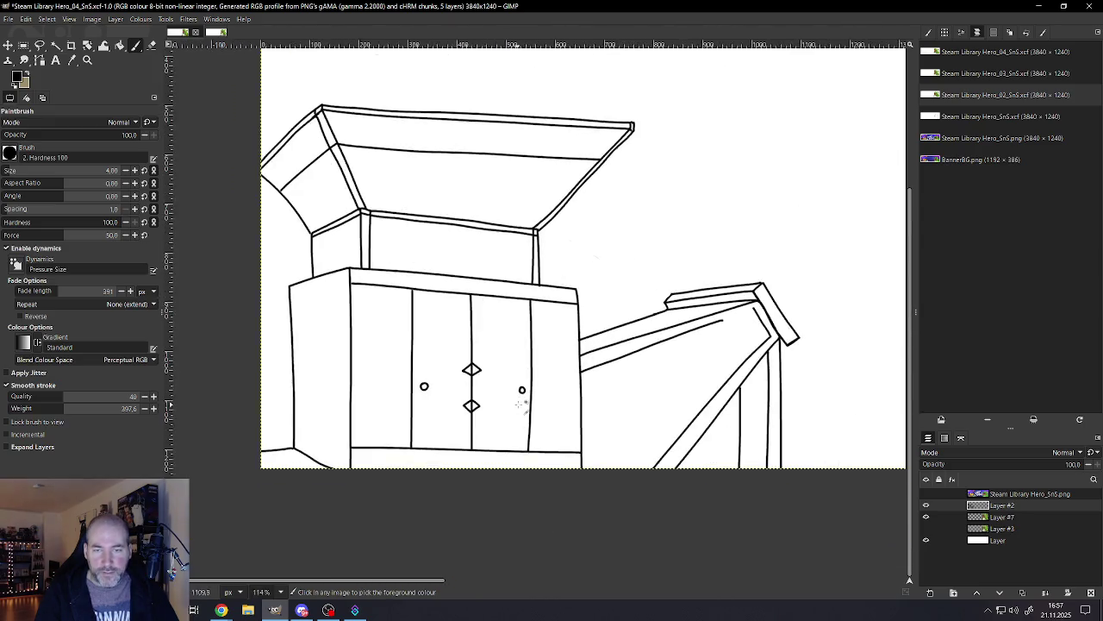
scroll(510, 392, up, 6)
scroll(513, 388, up, 4)
scroll(517, 383, up, 4)
key(ctrl+z)
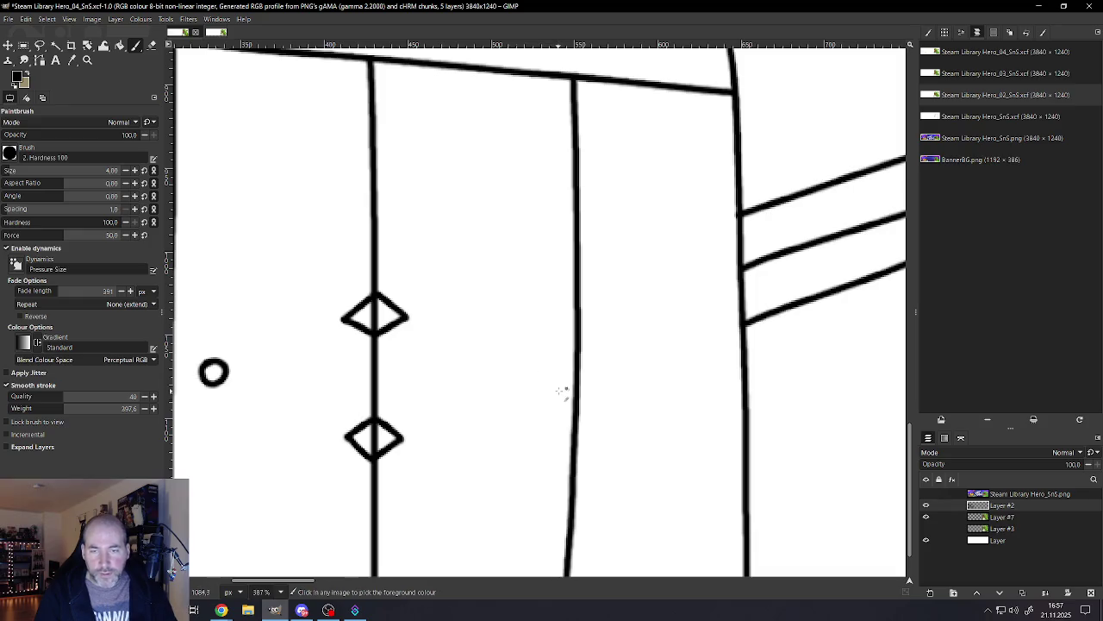
mouse_move(554, 374)
mouse_down()
mouse_move(543, 374)
mouse_move(560, 377)
mouse_up()
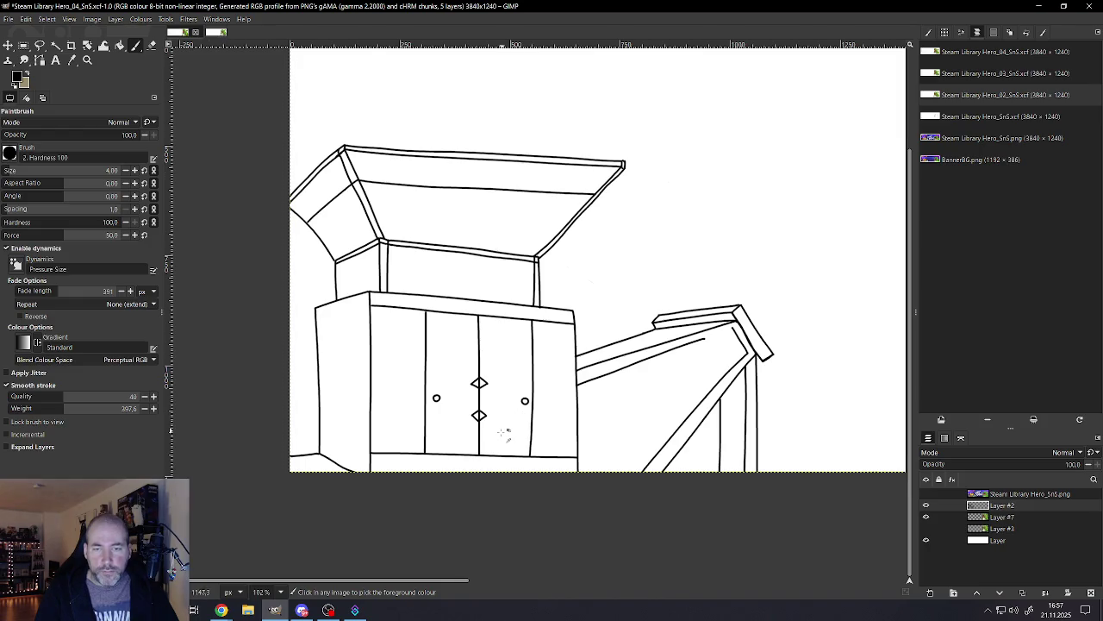
scroll(505, 436, down, 3)
scroll(380, 431, up, 2)
scroll(379, 431, up, 1)
key(ctrl+s)
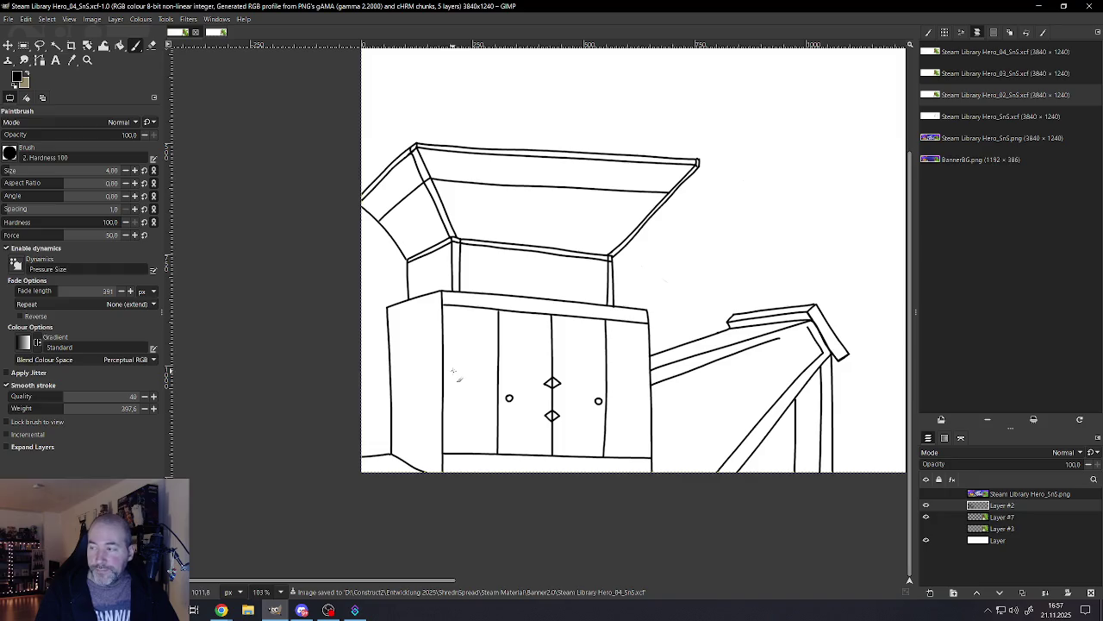
scroll(536, 374, down, 1)
scroll(564, 259, up, 2)
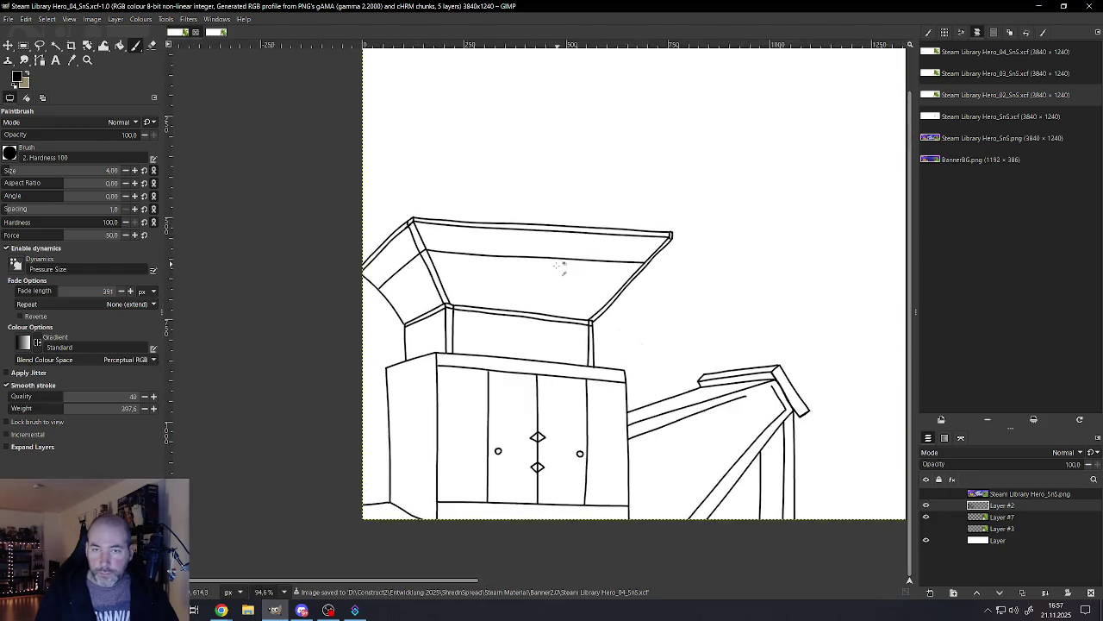
Step: Draw a horizontal trial line across the lid's underside, then undo it
scroll(542, 267, up, 2)
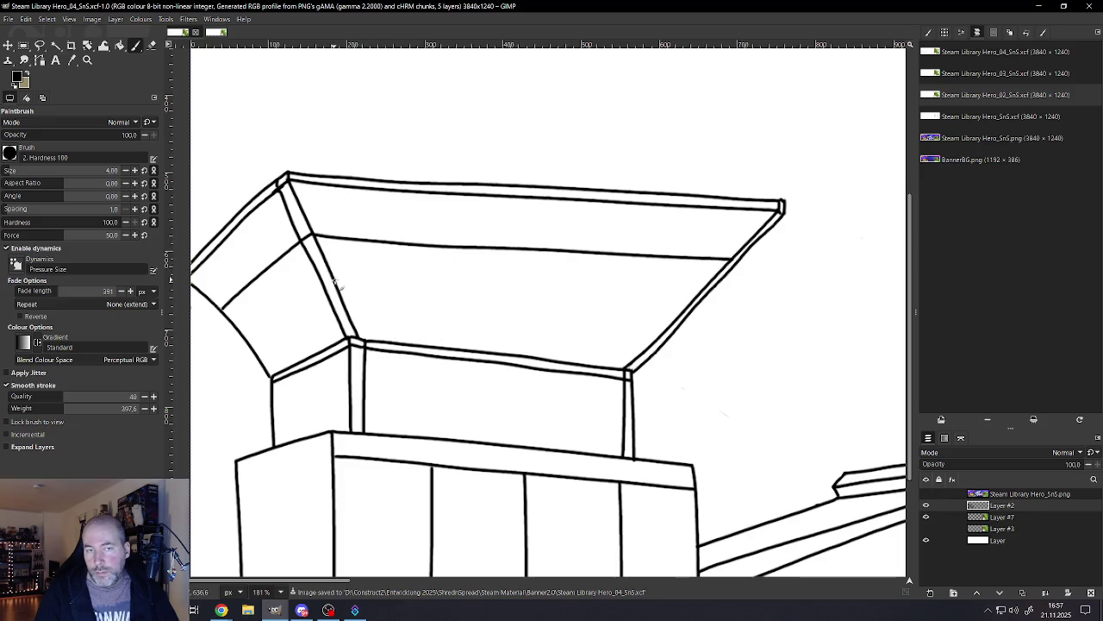
drag(336, 280, 677, 290)
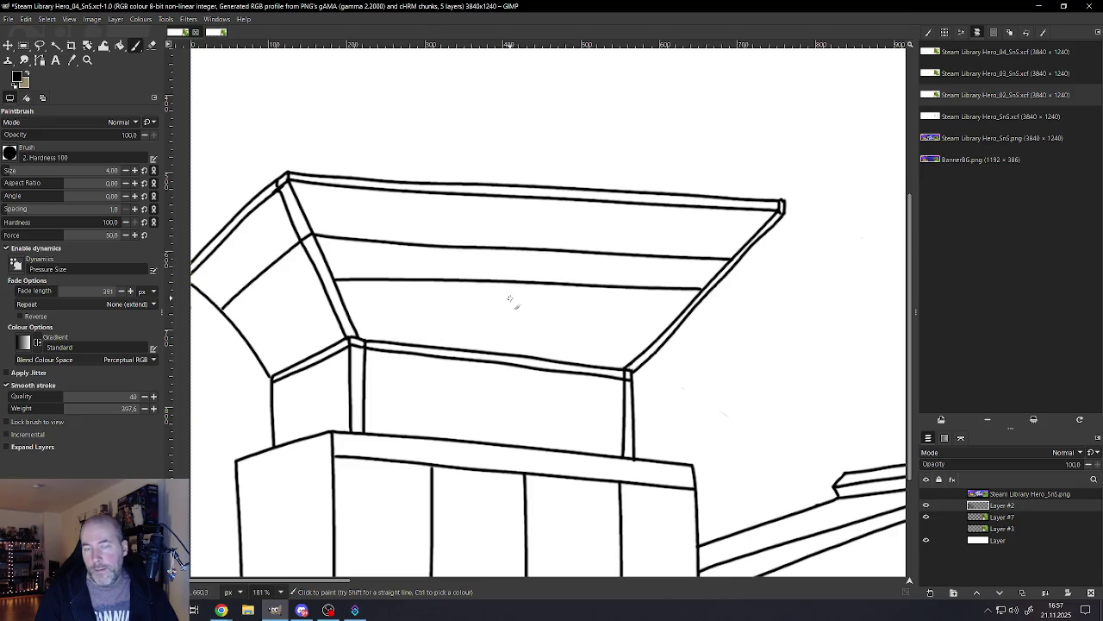
key(ctrl+z)
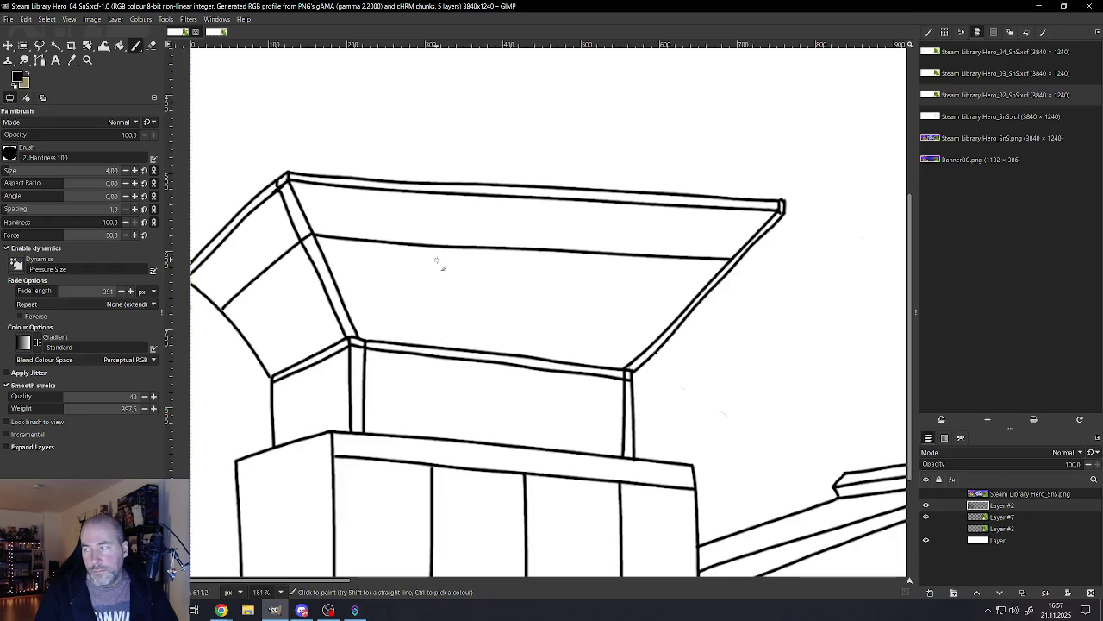
Step: Draw a trial stroke under the box's top edge, then undo it
ctrl+scroll(438, 261, down, 2)
ctrl+scroll(463, 311, down, 3)
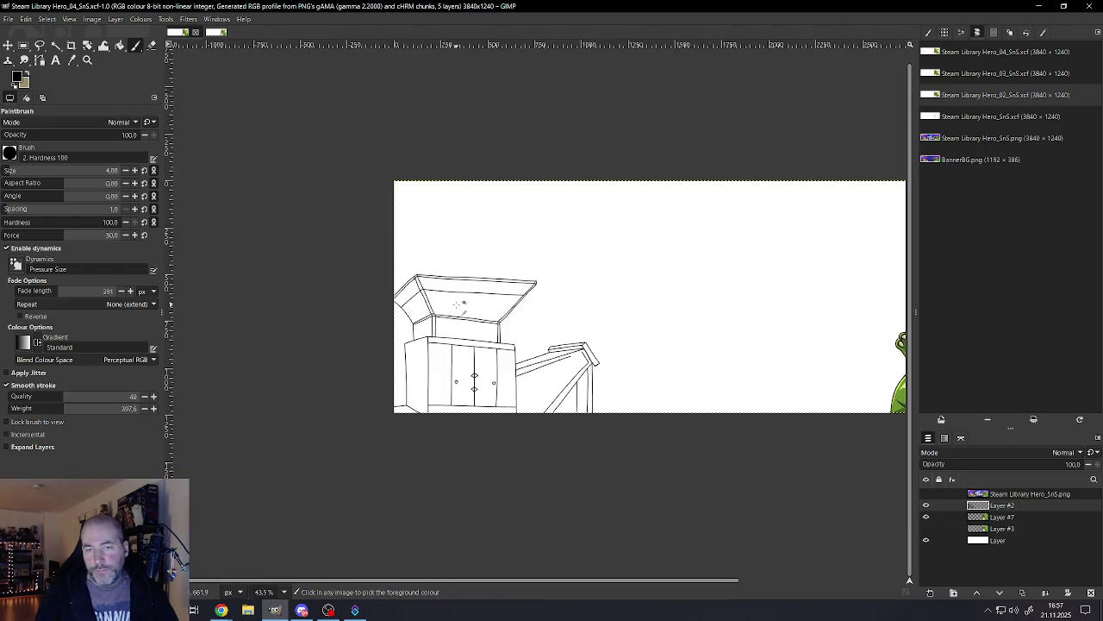
ctrl+scroll(480, 298, up, 2)
ctrl+scroll(478, 298, up, 1)
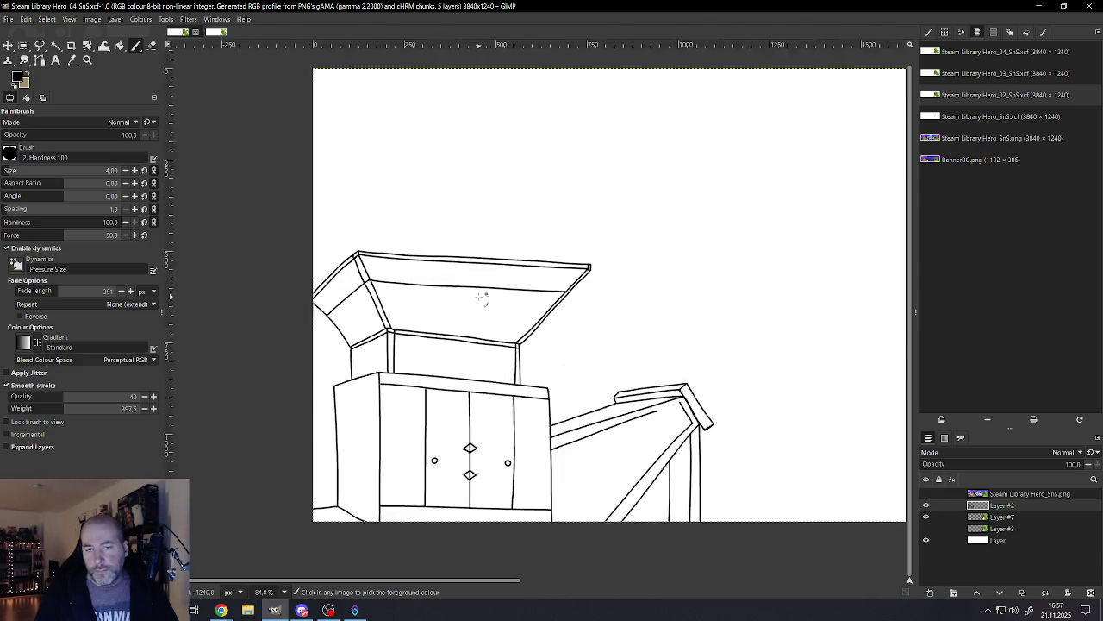
ctrl+scroll(478, 296, up, 1)
mouse_move(590, 281)
mouse_down()
mouse_move(372, 267)
mouse_move(417, 262)
mouse_move(595, 314)
mouse_up()
key(ctrl+z)
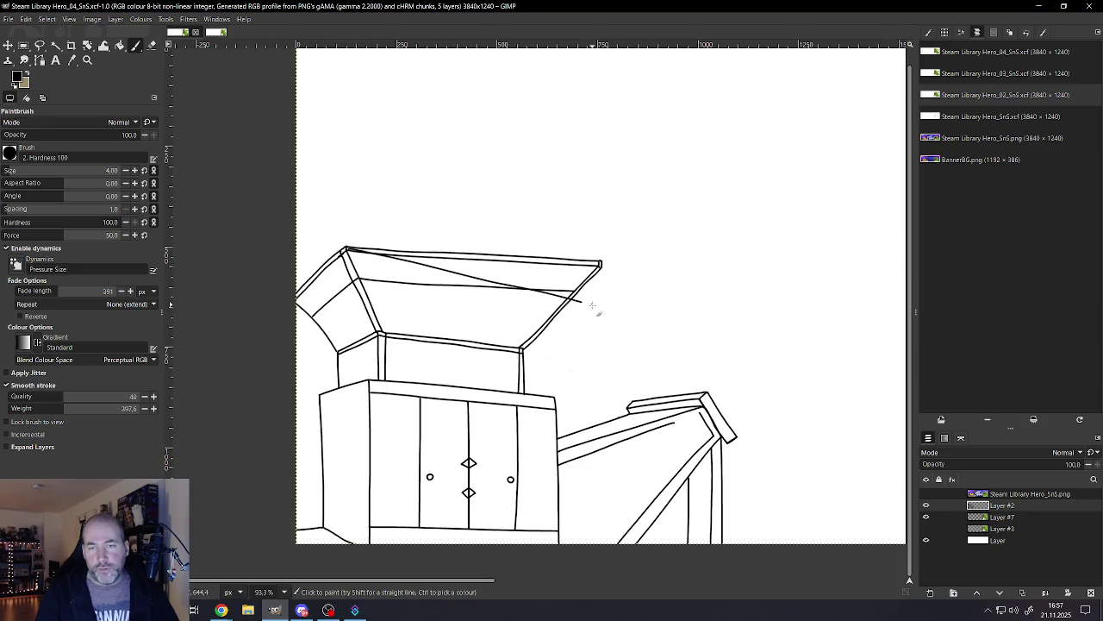
ctrl+scroll(575, 348, down, 3)
ctrl+scroll(575, 347, up, 1)
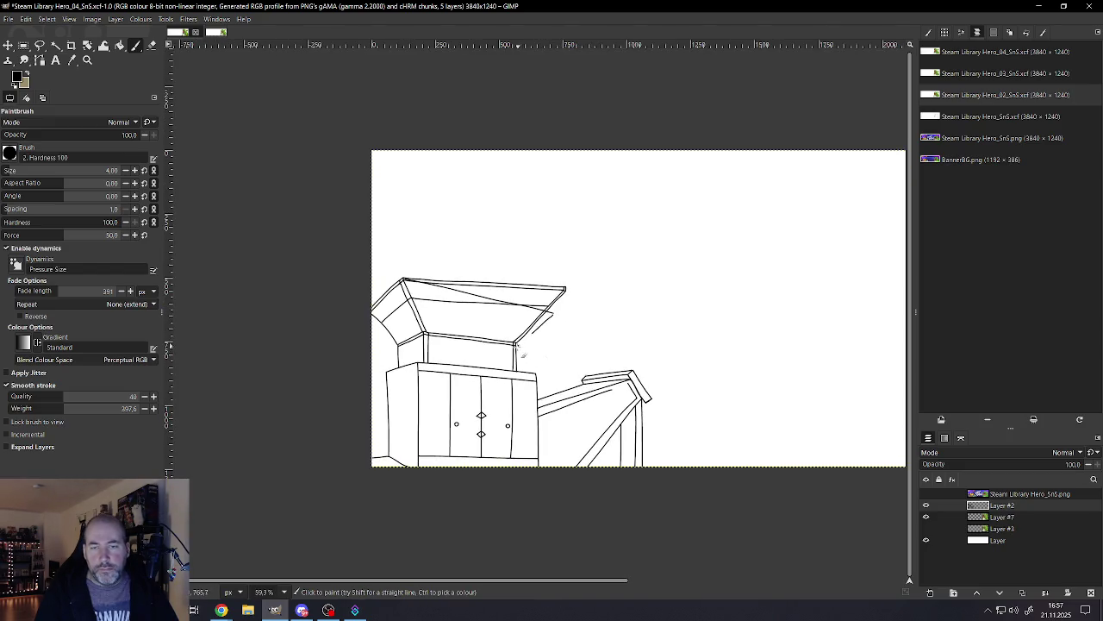
ctrl+scroll(523, 363, down, 3)
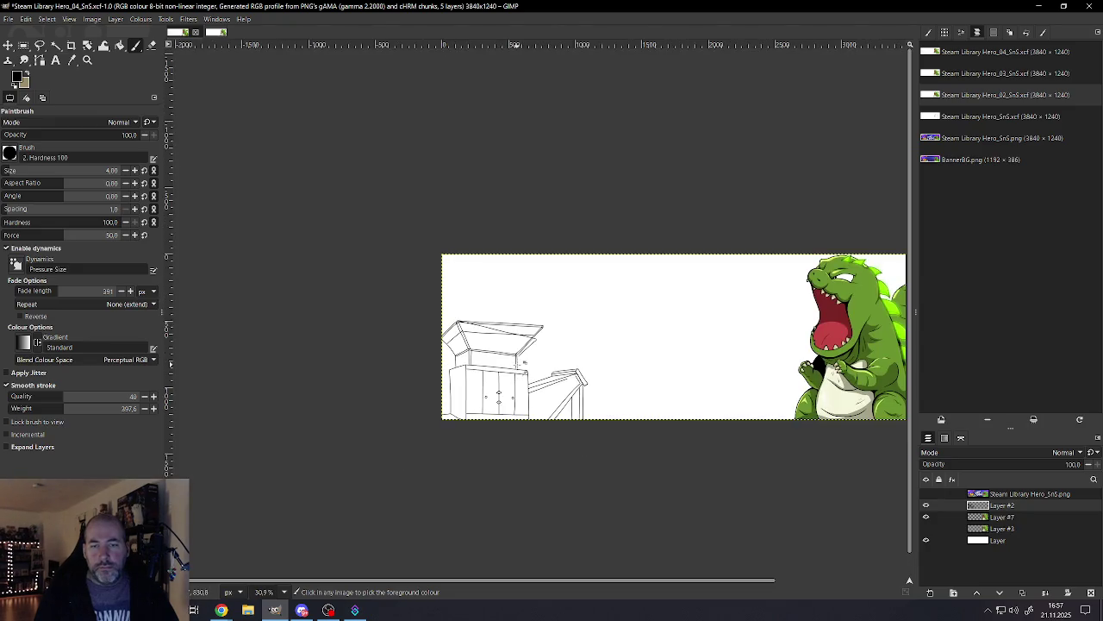
ctrl+scroll(523, 363, up, 2)
Step: Paint curved trial strokes down to the lid and toward the upper right, then undo them
drag(514, 249, 479, 311)
drag(624, 372, 838, 276)
key(ctrl+z)
key(ctrl+z)
key(ctrl+z)
Step: Paint new curves above the box and a long curve toward the dinosaur, then undo them
drag(414, 203, 457, 283)
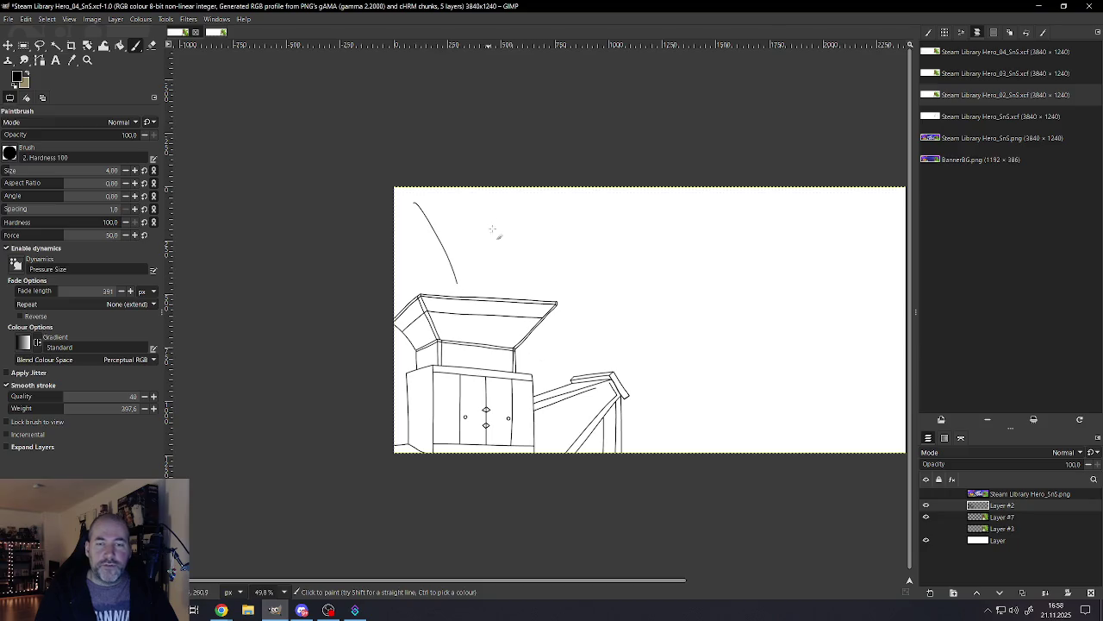
drag(529, 215, 516, 290)
ctrl+scroll(607, 331, down, 4)
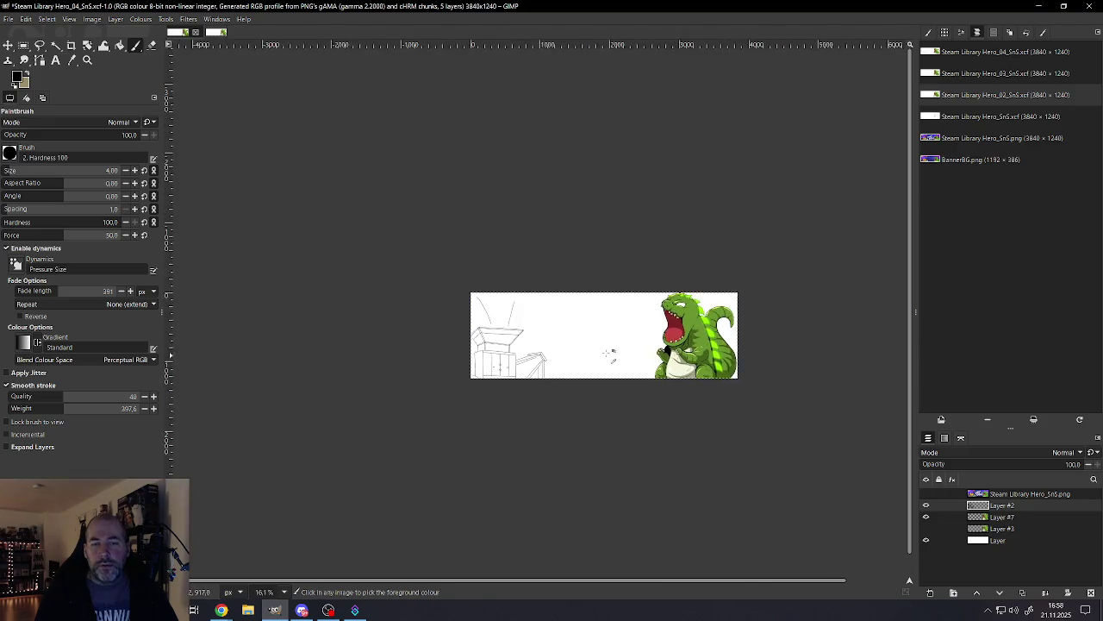
ctrl+scroll(607, 332, up, 2)
drag(475, 365, 728, 287)
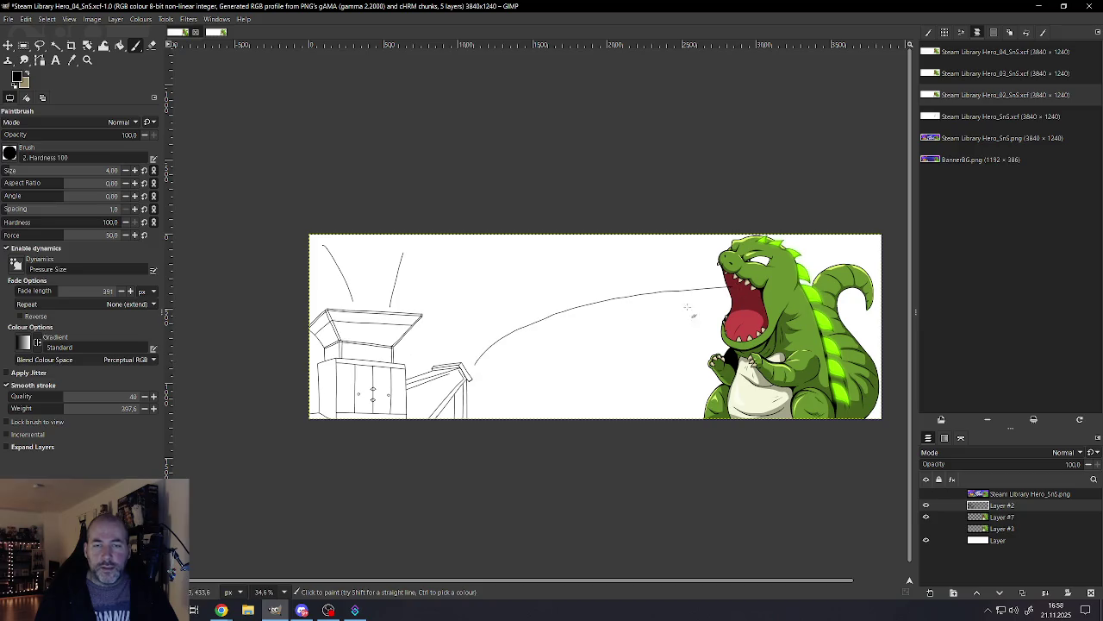
key(ctrl+z)
key(ctrl+z)
key(ctrl+z)
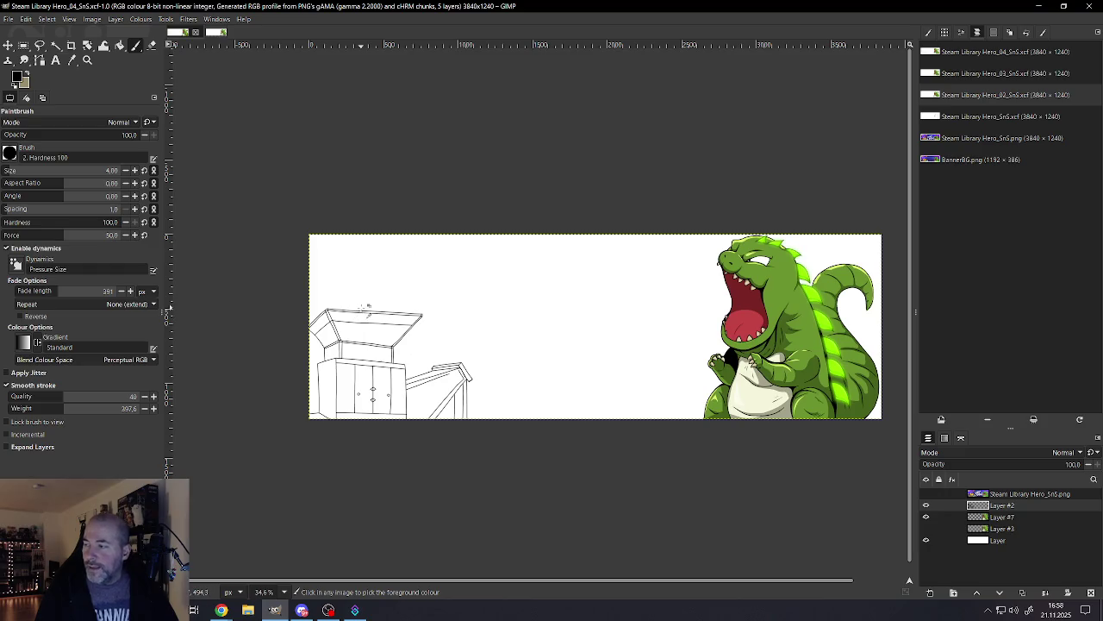
scroll(380, 334, up, 2)
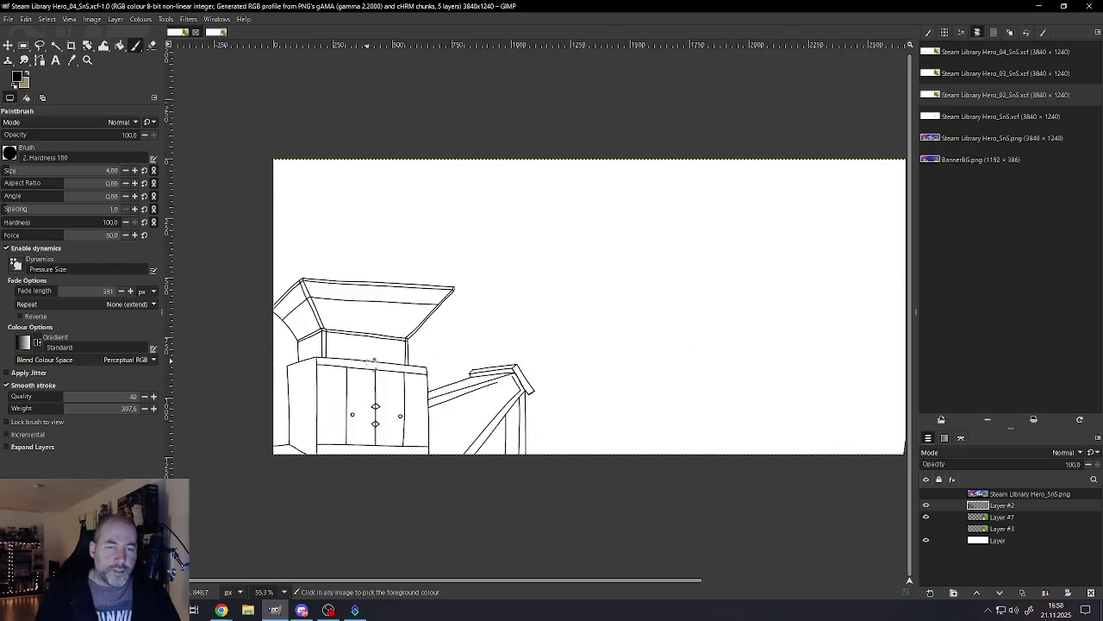
scroll(358, 320, up, 2)
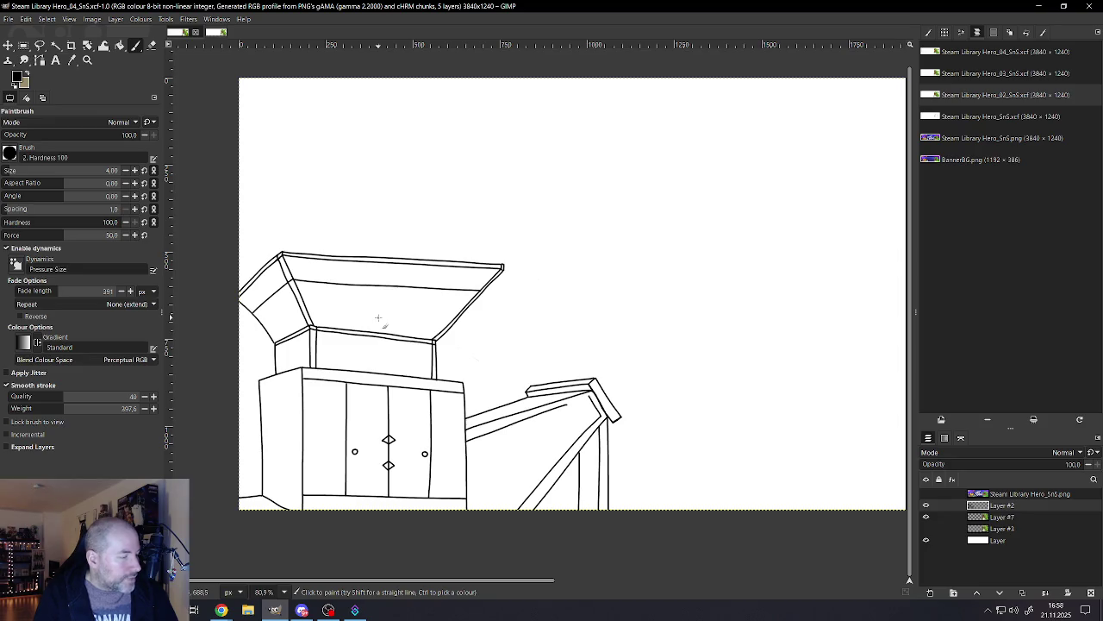
ctrl+scroll(378, 318, down, 2)
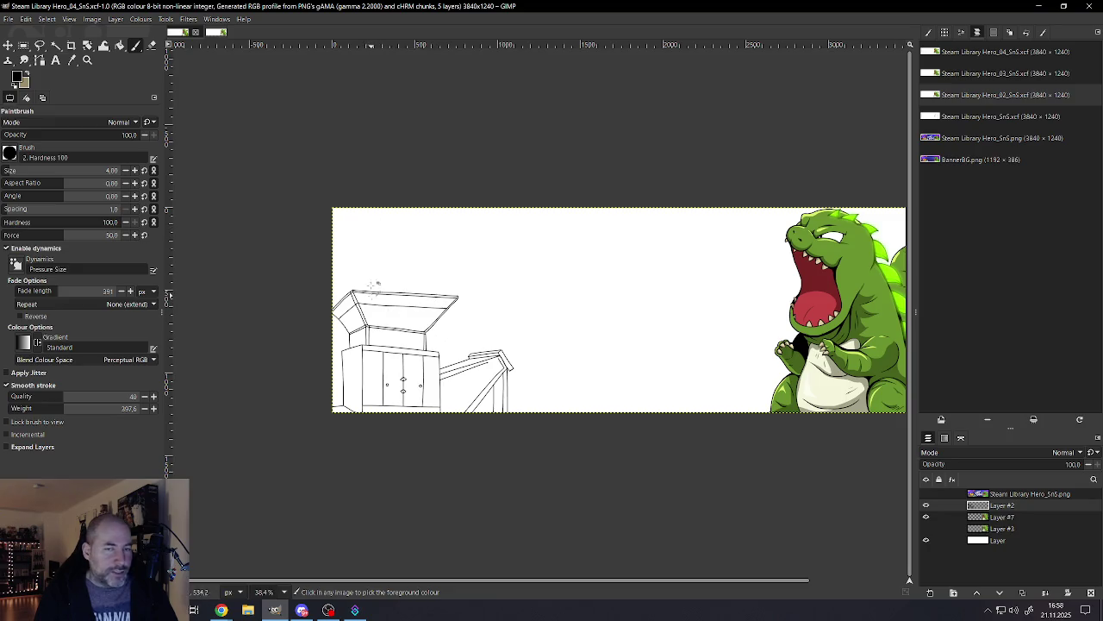
ctrl+scroll(371, 280, up, 2)
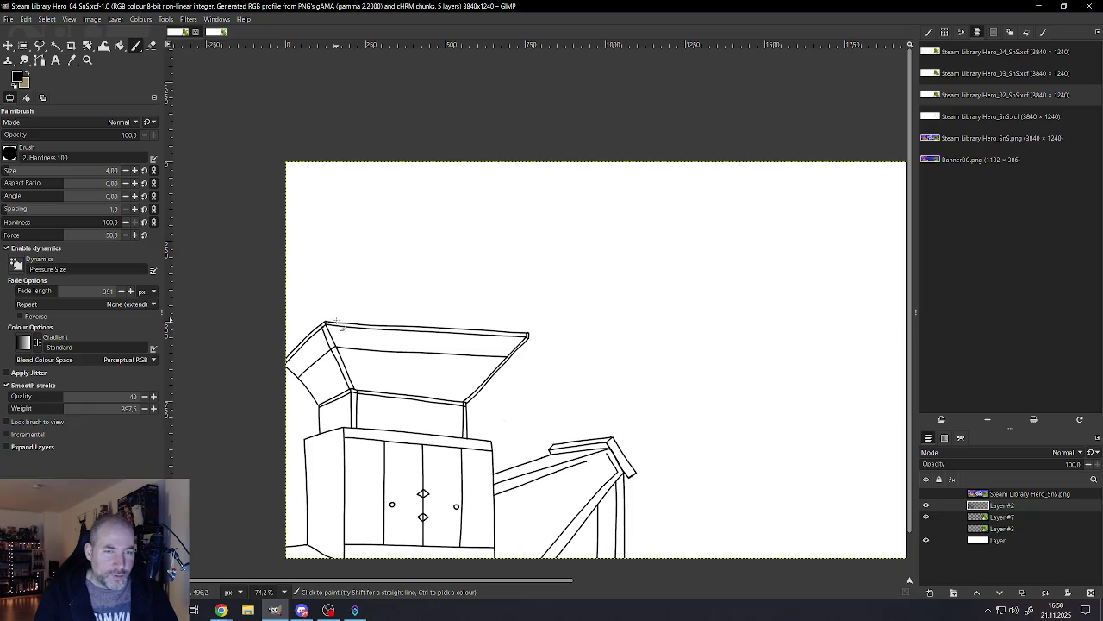
Step: Extend a tall box above the lid with a circle porthole and dome, undoing the old top line
mouse_move(337, 290)
mouse_down()
mouse_move(337, 240)
mouse_move(489, 196)
mouse_move(490, 332)
mouse_up()
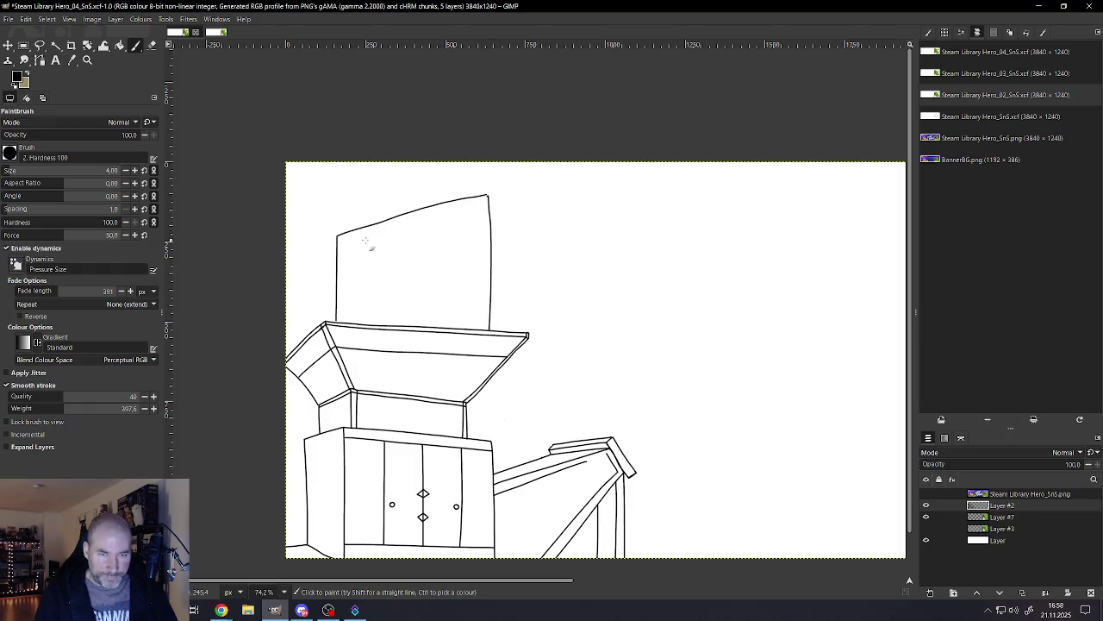
mouse_move(353, 241)
mouse_down()
mouse_move(328, 255)
mouse_move(370, 278)
mouse_move(351, 239)
mouse_up()
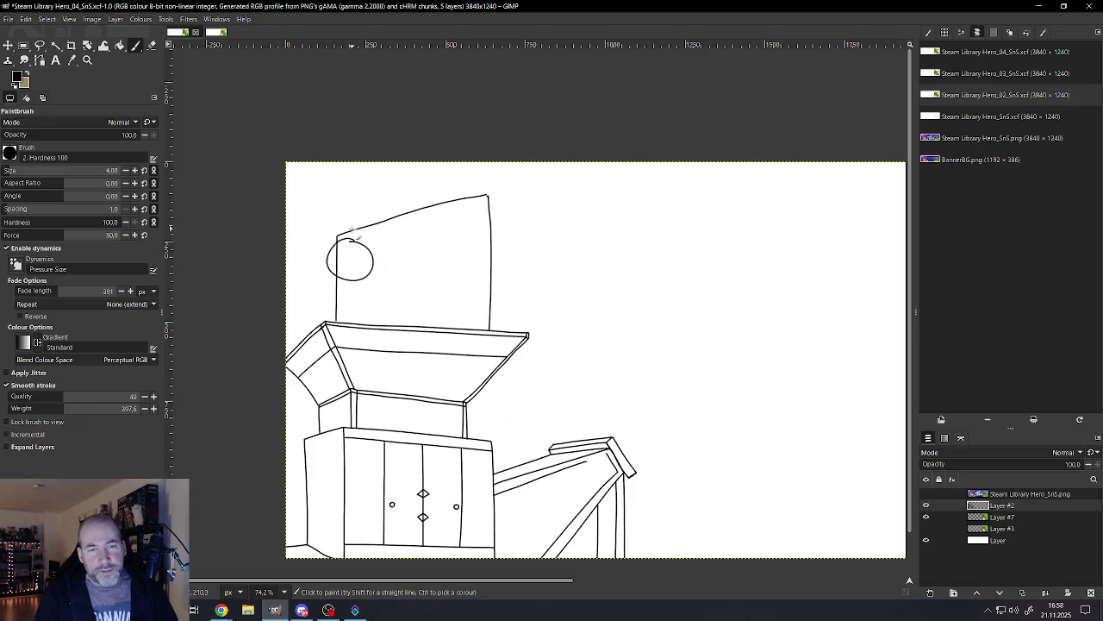
drag(351, 231, 361, 229)
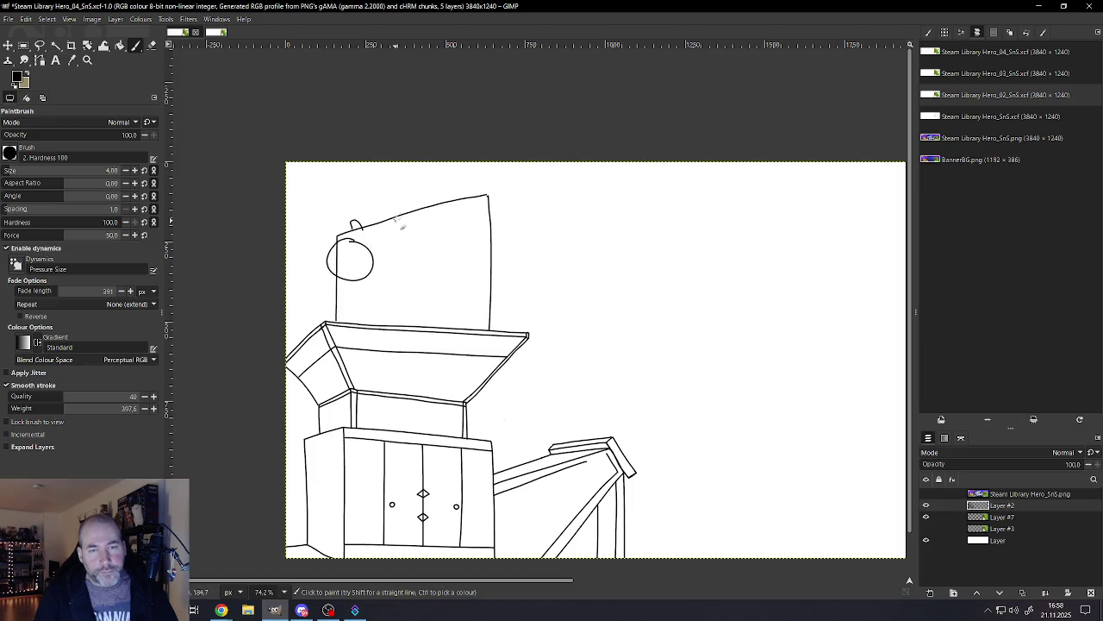
key(ctrl+z)
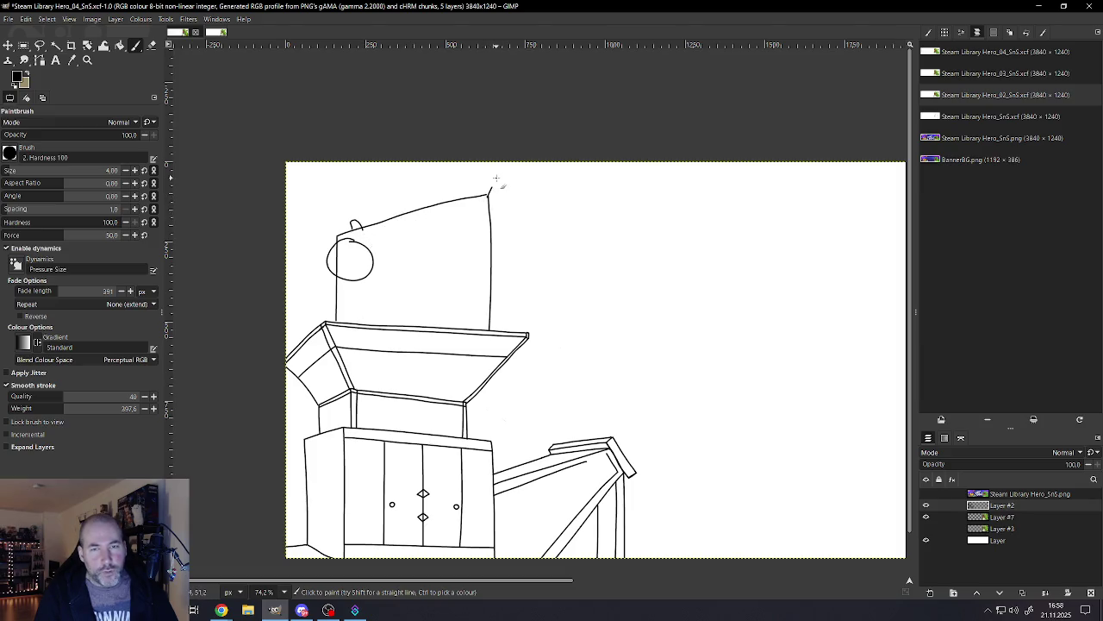
Step: Redraw the box's curved top edge with antenna marks and an arc, then undo the top marks
drag(493, 184, 362, 222)
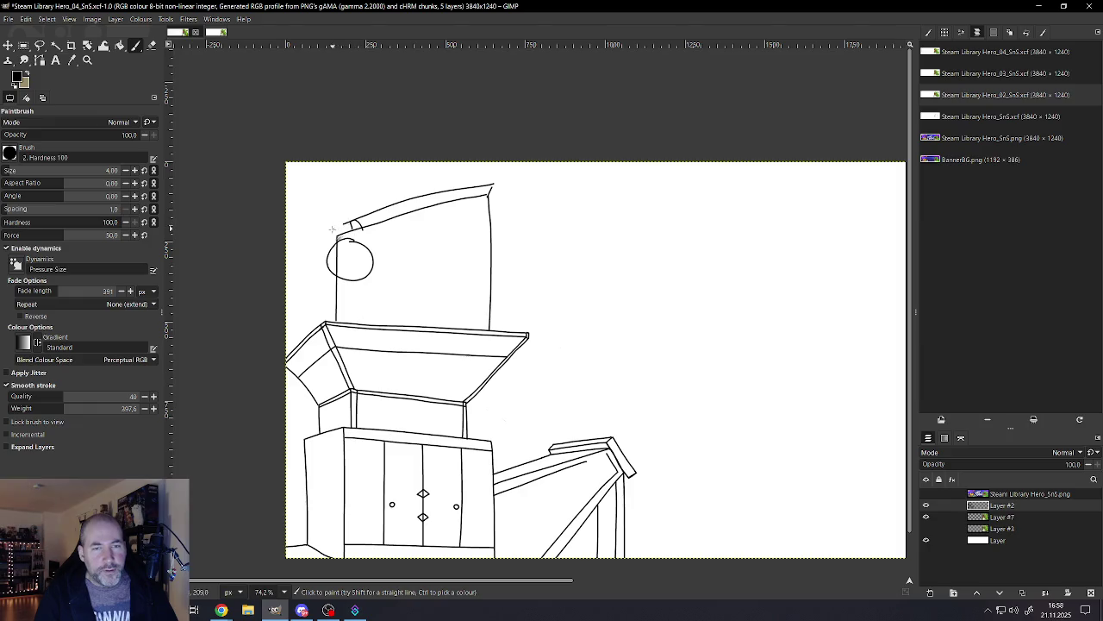
drag(336, 226, 337, 235)
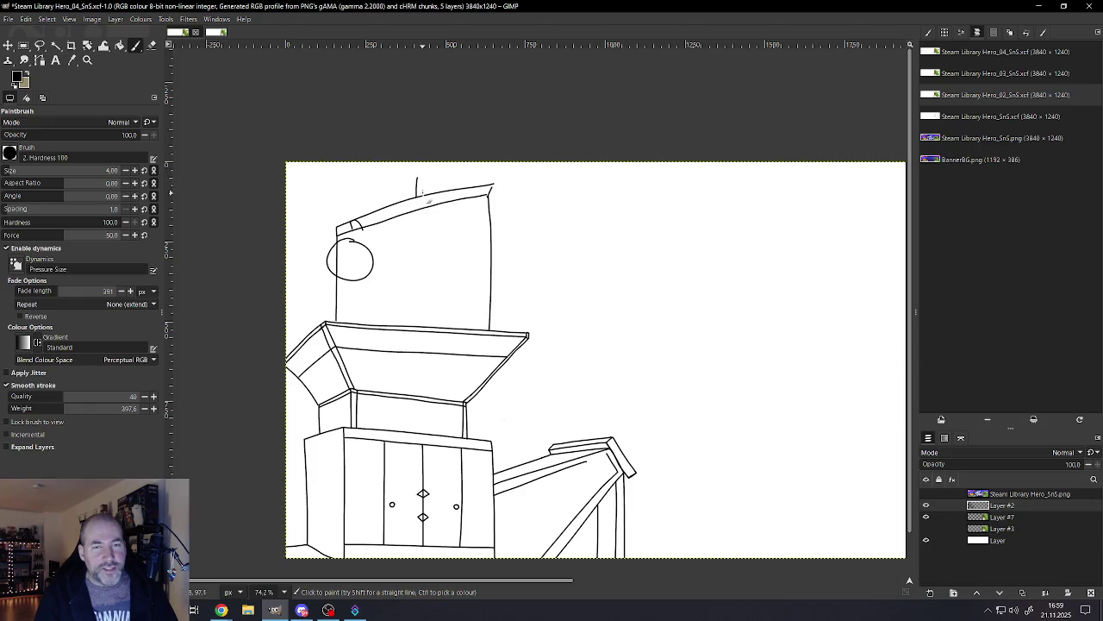
drag(422, 178, 423, 194)
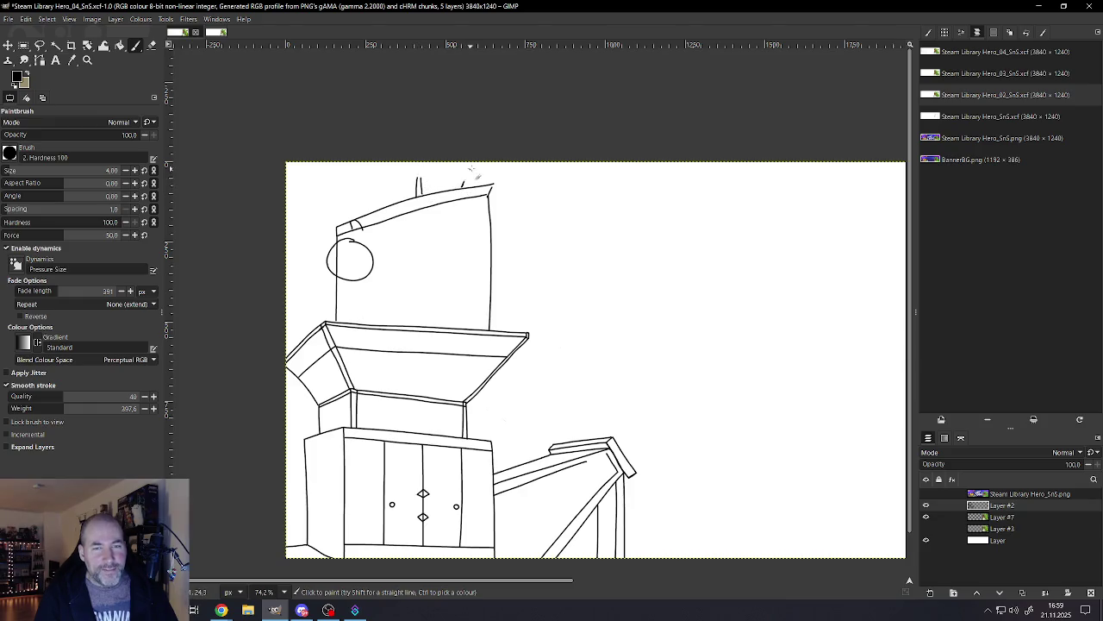
drag(473, 174, 467, 187)
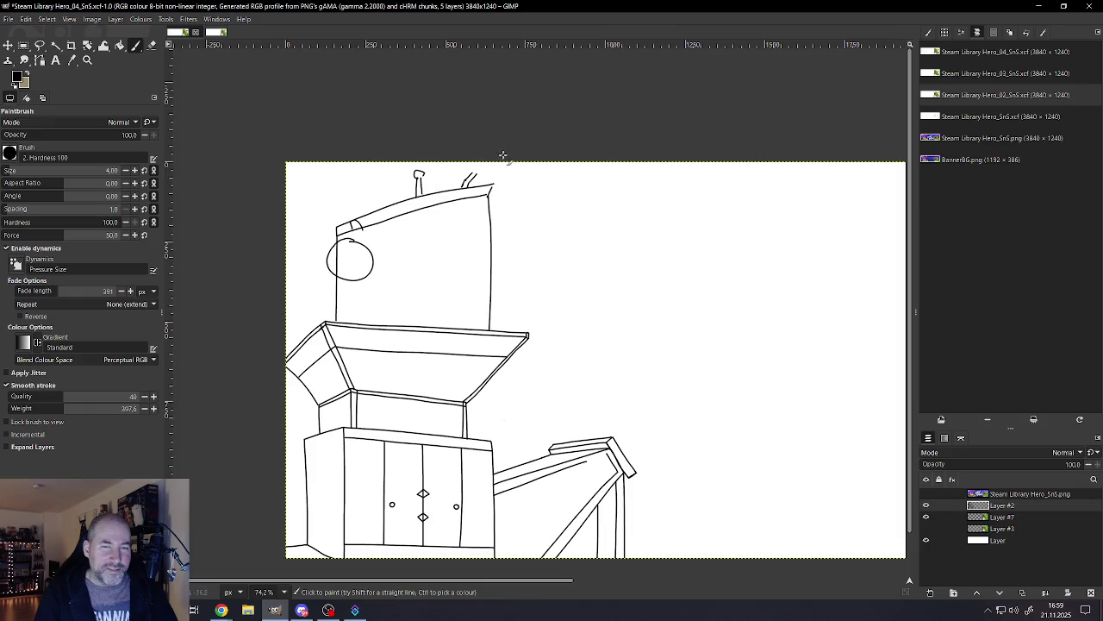
drag(469, 177, 485, 177)
scroll(453, 225, down, 5)
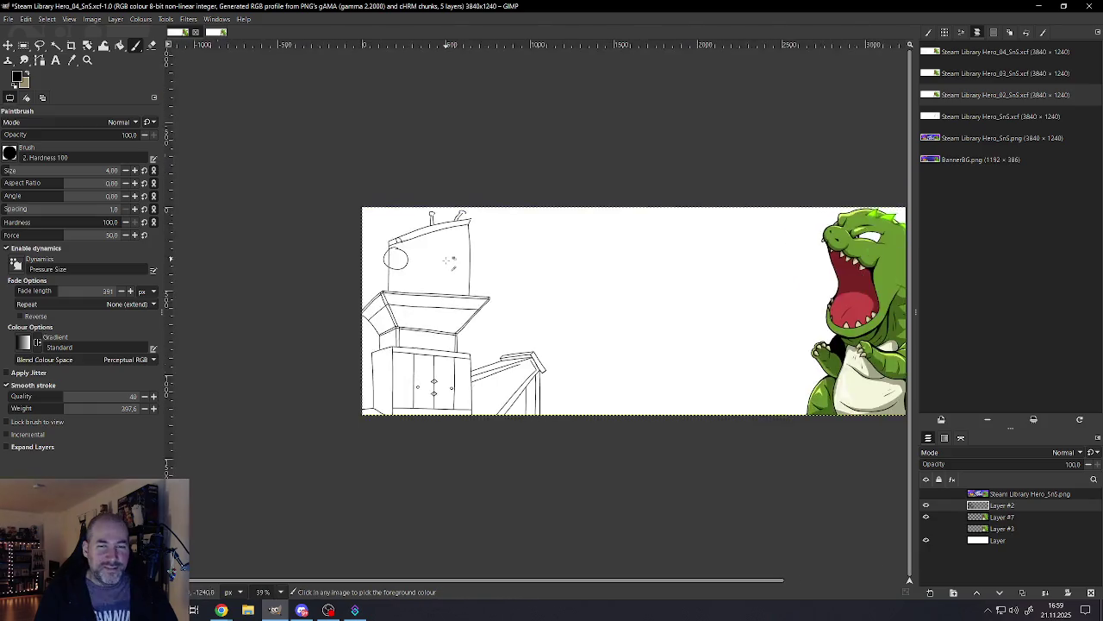
key(ctrl+z)
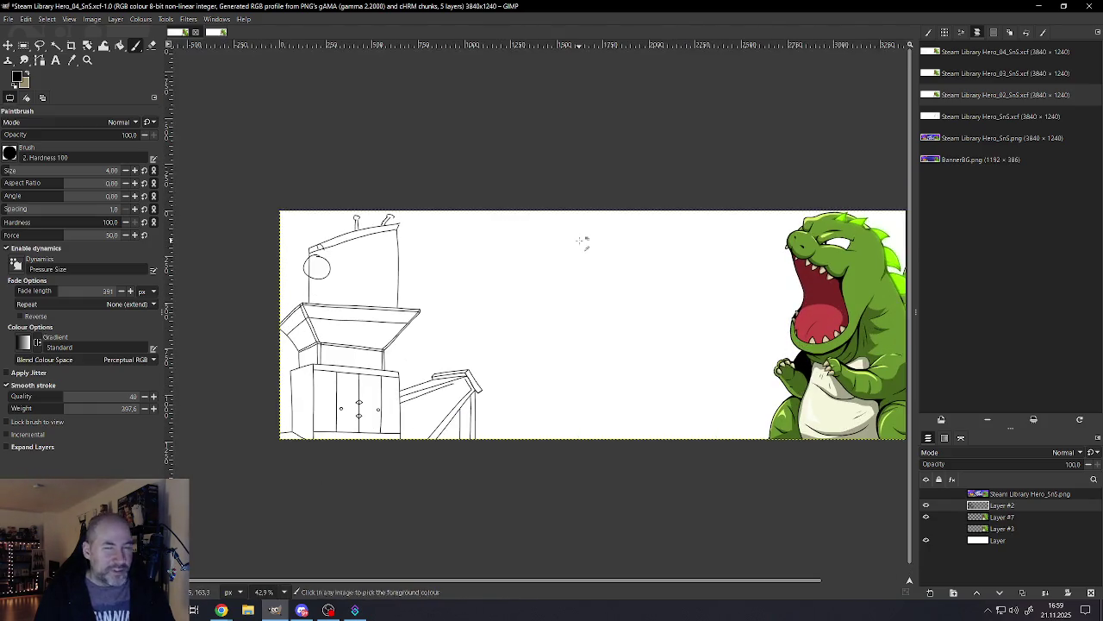
key(ctrl+z)
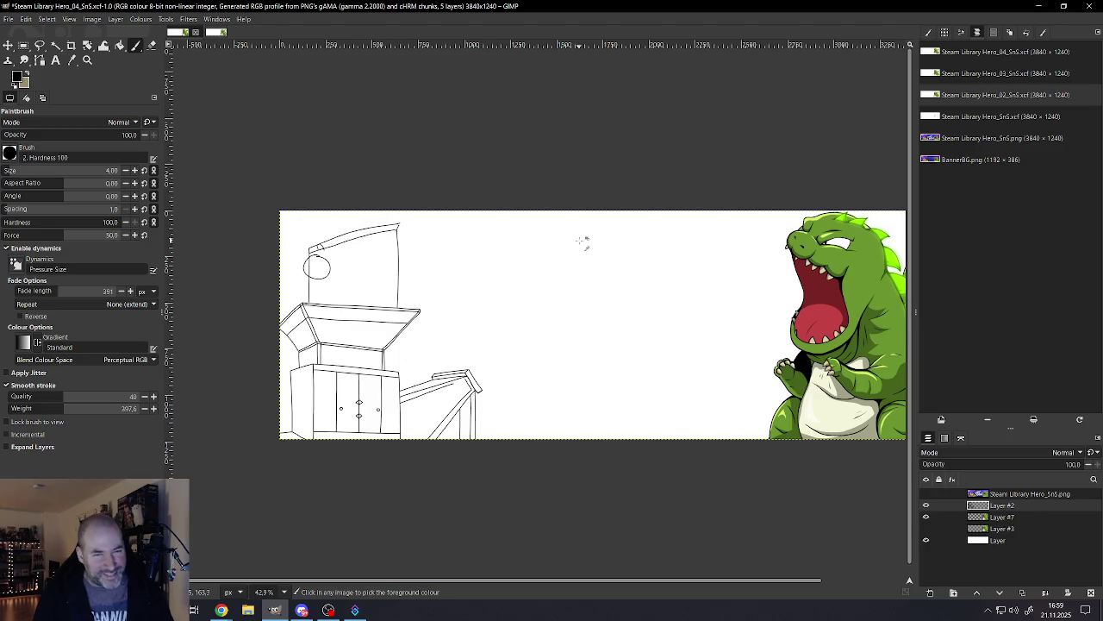
key(ctrl+z)
key(ctrl+z)
key(ctrl+z)
key(ctrl+z)
key(ctrl+z)
ctrl+scroll(362, 332, up, 2)
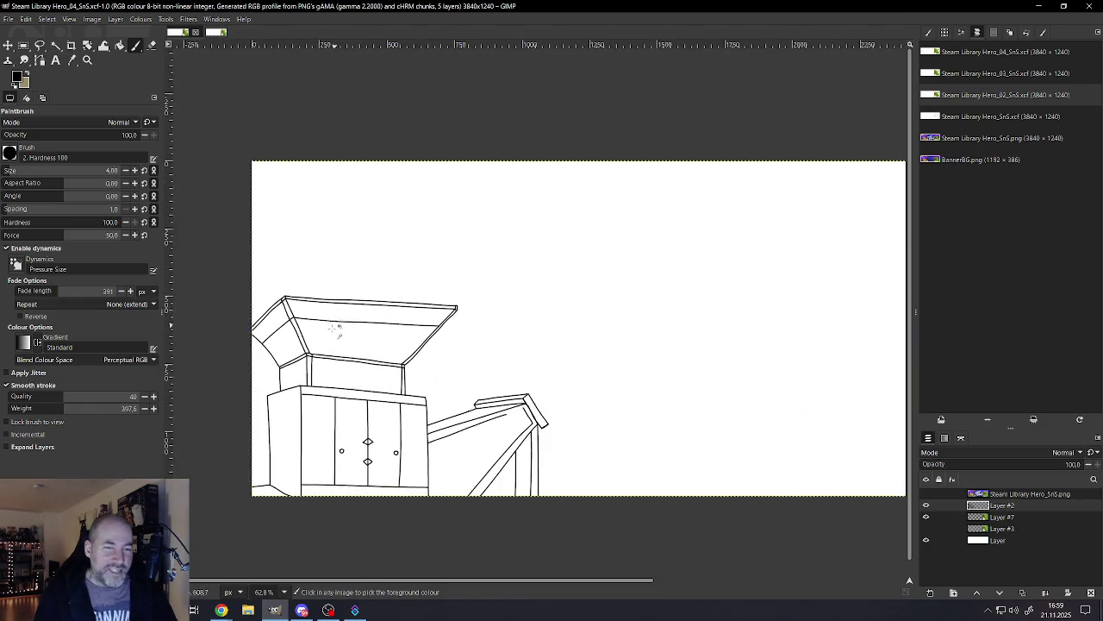
ctrl+scroll(350, 314, up, 2)
ctrl+scroll(336, 297, up, 1)
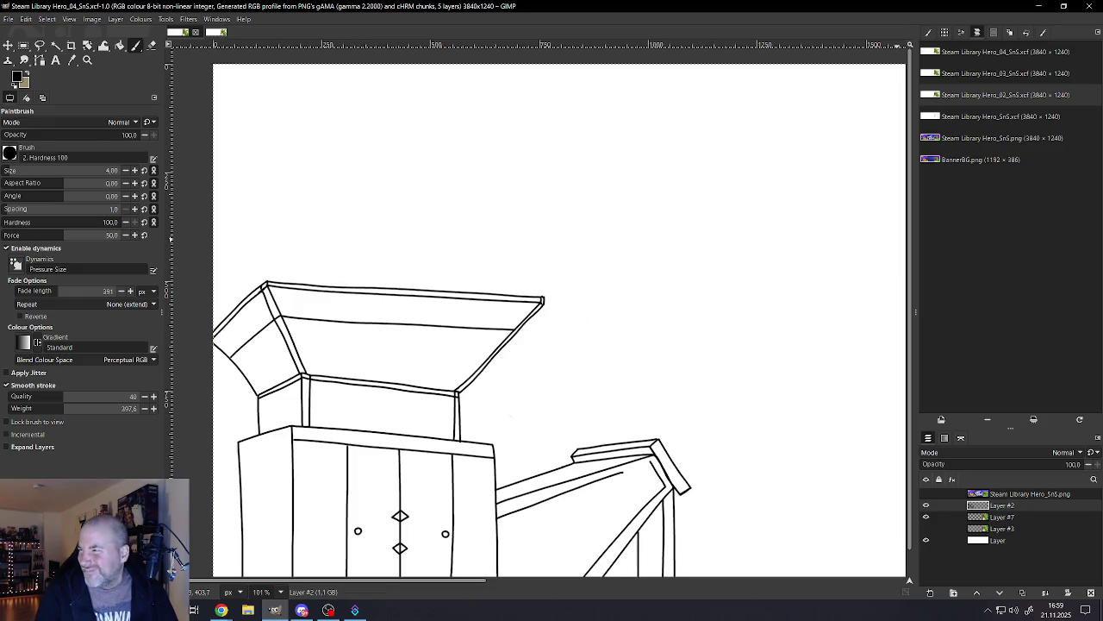
key(alt+Tab)
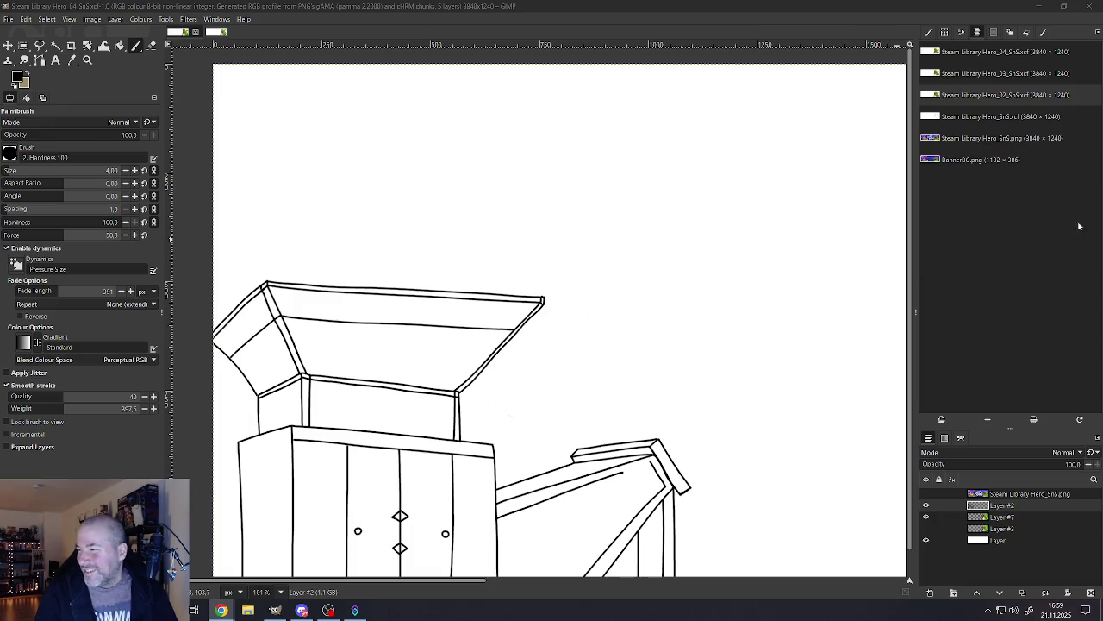
scroll(388, 405, down, 1)
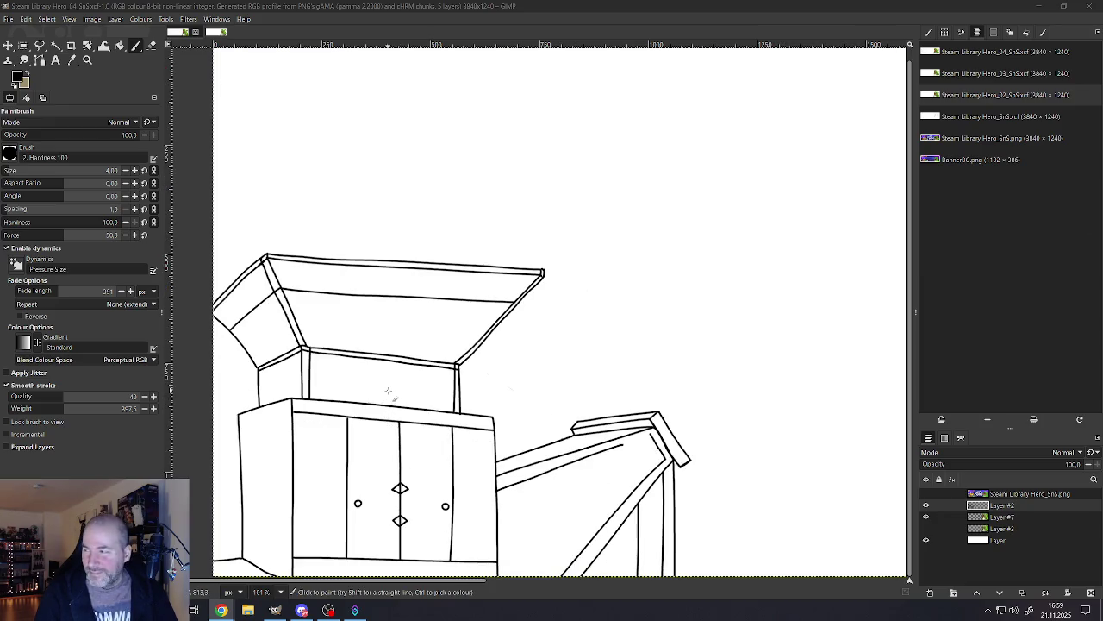
scroll(392, 366, up, 1)
scroll(393, 364, up, 1)
scroll(394, 367, up, 1)
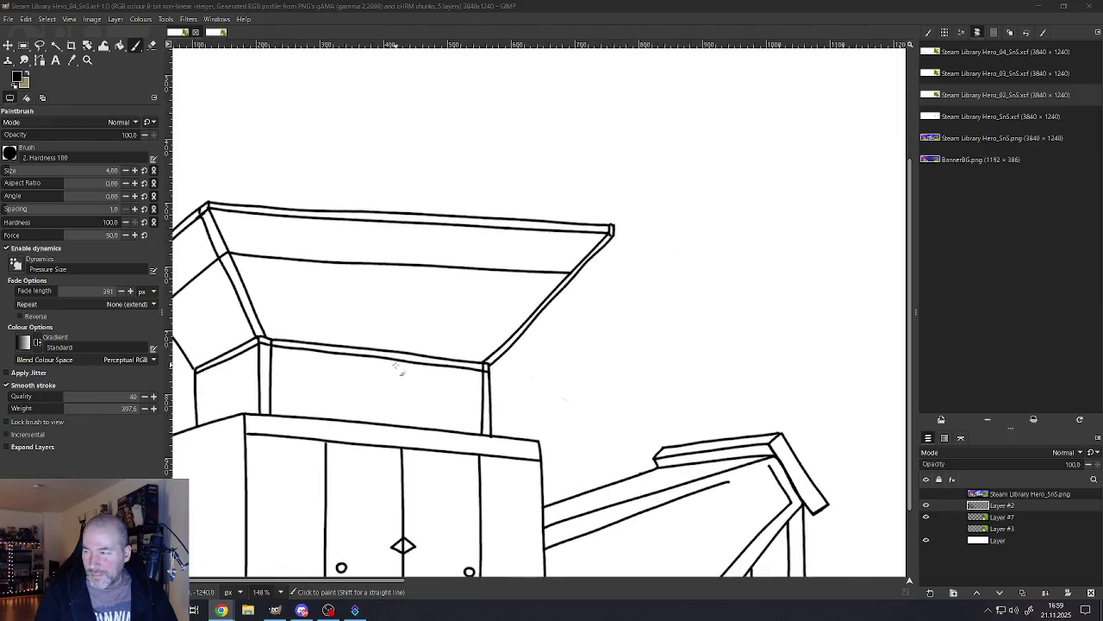
scroll(395, 366, up, 3)
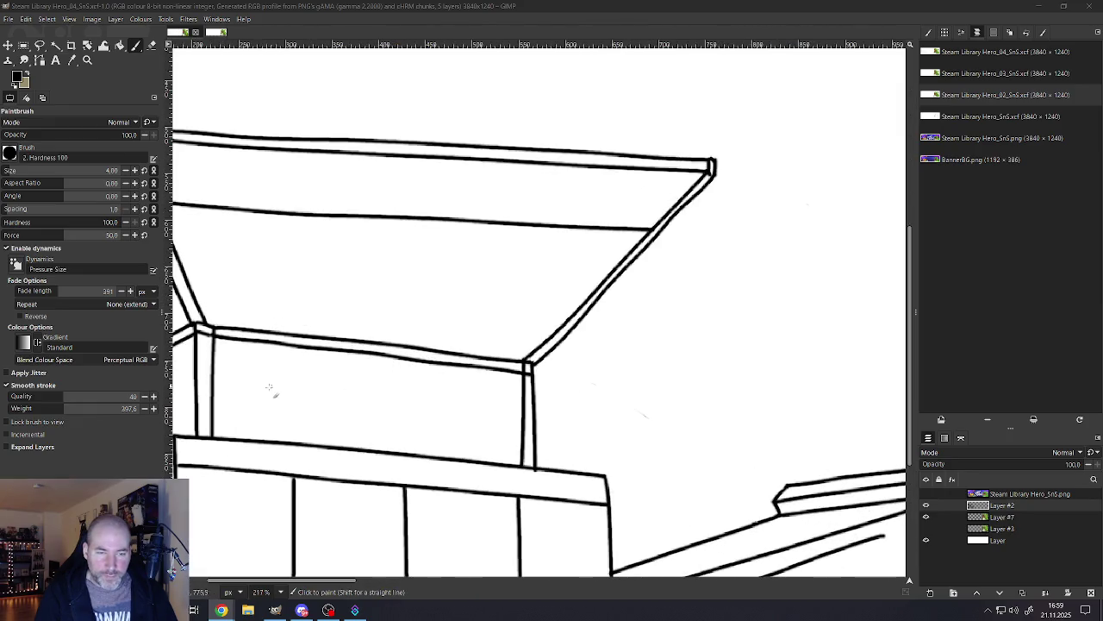
scroll(270, 390, down, 6)
scroll(250, 405, down, 3)
scroll(231, 419, up, 2)
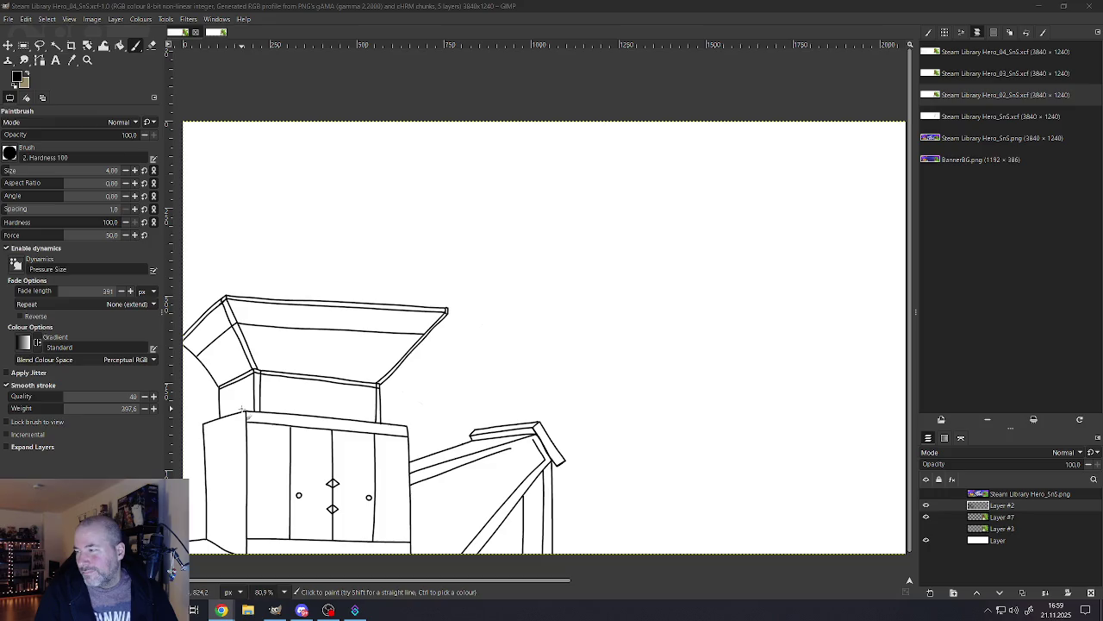
scroll(370, 448, down, 3)
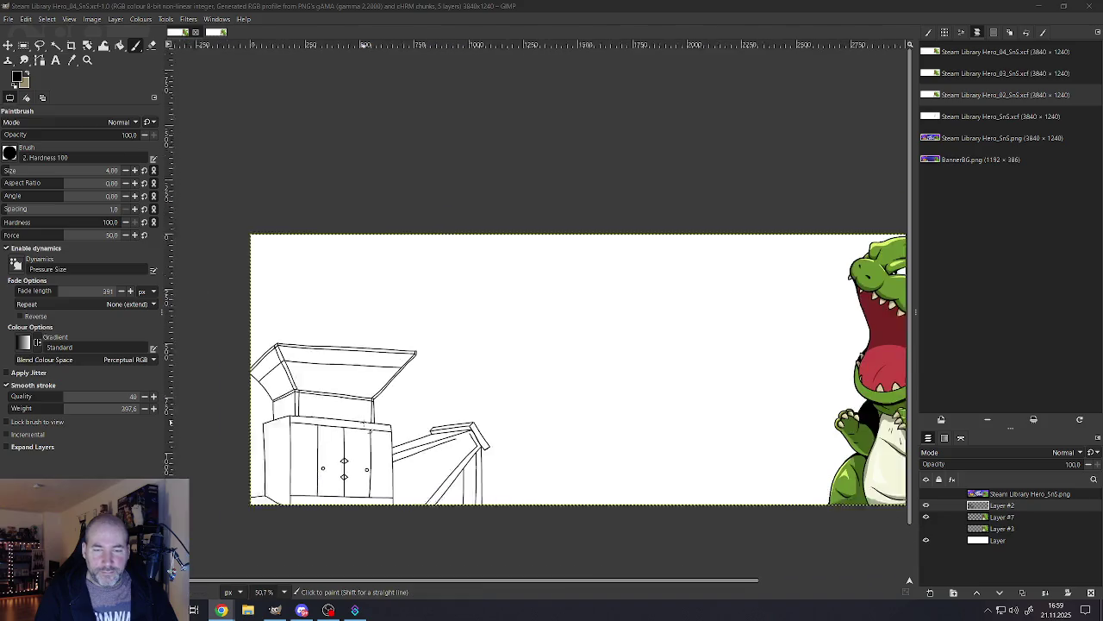
scroll(298, 499, up, 3)
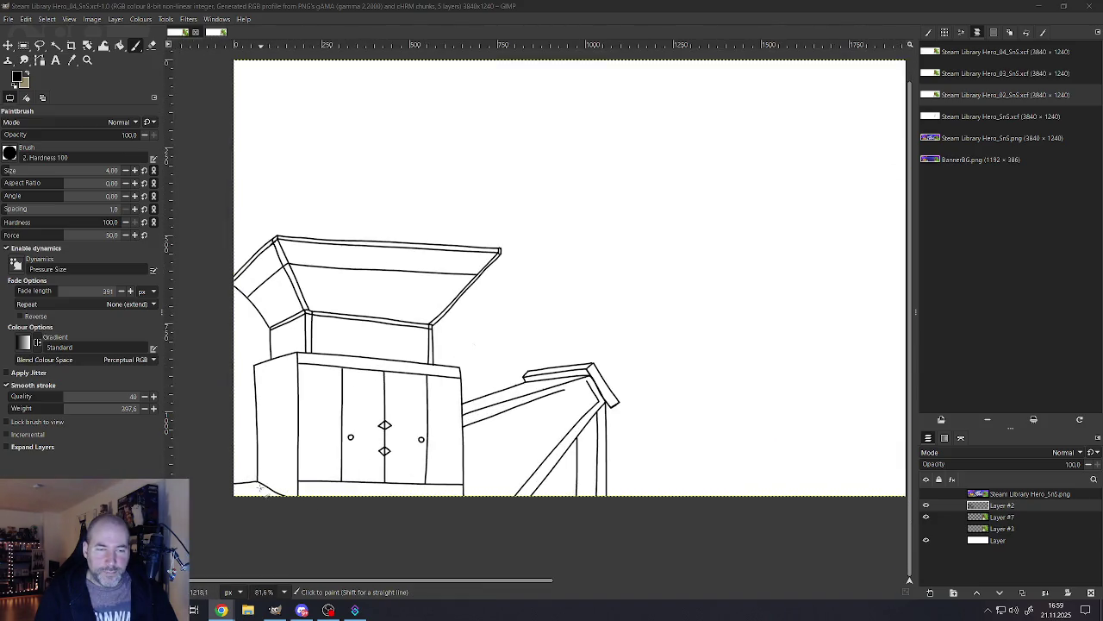
scroll(263, 473, up, 1)
scroll(265, 466, up, 1)
scroll(267, 457, up, 1)
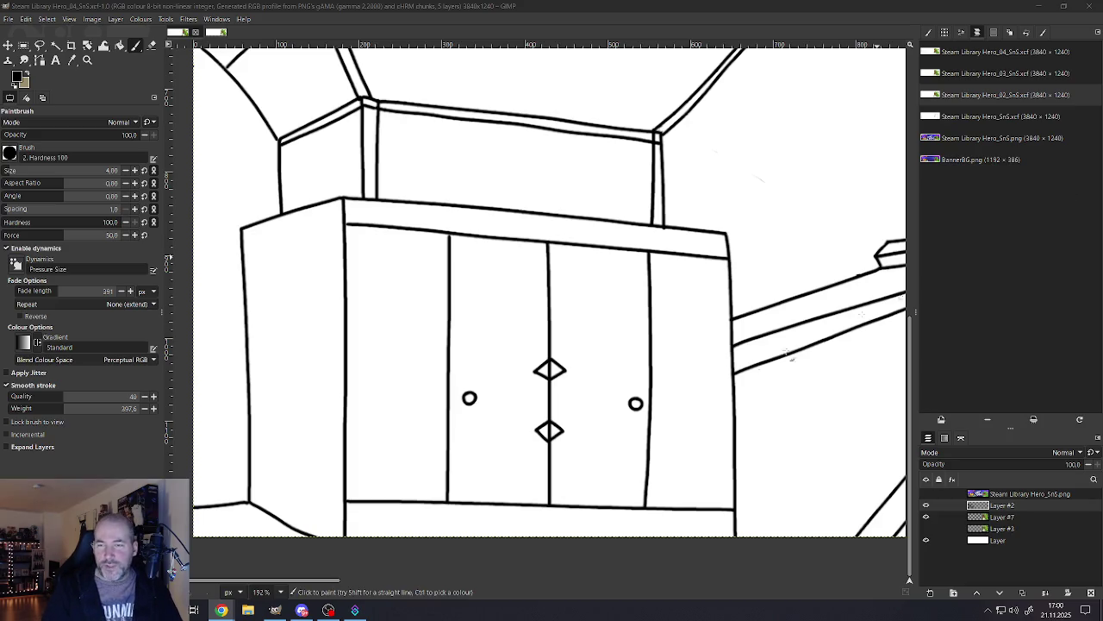
ctrl+scroll(755, 370, down, 5)
ctrl+scroll(753, 368, down, 4)
ctrl+scroll(753, 368, down, 1)
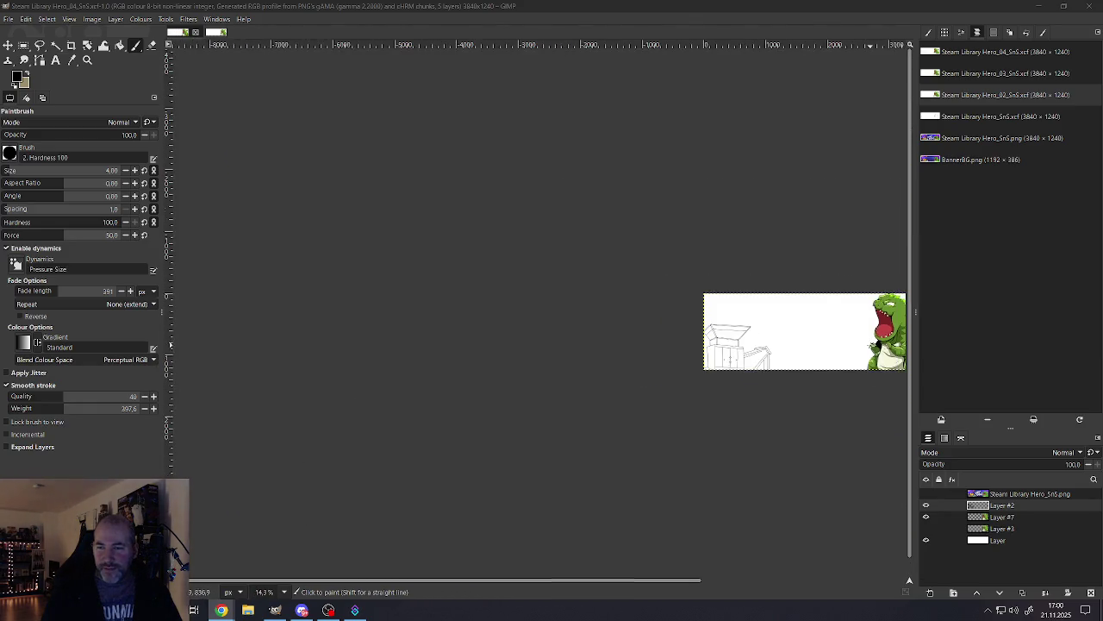
ctrl+scroll(775, 345, up, 1)
ctrl+scroll(810, 293, up, 2)
ctrl+scroll(854, 230, up, 1)
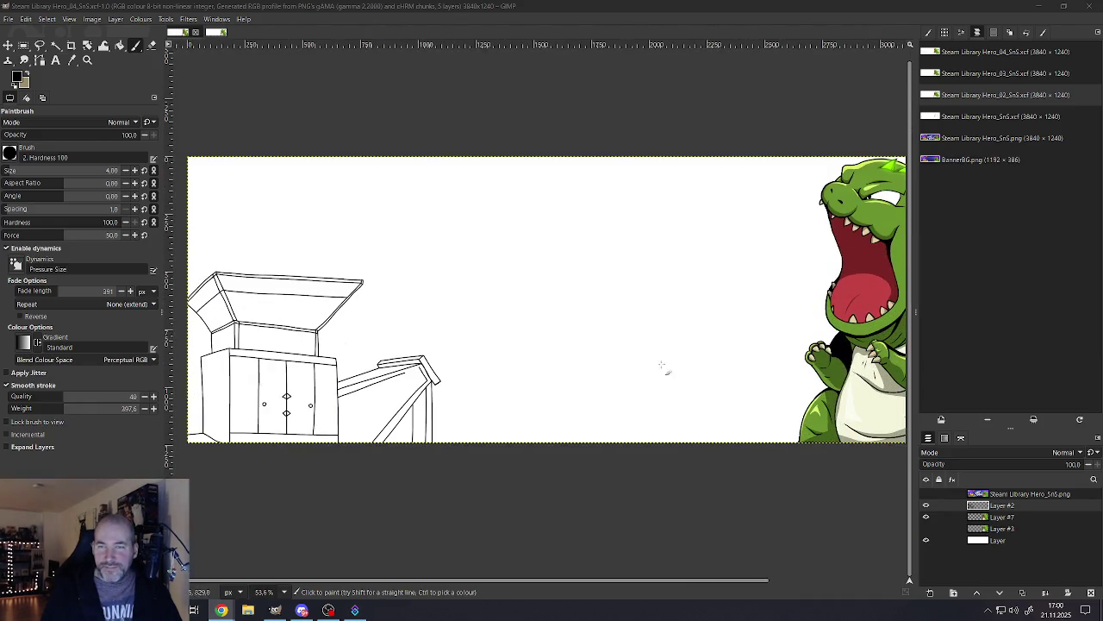
ctrl+scroll(334, 381, down, 1)
ctrl+scroll(250, 393, up, 1)
ctrl+scroll(250, 392, up, 2)
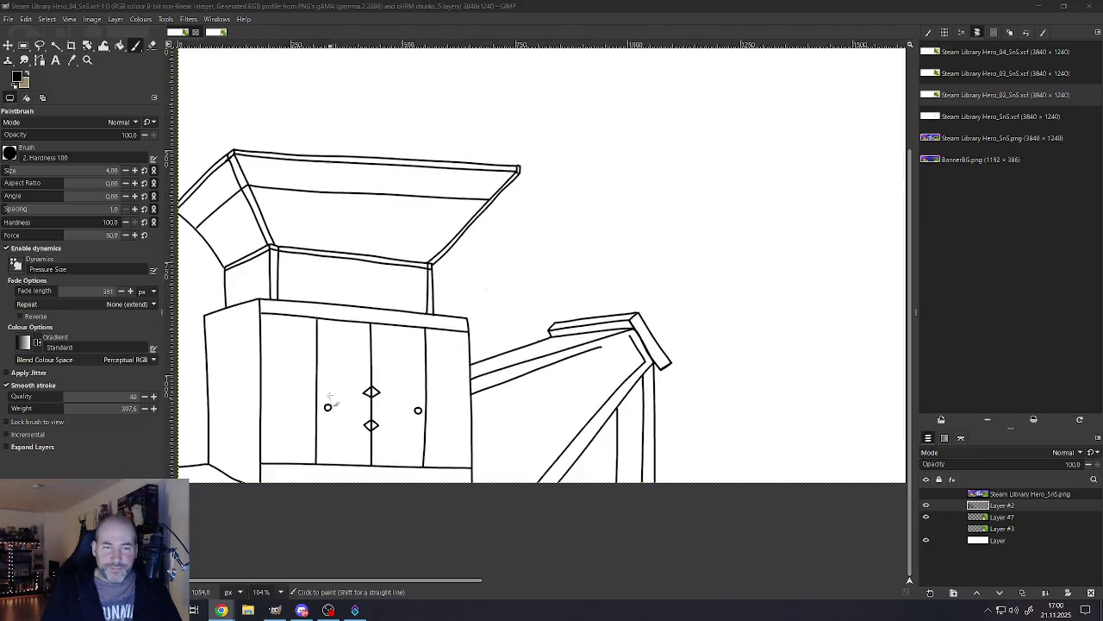
ctrl+scroll(250, 392, up, 2)
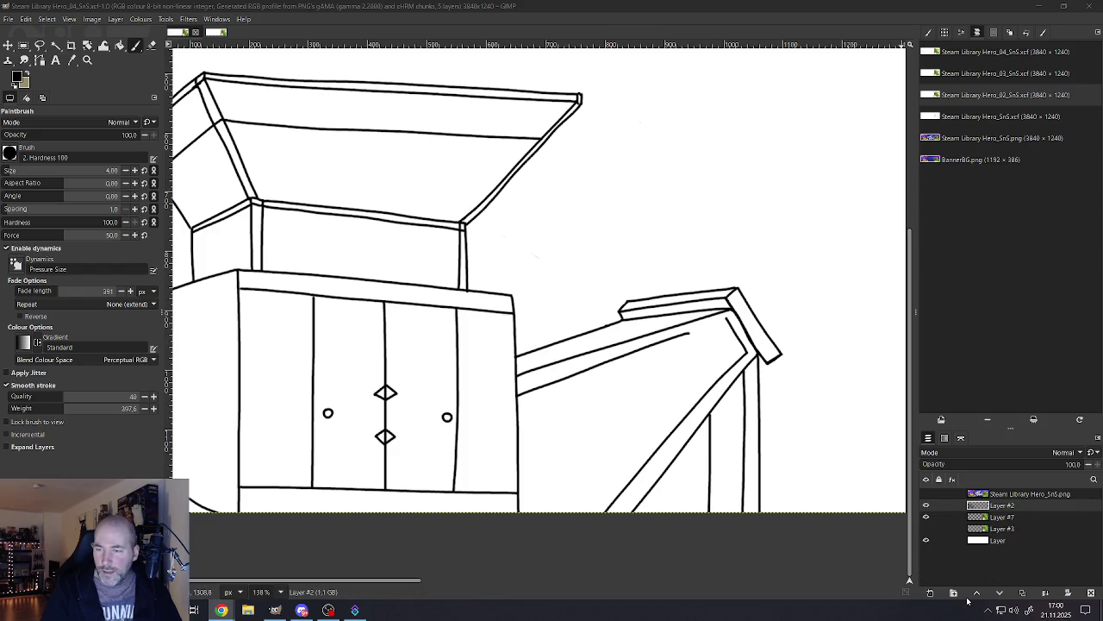
Step: Add two empty layers, Layer #4 and Layer #5, above Layer #2, then reselect Layer #2
right_click(1000, 507)
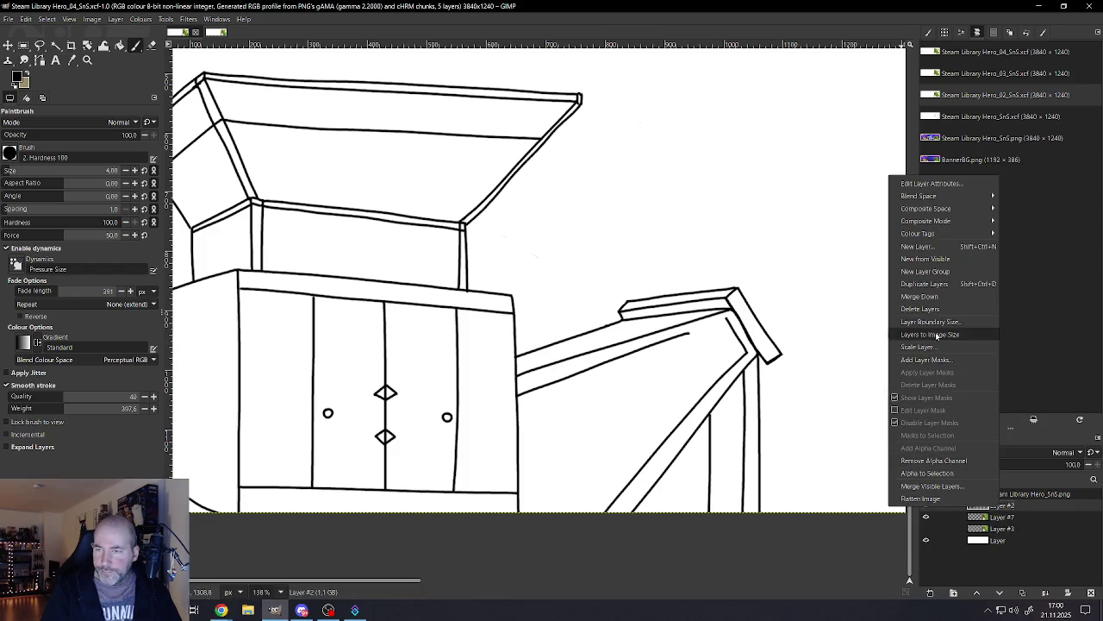
click(925, 283)
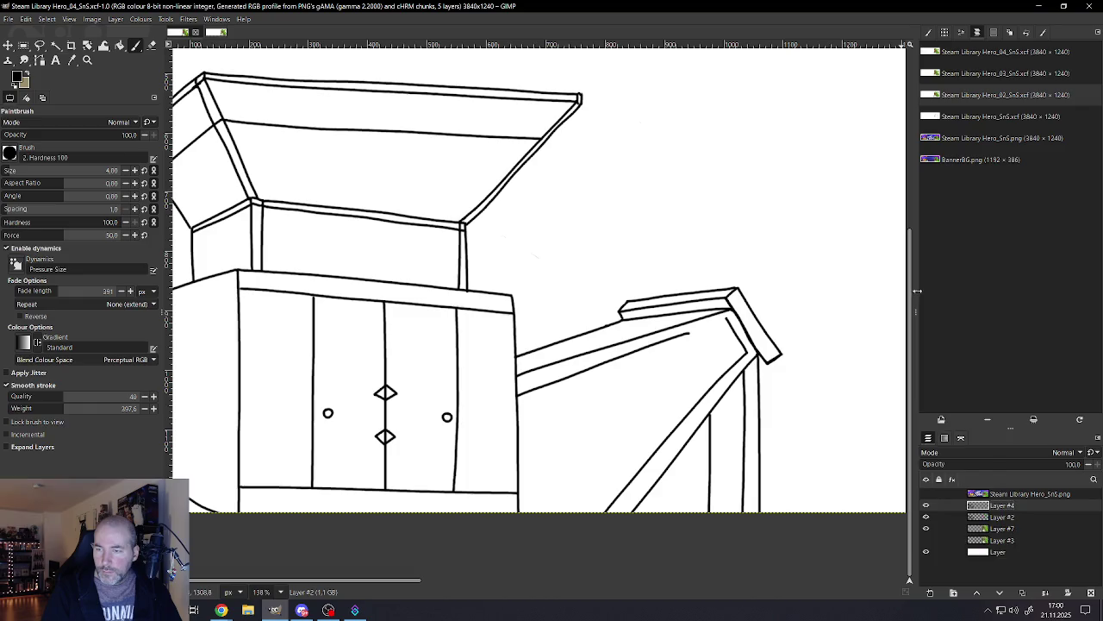
right_click(1000, 505)
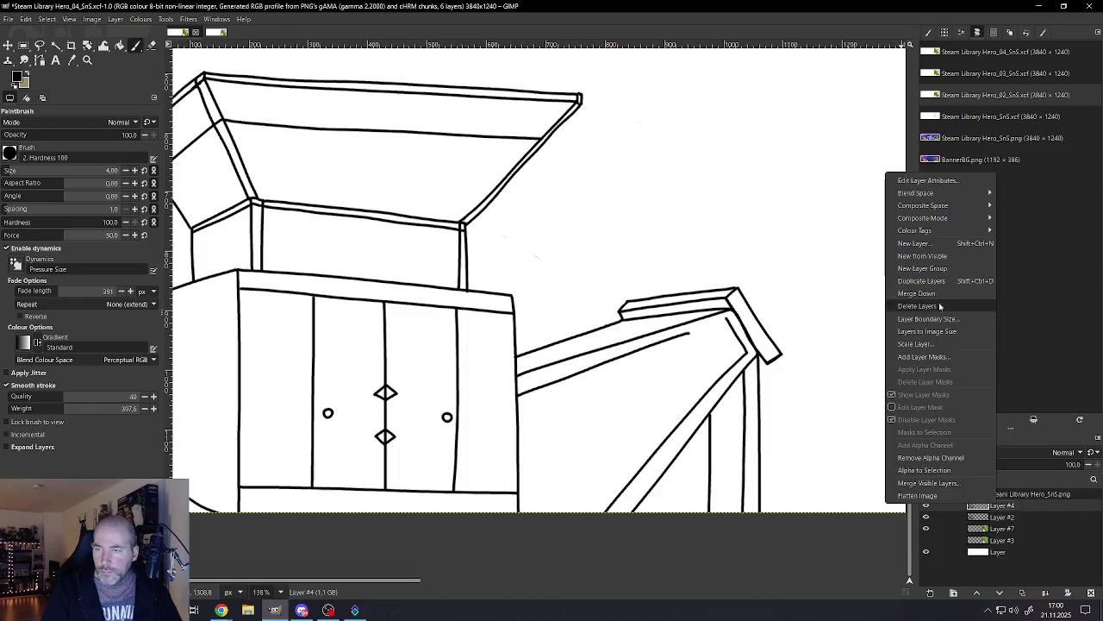
click(912, 283)
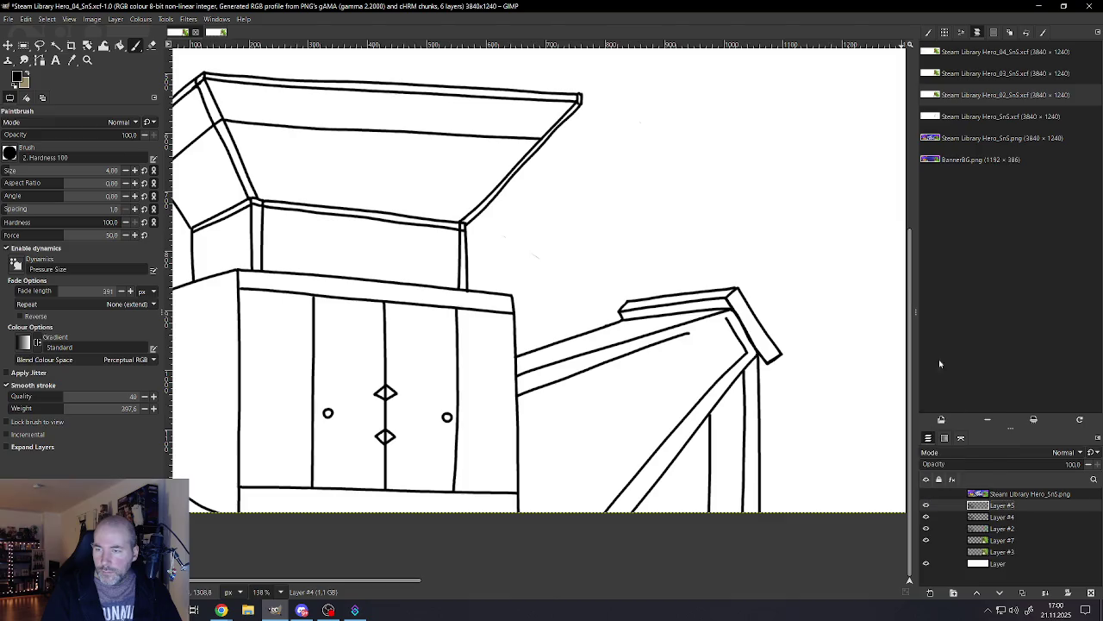
click(1000, 528)
scroll(342, 394, down, 1)
scroll(342, 394, down, 3)
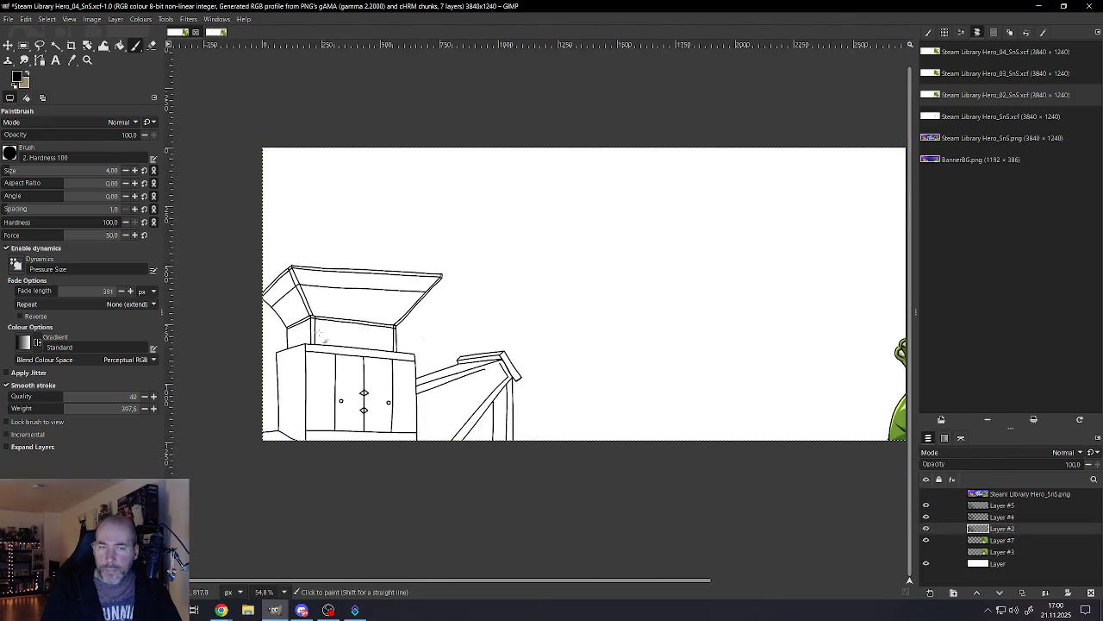
Step: Set the background colour to a warm orange by picking yellow and shifting the hue
scroll(342, 393, up, 4)
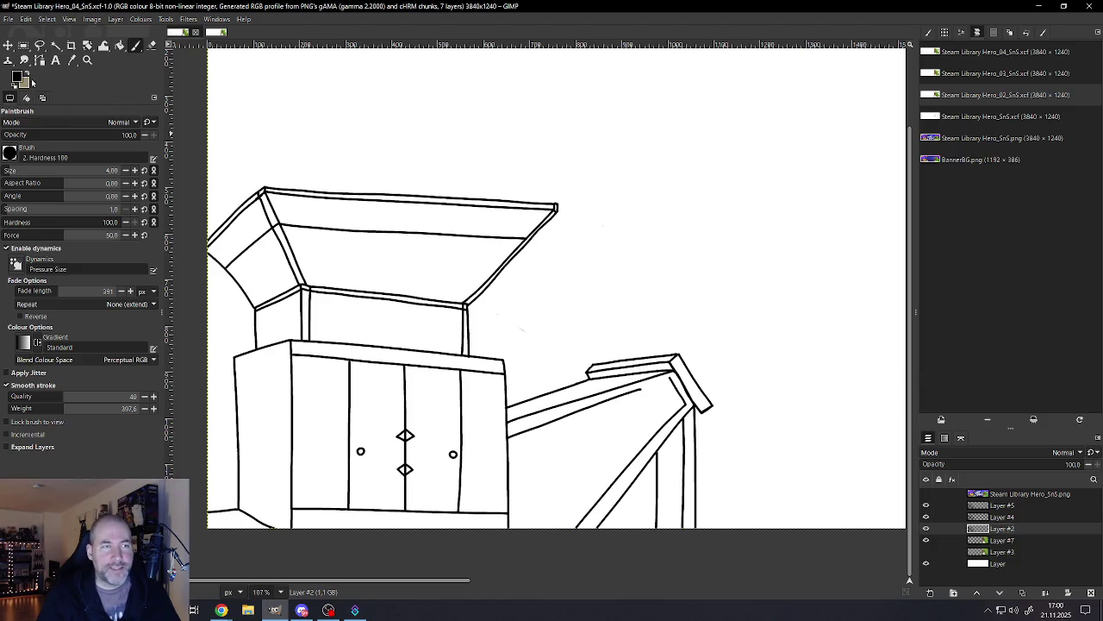
click(25, 80)
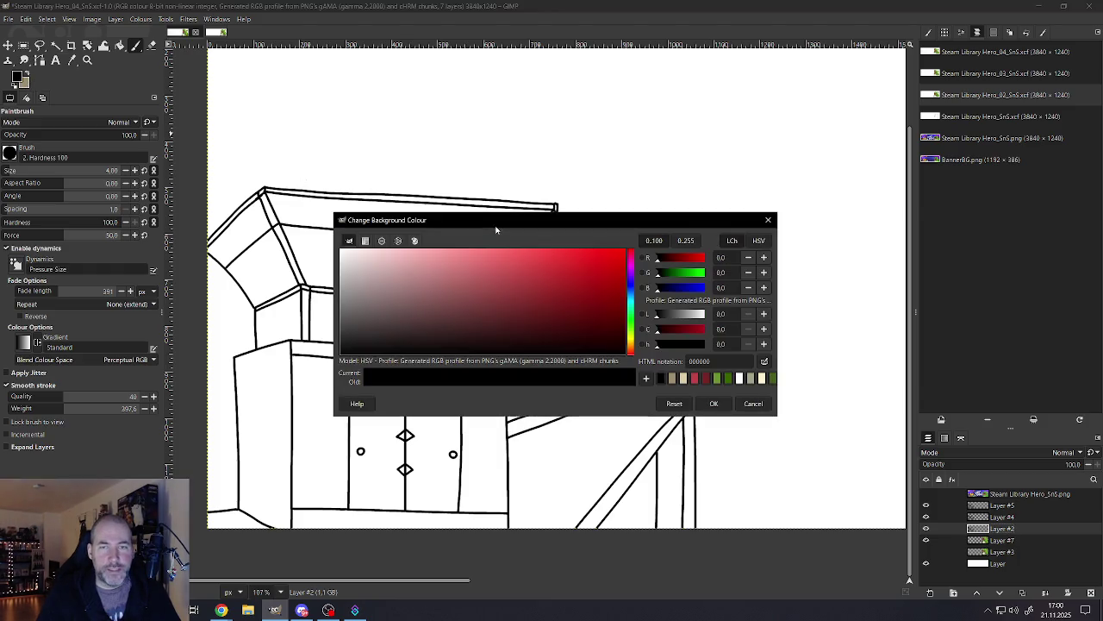
drag(588, 302, 623, 255)
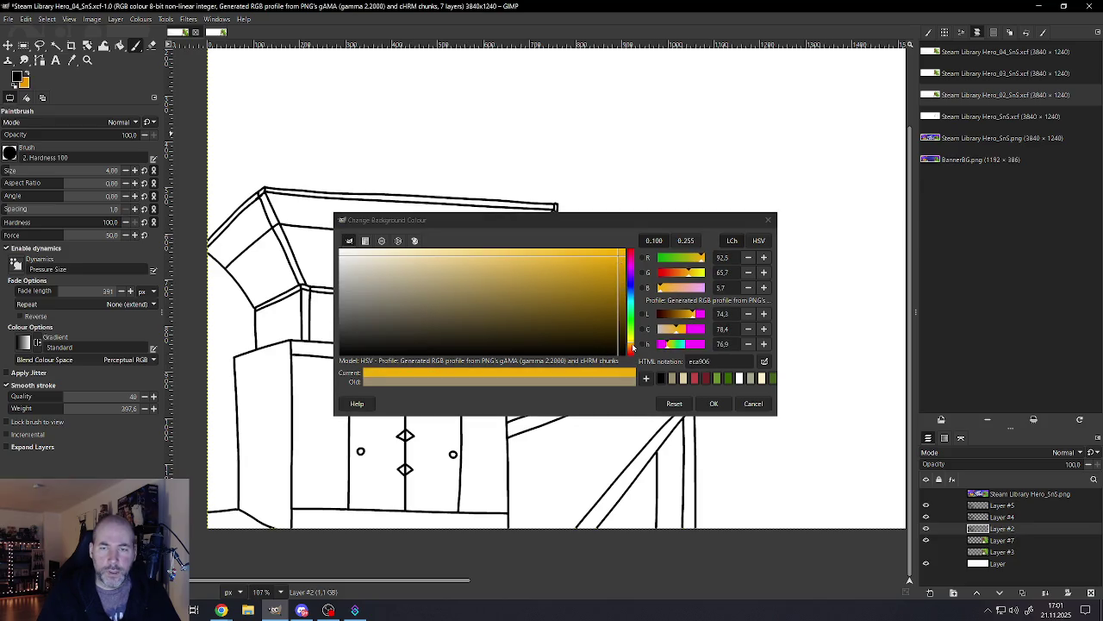
drag(630, 345, 632, 346)
drag(632, 348, 636, 356)
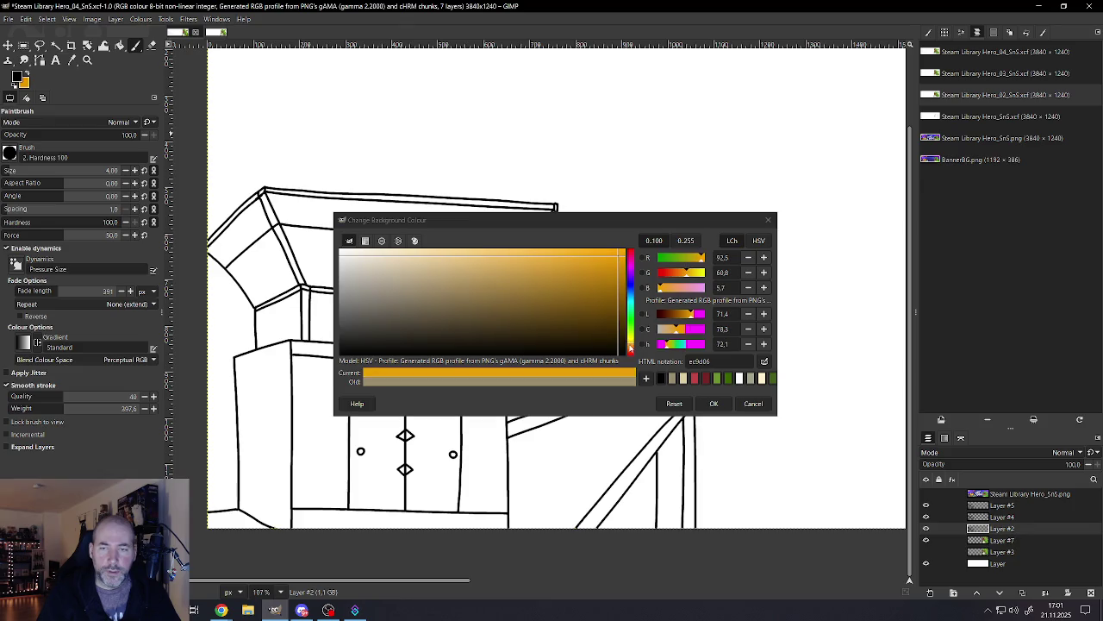
click(710, 404)
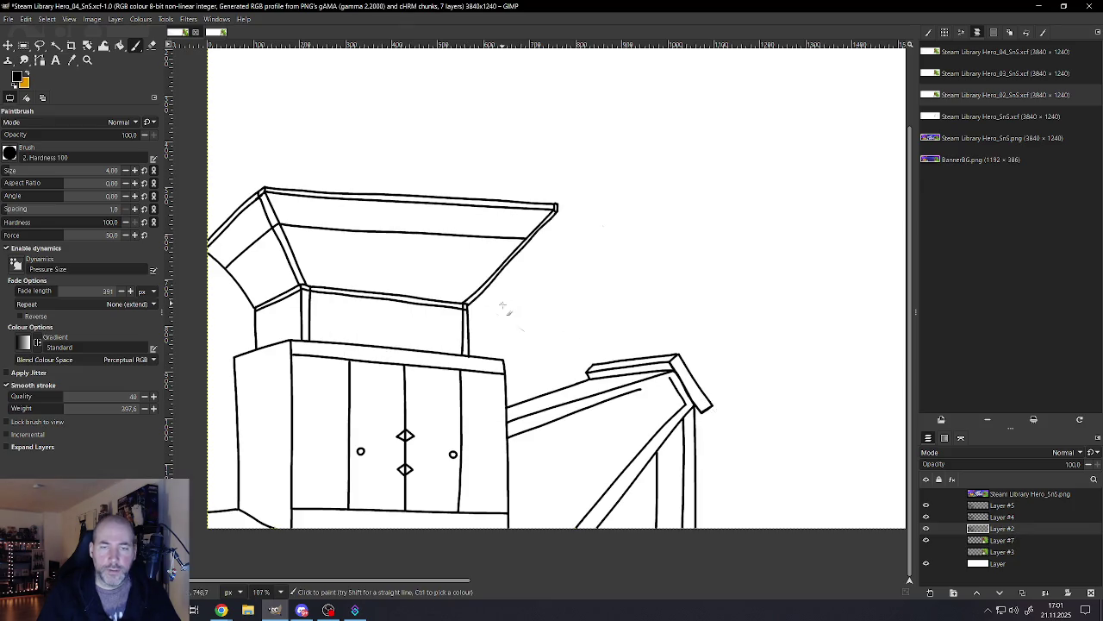
scroll(515, 319, down, 3)
Step: Toggle the banner artwork layer's visibility on and off, then minimise GIMP
scroll(515, 350, down, 2)
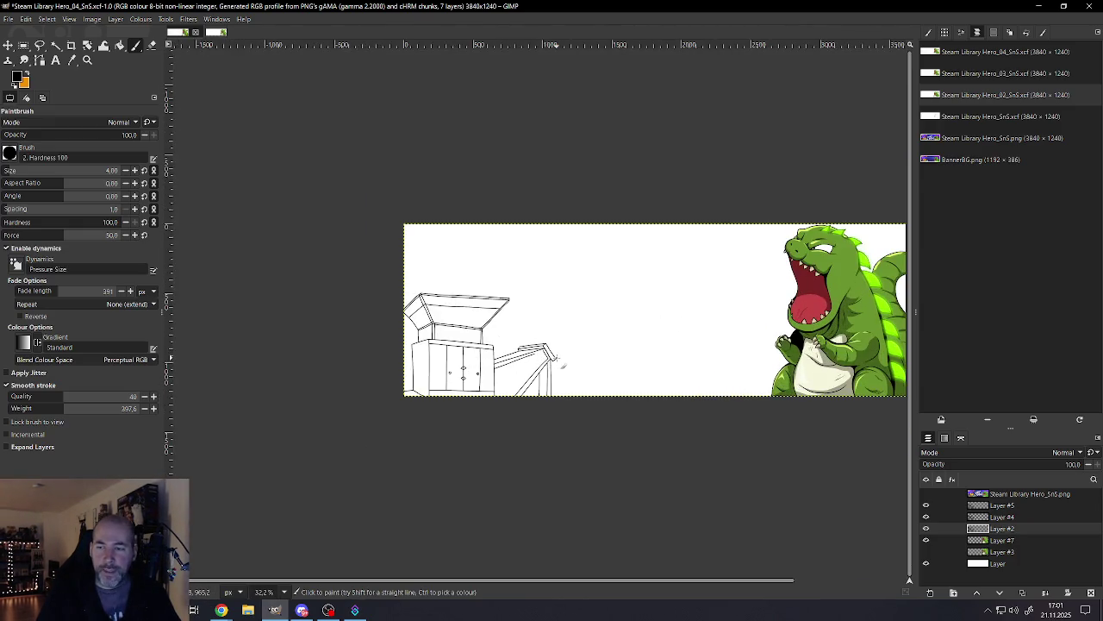
click(926, 494)
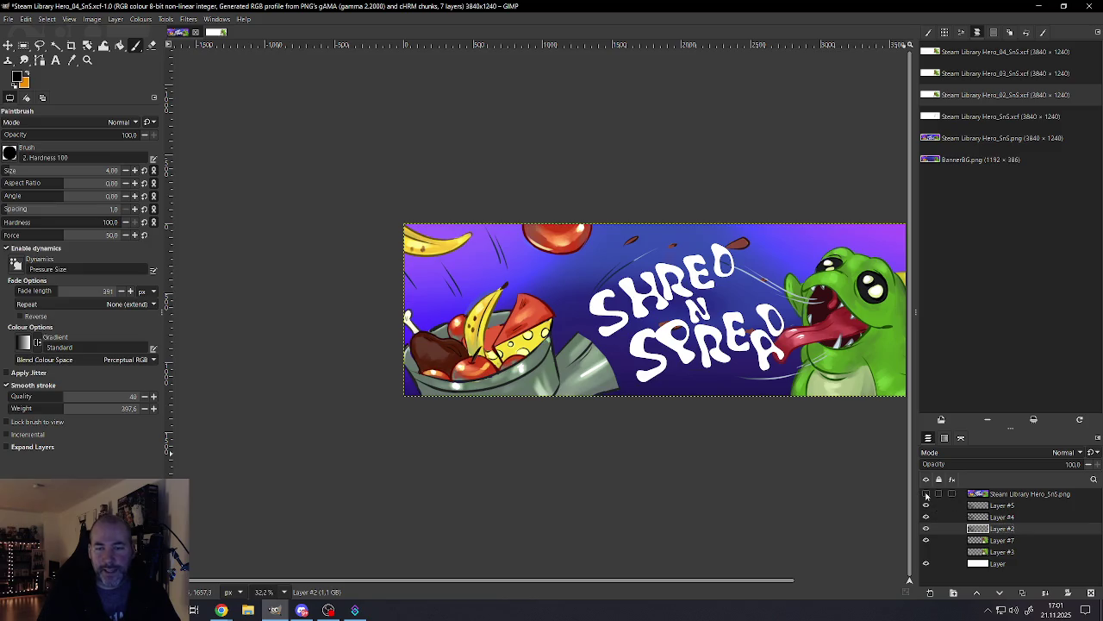
click(926, 494)
scroll(546, 316, up, 1)
scroll(502, 348, up, 1)
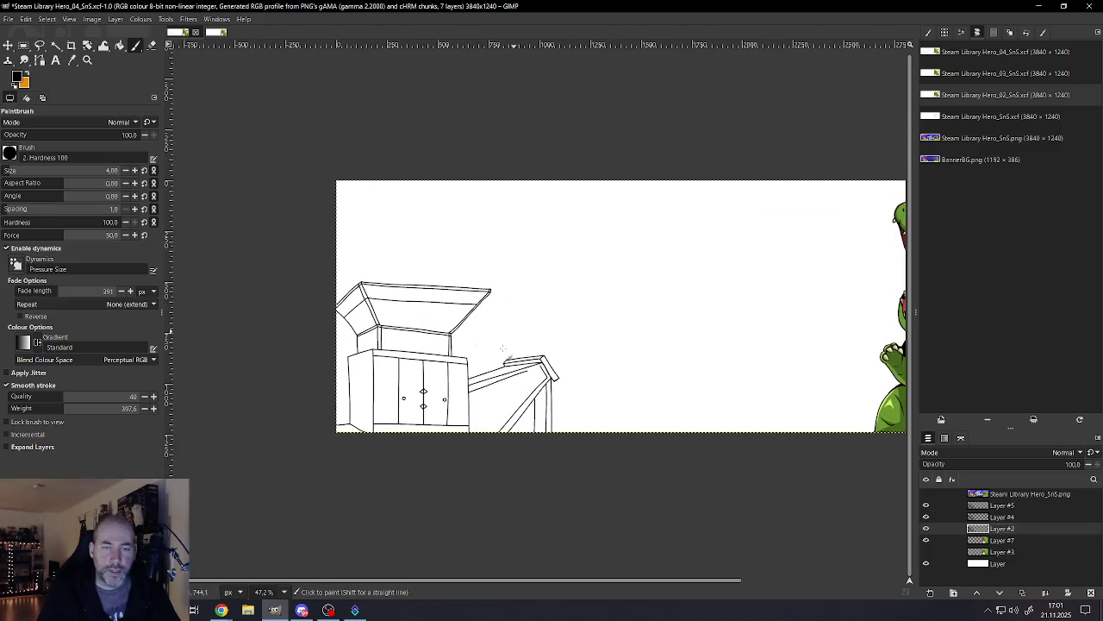
scroll(503, 348, up, 2)
scroll(483, 371, up, 2)
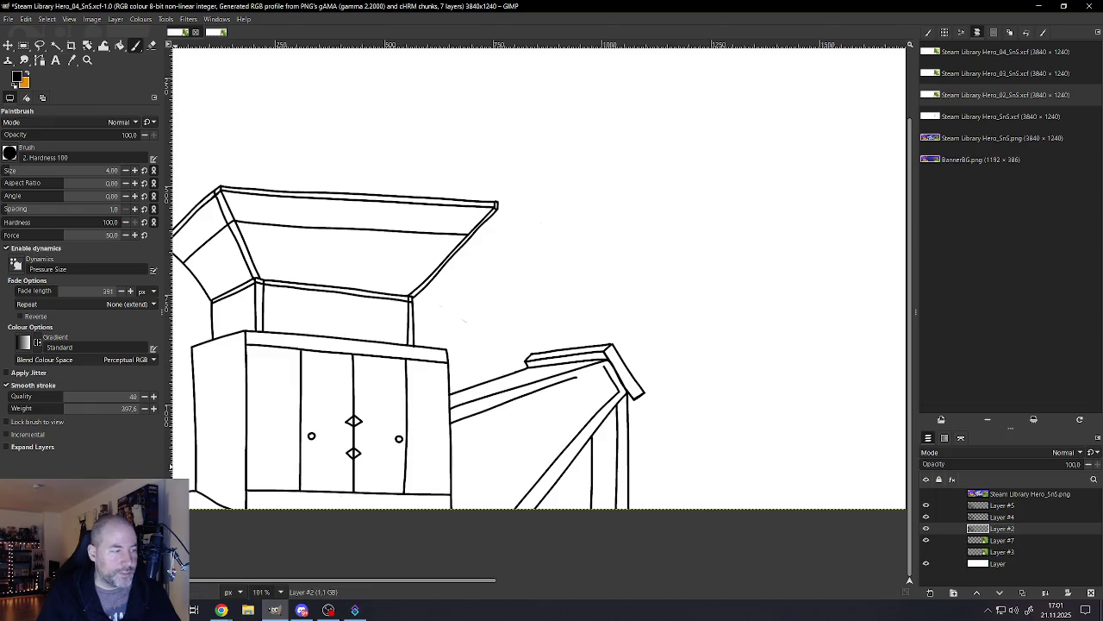
click(1039, 6)
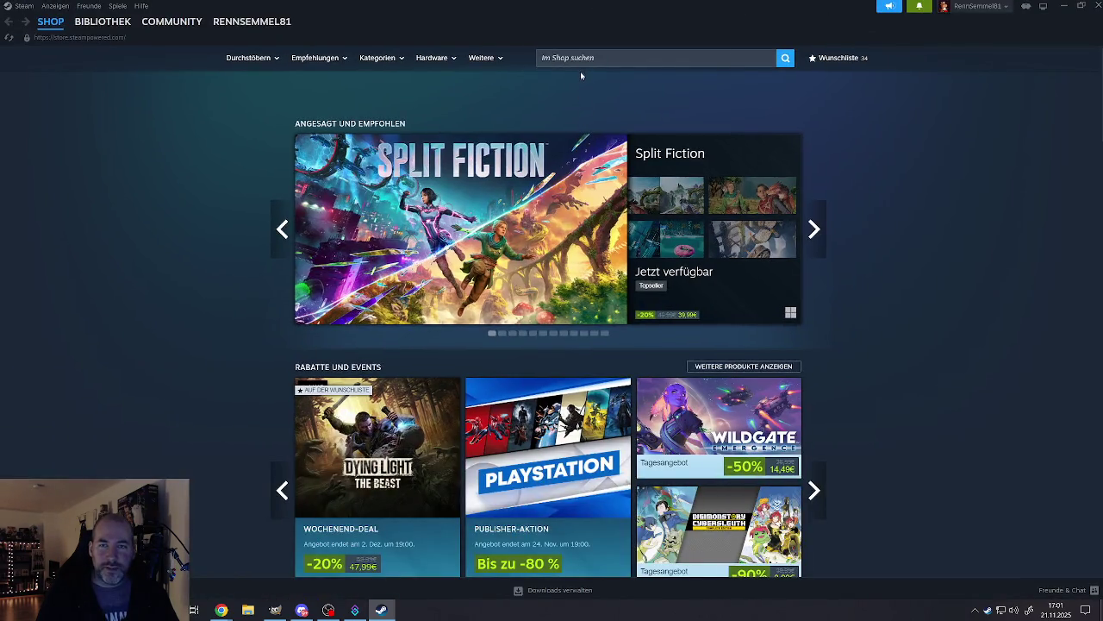
Step: Search the store for 'shredn', open ShrednSpread, and browse its trailer and screenshots
click(581, 59)
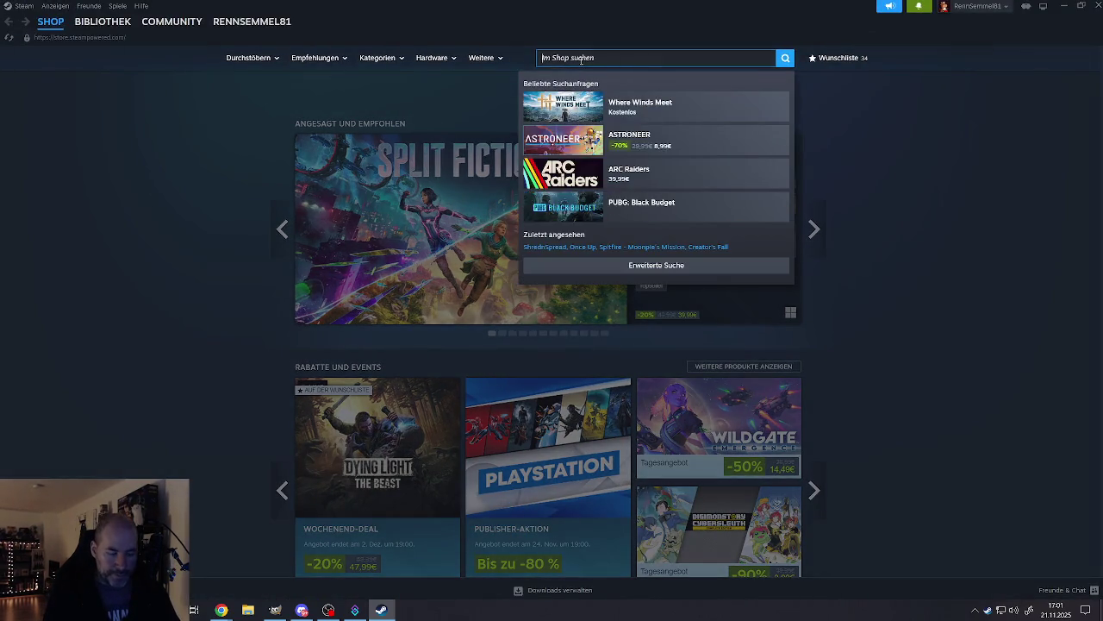
text(shredn)
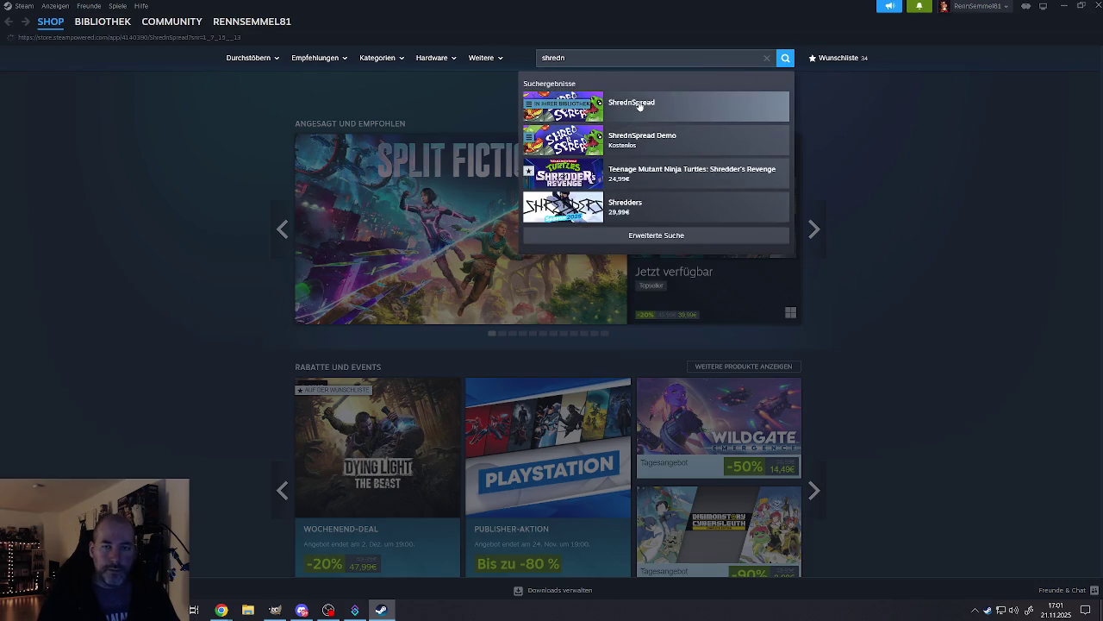
click(640, 105)
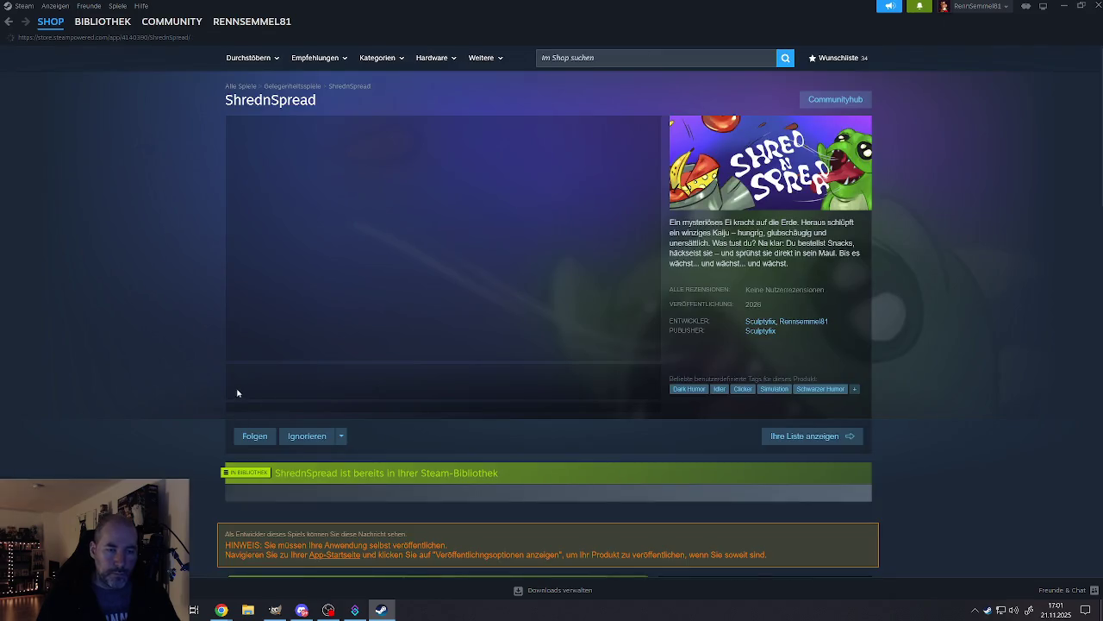
click(240, 352)
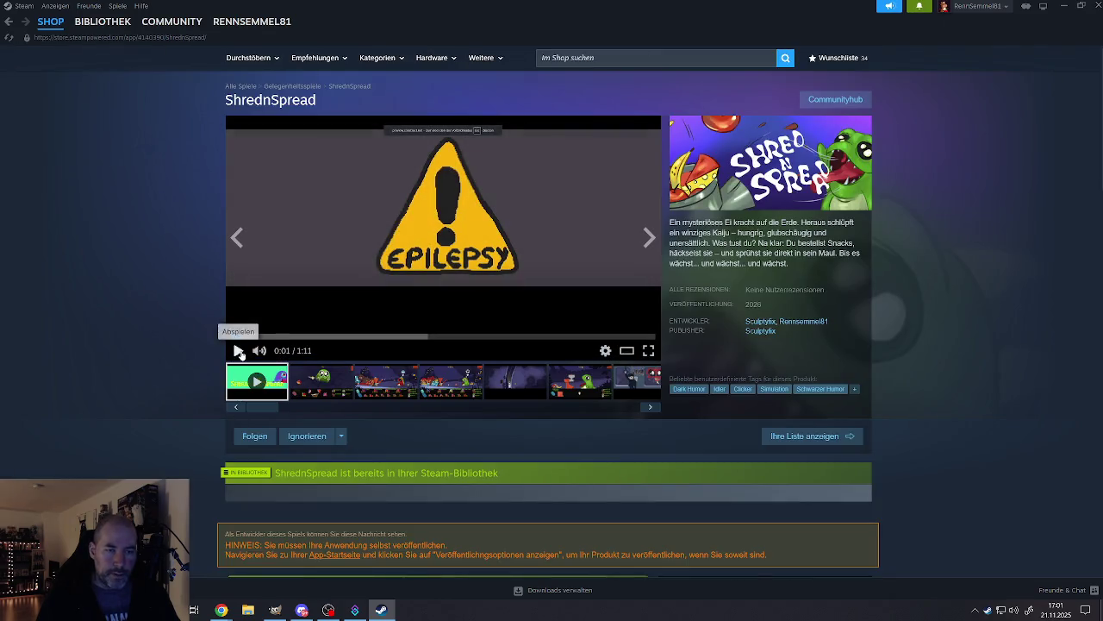
click(590, 385)
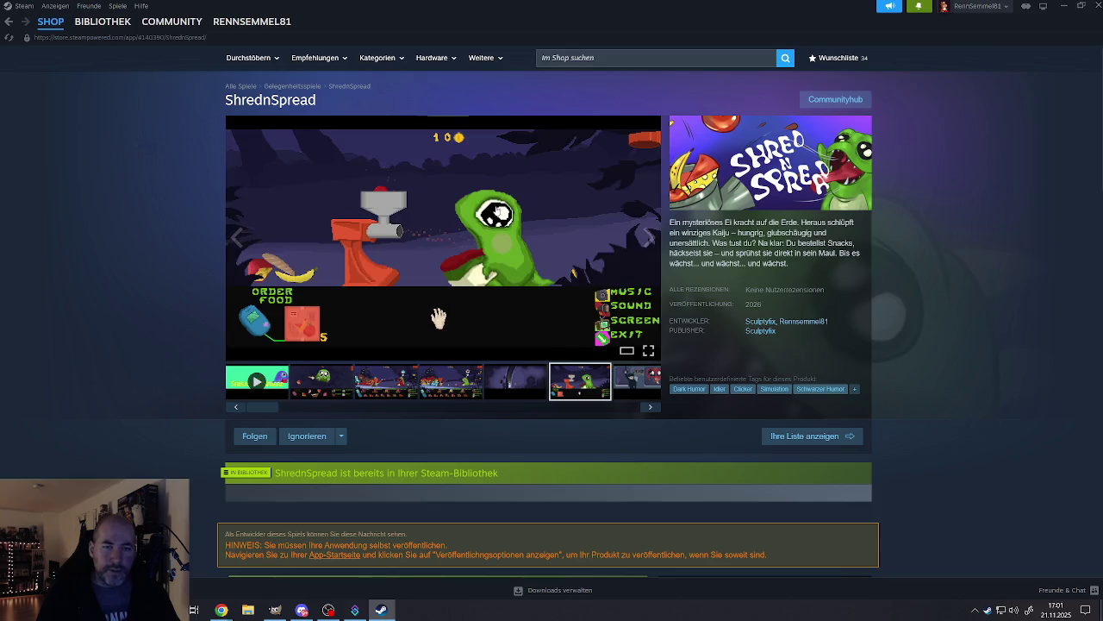
click(648, 351)
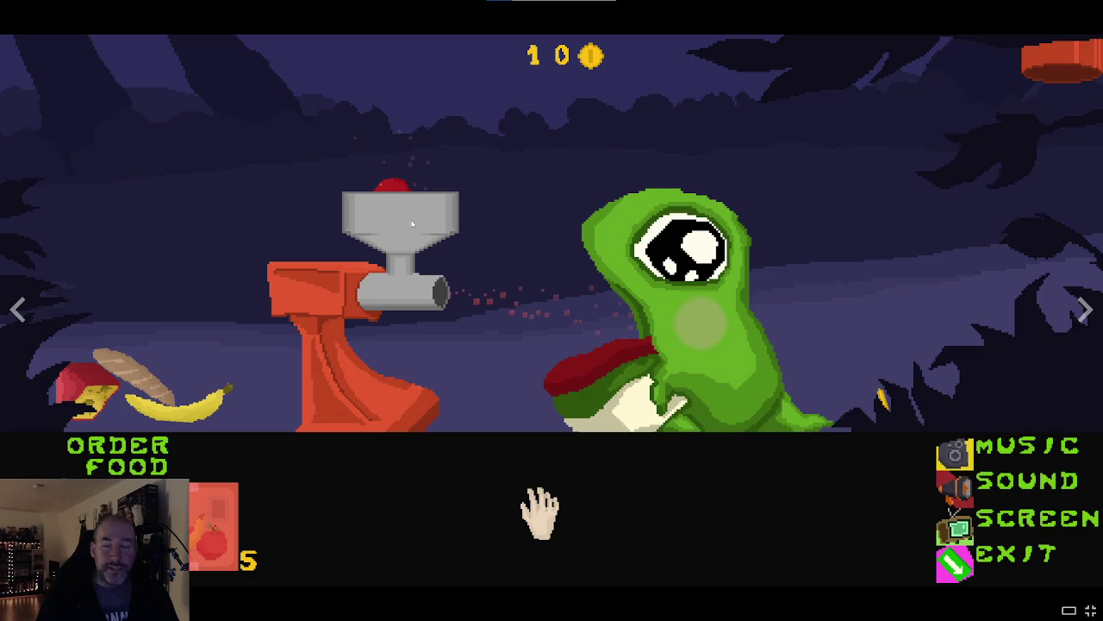
key(Right)
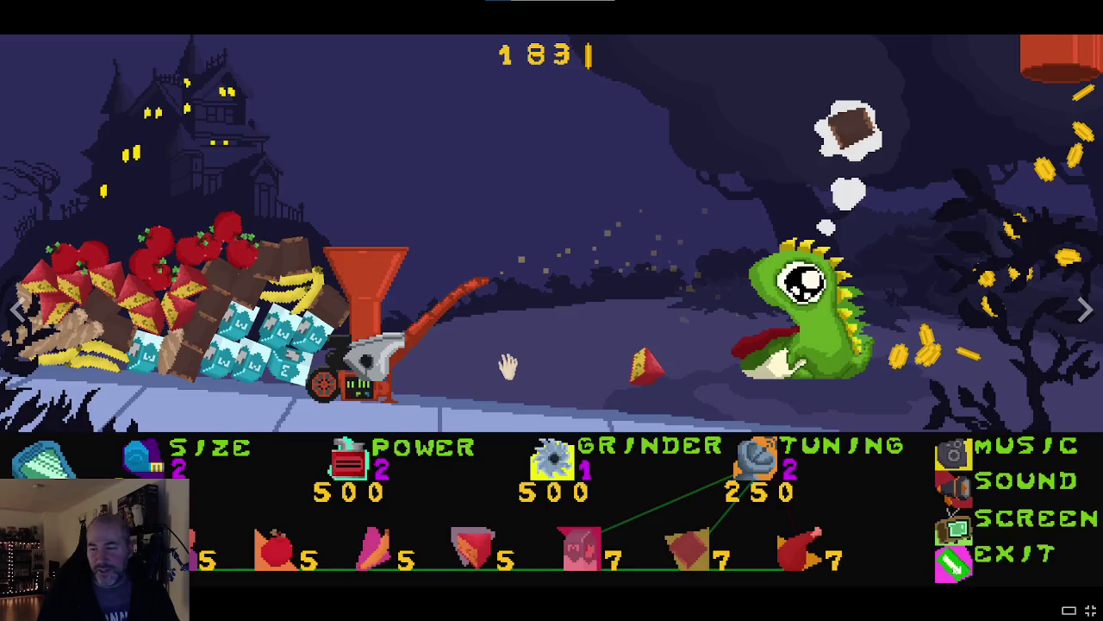
key(Escape)
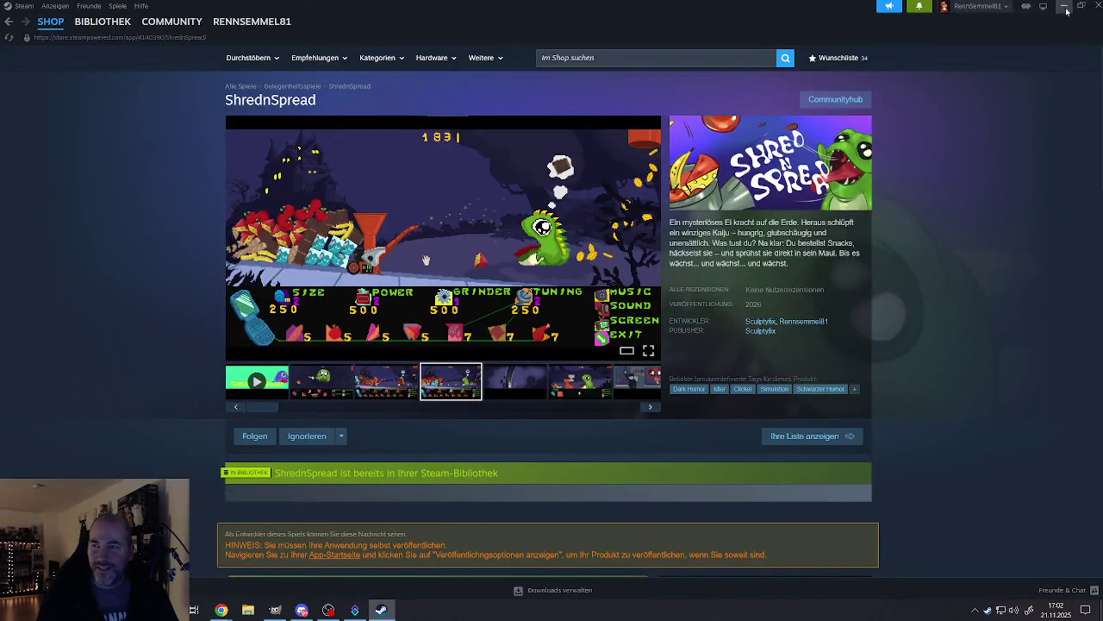
click(1066, 10)
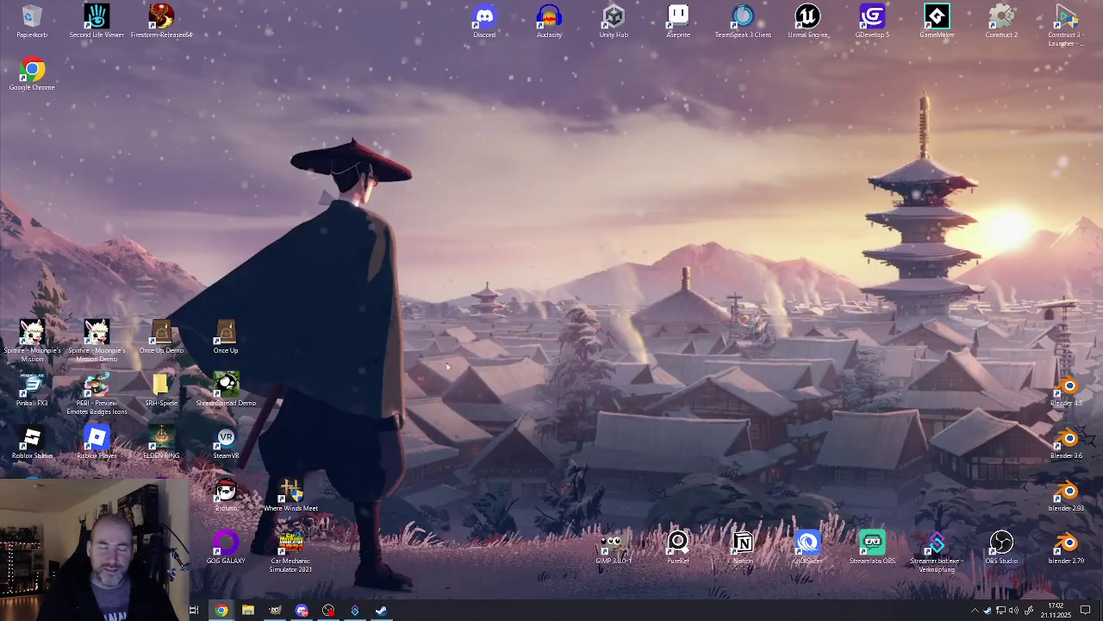
Step: Reopen the ShrednSpread page, play the trailer muted, view the third screenshot, and return to GIMP
click(382, 611)
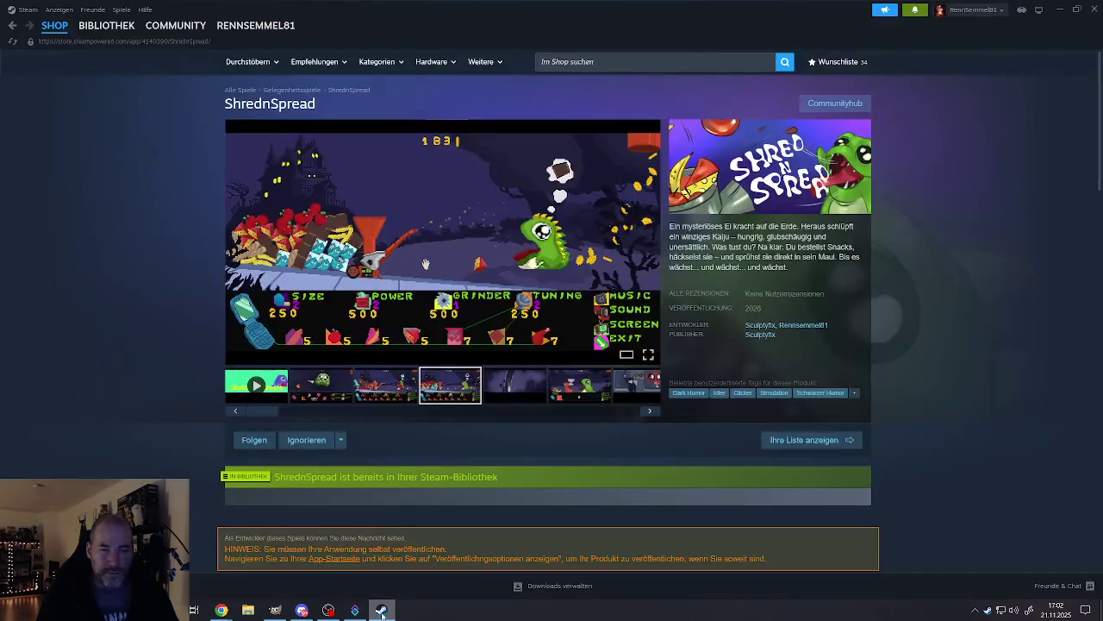
click(505, 385)
click(256, 385)
click(257, 355)
click(370, 393)
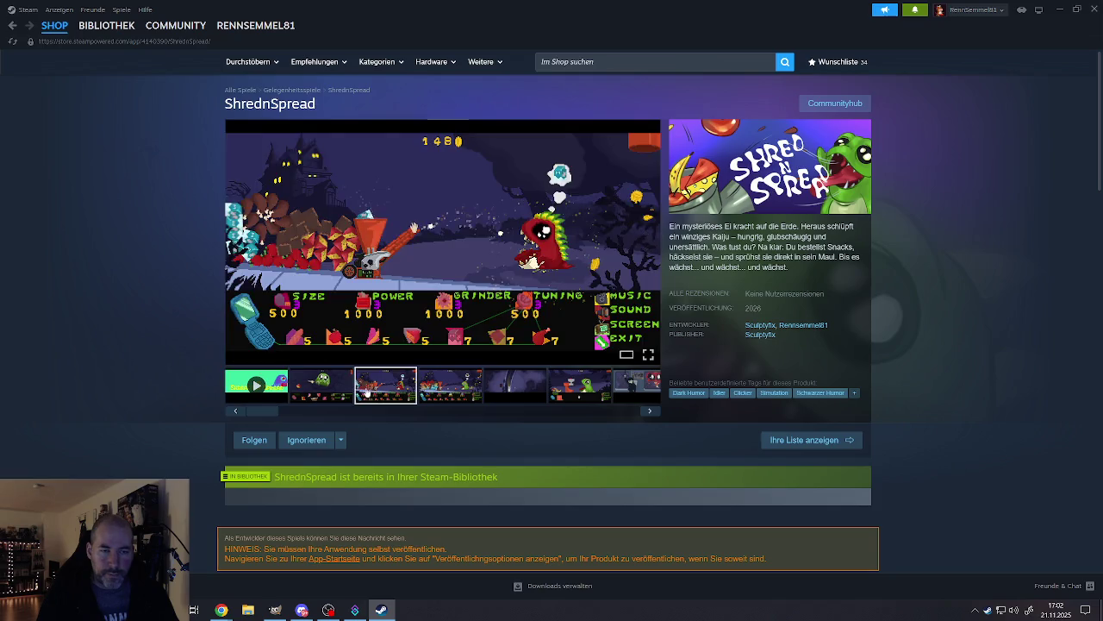
click(1059, 10)
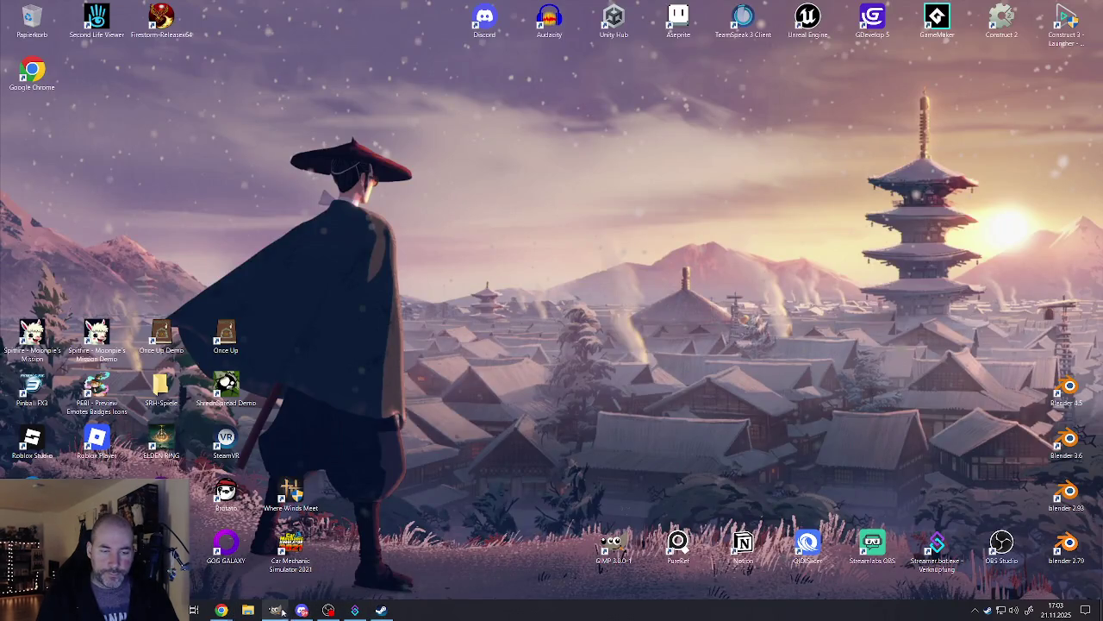
click(275, 609)
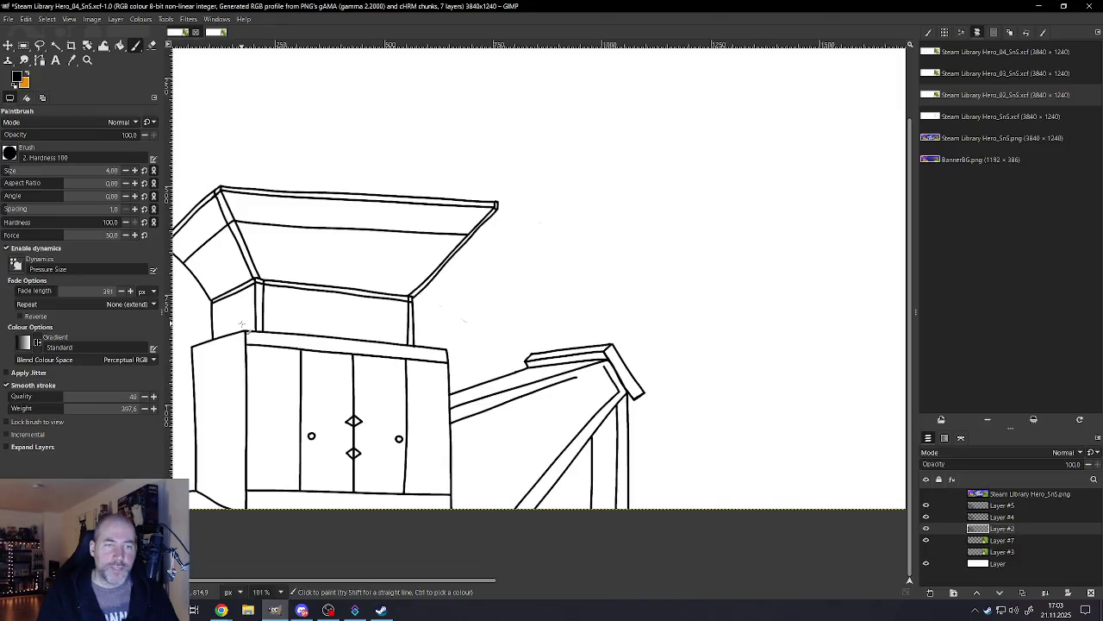
Step: Swap in orange as foreground, nudge it to ec8606, and select the Fuzzy Select tool
click(28, 73)
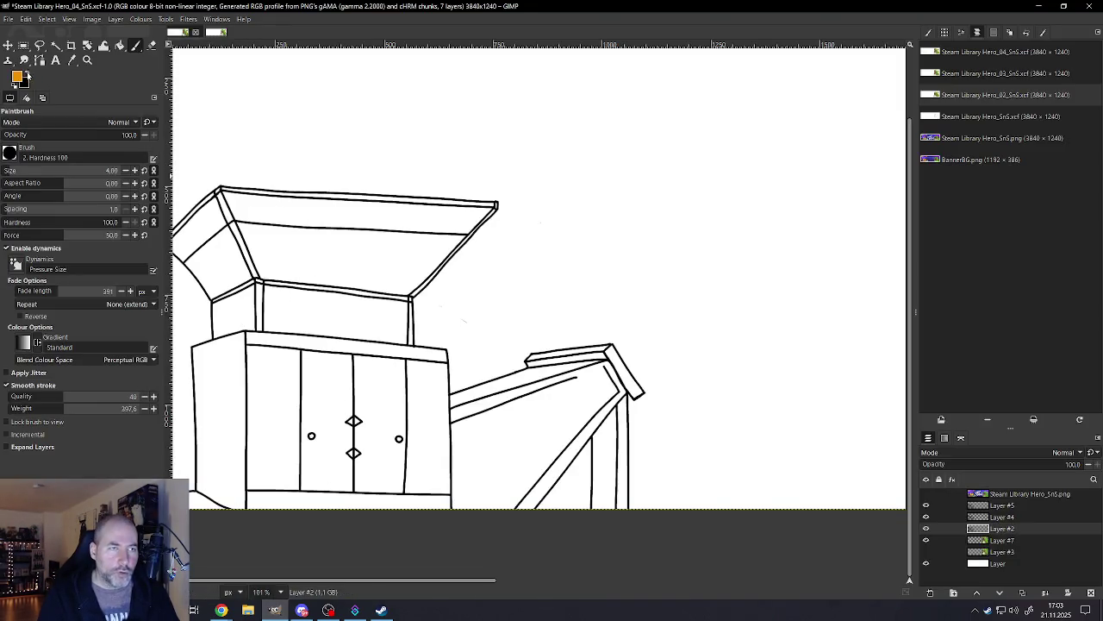
click(17, 76)
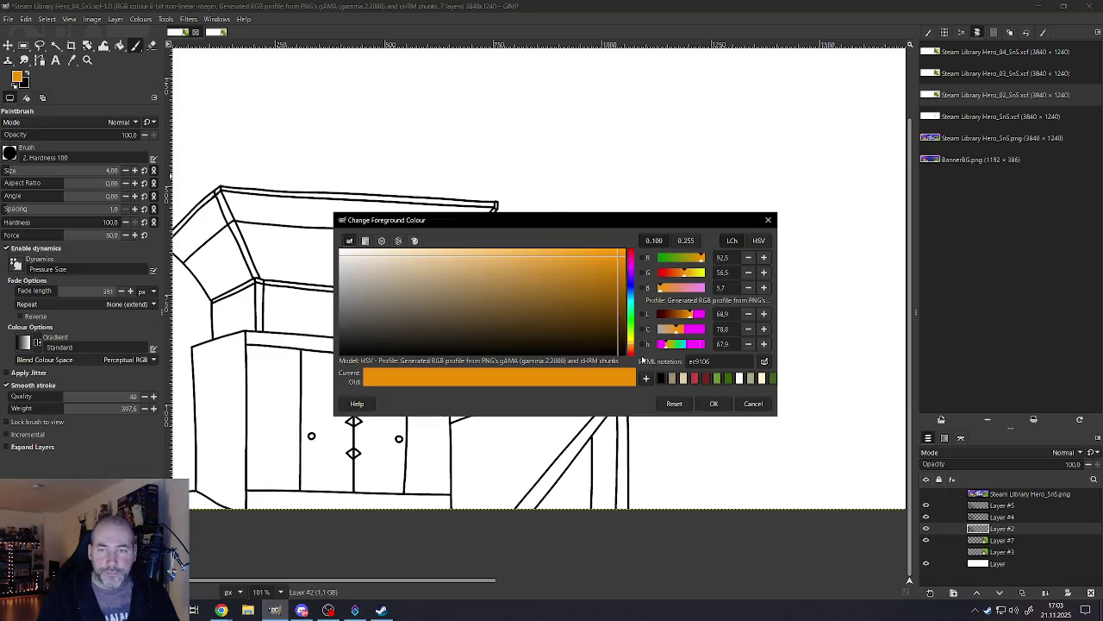
click(630, 348)
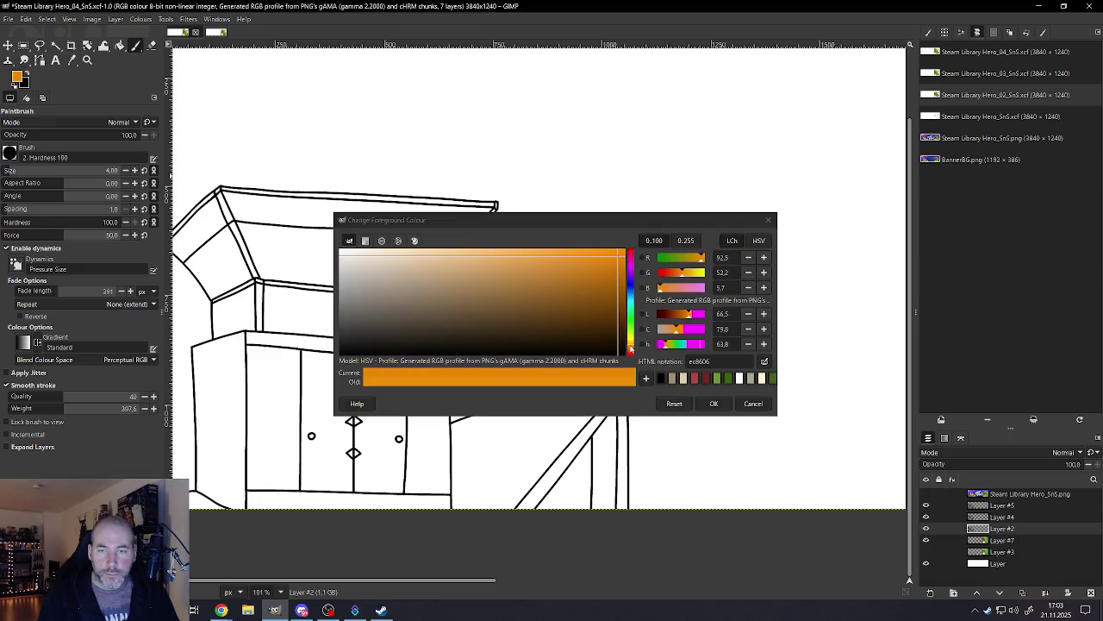
click(714, 403)
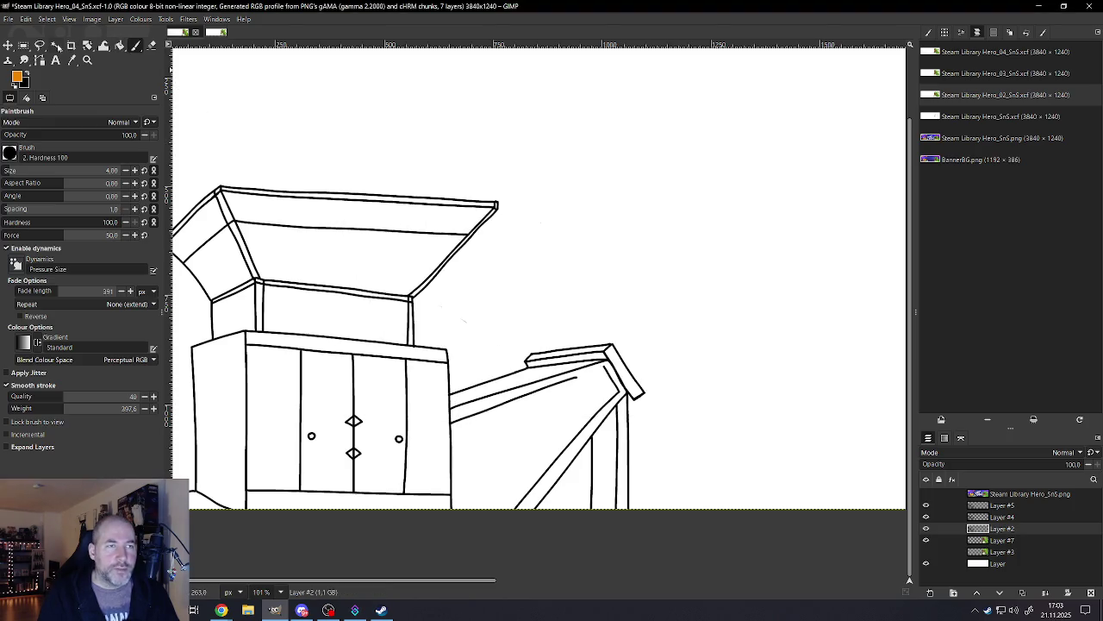
key(u)
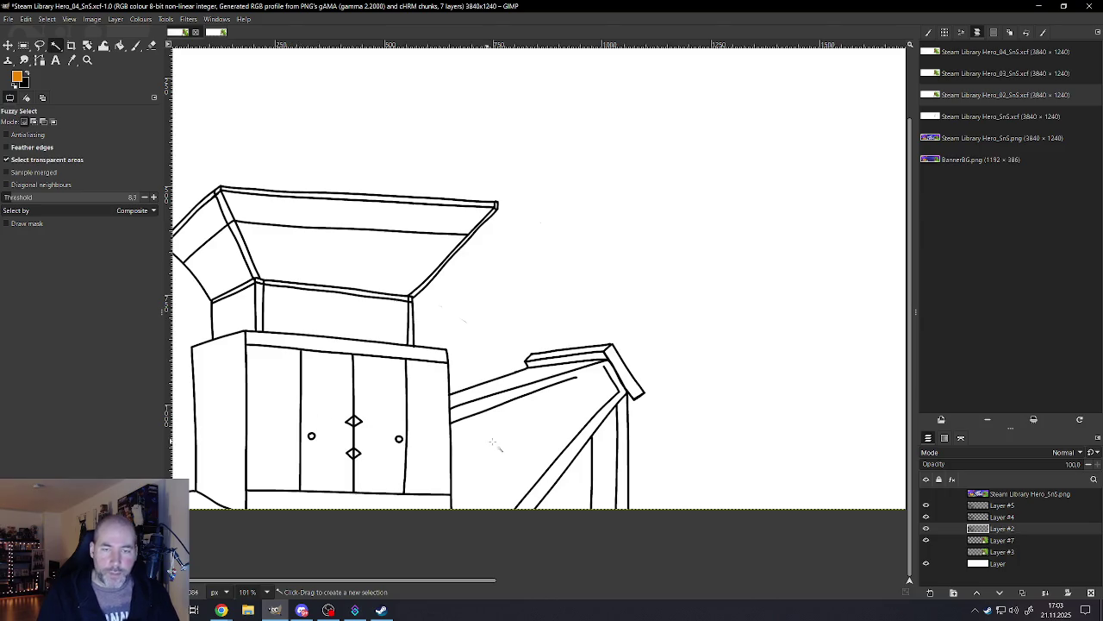
Step: Fuzzy-select the white area right of the cabinet, the gap between the beam's legs, and three door panels
click(495, 449)
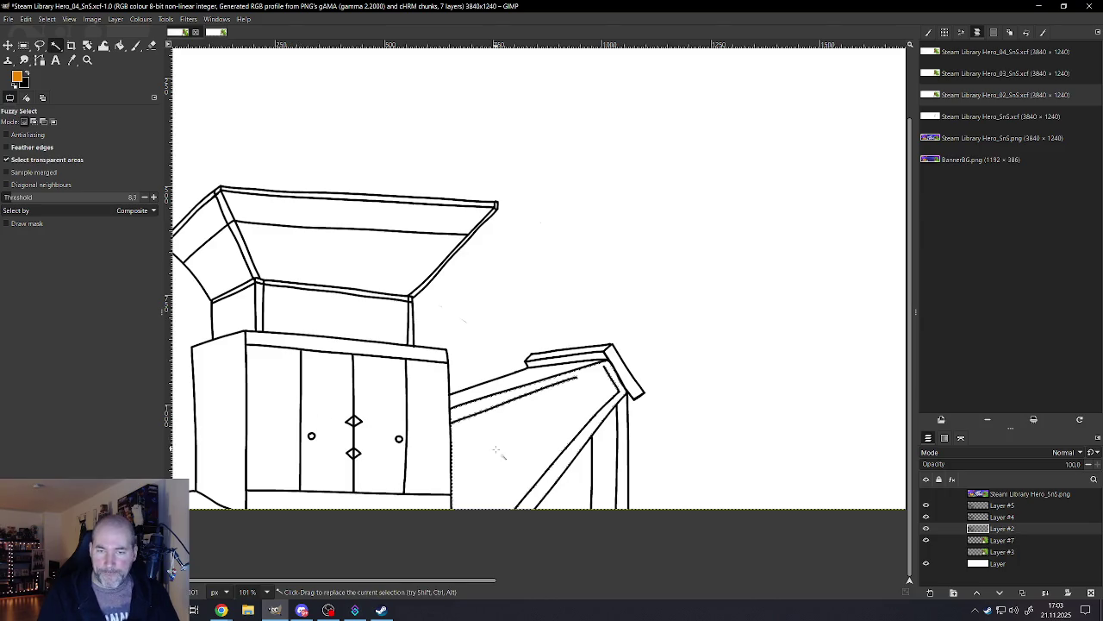
shift+click(599, 465)
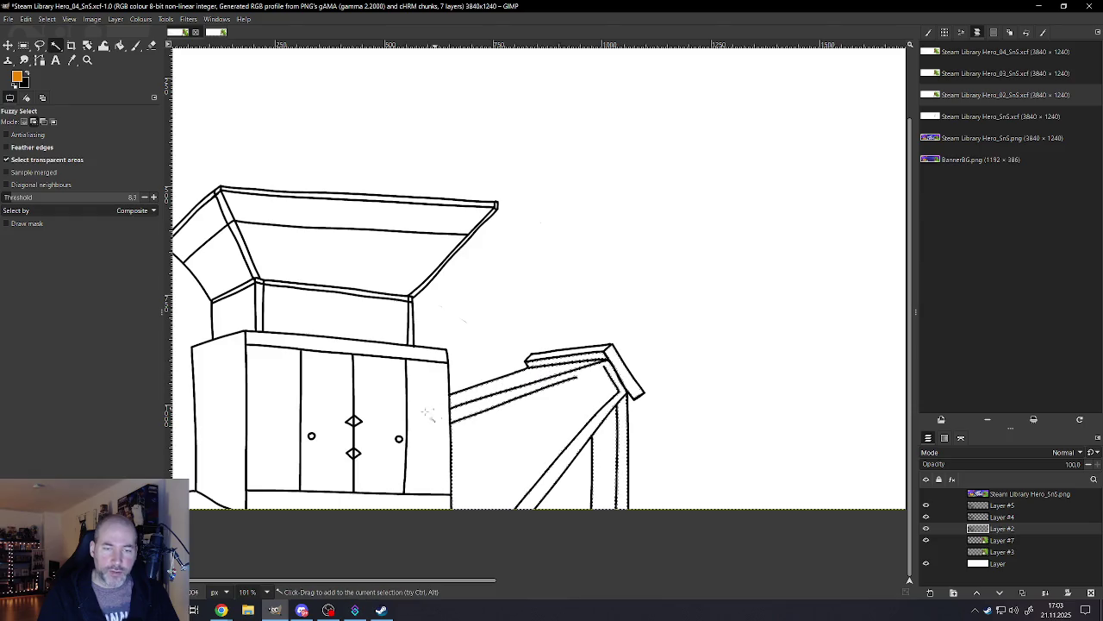
shift+click(379, 431)
shift+click(328, 431)
shift+click(276, 433)
Step: Add the cabinet's left side panel, the strip below the doors, and the canopy's panels to the selection
shift+click(219, 461)
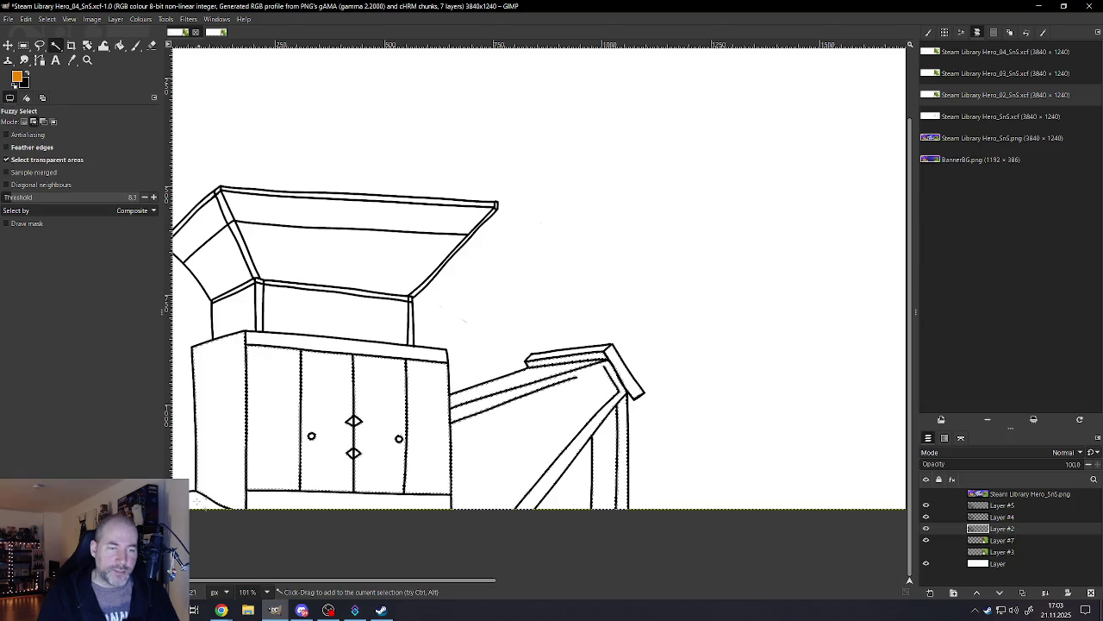
shift+click(289, 498)
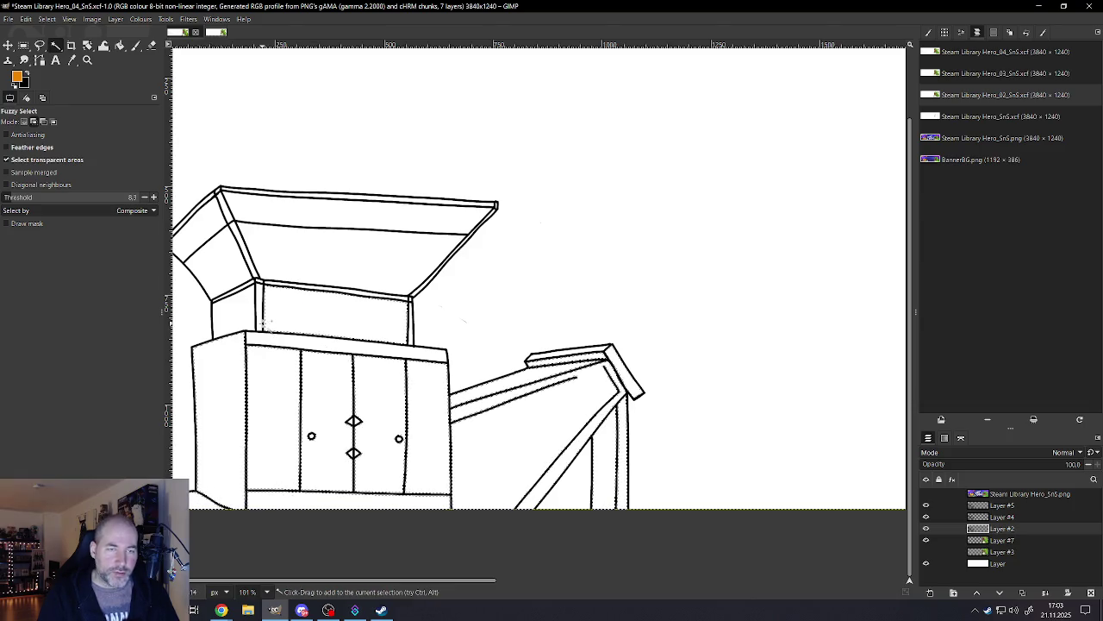
shift+click(242, 317)
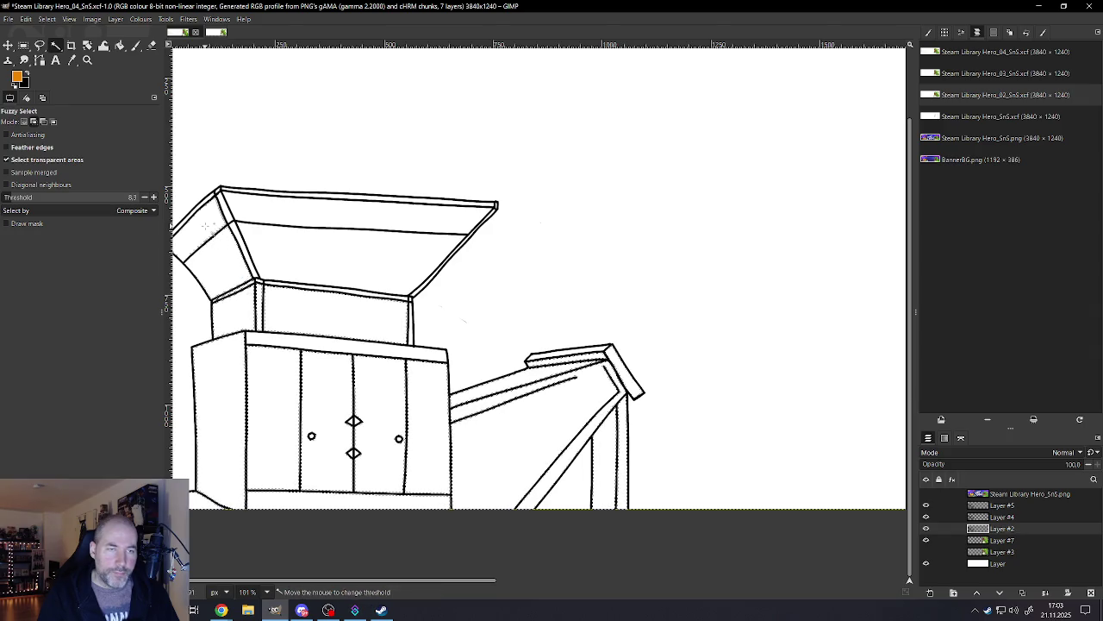
shift+click(256, 259)
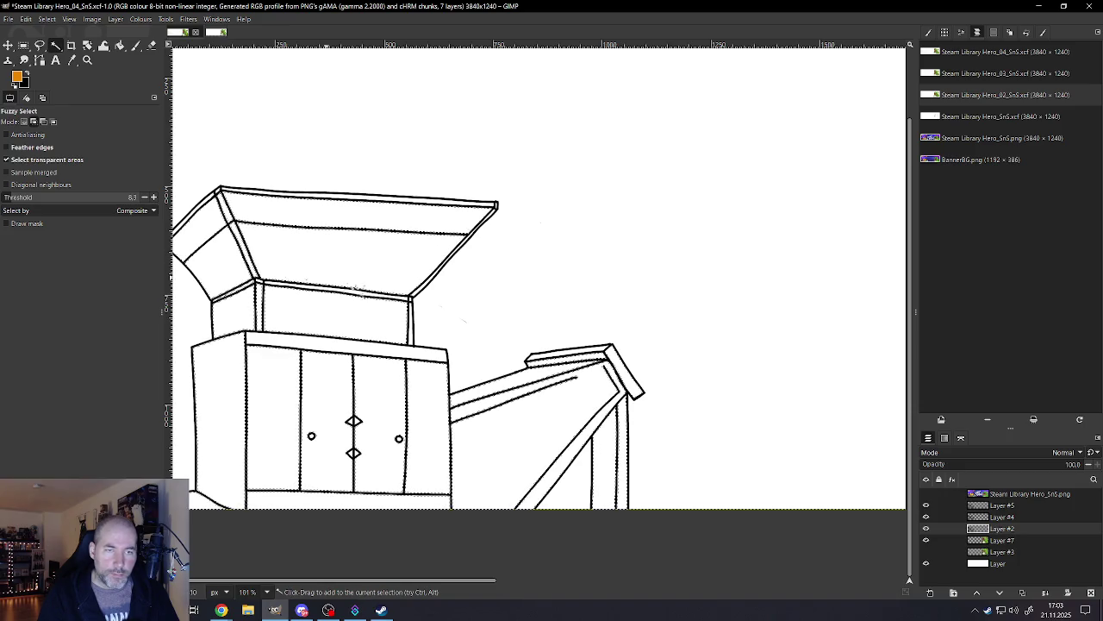
Step: Zoom in and out to check the selection edges along the black outlines
scroll(424, 279, up, 2)
scroll(424, 279, up, 1)
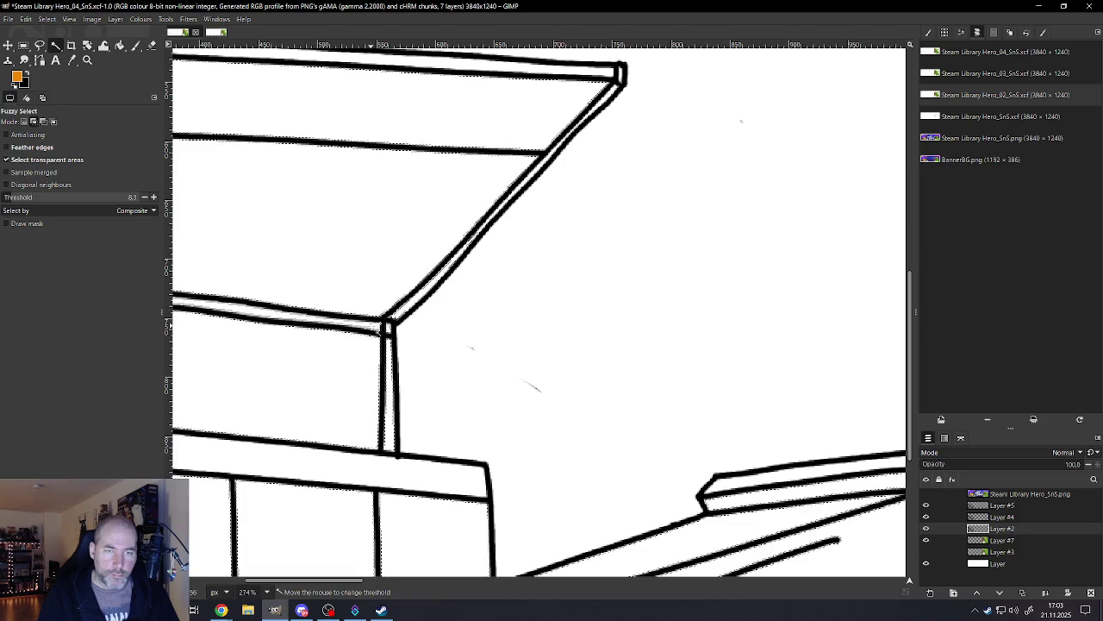
scroll(414, 477, down, 2)
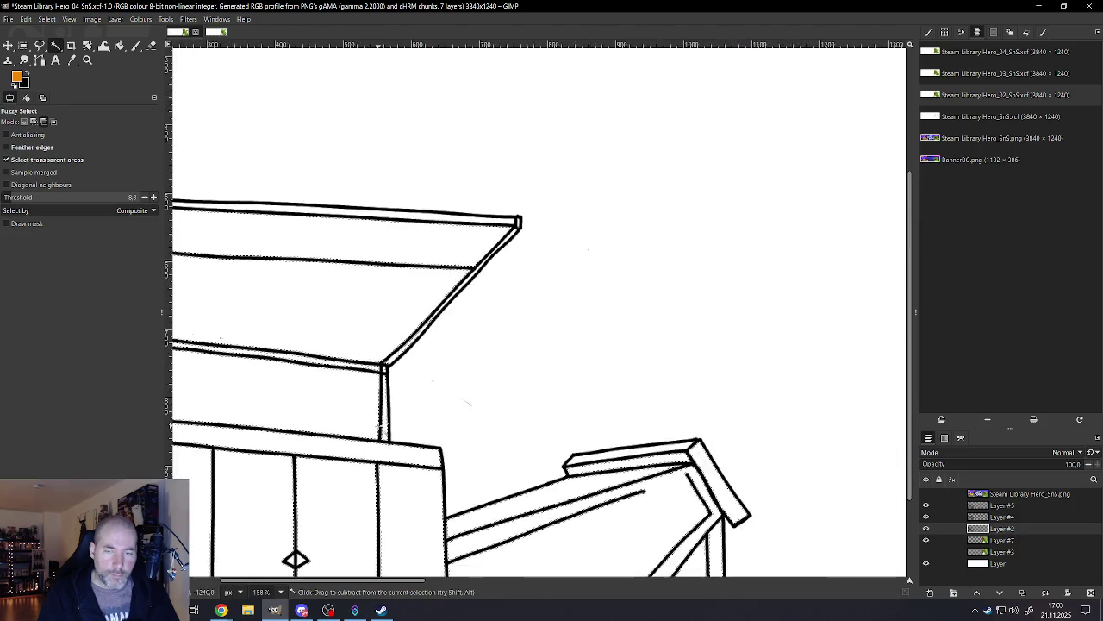
scroll(415, 476, down, 2)
scroll(522, 467, up, 2)
scroll(522, 457, up, 1)
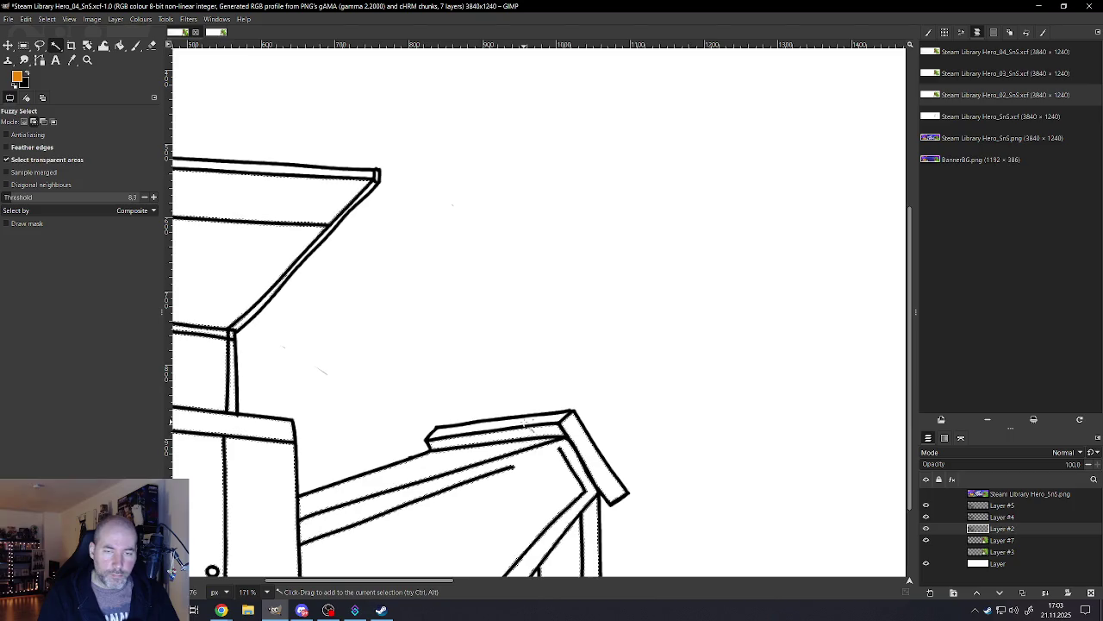
scroll(521, 421, down, 1)
scroll(483, 431, down, 1)
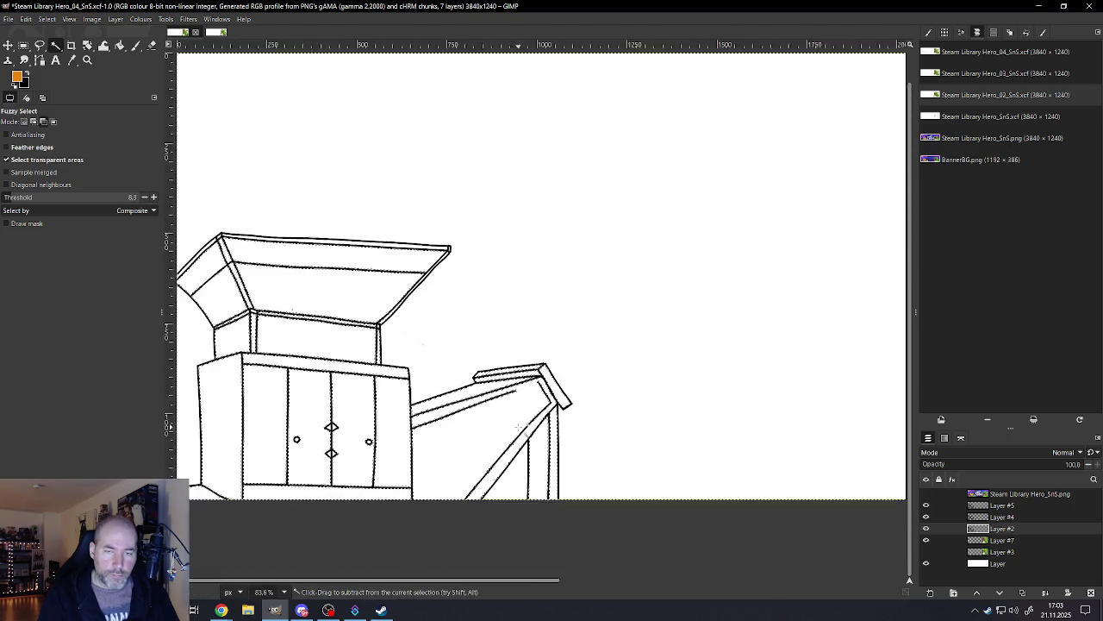
scroll(388, 444, down, 1)
scroll(311, 323, up, 1)
scroll(310, 324, up, 1)
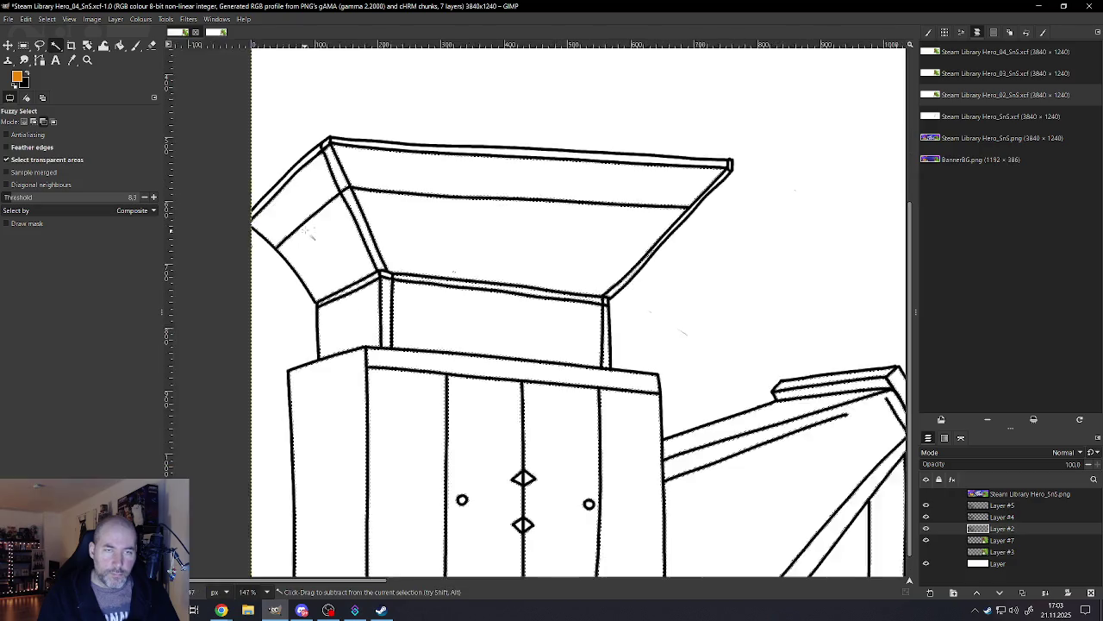
scroll(310, 323, up, 1)
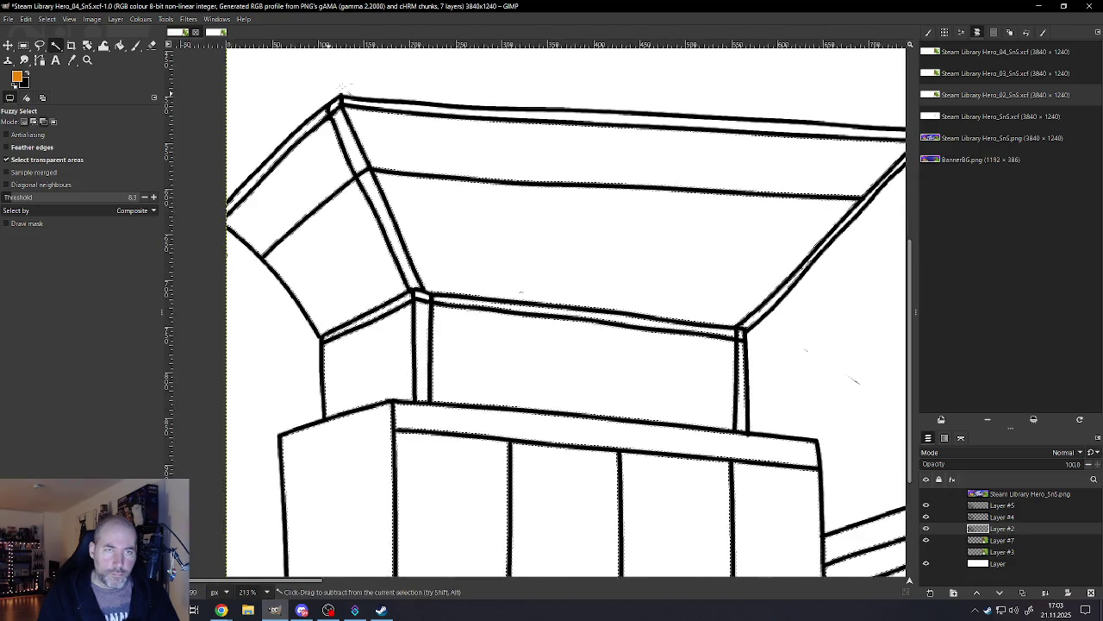
scroll(339, 95, up, 1)
scroll(339, 95, up, 1)
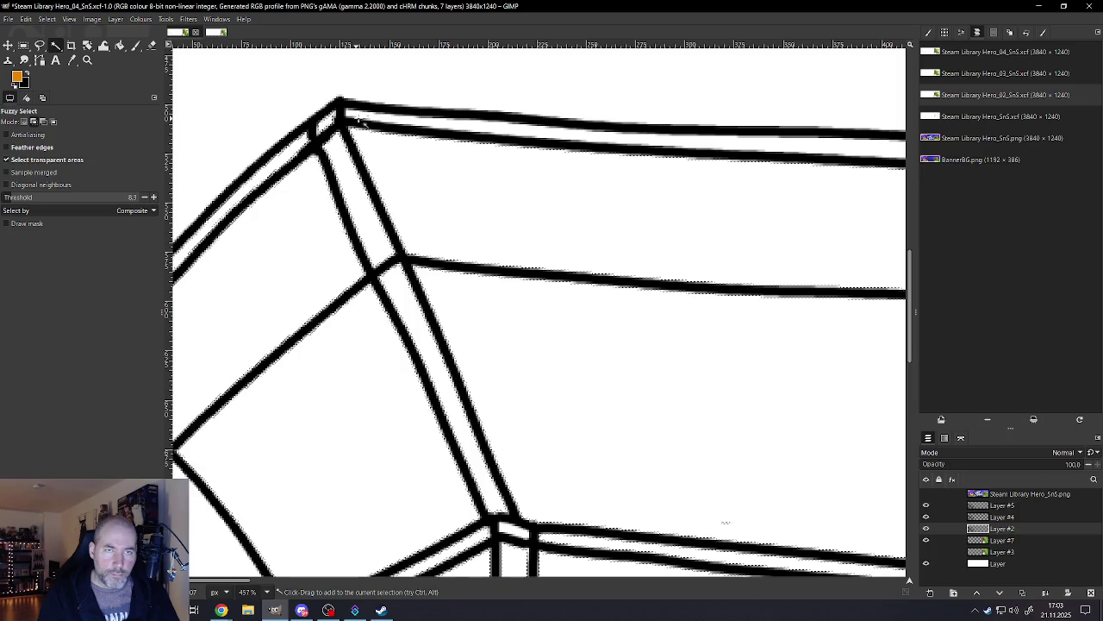
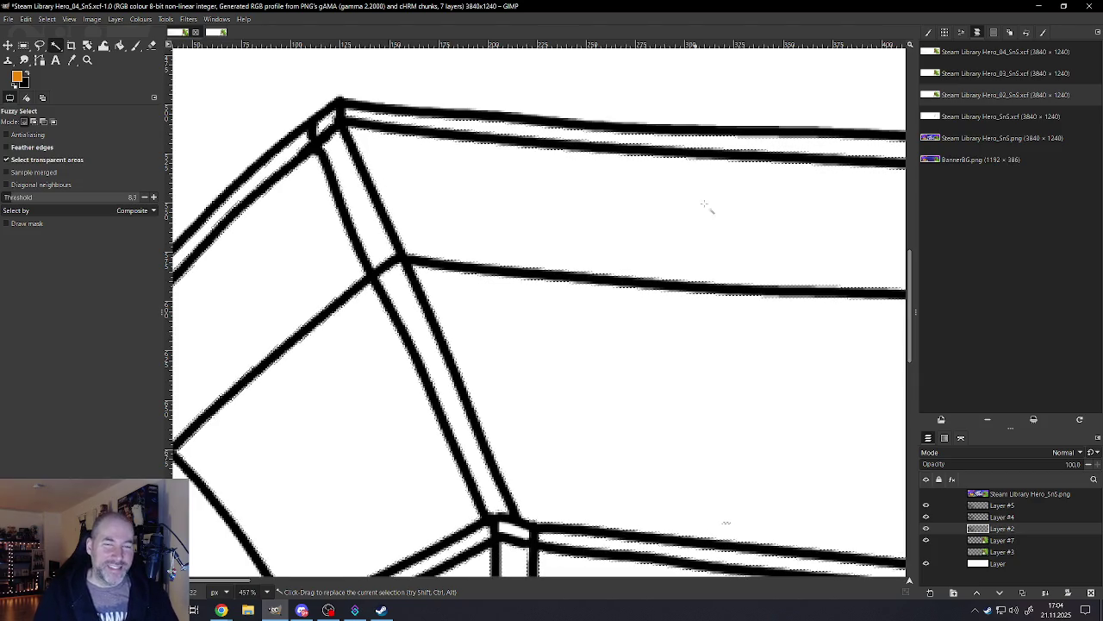
Step: Check the whole banner, then save it as Steam Library Hero_04_SnS.xcf
ctrl+scroll(611, 320, down, 4)
ctrl+scroll(574, 352, down, 3)
ctrl+scroll(574, 353, down, 3)
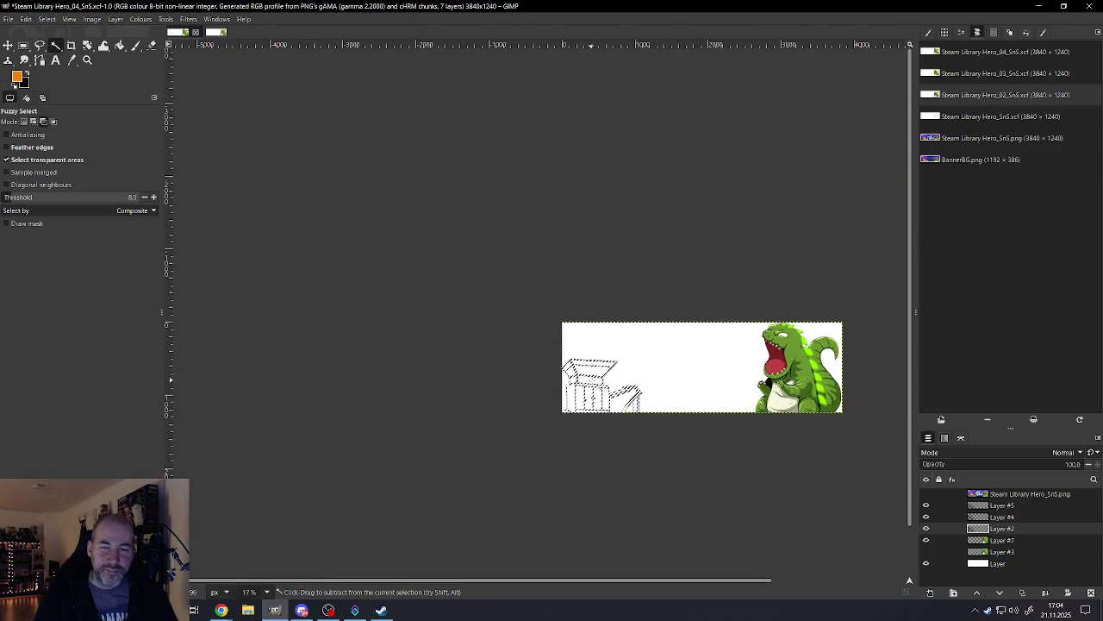
ctrl+scroll(783, 369, up, 1)
ctrl+scroll(782, 369, up, 2)
ctrl+scroll(783, 369, up, 1)
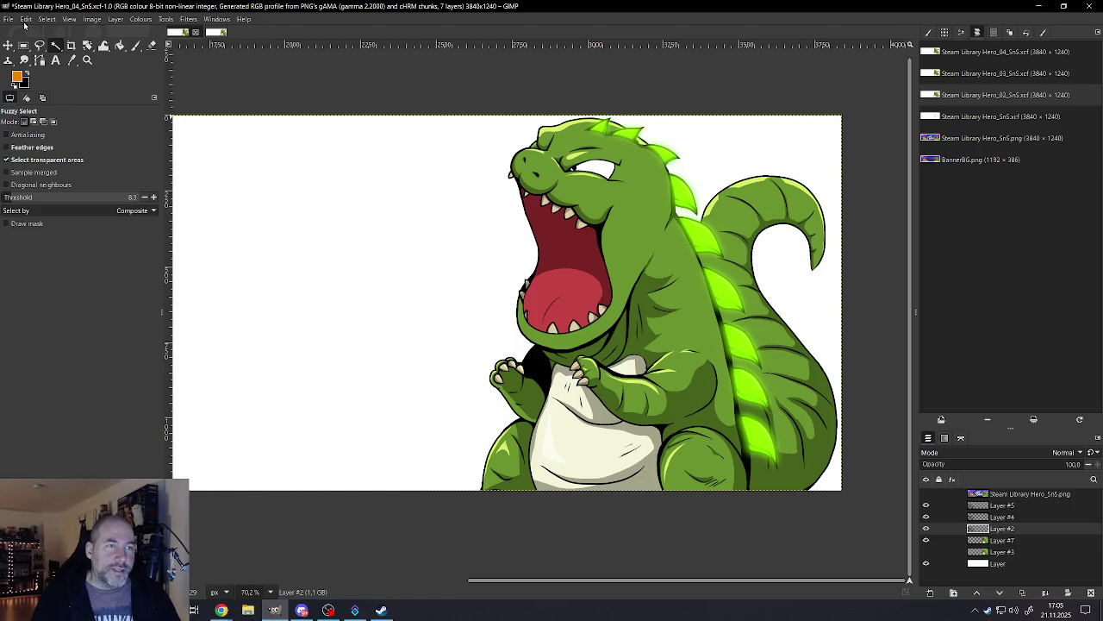
click(9, 19)
click(26, 104)
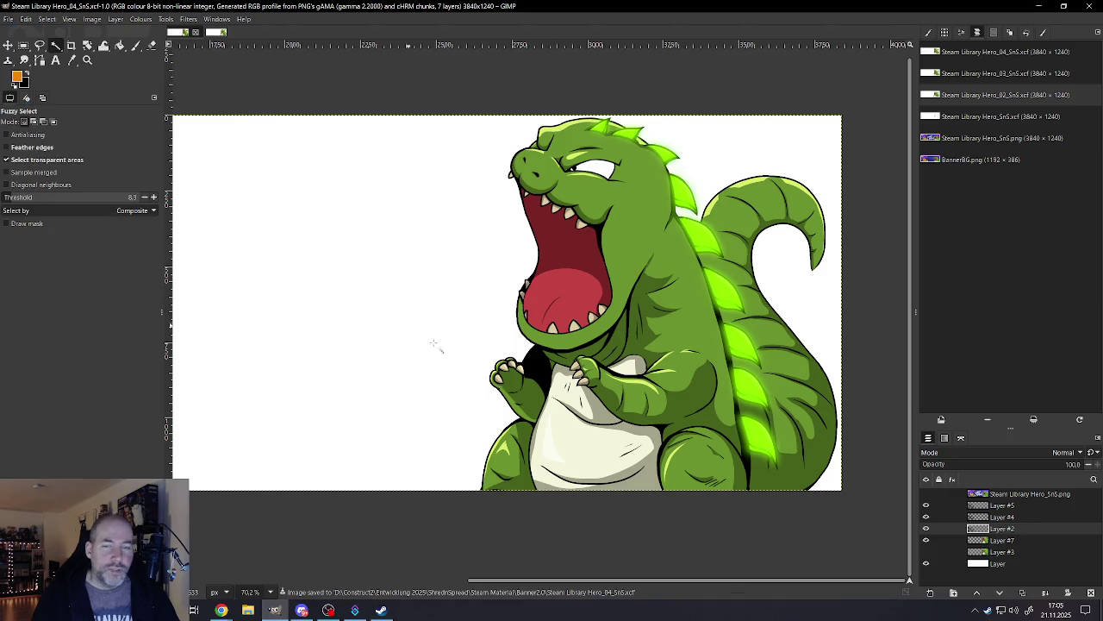
Step: Zoom in and fuzzy-select the empty area inside the shredder sketch
ctrl+scroll(433, 344, down, 1)
ctrl+scroll(434, 344, down, 4)
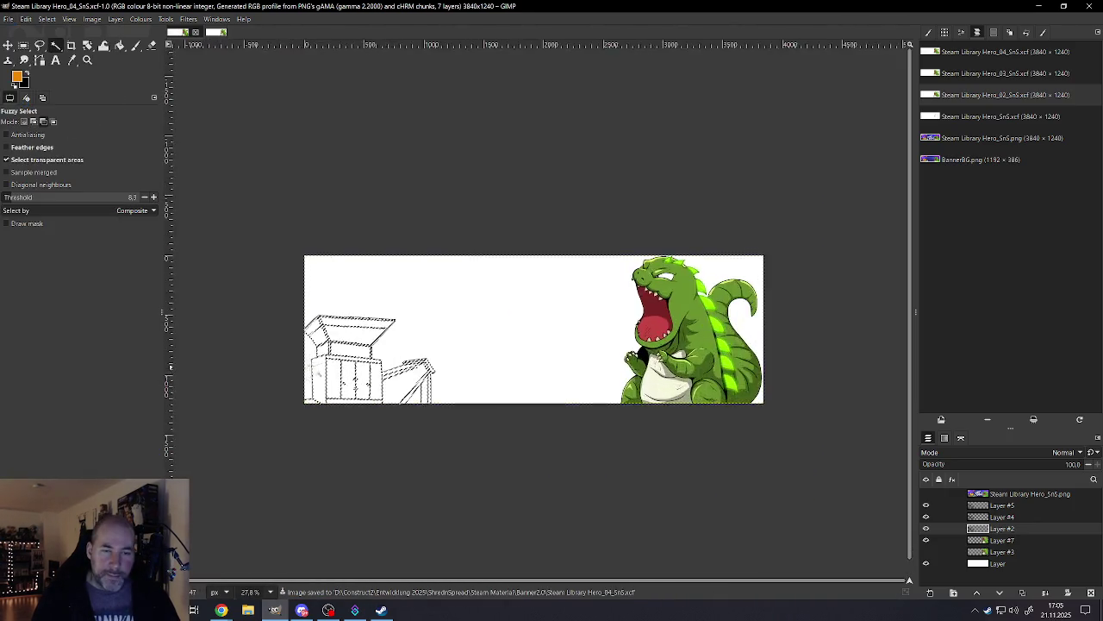
ctrl+scroll(355, 370, up, 5)
ctrl+scroll(354, 371, up, 2)
ctrl+scroll(354, 371, up, 2)
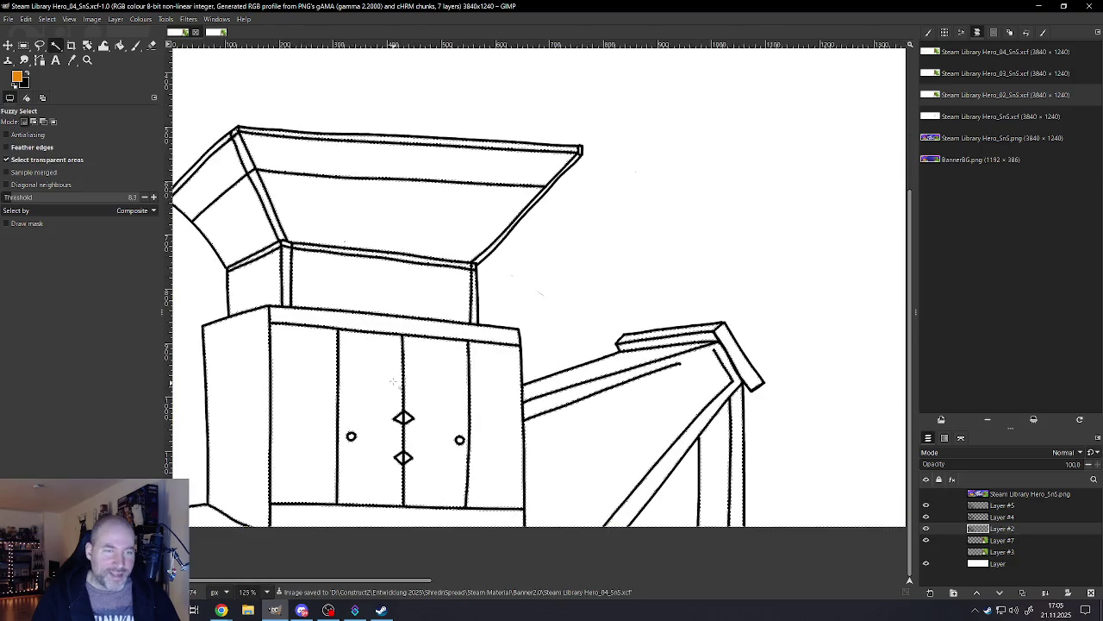
ctrl+scroll(331, 298, up, 1)
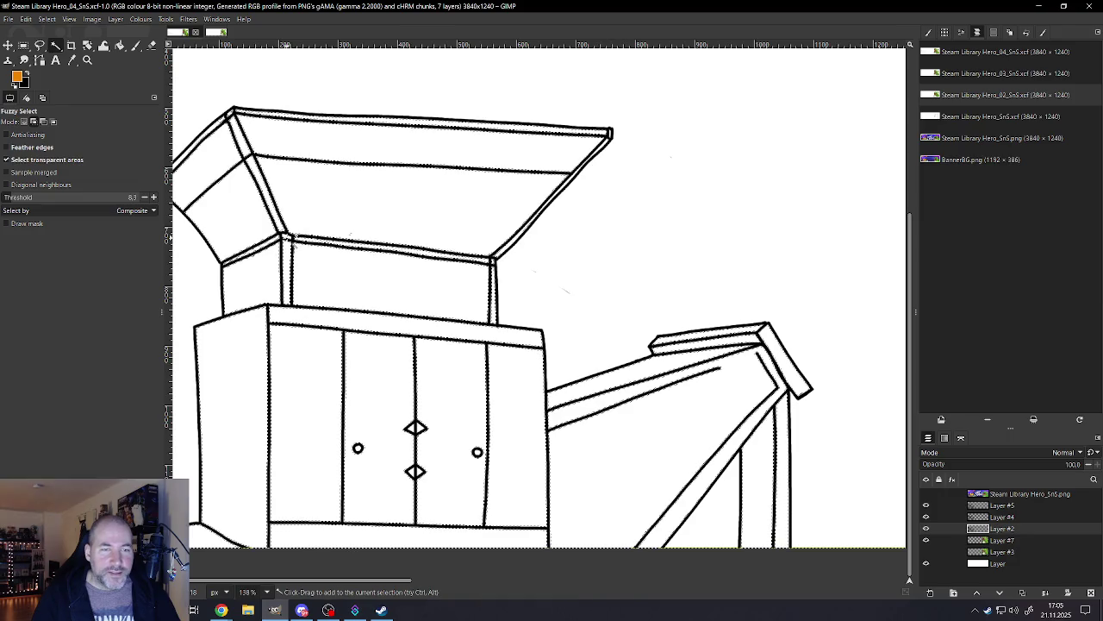
shift+click(292, 241)
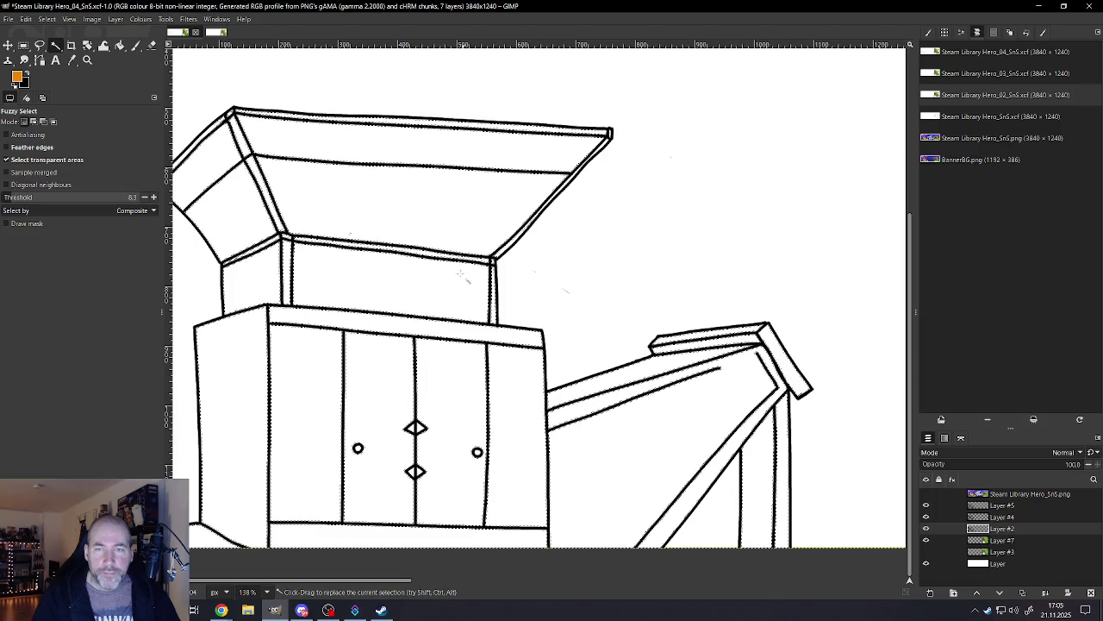
Step: Zoom around the shredder to check the selected faces and panels
scroll(604, 164, up, 1)
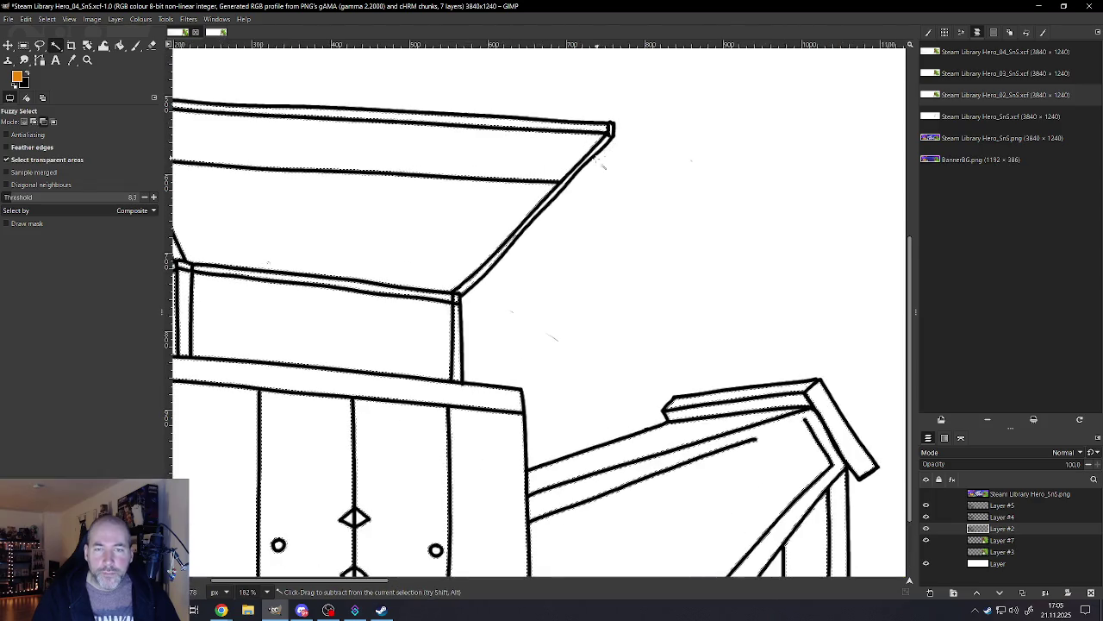
scroll(603, 164, up, 2)
scroll(552, 207, up, 2)
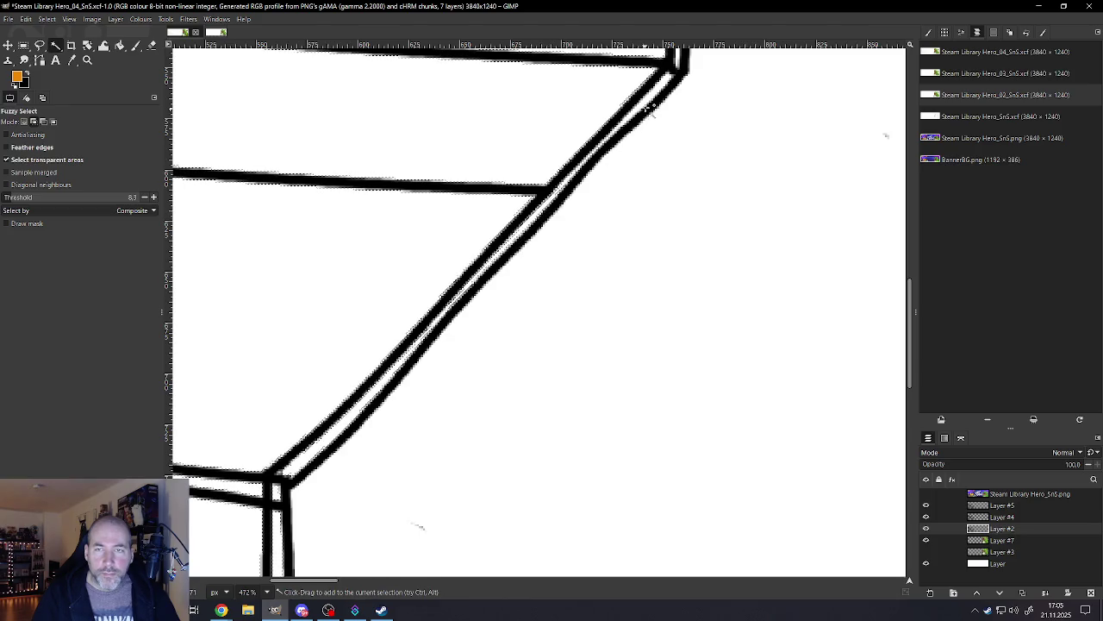
scroll(638, 128, up, 3)
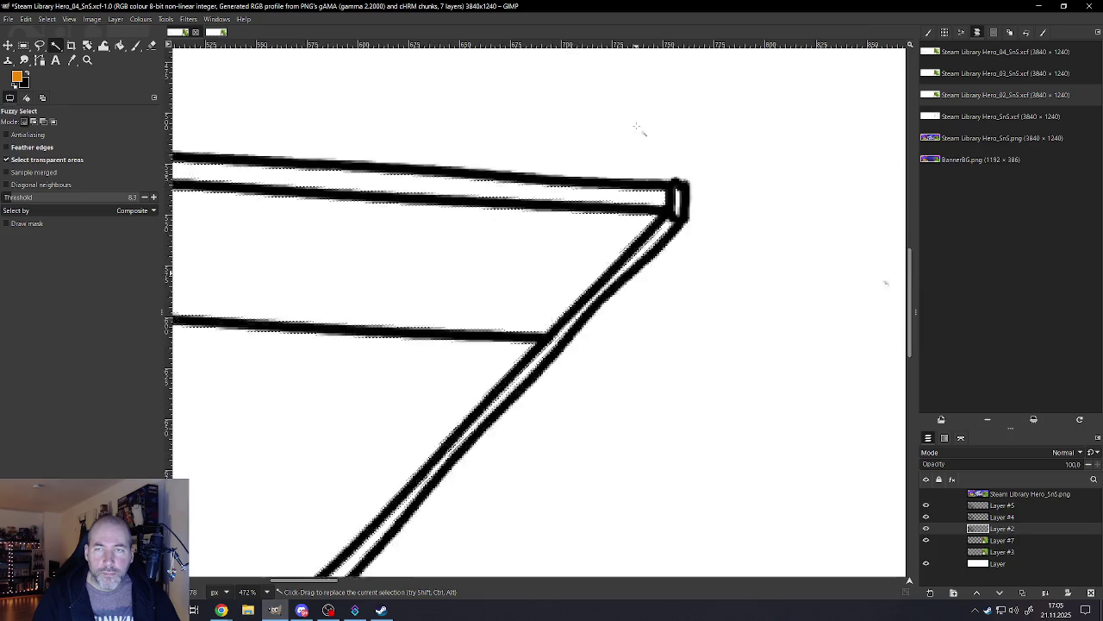
scroll(638, 127, up, 2)
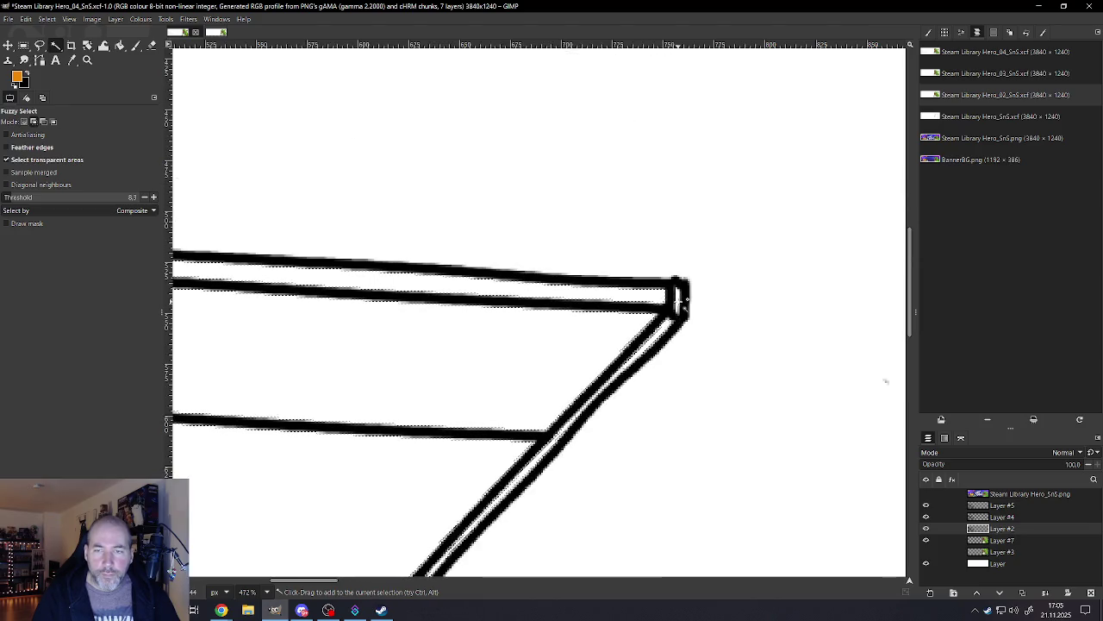
scroll(681, 298, down, 2)
scroll(681, 299, down, 3)
scroll(552, 431, up, 1)
scroll(561, 412, up, 3)
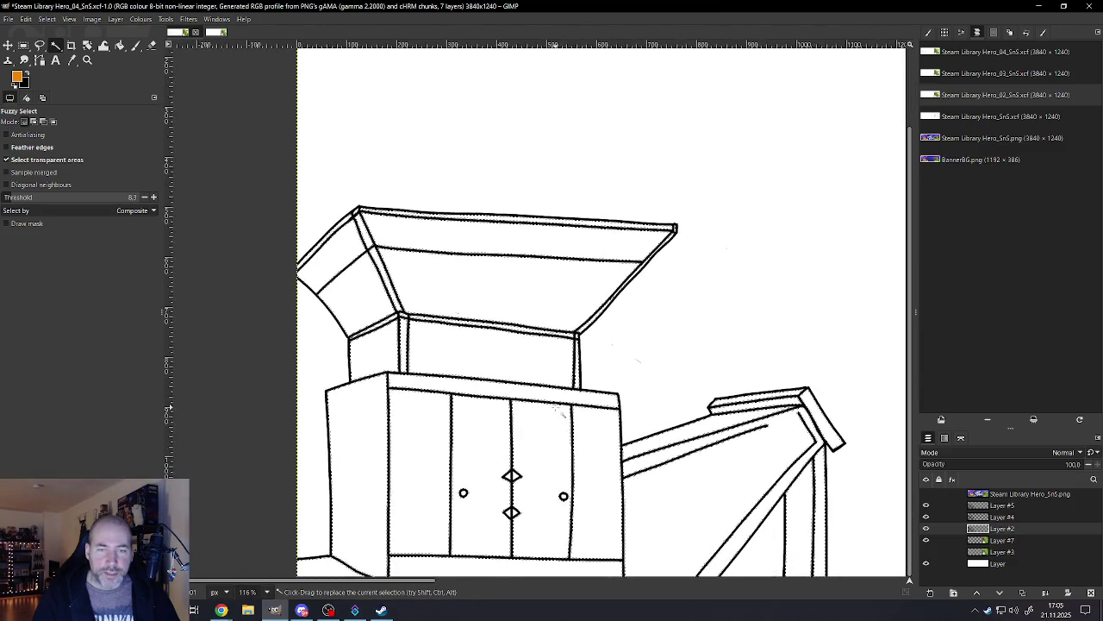
scroll(562, 413, down, 1)
scroll(577, 448, down, 1)
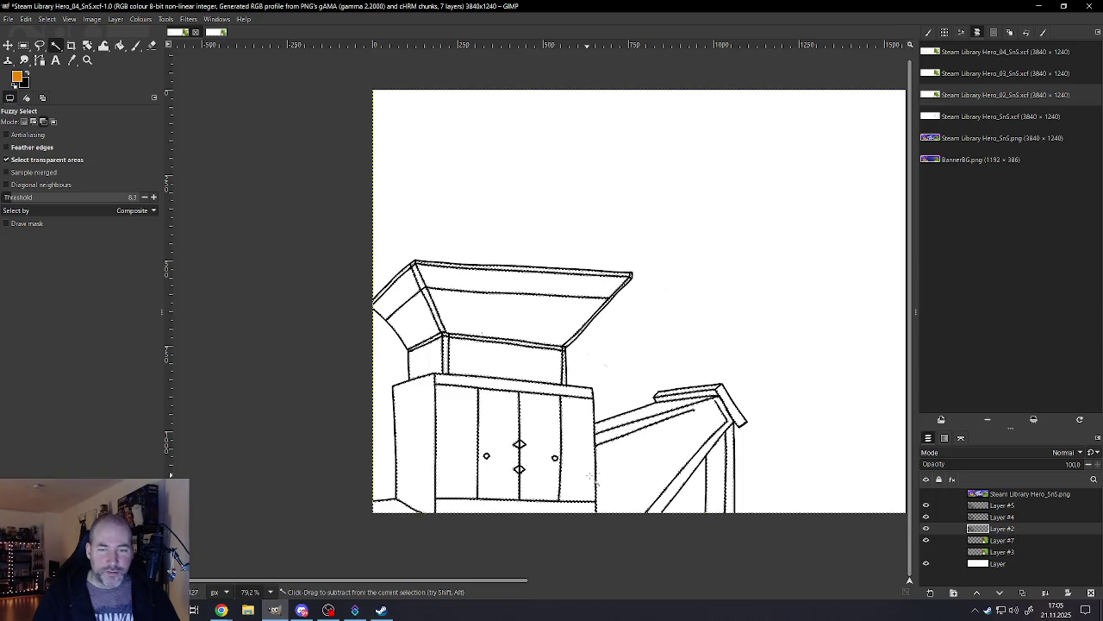
scroll(593, 477, up, 2)
scroll(593, 477, up, 1)
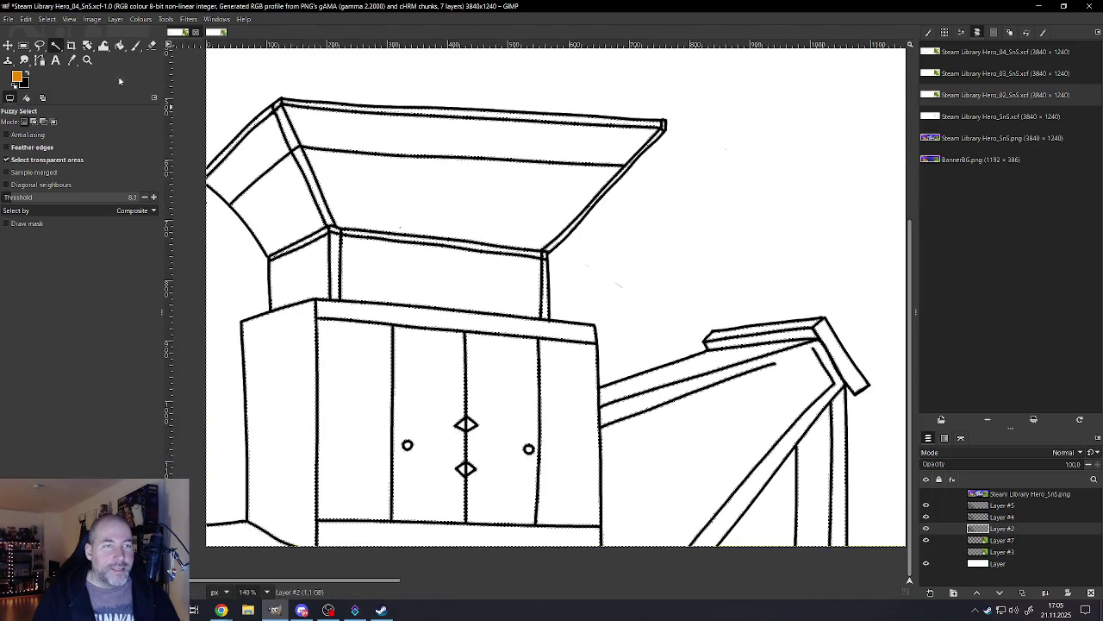
click(47, 19)
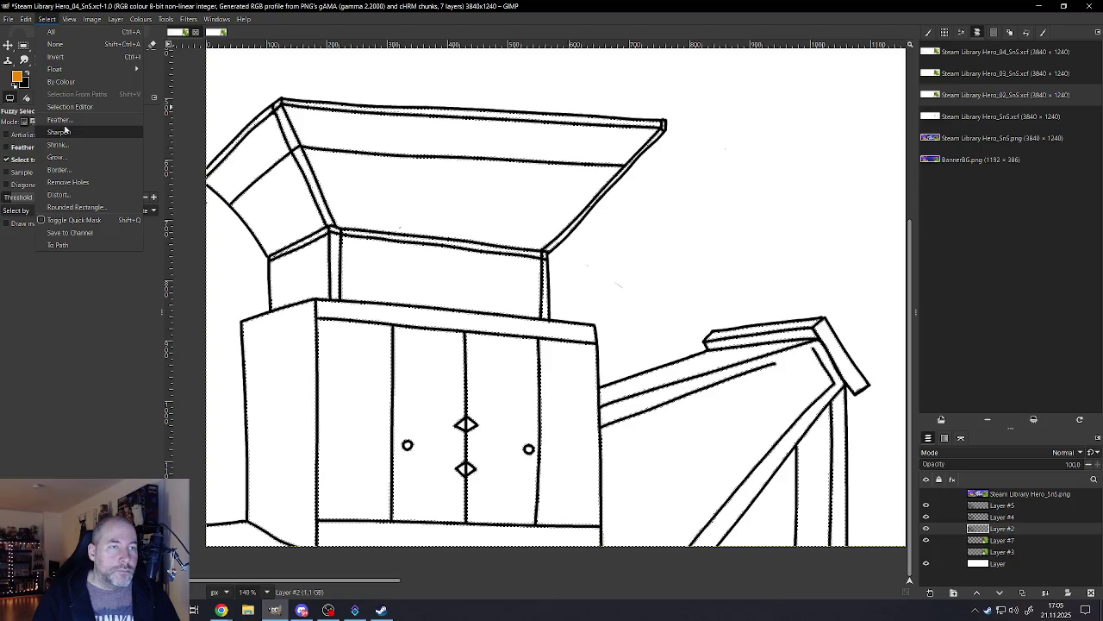
Step: Grow the selection slightly so it reaches under the black outlines
click(55, 157)
click(559, 345)
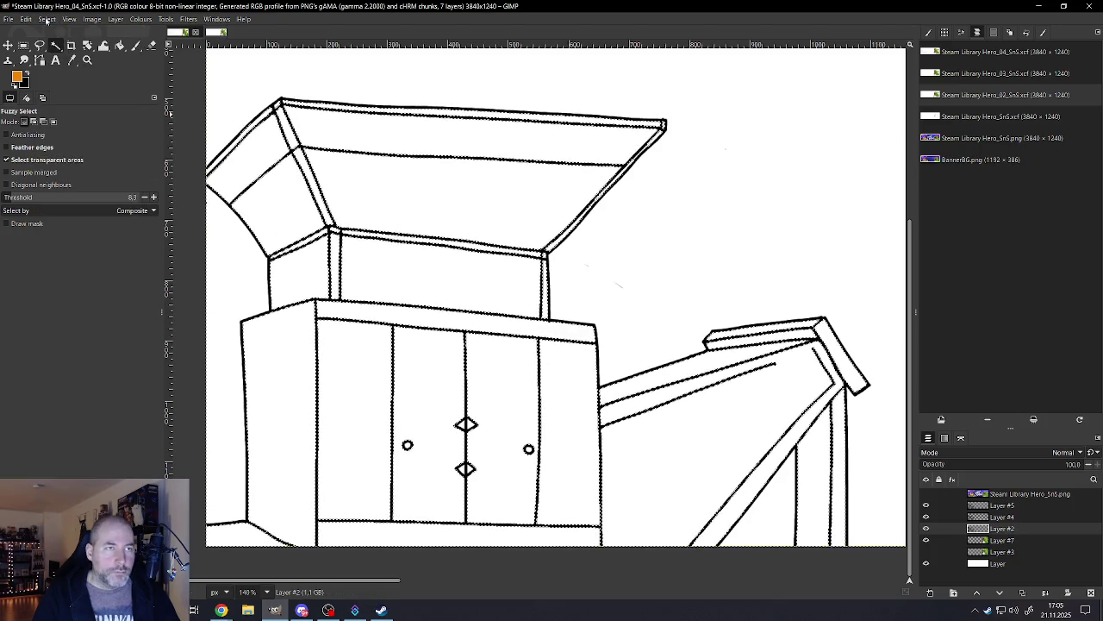
click(47, 19)
key(Escape)
Step: Fill the selection with the orange foreground colour
click(24, 19)
click(50, 167)
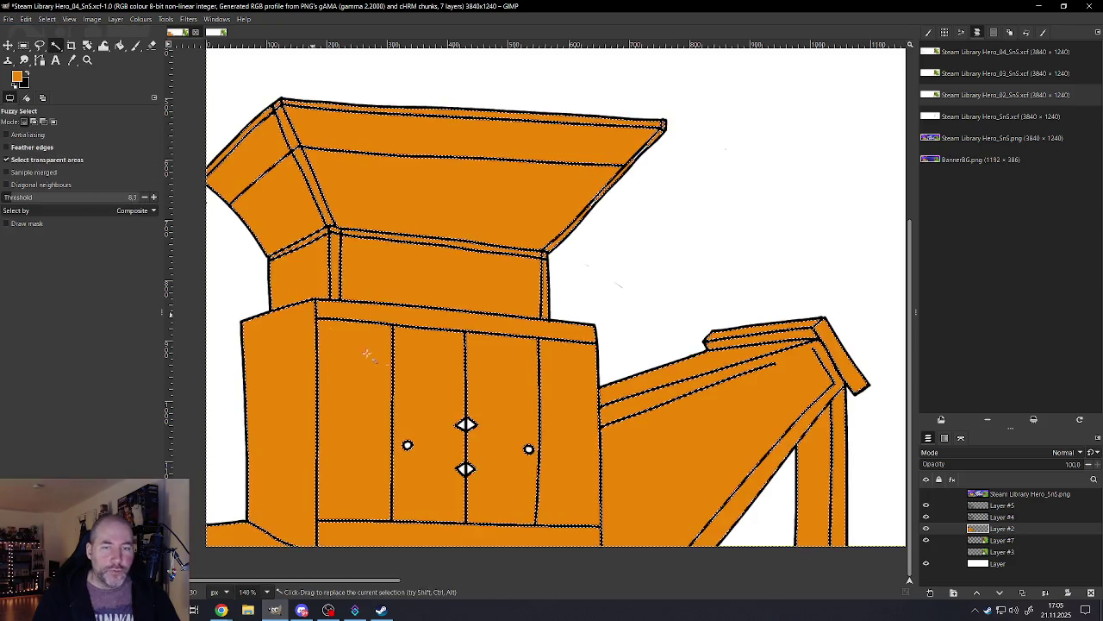
scroll(367, 354, down, 3)
scroll(371, 362, down, 3)
scroll(422, 397, up, 4)
scroll(421, 398, up, 1)
scroll(415, 390, down, 3)
scroll(416, 390, down, 2)
Step: Clear the selection and switch to the Steam Library Hero_02_SnS.xcf image
click(69, 19)
click(55, 45)
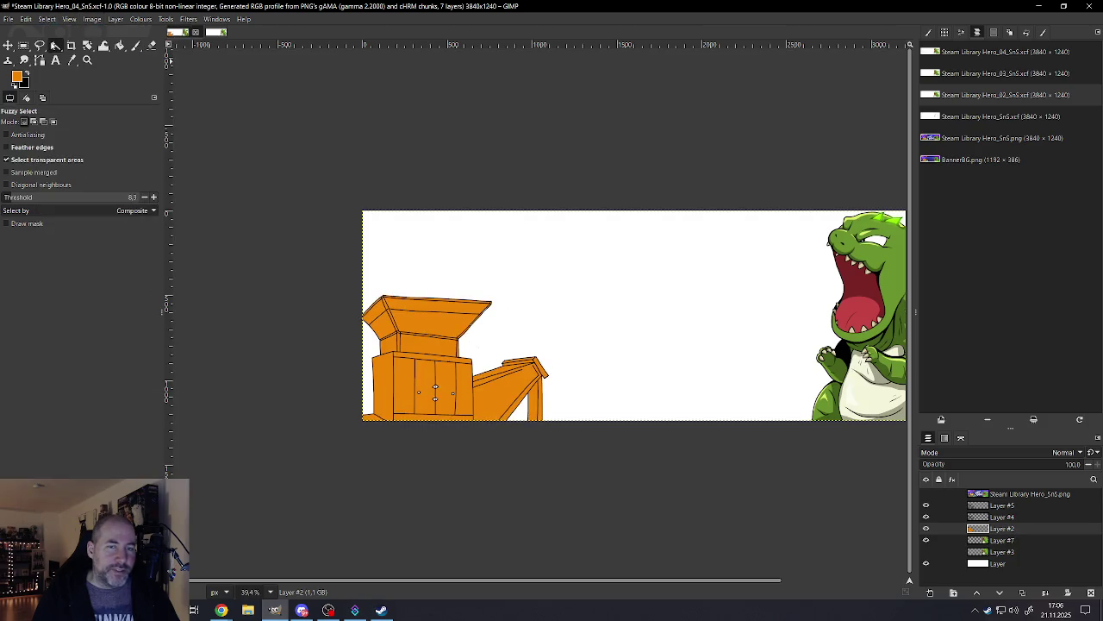
scroll(470, 374, up, 2)
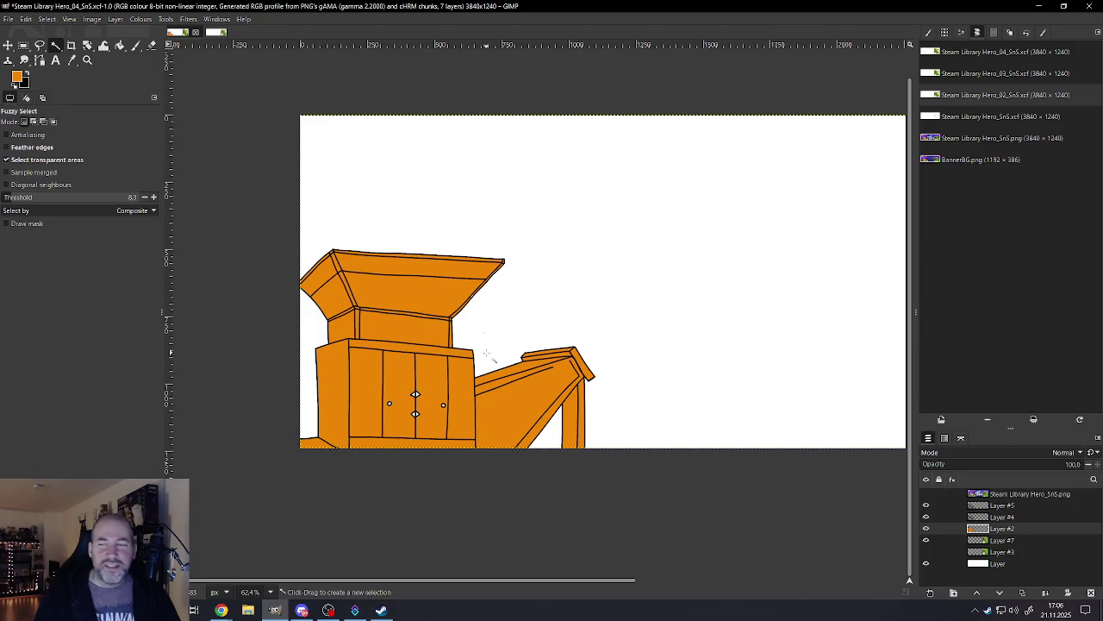
scroll(488, 356, down, 3)
scroll(488, 355, down, 2)
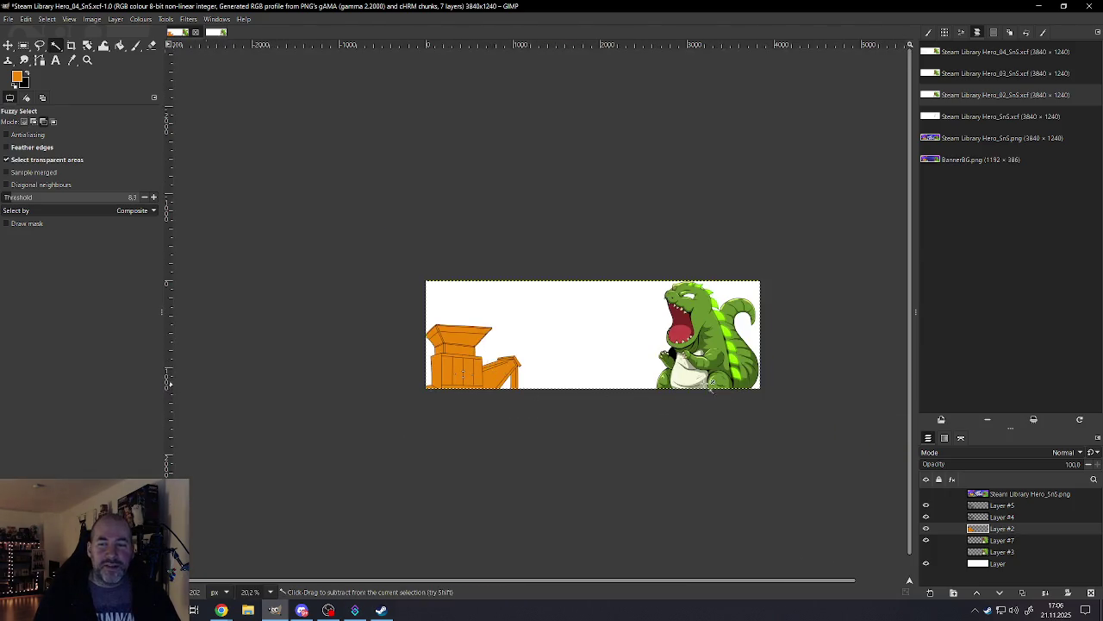
scroll(739, 339, up, 3)
scroll(740, 339, up, 3)
scroll(740, 338, down, 1)
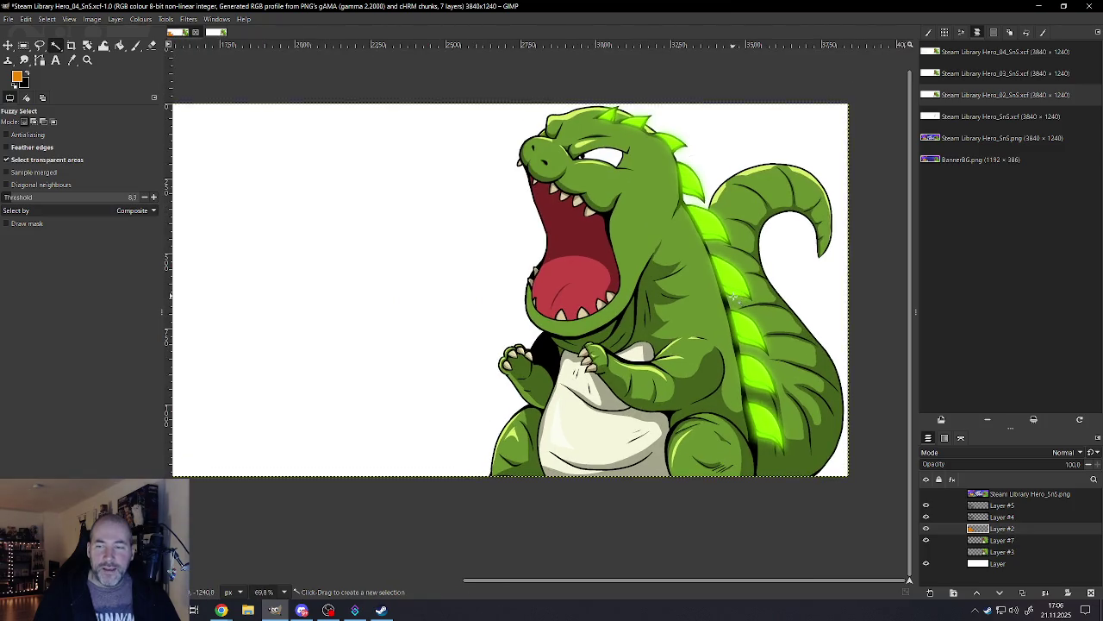
click(211, 33)
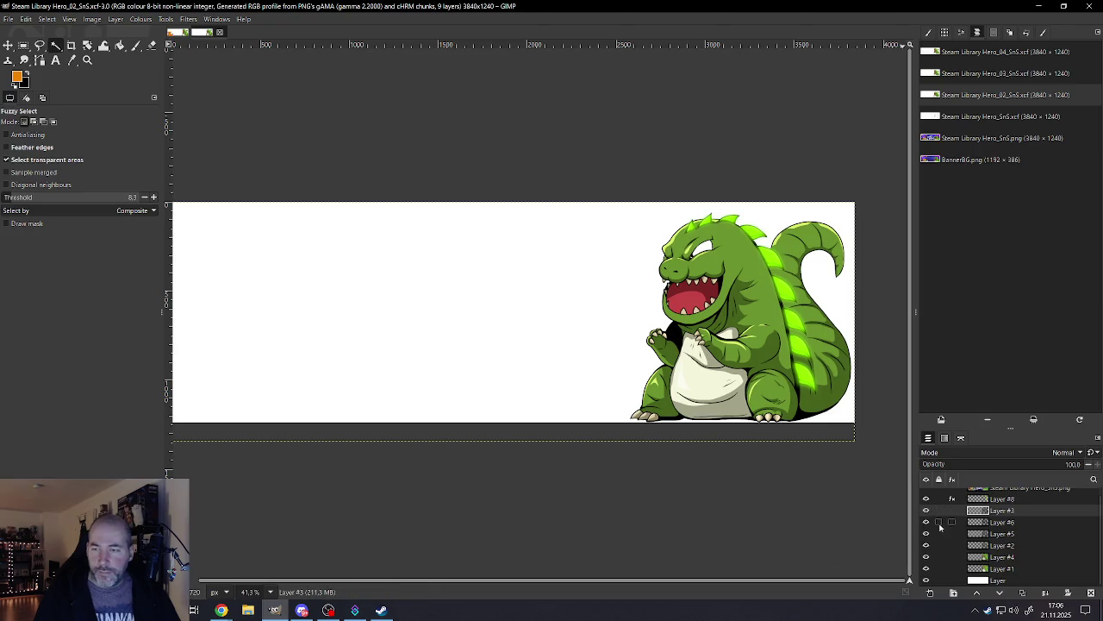
Step: Hide dinosaur Layers #8, #3, #6 and #5, then briefly toggle Layers #1, #4 and head highlights
scroll(802, 354, up, 1)
scroll(802, 354, up, 3)
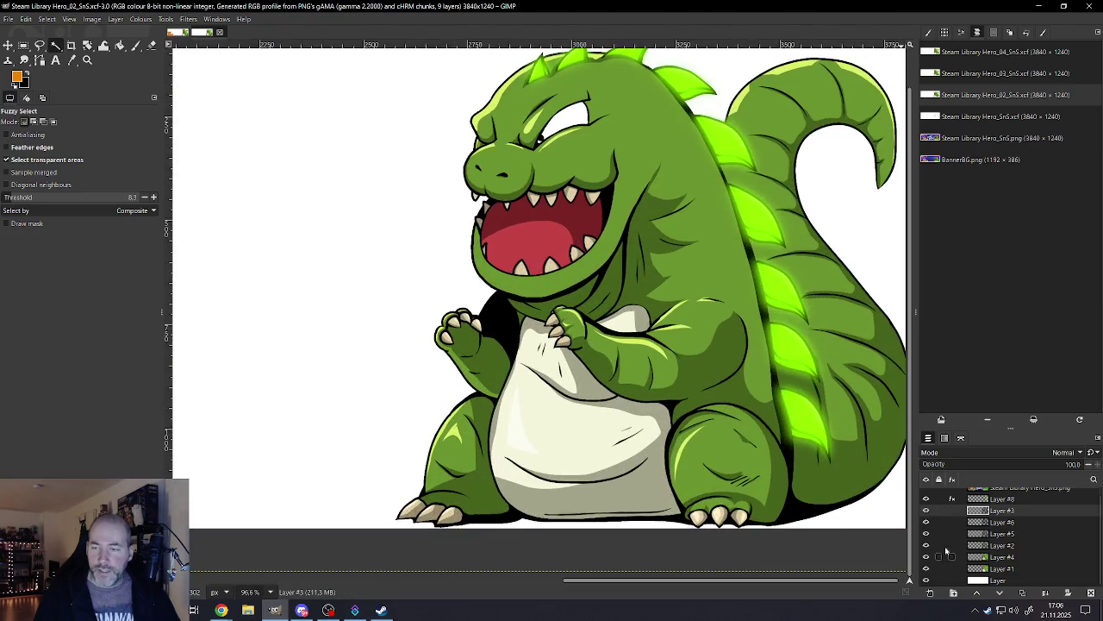
drag(927, 499, 926, 569)
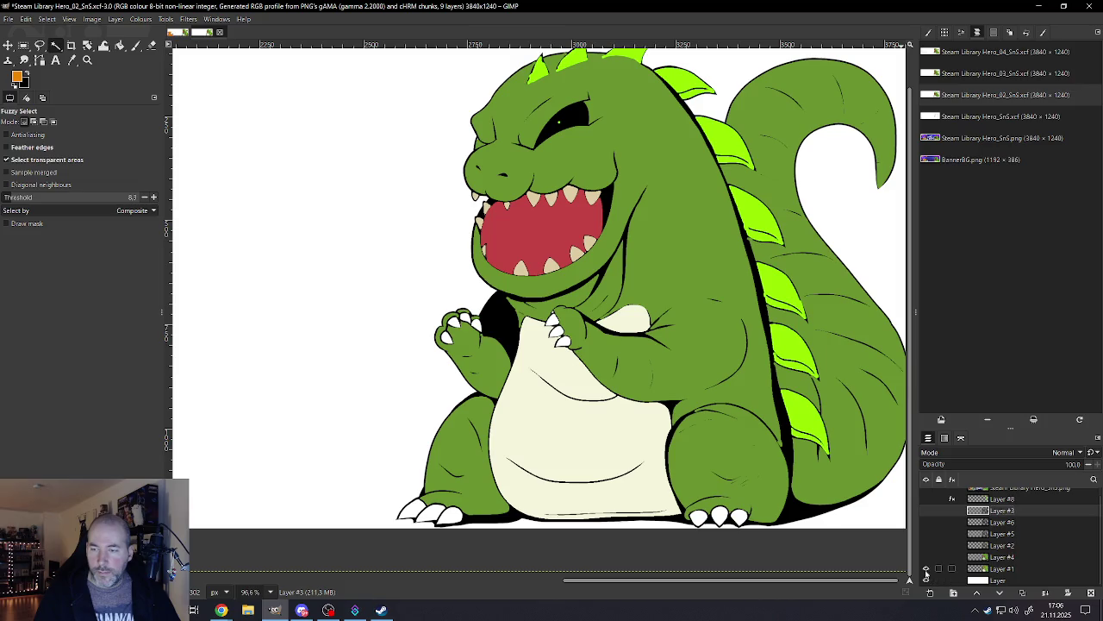
click(926, 569)
click(926, 569)
click(926, 557)
click(927, 545)
click(927, 544)
click(927, 557)
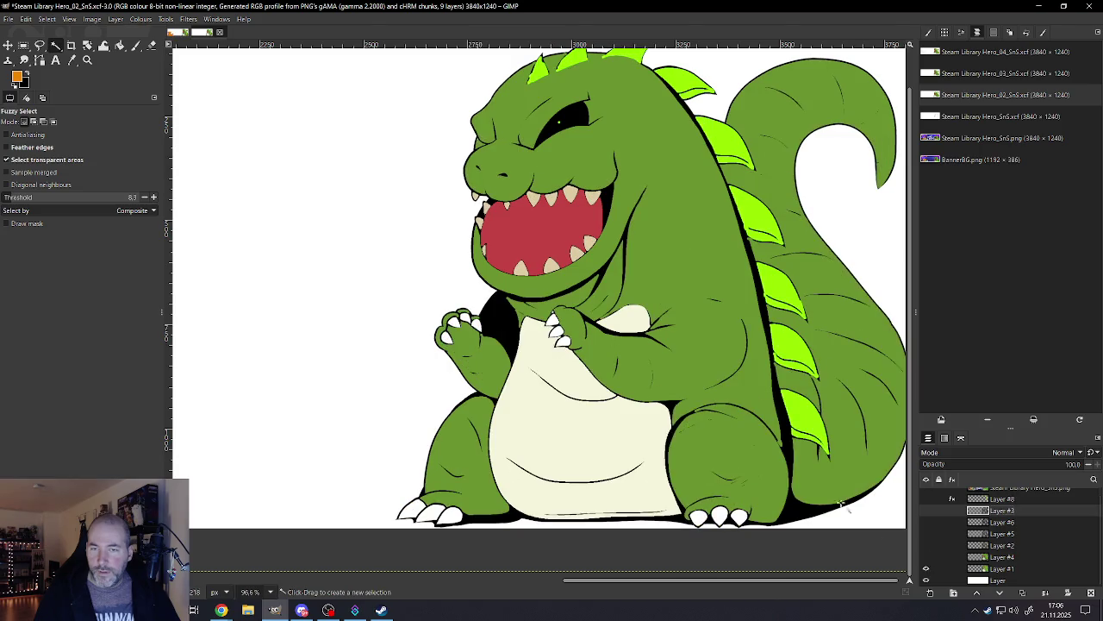
Step: Show the body shading, green highlights, dark shading, mouth shading, eye highlight and spike-glow layers
scroll(843, 504, down, 2)
scroll(836, 491, down, 1)
scroll(810, 431, up, 1)
scroll(794, 405, up, 1)
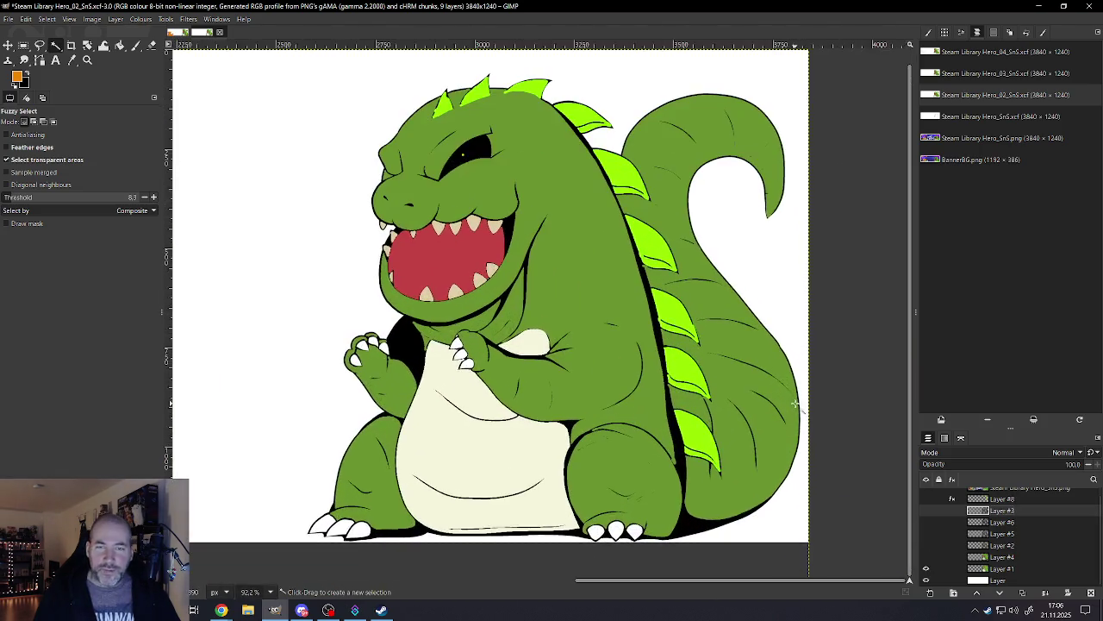
scroll(795, 405, down, 1)
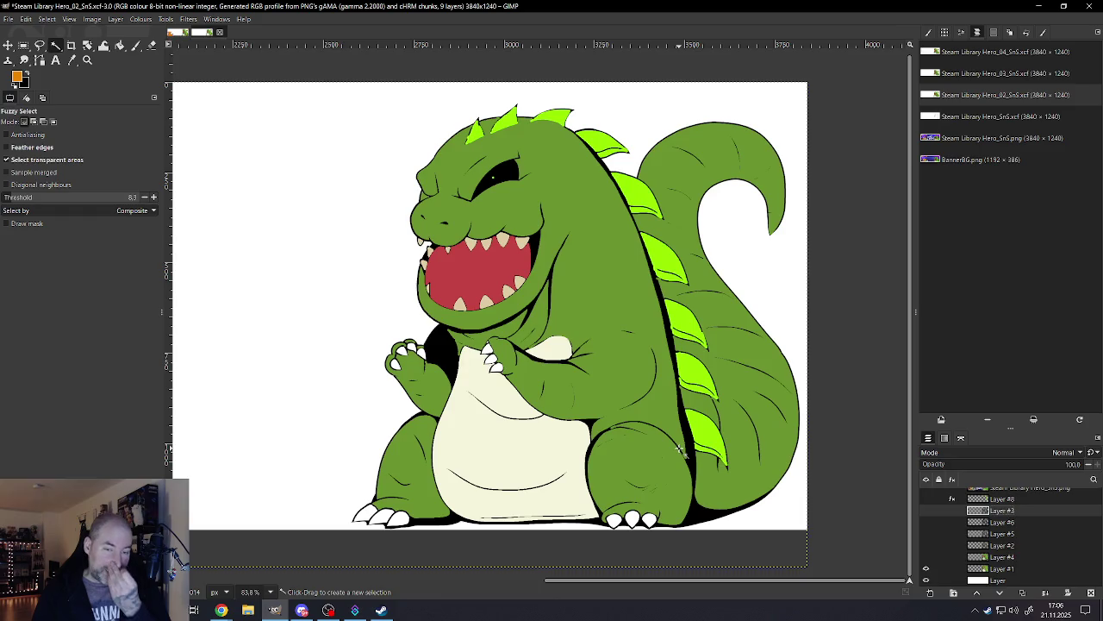
click(927, 558)
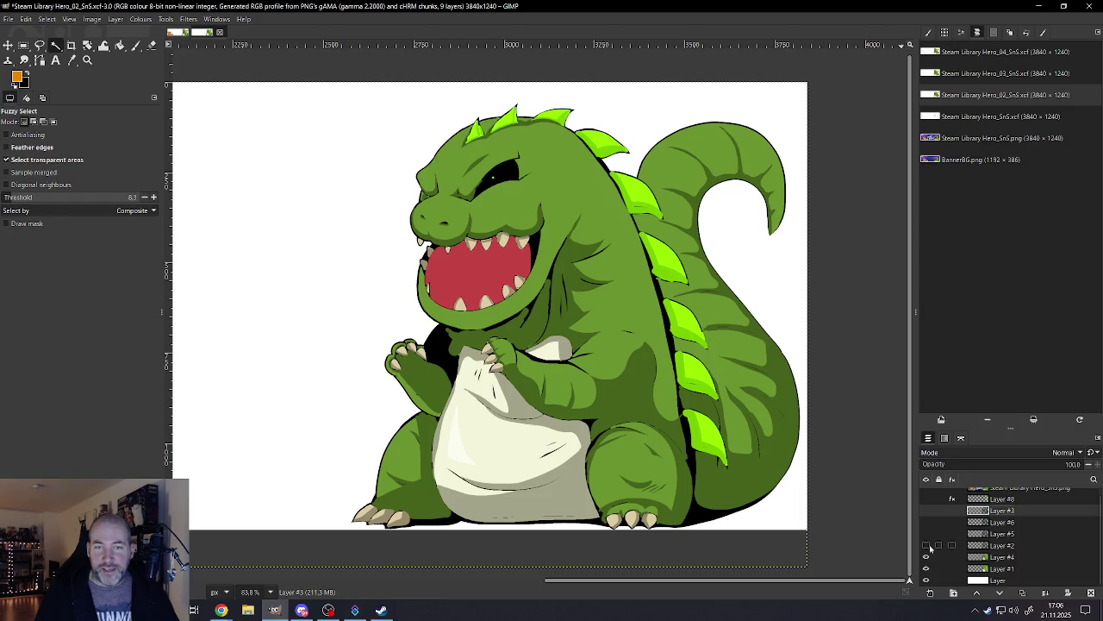
click(926, 546)
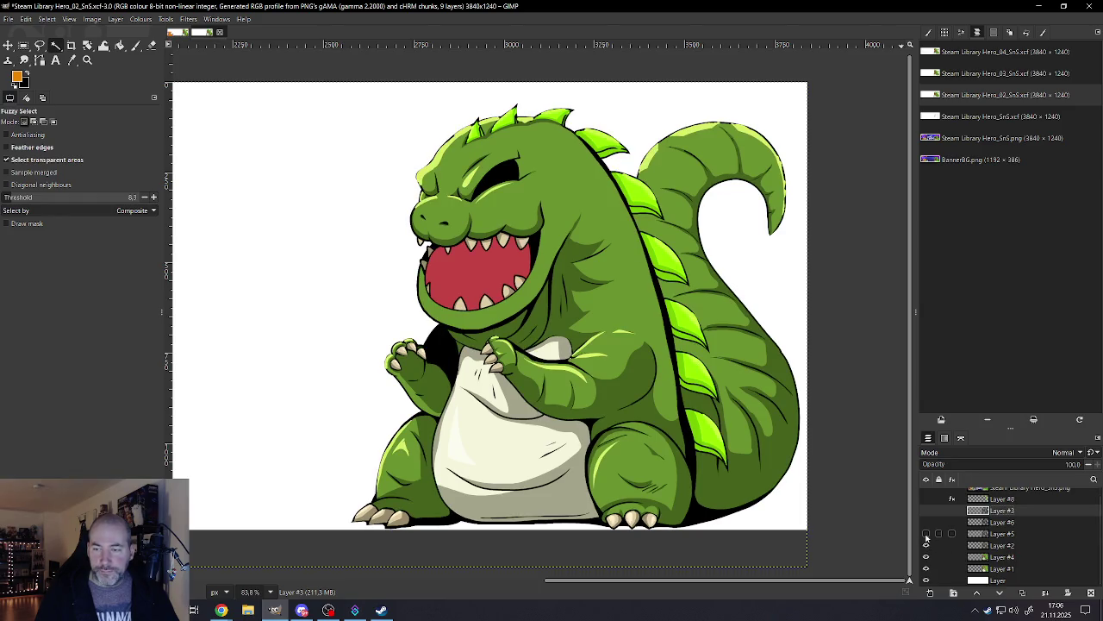
click(926, 534)
click(927, 523)
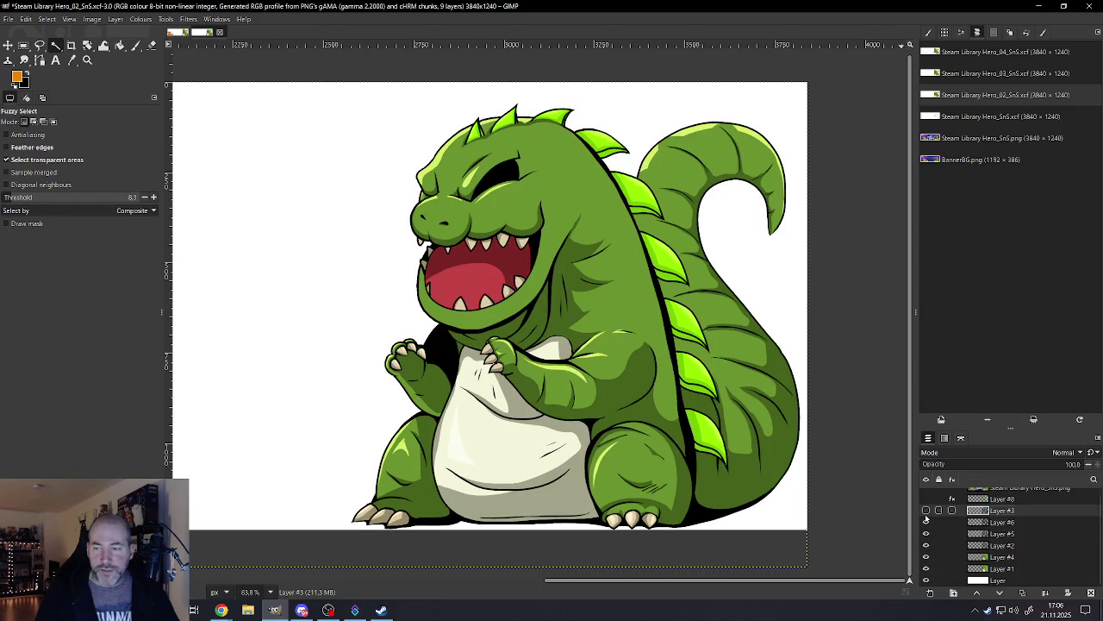
click(927, 511)
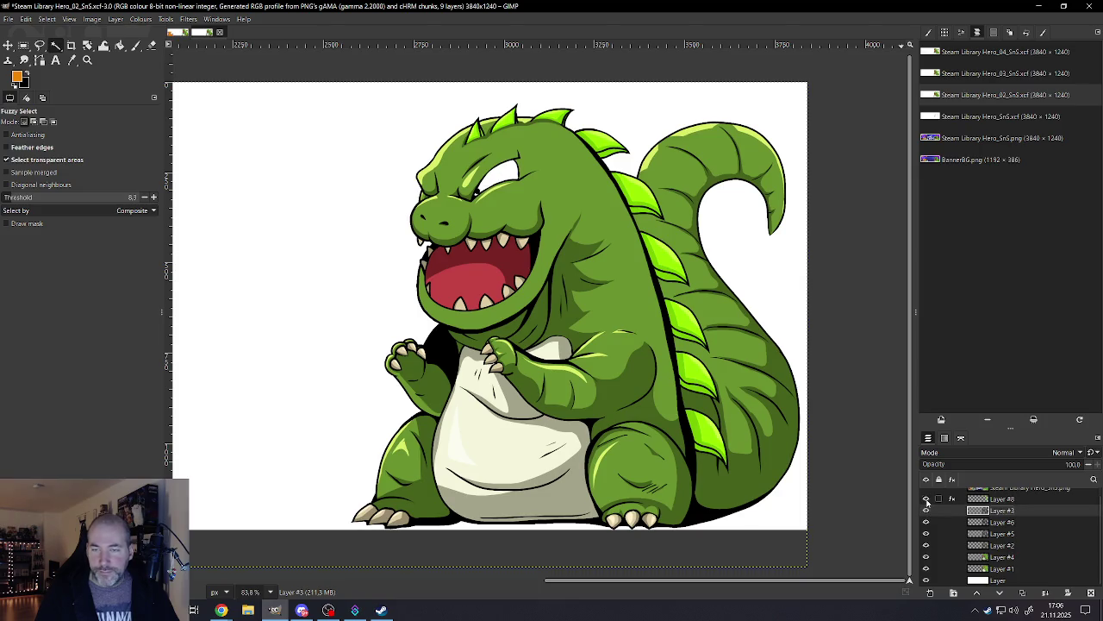
click(927, 499)
Step: Zoom out on the finished dinosaur and switch to the Hero_04 banner
scroll(927, 500, up, 1)
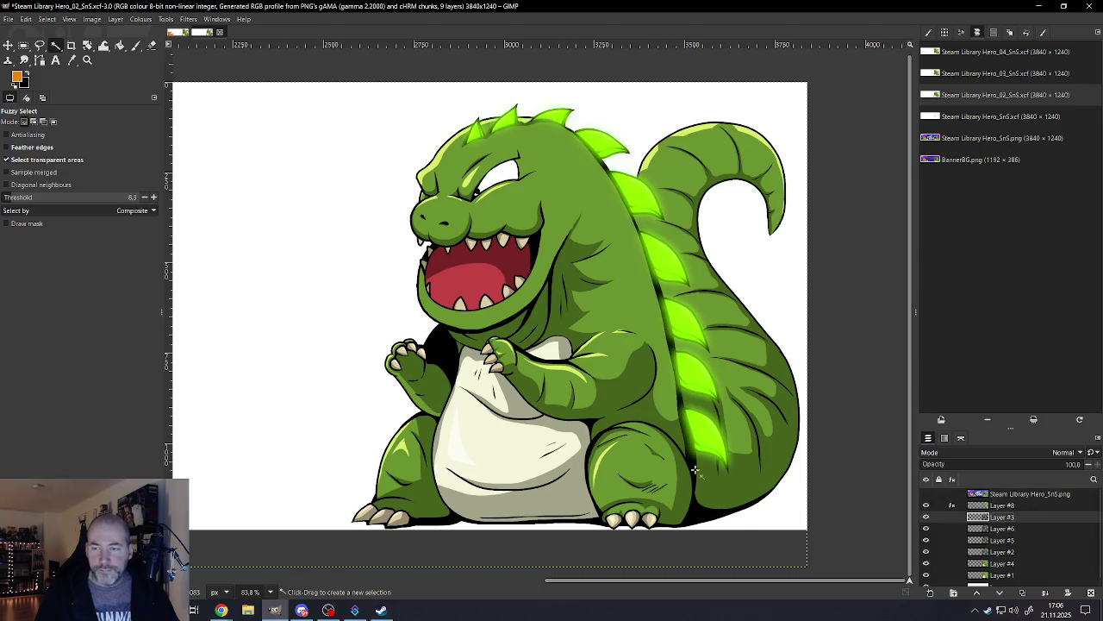
scroll(573, 433, down, 3)
scroll(400, 434, up, 1)
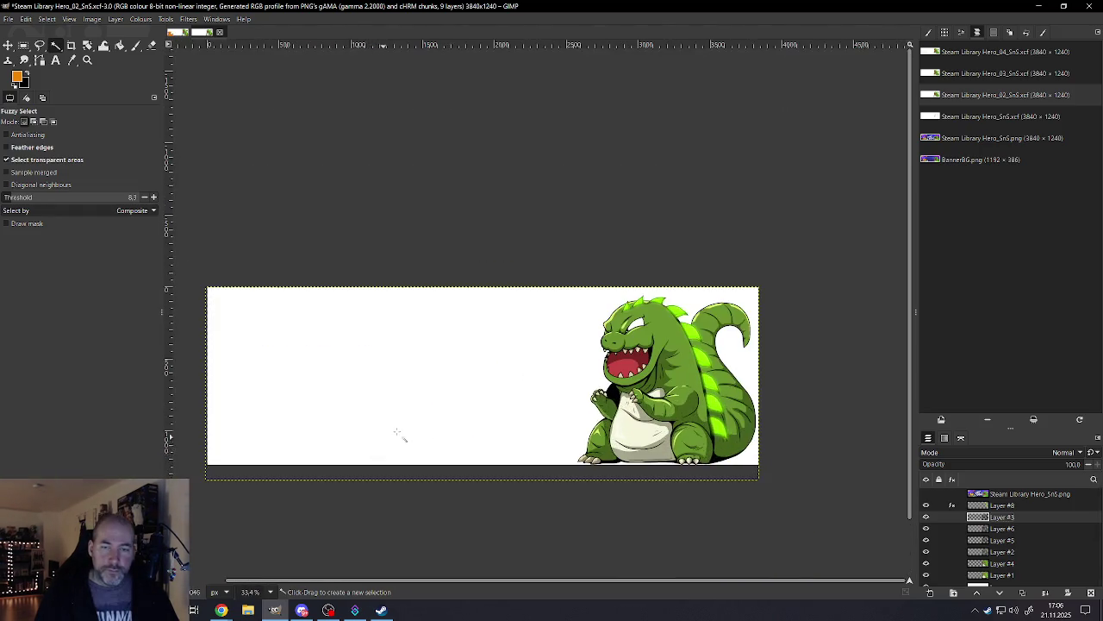
scroll(412, 420, up, 1)
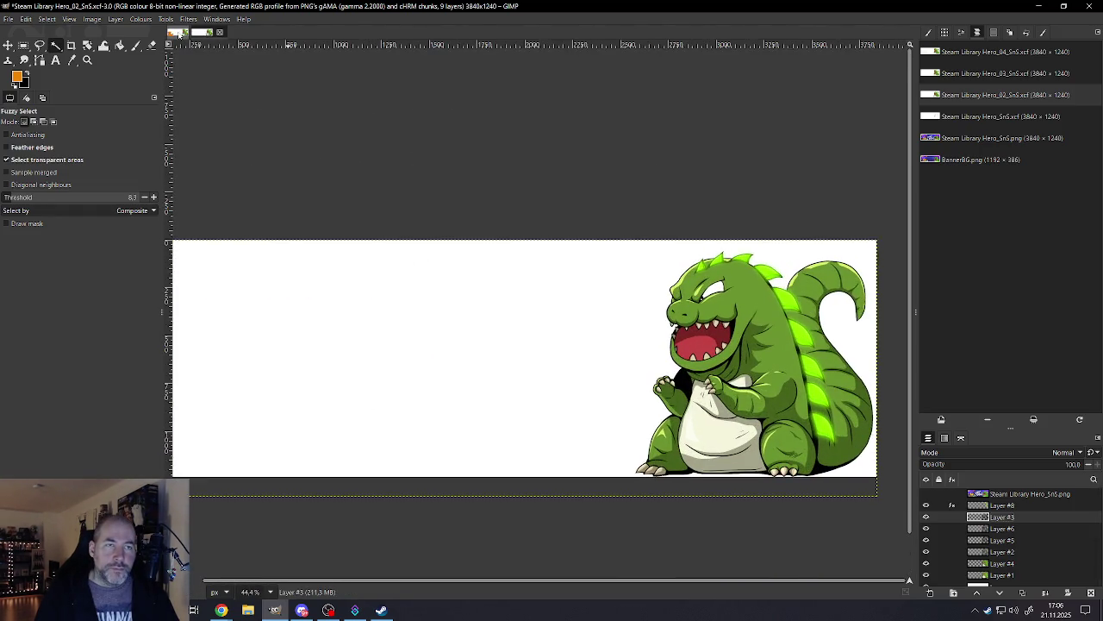
click(178, 34)
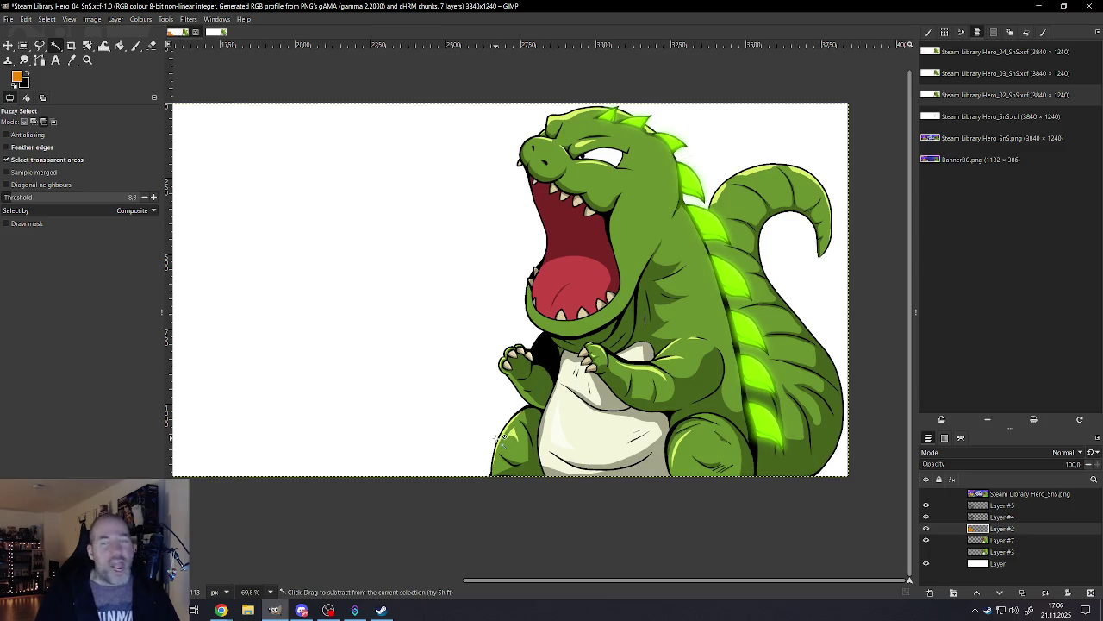
scroll(585, 250, up, 2)
scroll(604, 202, up, 1)
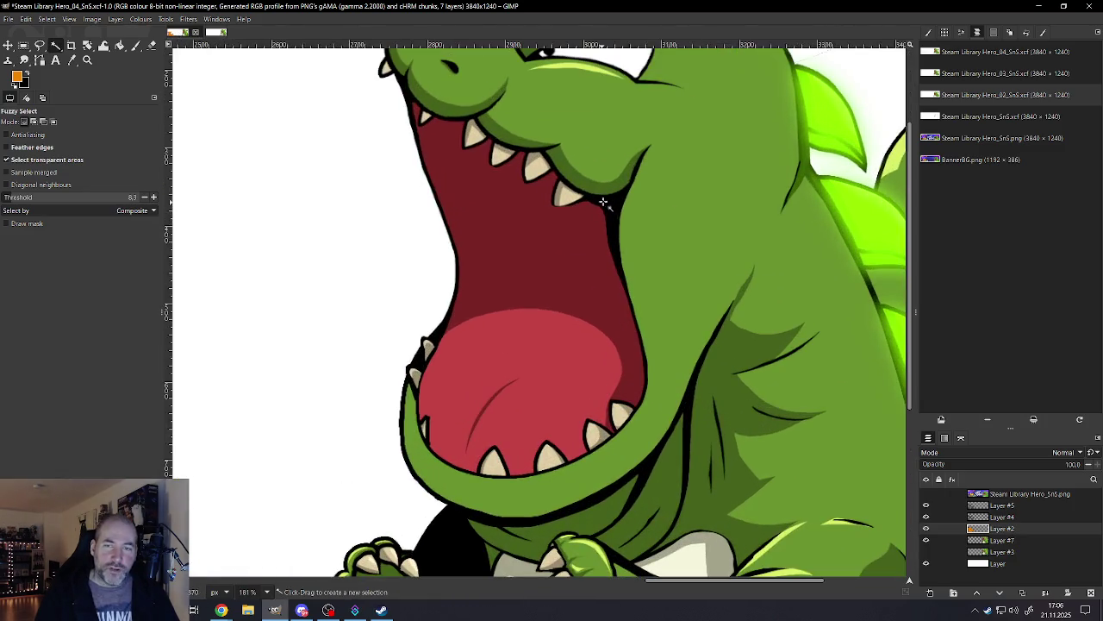
scroll(562, 315, down, 2)
scroll(560, 318, down, 2)
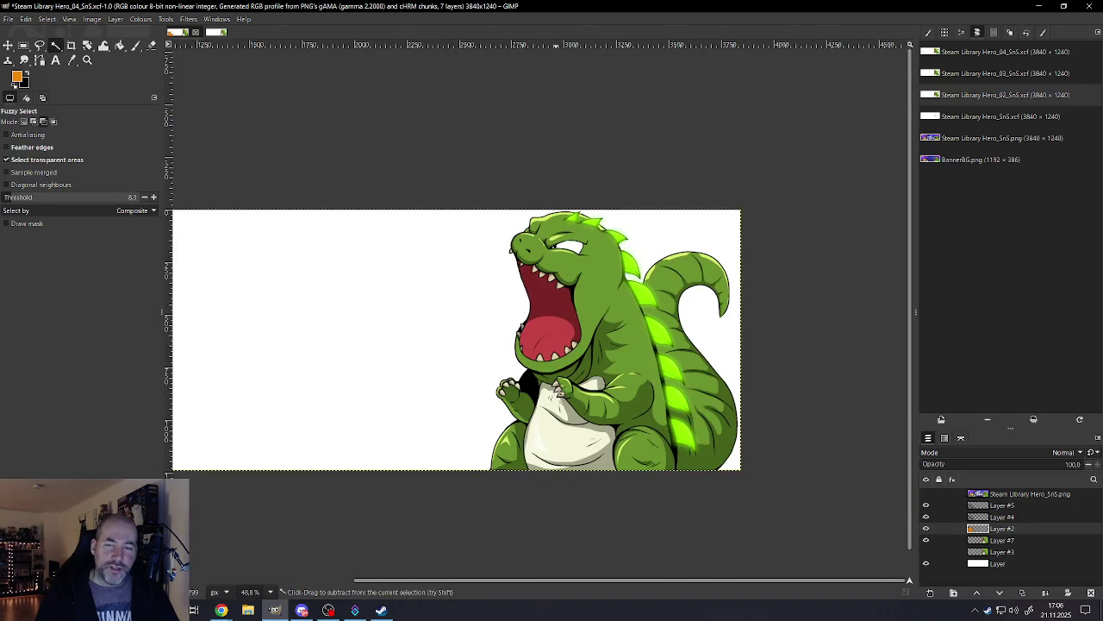
scroll(546, 404, up, 1)
scroll(546, 403, up, 3)
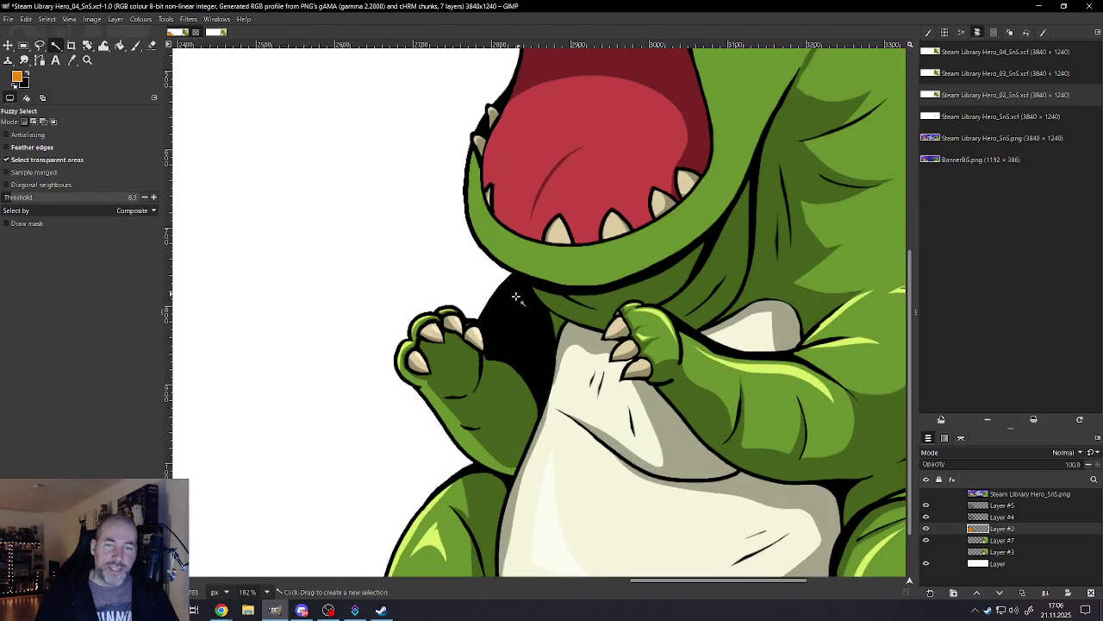
scroll(526, 374, down, 2)
scroll(509, 397, down, 2)
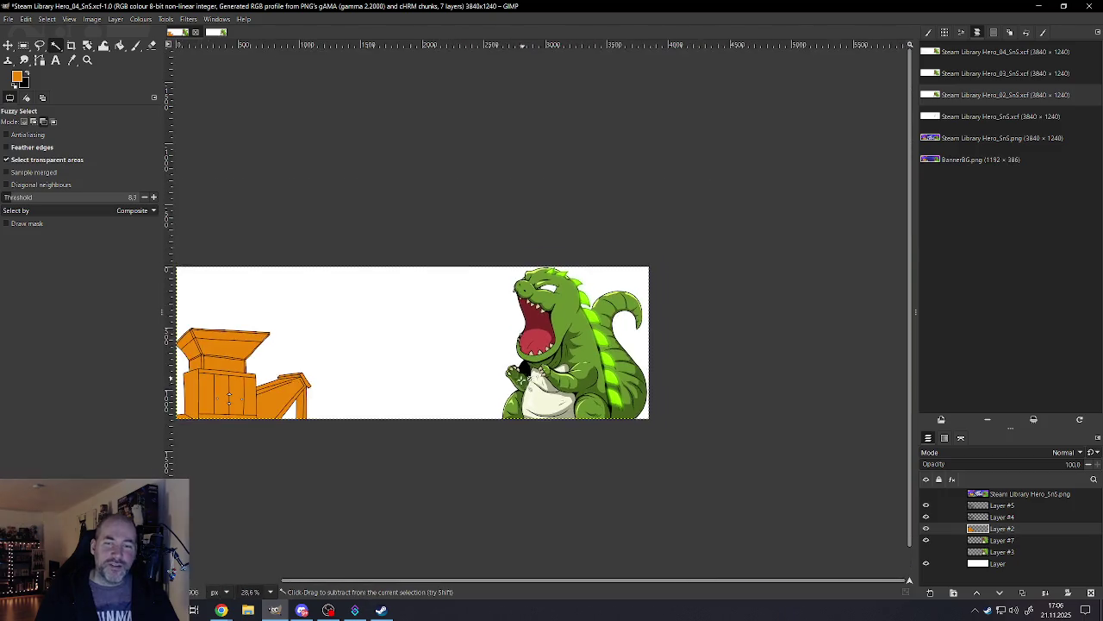
scroll(479, 417, down, 1)
scroll(466, 415, up, 1)
scroll(414, 410, up, 1)
scroll(345, 404, up, 2)
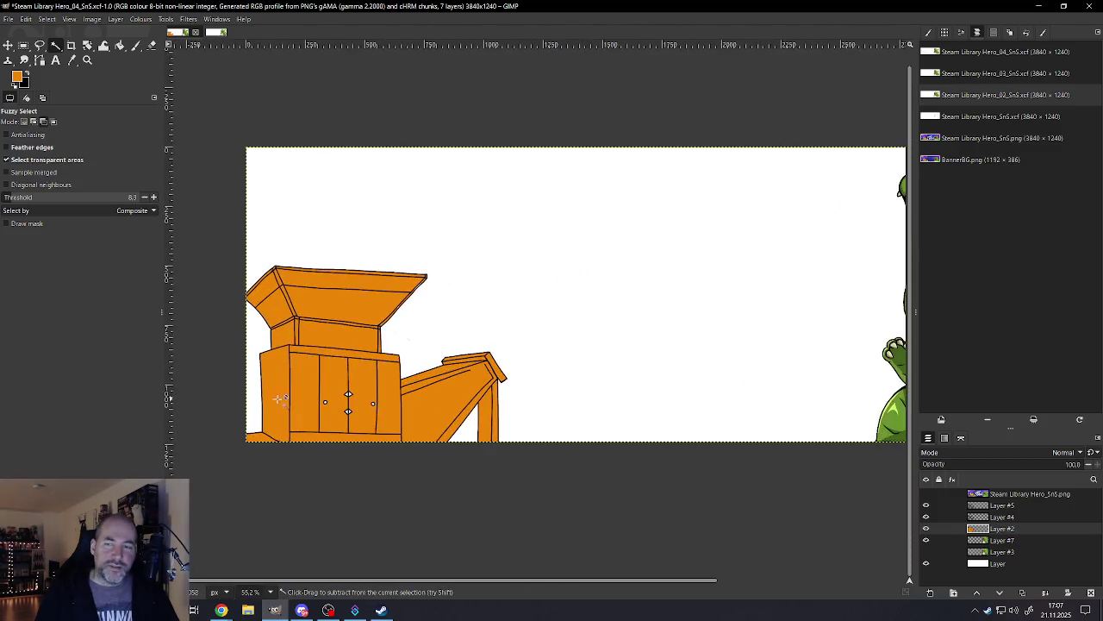
scroll(273, 397, up, 1)
scroll(273, 397, up, 1)
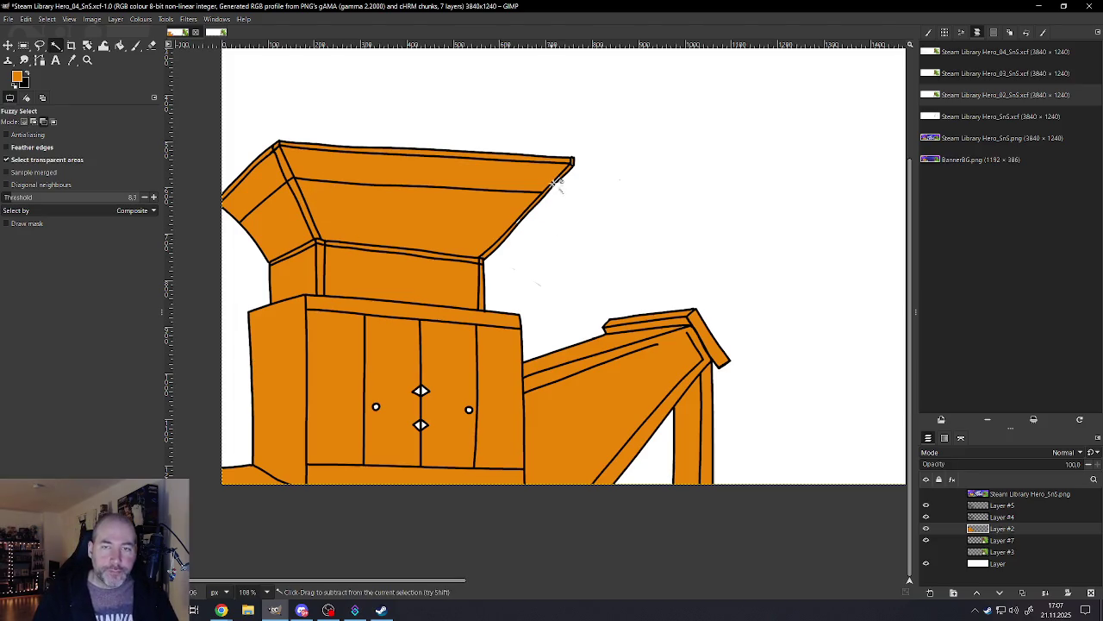
ctrl+scroll(566, 168, up, 3)
ctrl+scroll(537, 192, up, 5)
ctrl+scroll(522, 222, down, 2)
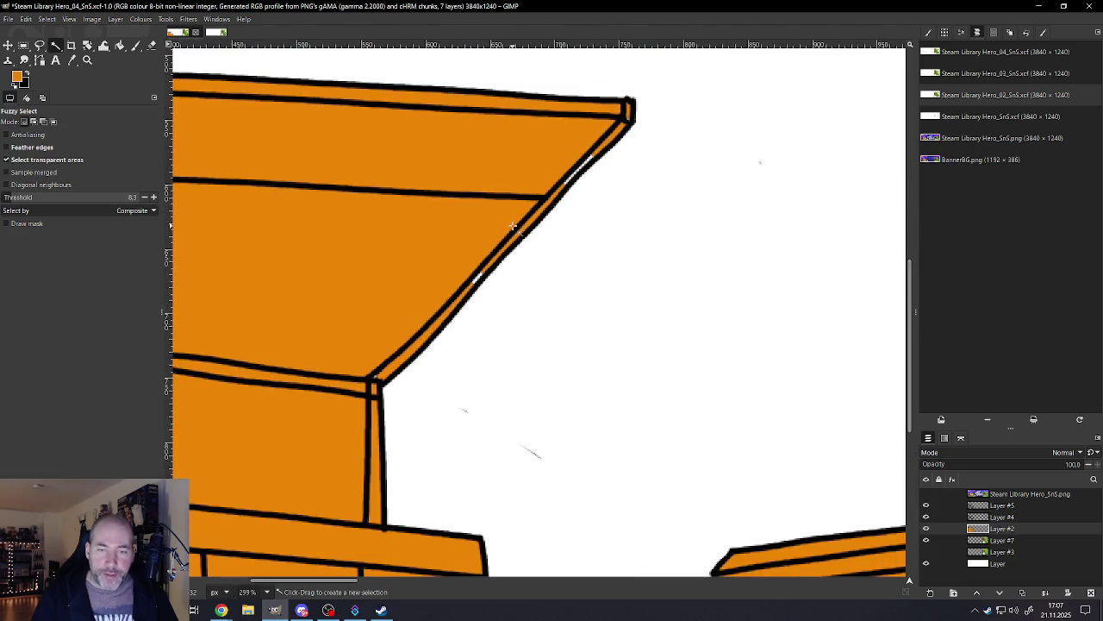
ctrl+scroll(508, 357, down, 2)
ctrl+scroll(502, 388, down, 2)
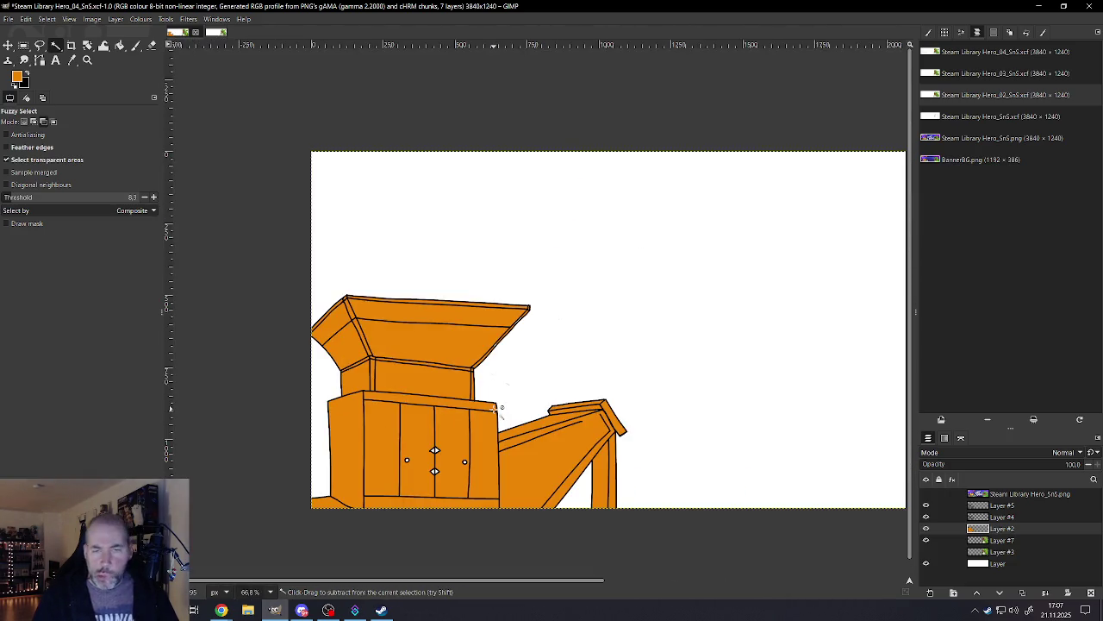
Step: Take the Eraser and toggle layer visibility to find which layer holds the grey specks
ctrl+scroll(497, 409, up, 3)
ctrl+scroll(509, 345, up, 3)
ctrl+scroll(449, 310, up, 2)
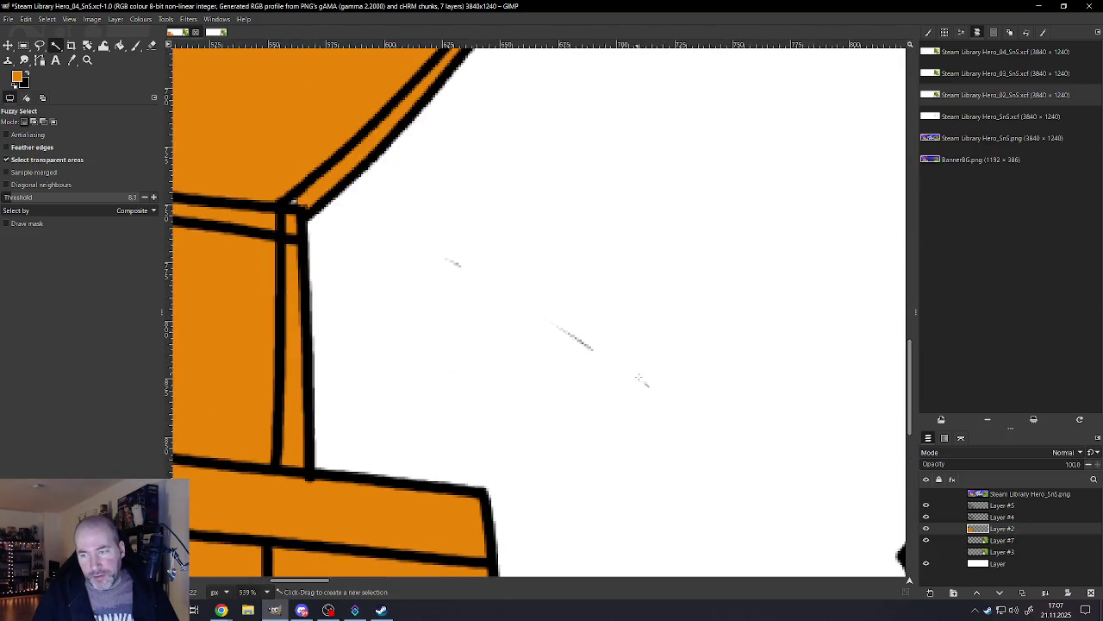
key(shift+e)
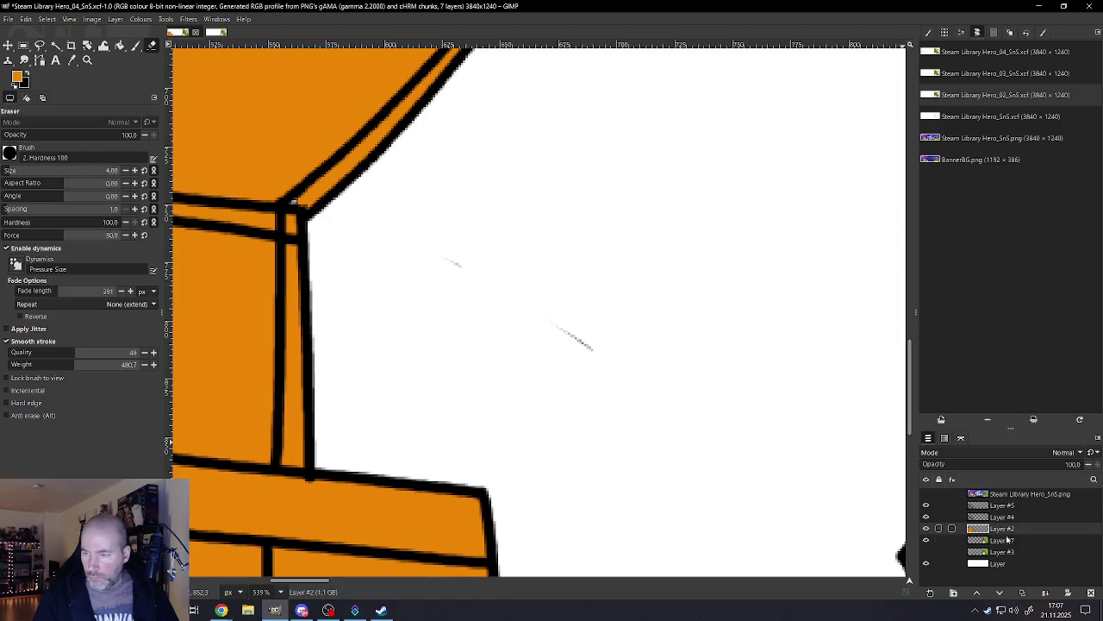
mouse_move(1000, 527)
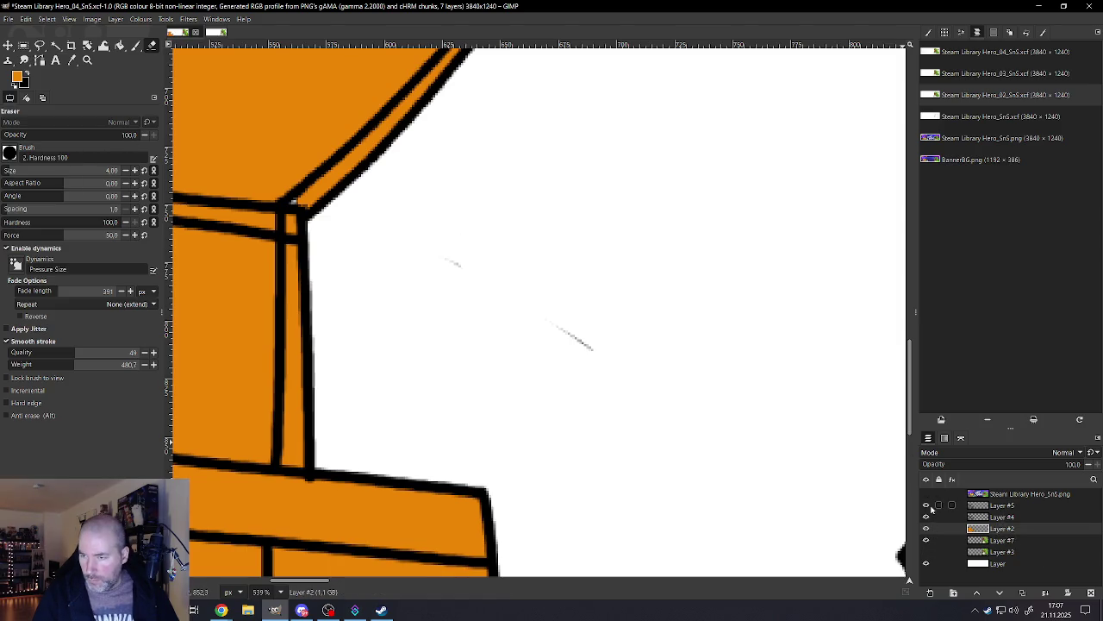
click(927, 505)
click(927, 517)
click(927, 517)
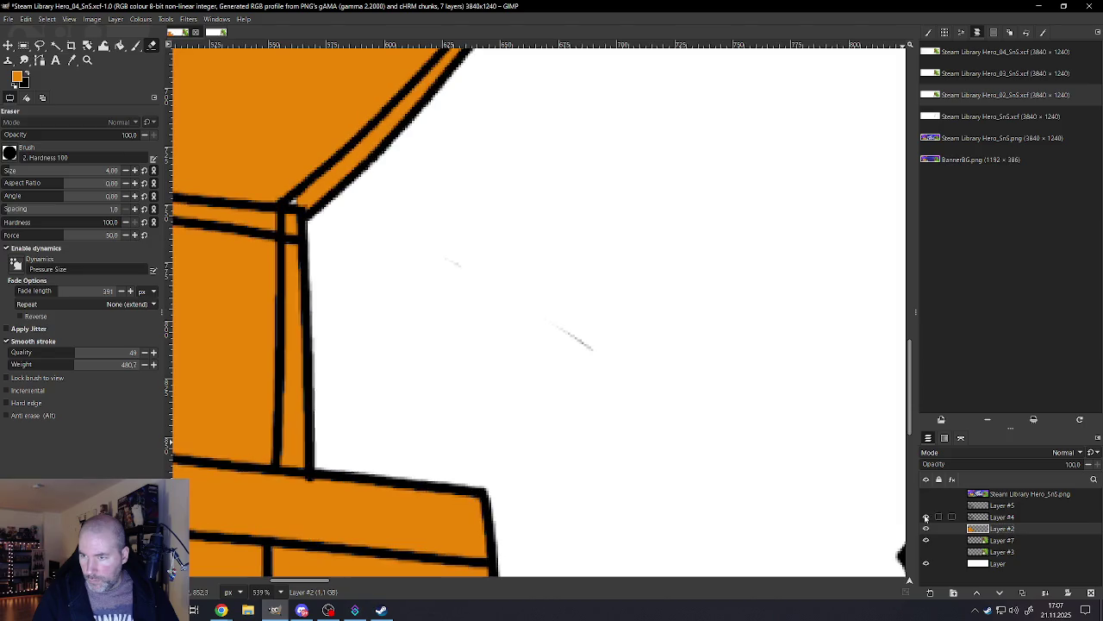
click(927, 505)
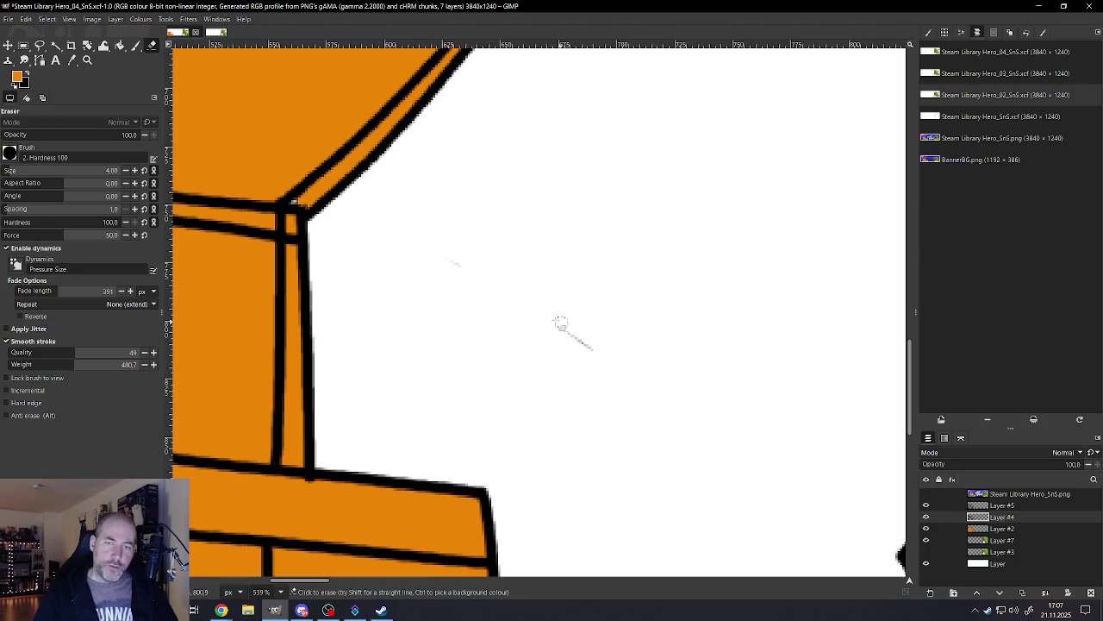
Step: Erase the specks on Layer #5 and Layer #2, leaving the foreground colour unchanged
click(996, 505)
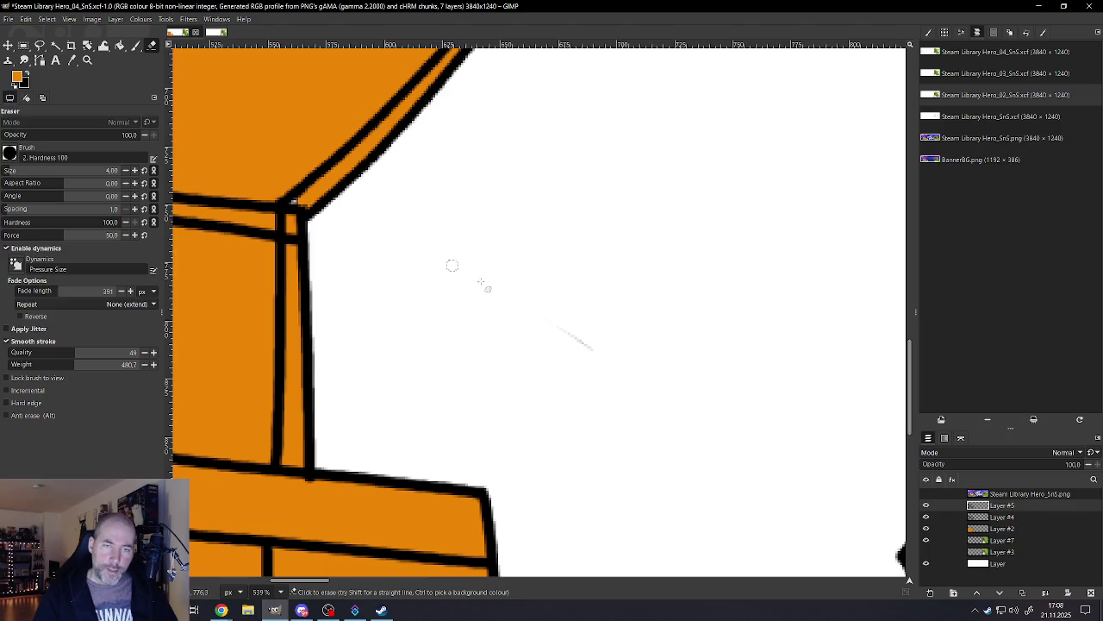
click(998, 529)
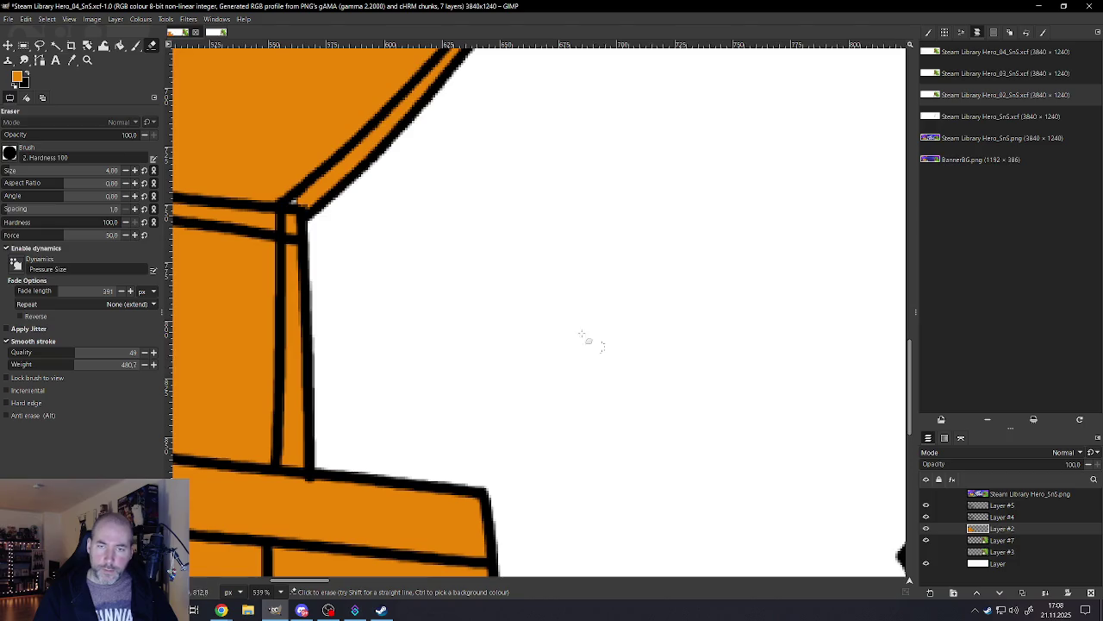
scroll(425, 348, down, 3)
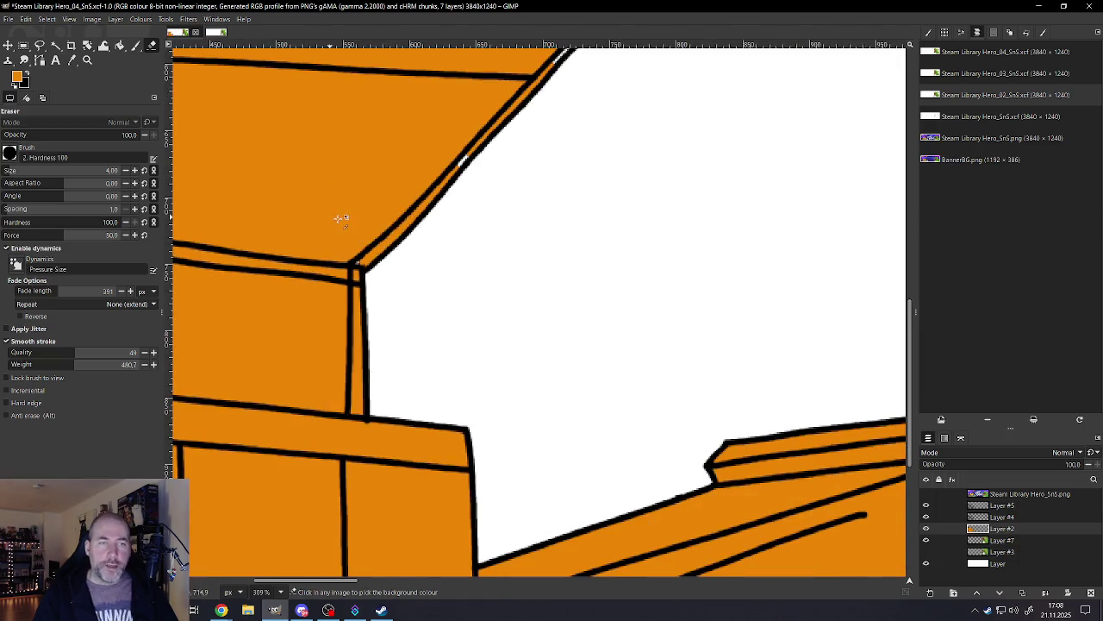
scroll(341, 219, up, 4)
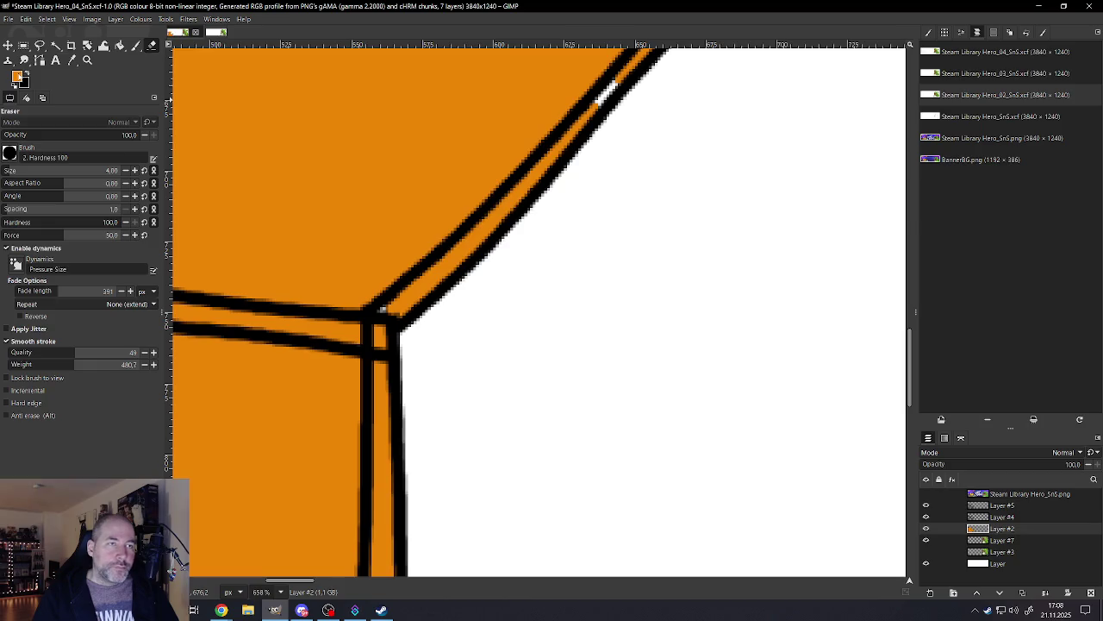
click(16, 76)
click(751, 403)
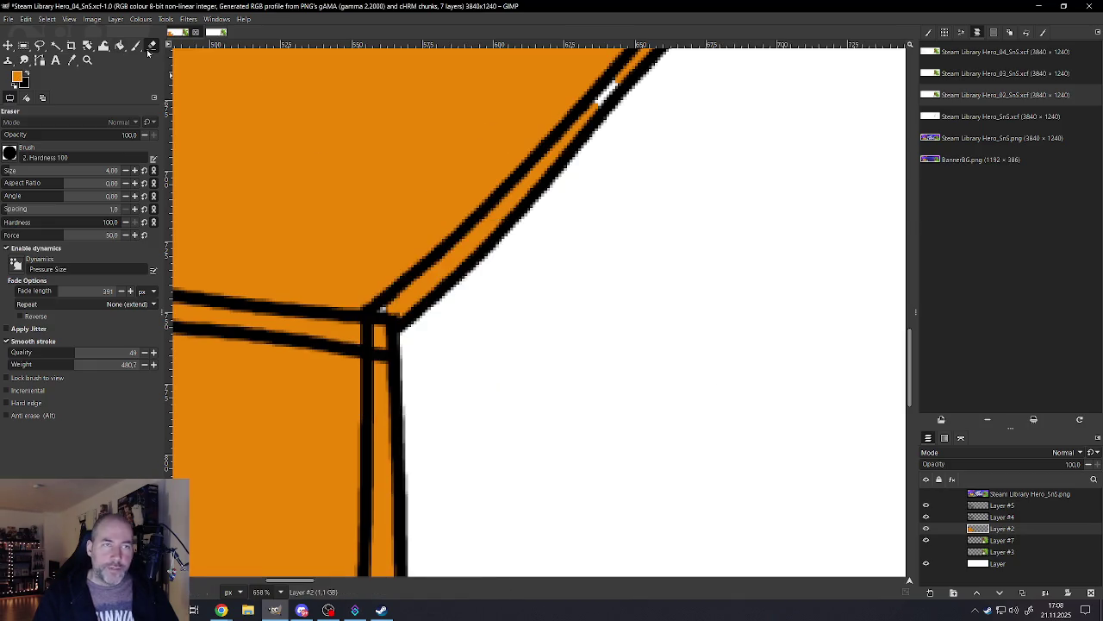
click(137, 46)
scroll(374, 298, up, 2)
scroll(362, 315, up, 3)
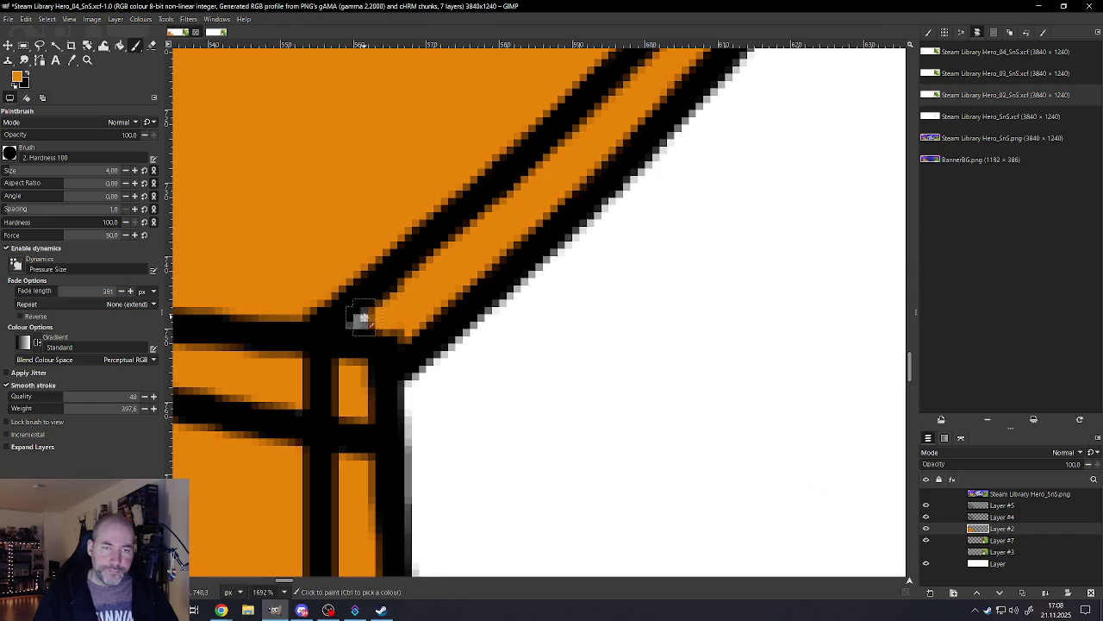
scroll(376, 317, down, 3)
scroll(375, 317, down, 2)
scroll(492, 185, up, 3)
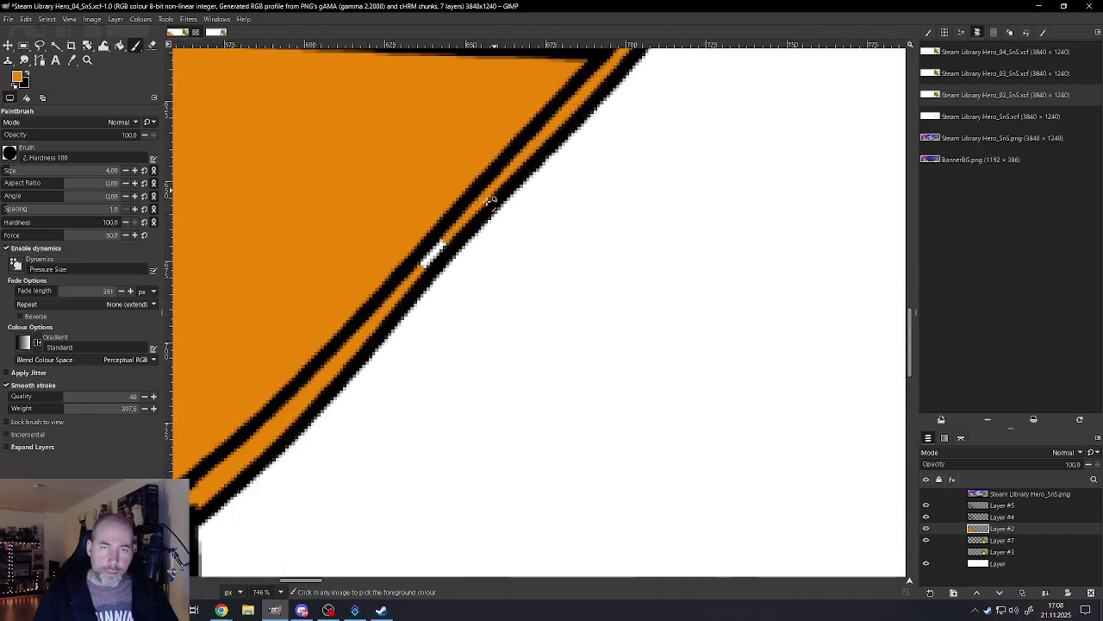
scroll(439, 246, up, 2)
scroll(406, 296, down, 3)
scroll(419, 308, up, 1)
scroll(422, 280, up, 1)
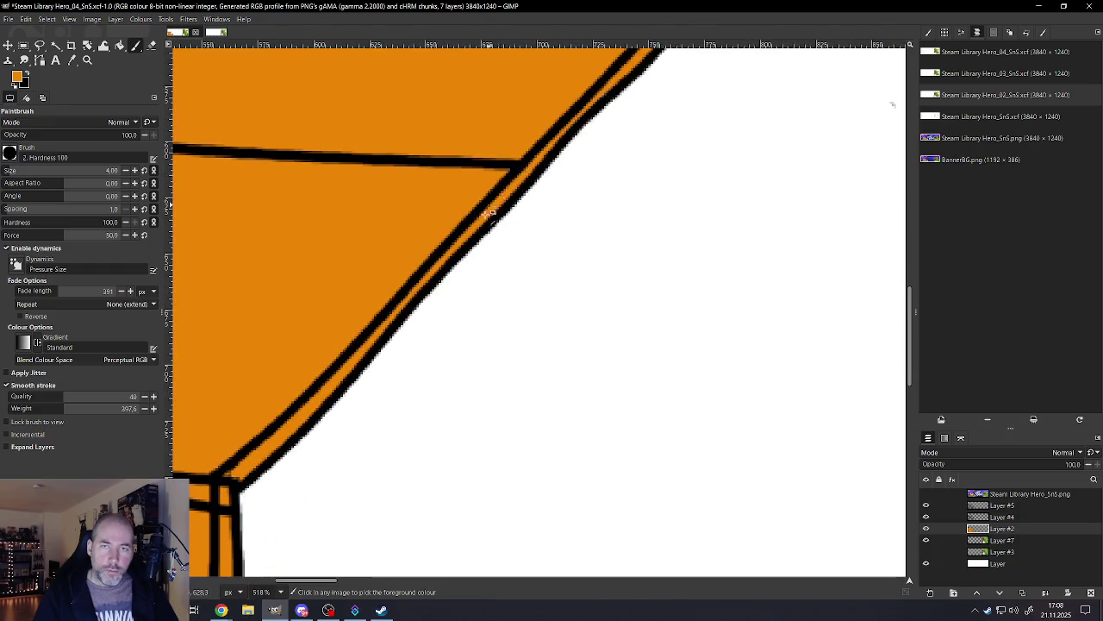
scroll(508, 185, down, 2)
scroll(497, 194, up, 1)
scroll(517, 175, up, 3)
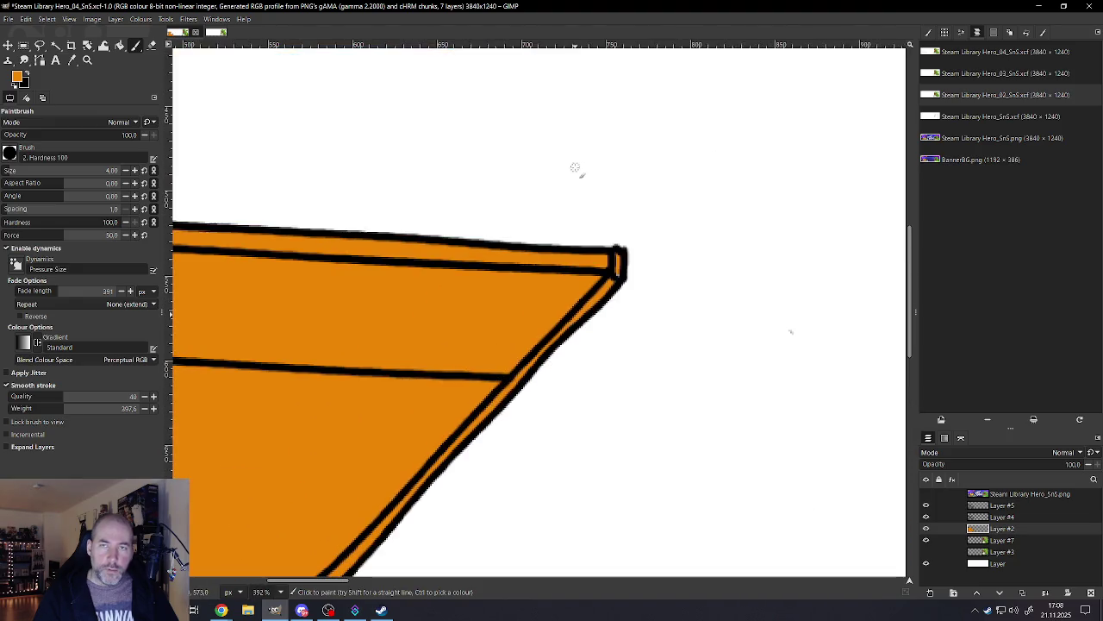
scroll(635, 247, up, 2)
scroll(616, 272, up, 2)
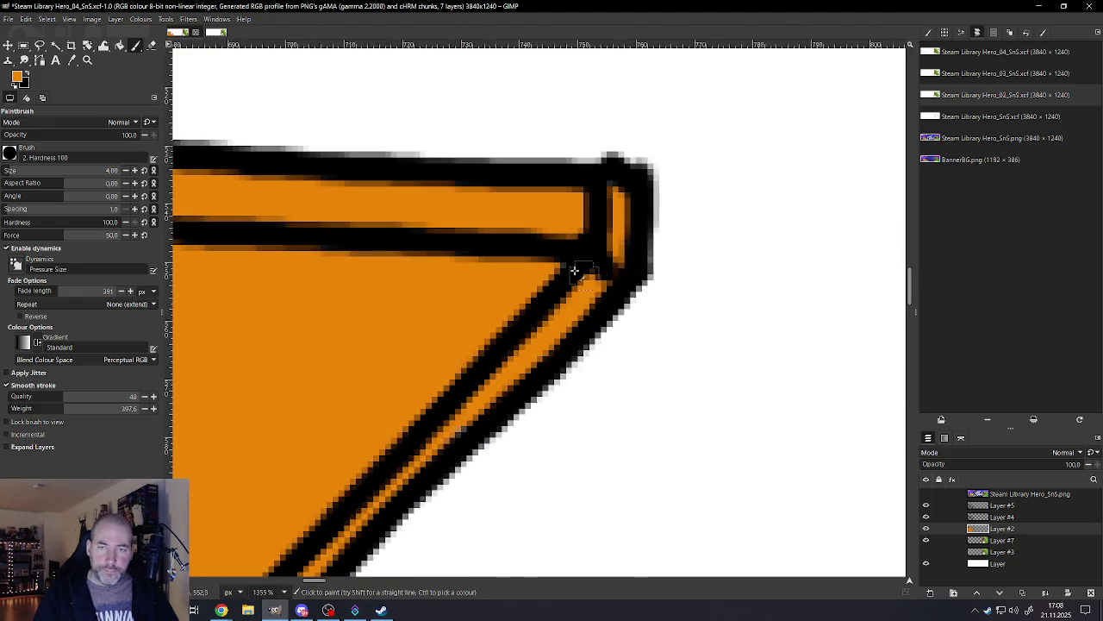
scroll(591, 263, down, 3)
scroll(549, 252, down, 2)
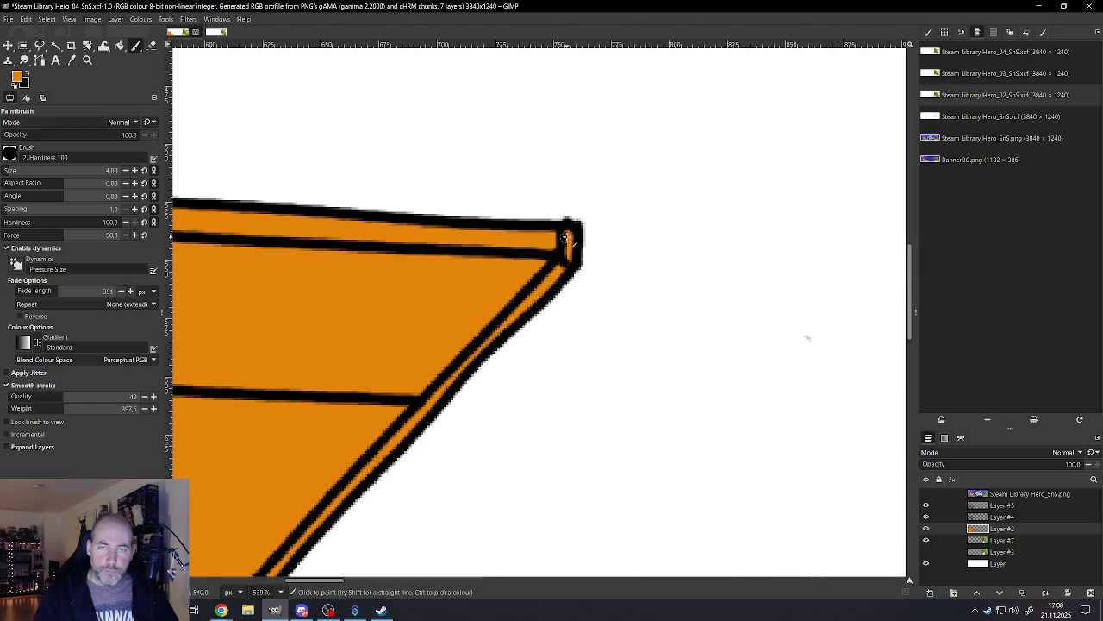
scroll(549, 229, down, 2)
scroll(534, 241, down, 2)
scroll(431, 250, down, 1)
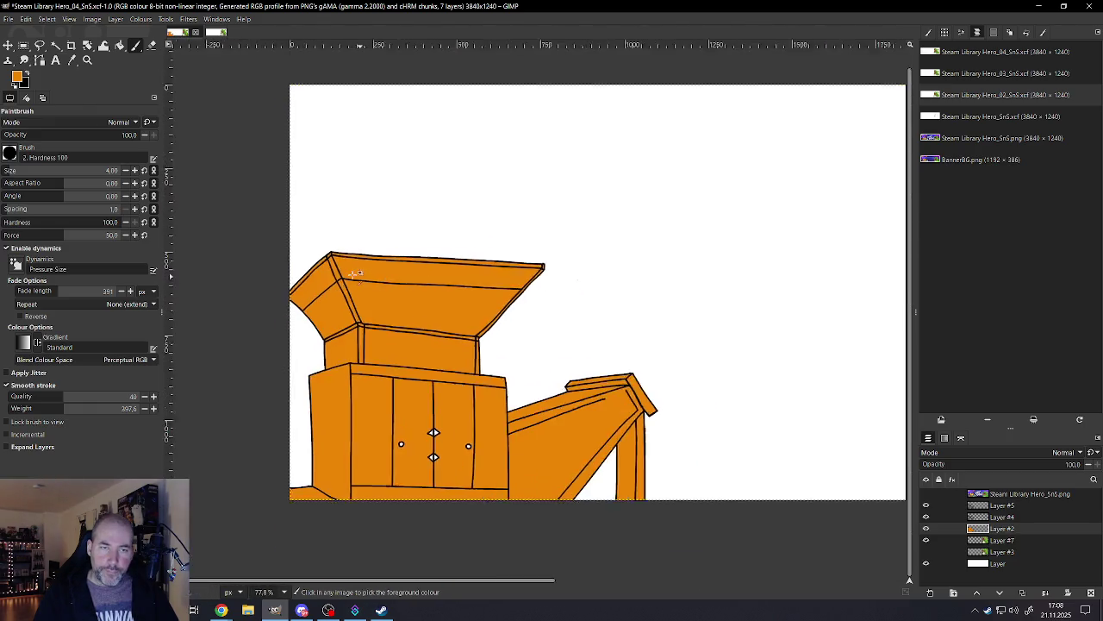
scroll(317, 253, up, 1)
scroll(318, 253, up, 2)
scroll(323, 253, down, 2)
scroll(328, 253, up, 2)
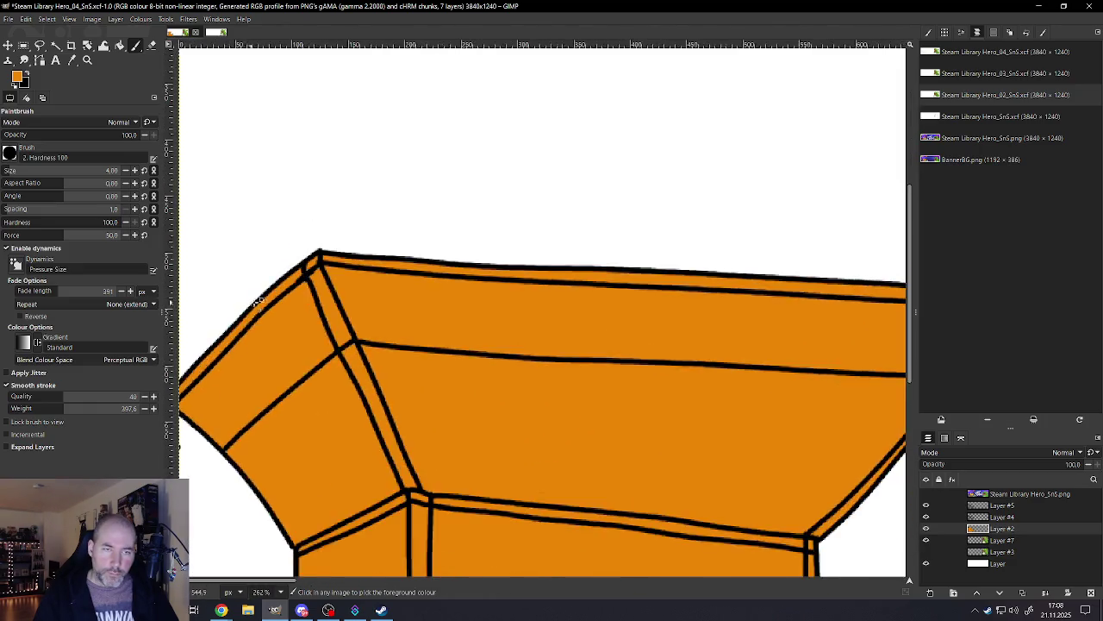
scroll(330, 255, up, 1)
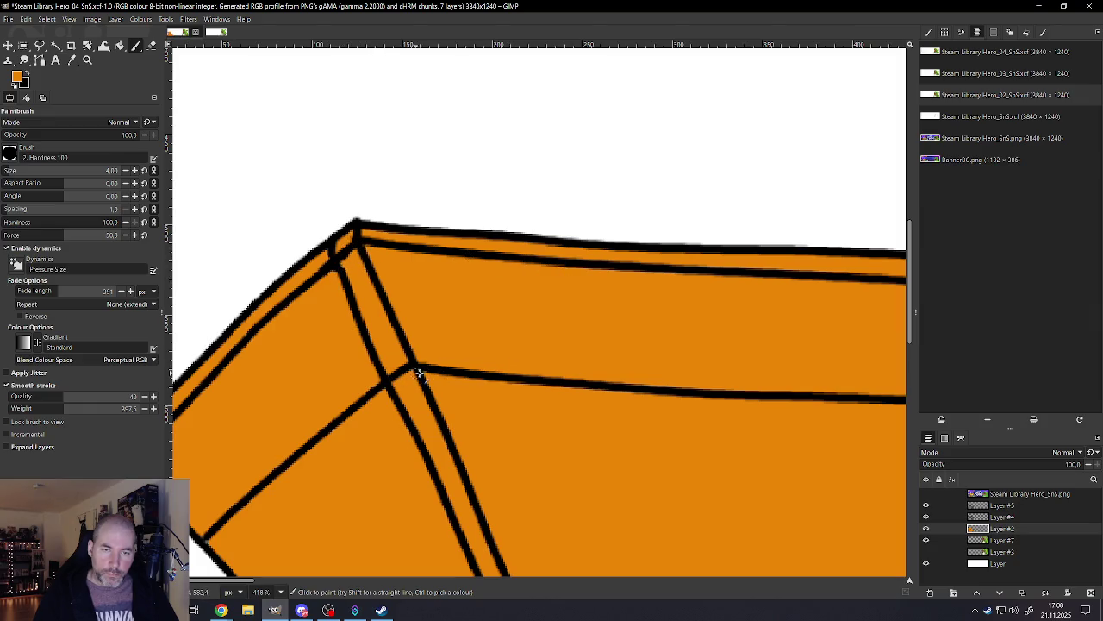
scroll(310, 392, down, 1)
scroll(267, 412, up, 1)
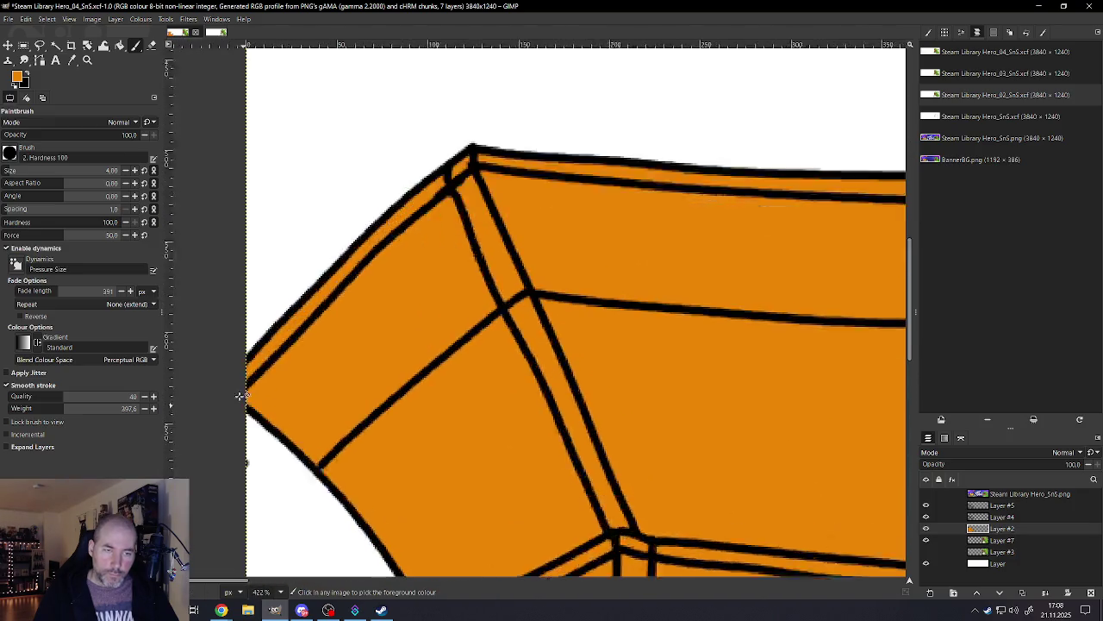
scroll(246, 380, up, 1)
scroll(376, 379, down, 5)
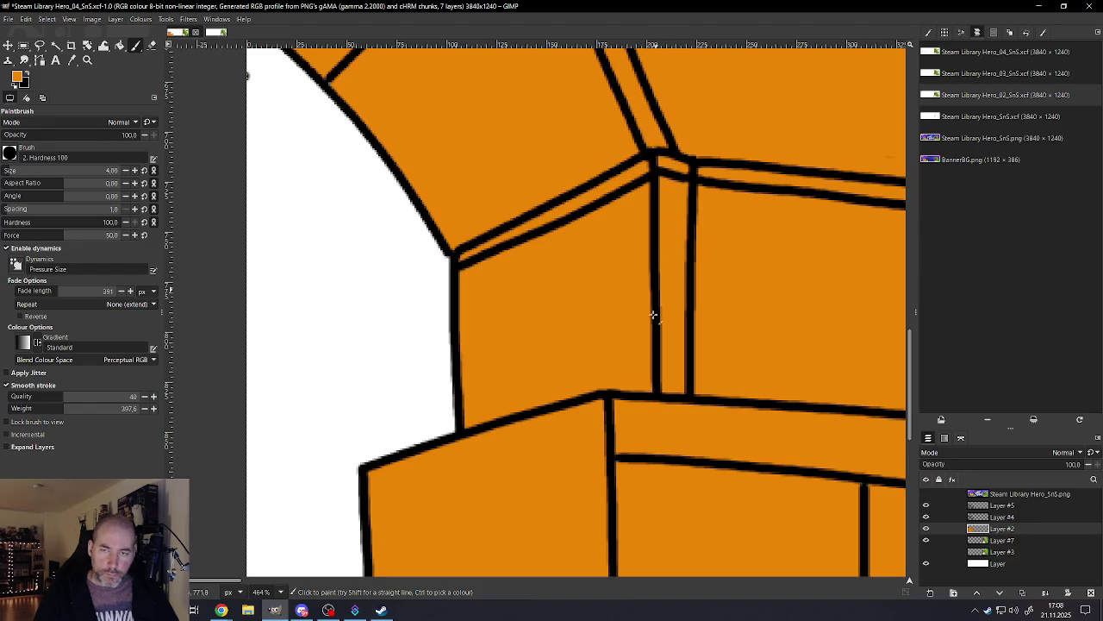
scroll(594, 388, down, 5)
scroll(581, 371, down, 3)
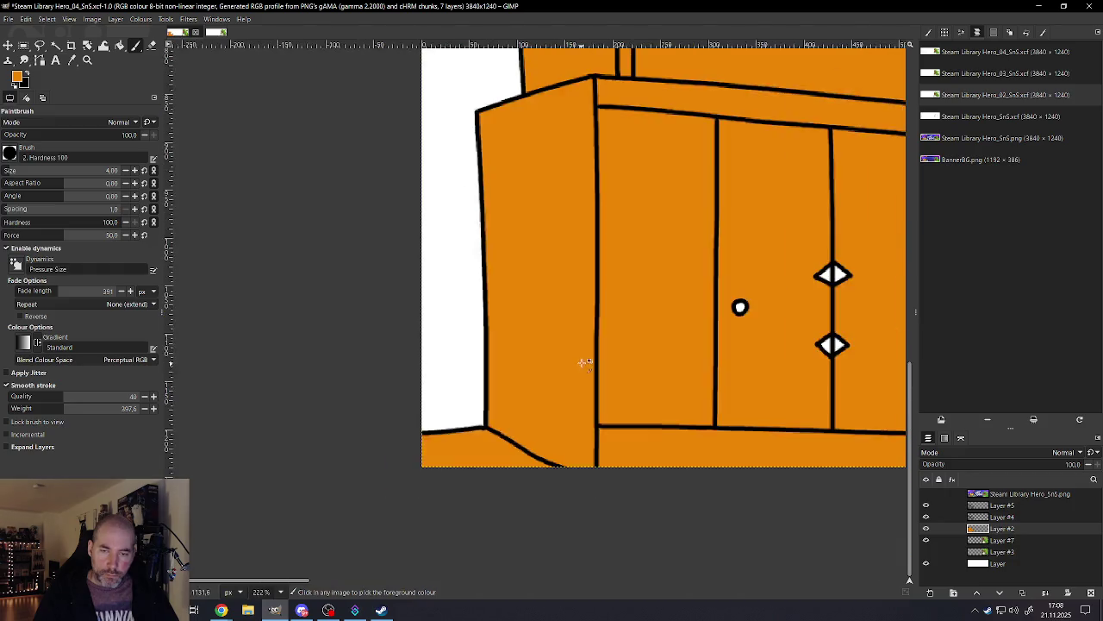
scroll(603, 369, down, 2)
scroll(690, 375, up, 3)
scroll(766, 383, up, 4)
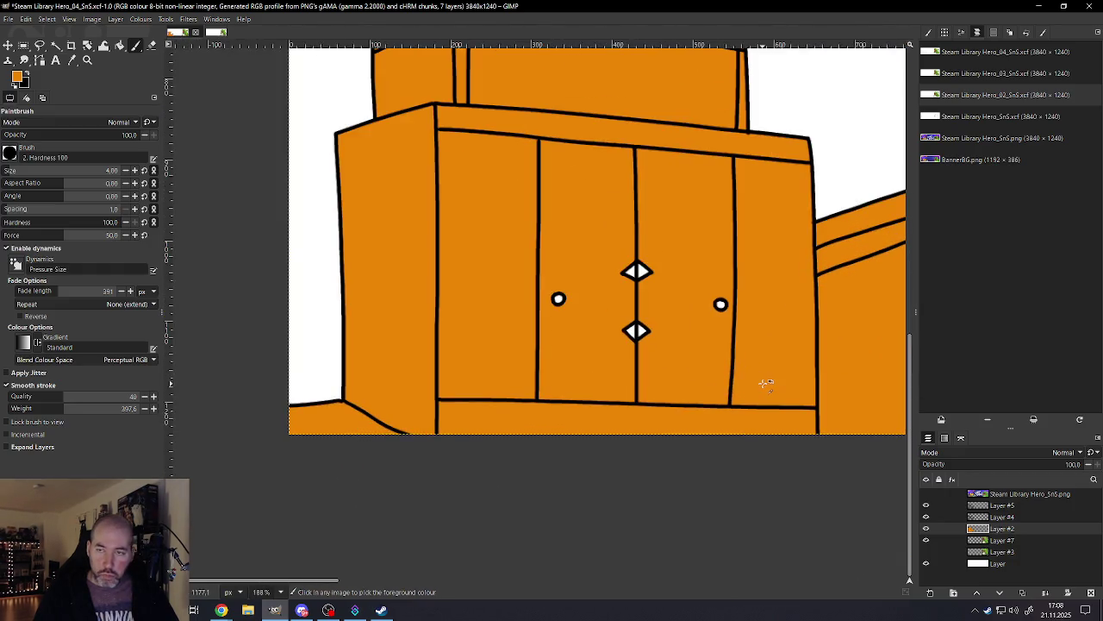
scroll(767, 384, down, 1)
scroll(763, 381, down, 3)
scroll(800, 382, up, 2)
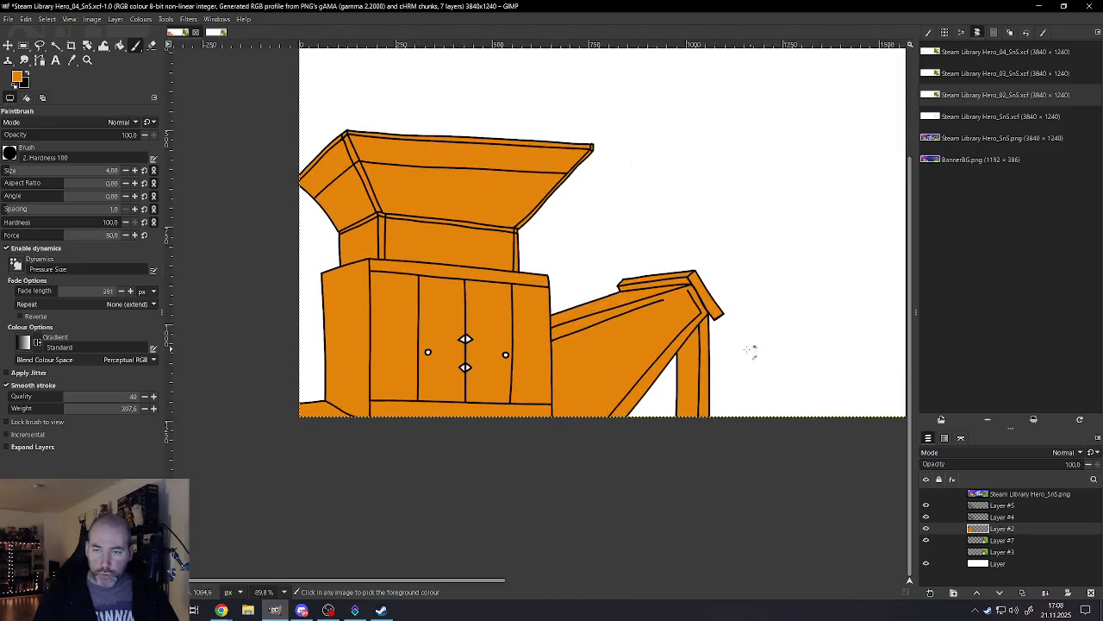
scroll(752, 350, up, 1)
scroll(715, 345, up, 2)
scroll(660, 213, up, 1)
scroll(639, 116, up, 1)
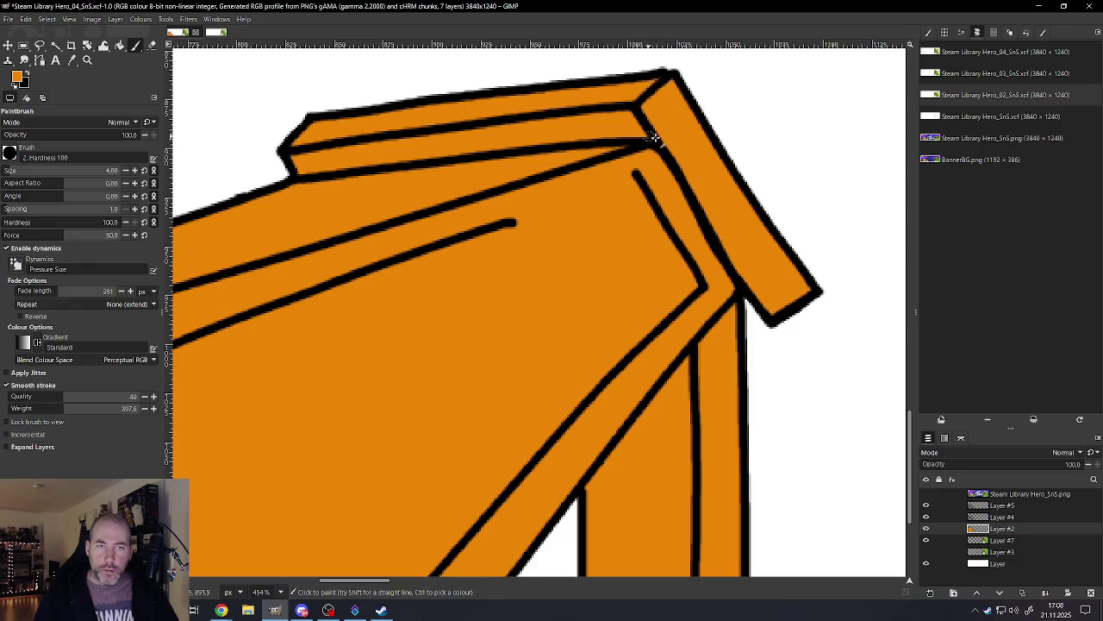
scroll(557, 284, down, 2)
scroll(557, 301, down, 2)
scroll(431, 311, down, 2)
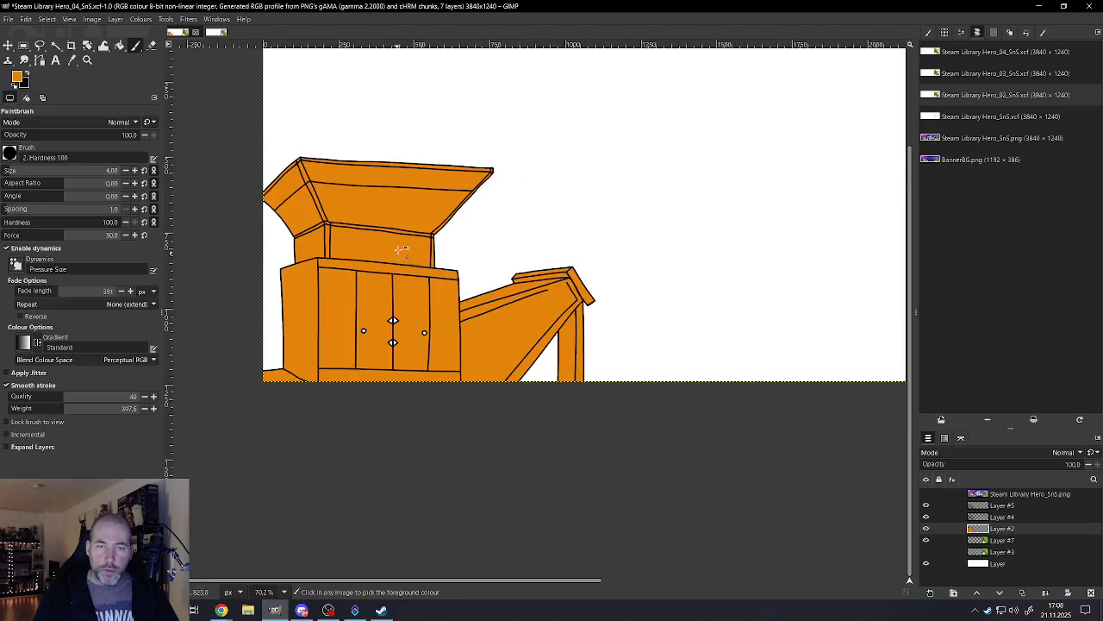
scroll(375, 205, up, 1)
scroll(375, 205, up, 1)
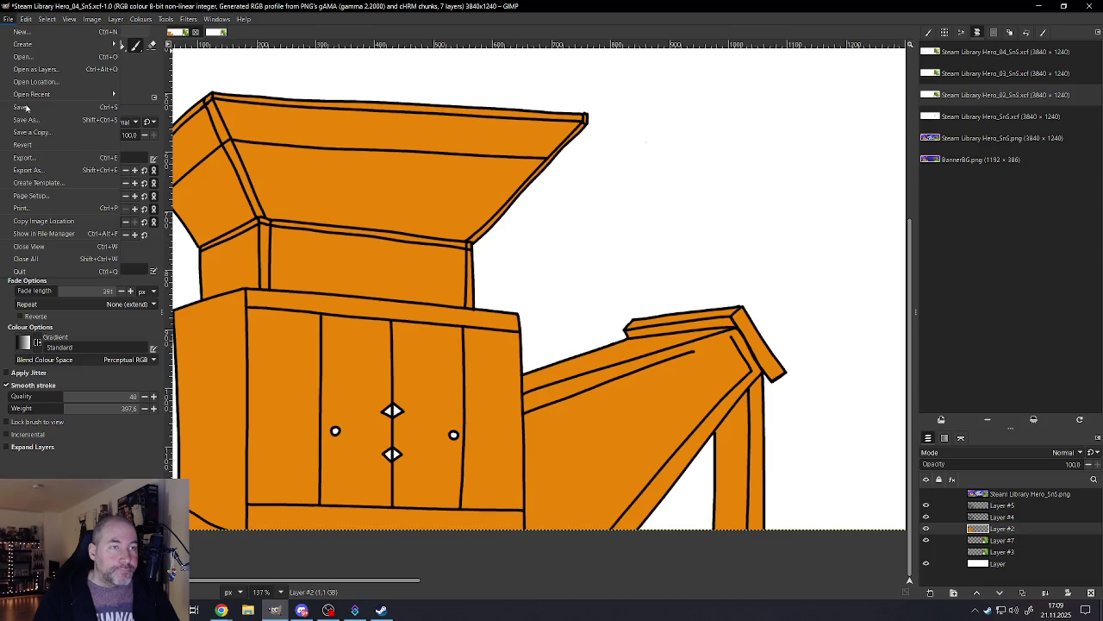
Step: Save the Hero_04 banner and look over the orange shredder
key(ctrl+s)
scroll(353, 332, down, 2)
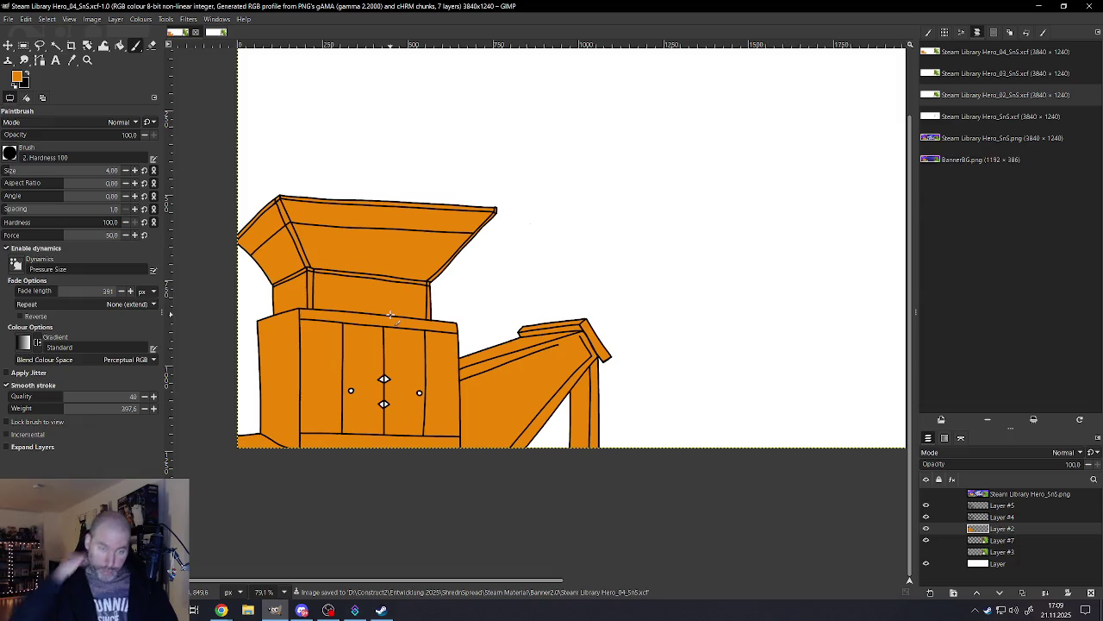
scroll(250, 380, up, 1)
scroll(240, 385, up, 1)
scroll(258, 375, down, 2)
scroll(272, 378, down, 3)
scroll(456, 352, up, 1)
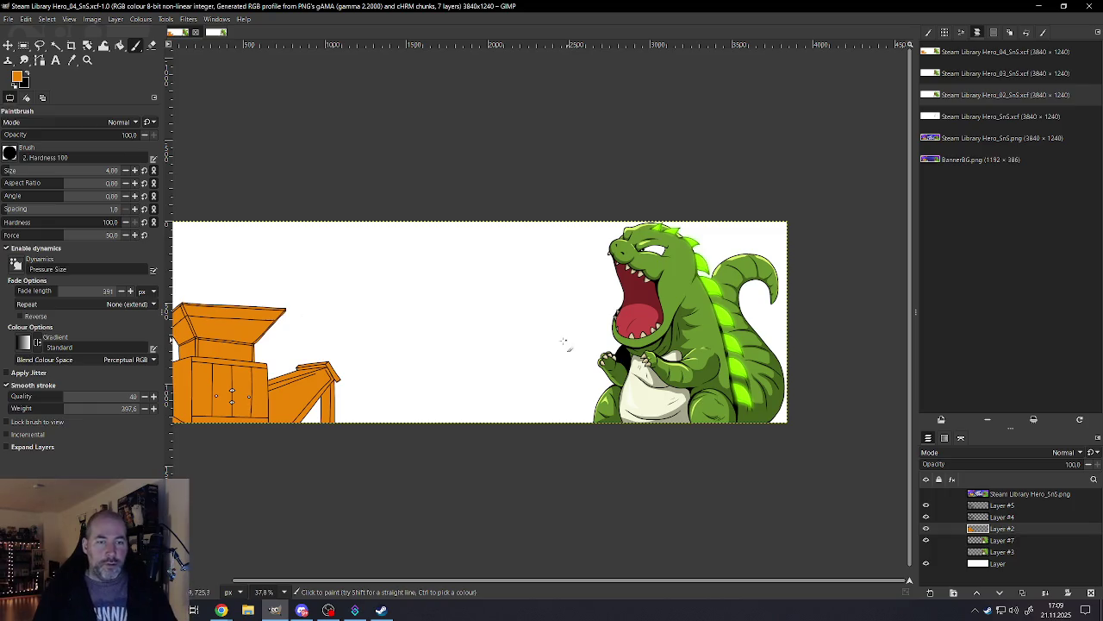
scroll(318, 324, down, 2)
scroll(216, 388, up, 3)
scroll(207, 397, up, 2)
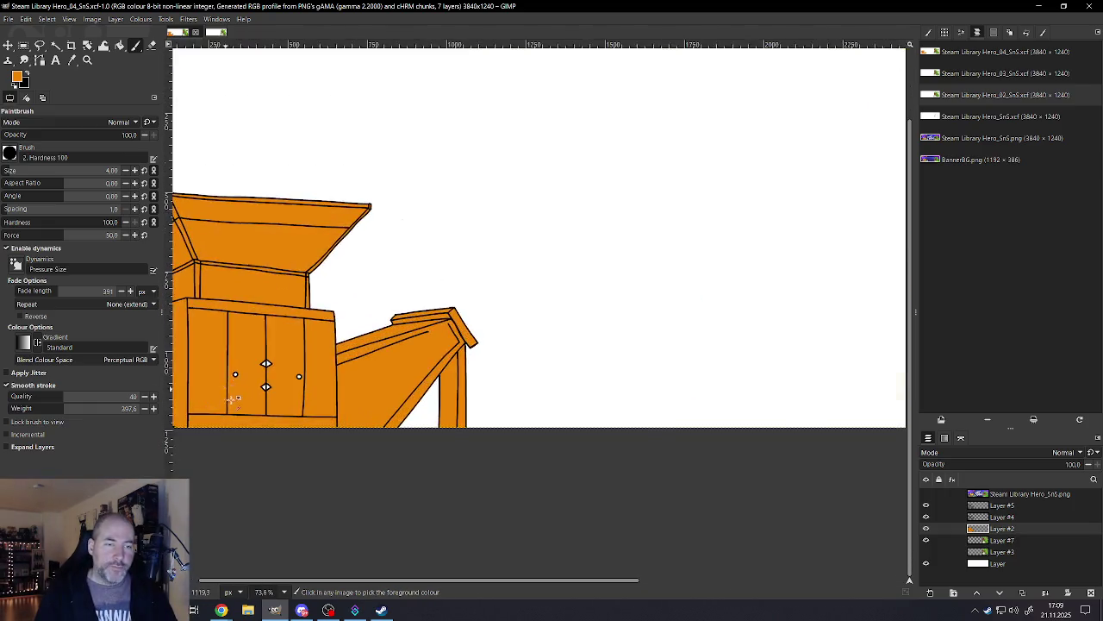
scroll(199, 404, down, 6)
scroll(199, 404, up, 2)
scroll(207, 397, up, 4)
scroll(224, 388, up, 4)
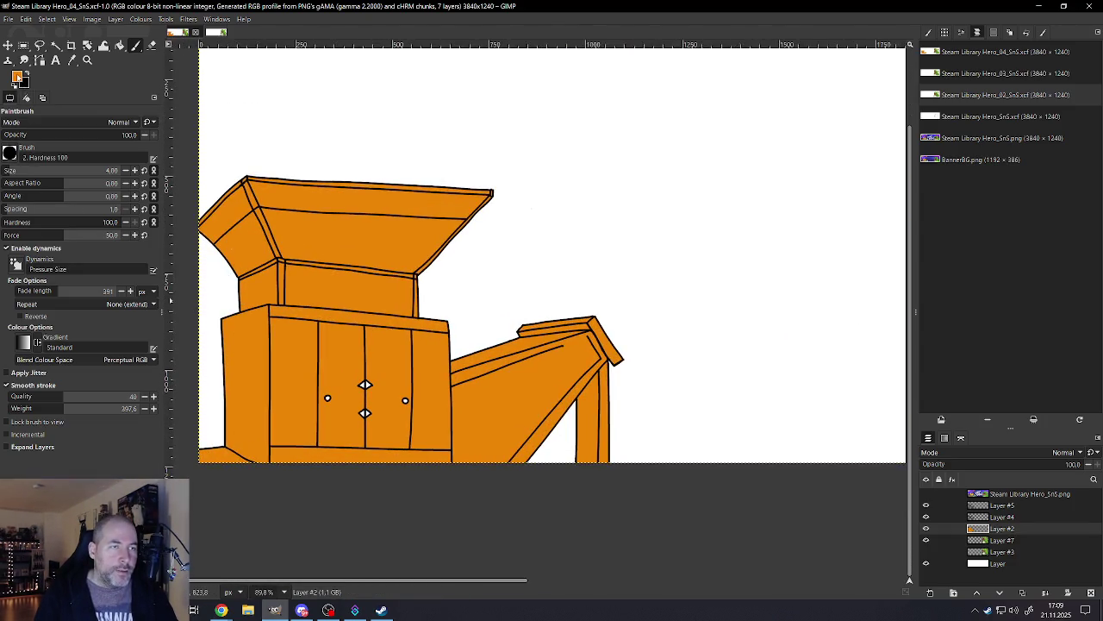
Step: Set the foreground to darker orange b26403 and fuzzy-select the cabinet's left side panel
click(15, 76)
drag(618, 268, 622, 285)
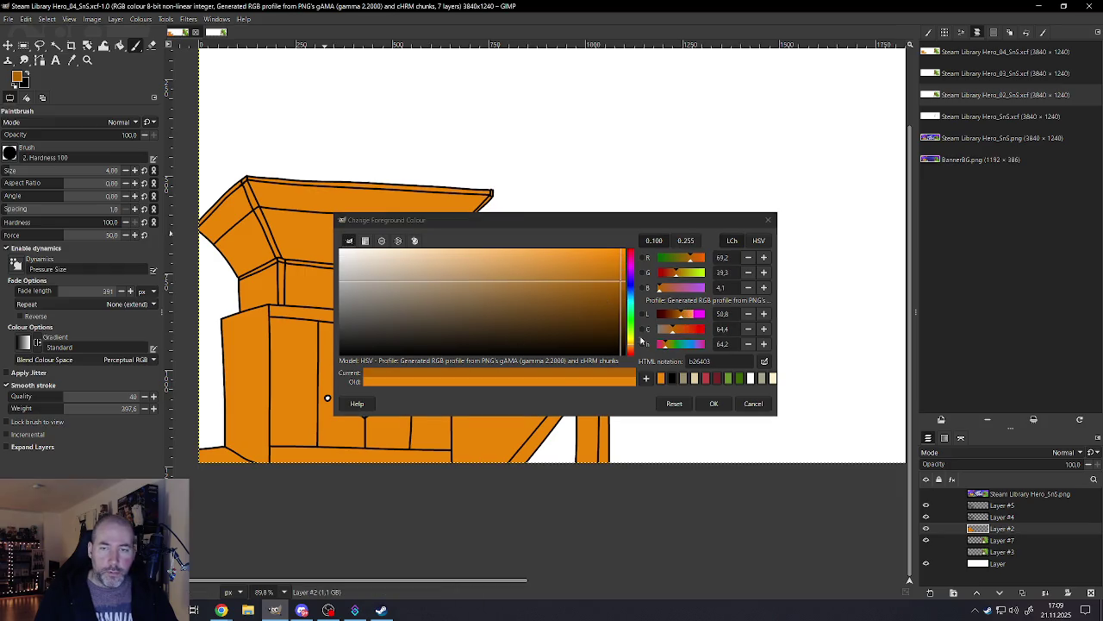
click(714, 404)
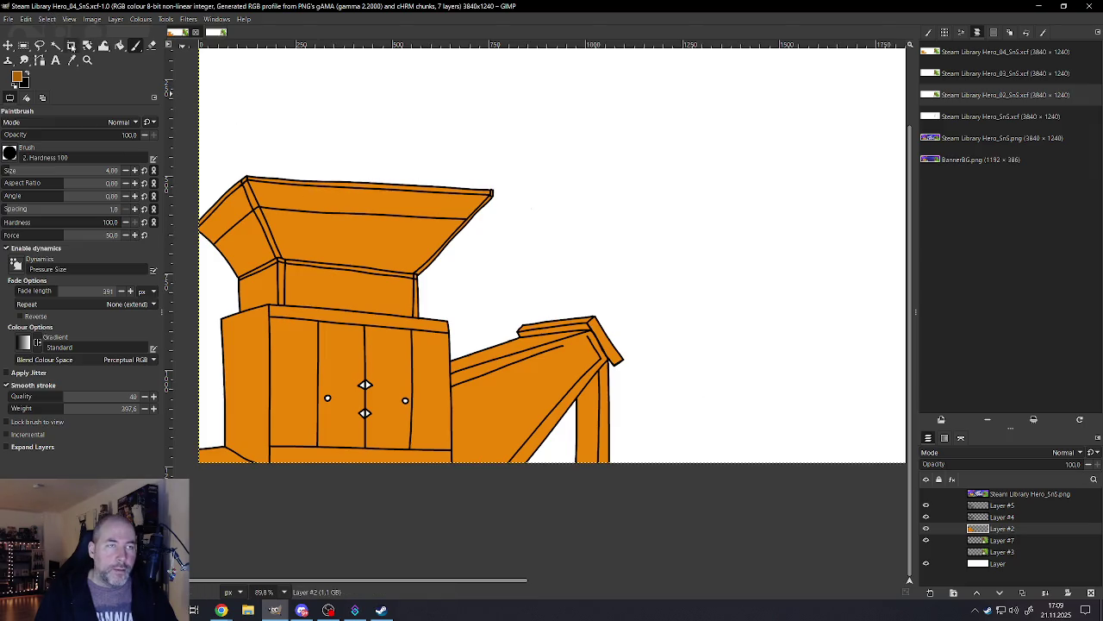
click(56, 45)
click(259, 370)
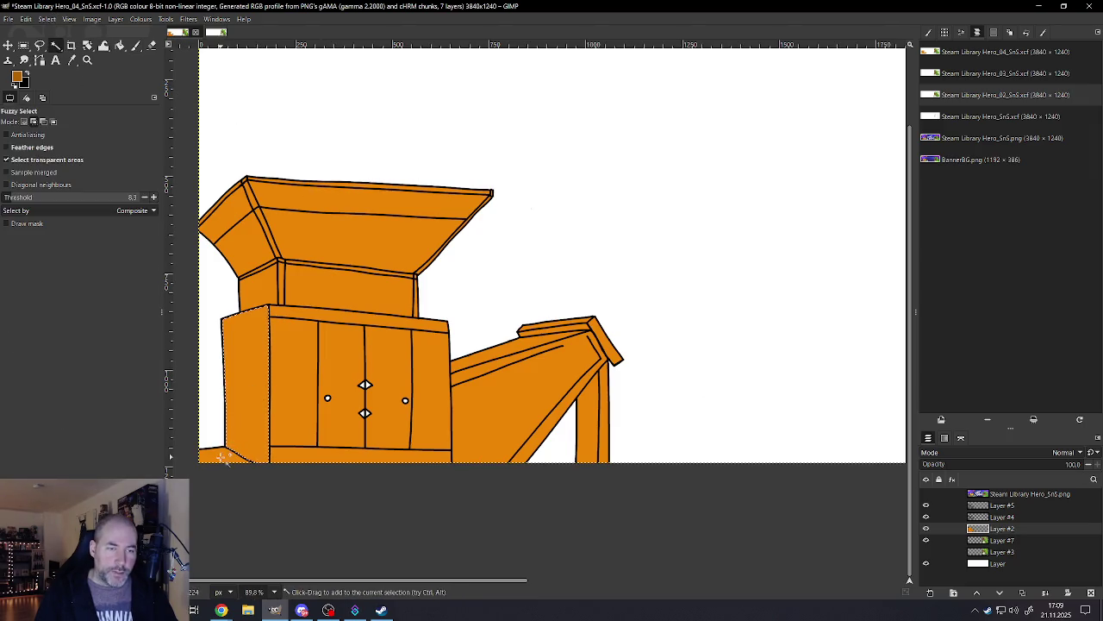
Step: Make Layer #4 active, clear the selection, and reselect the cabinet's left side panel
shift+click(222, 211)
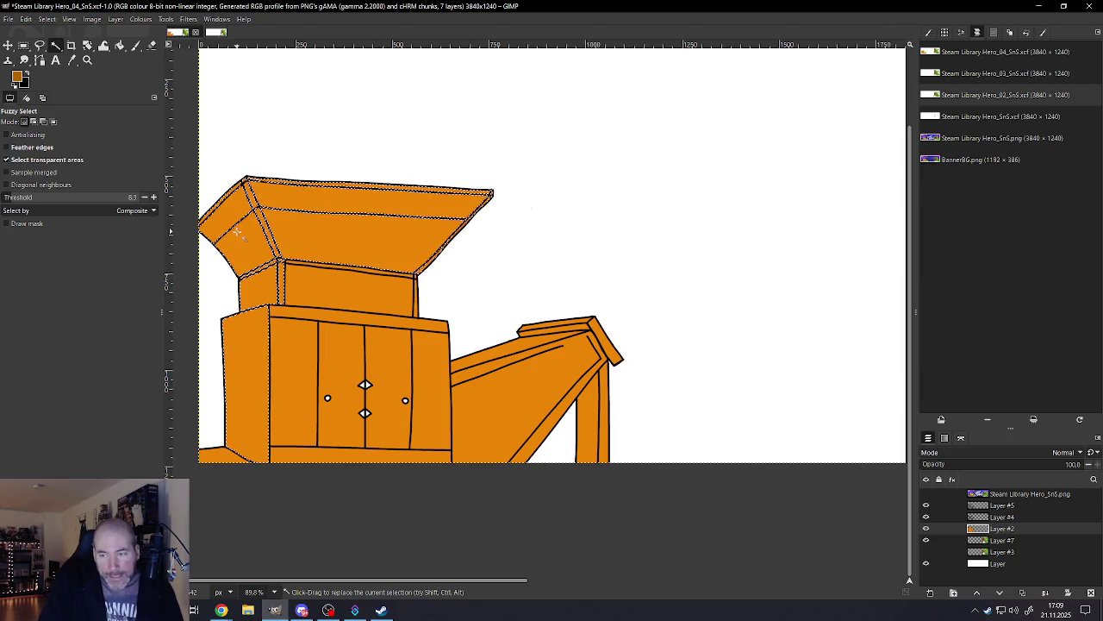
click(996, 517)
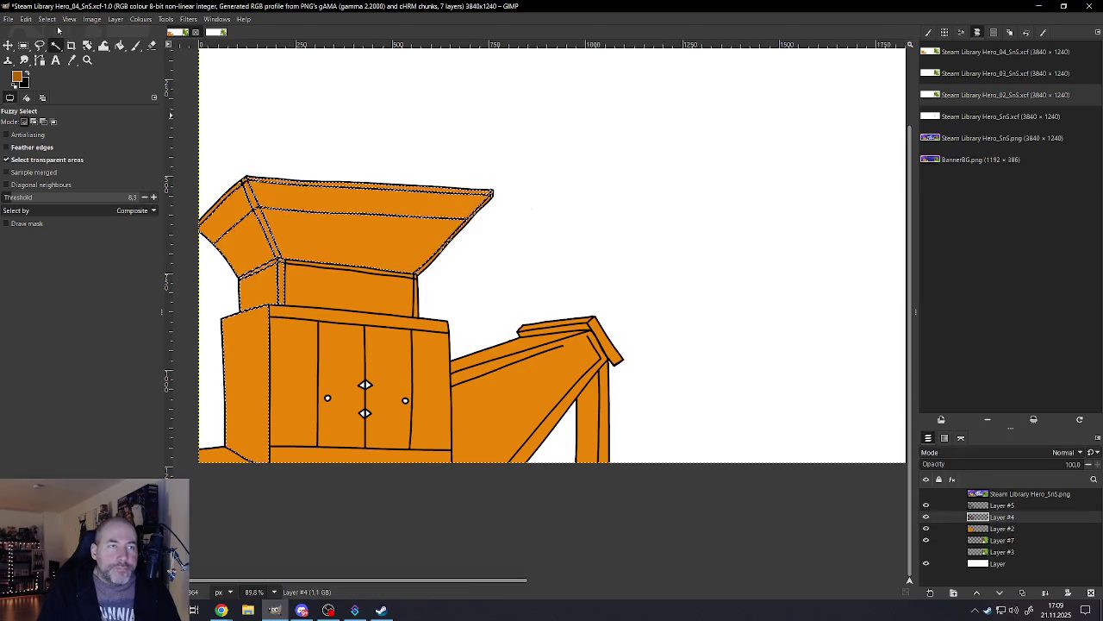
click(46, 19)
click(54, 44)
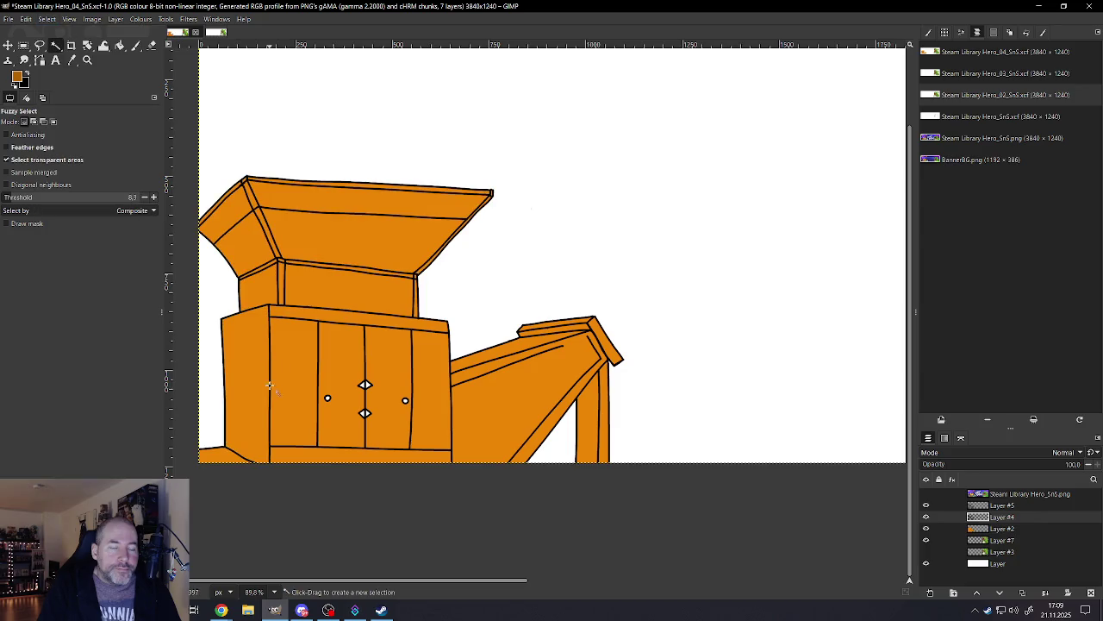
click(247, 416)
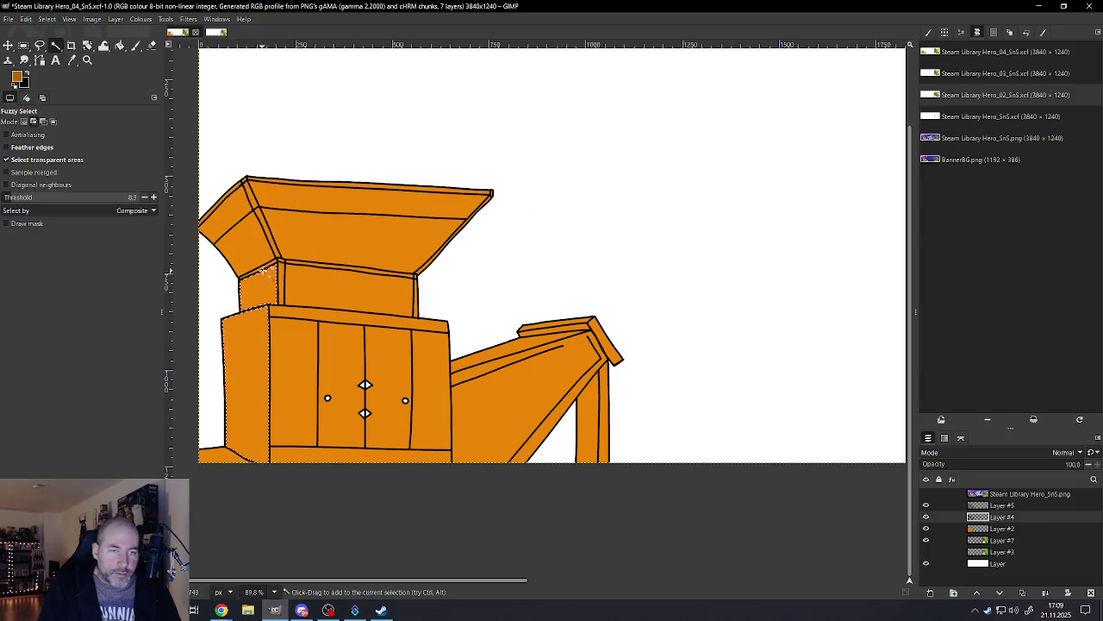
Step: Add the chute's top plate and lower chute face to the selection
ctrl+scroll(232, 214, up, 5)
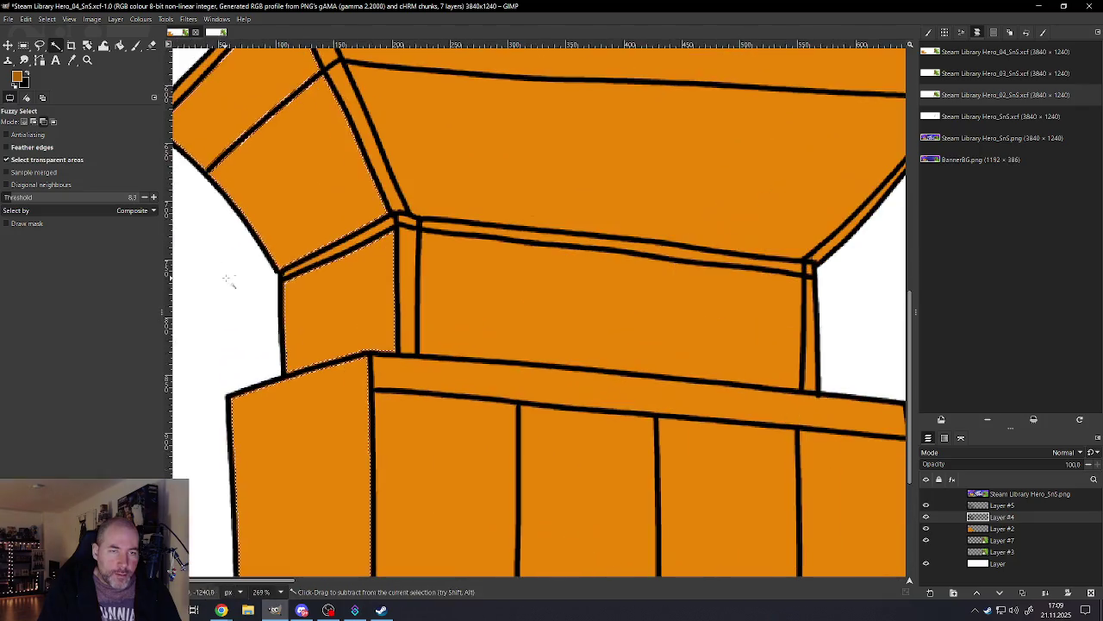
ctrl+scroll(332, 252, down, 5)
ctrl+scroll(269, 179, up, 3)
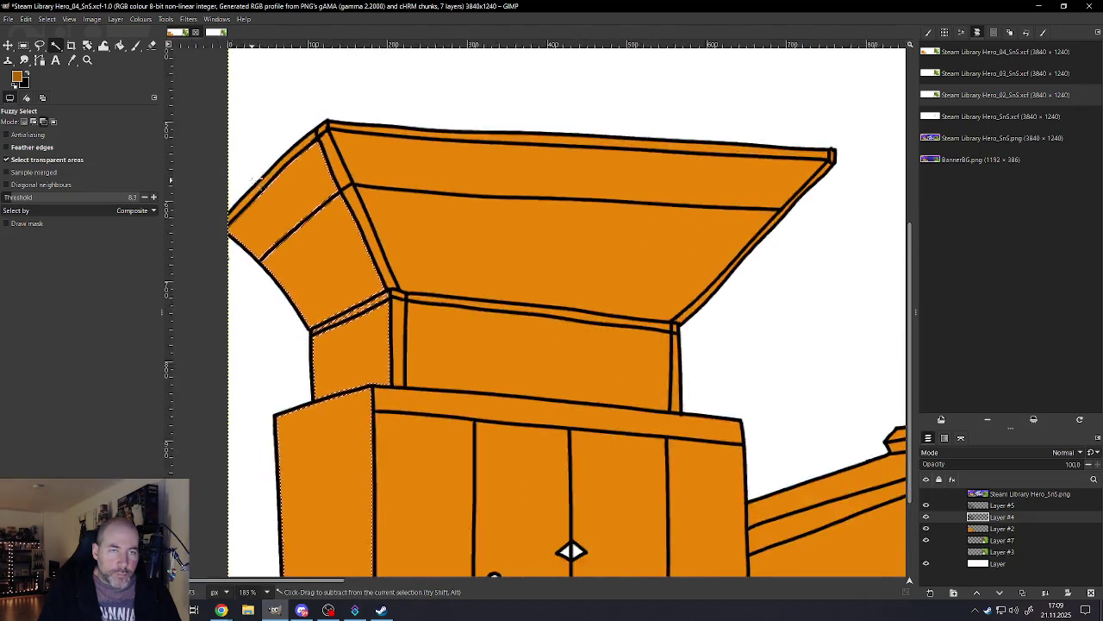
ctrl+scroll(269, 180, up, 2)
ctrl+scroll(345, 247, down, 2)
ctrl+scroll(377, 232, up, 2)
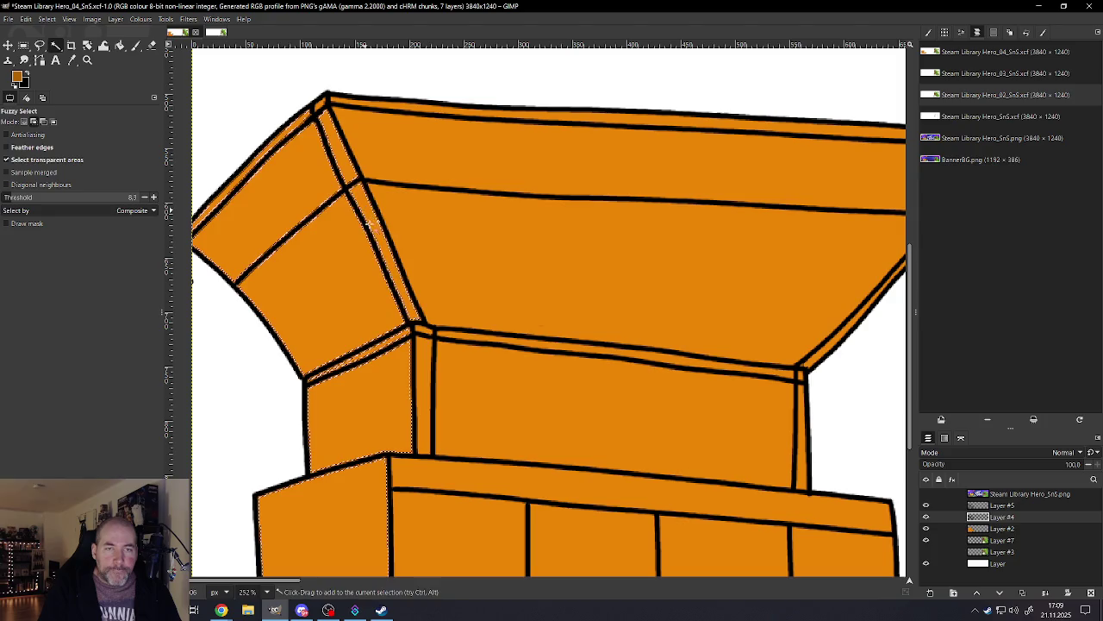
ctrl+scroll(412, 308, down, 4)
ctrl+scroll(412, 308, down, 1)
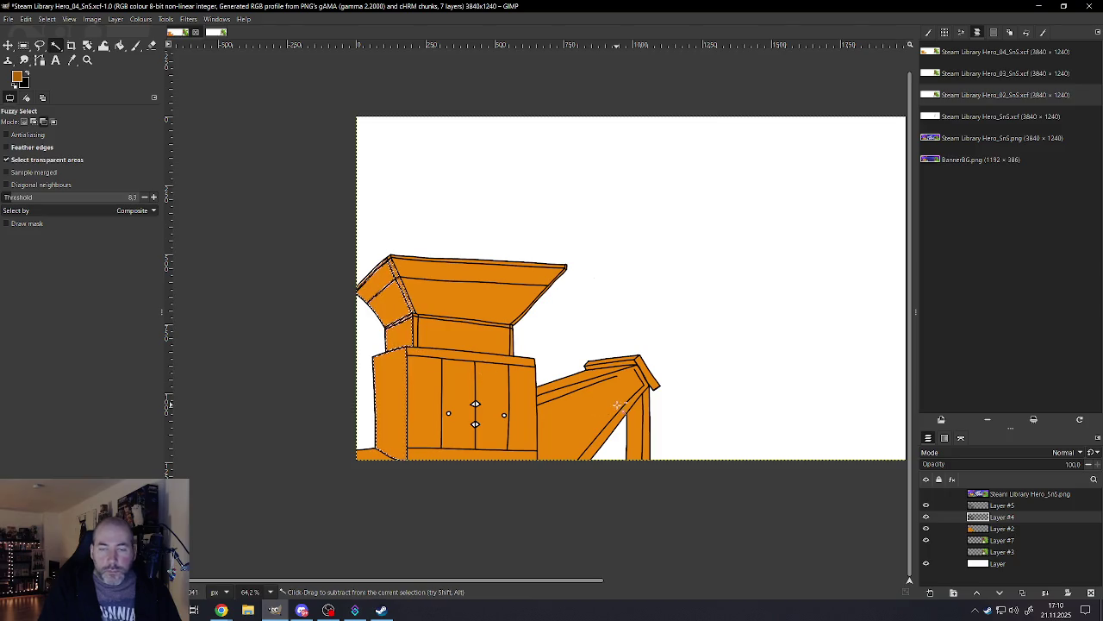
scroll(541, 390, up, 5)
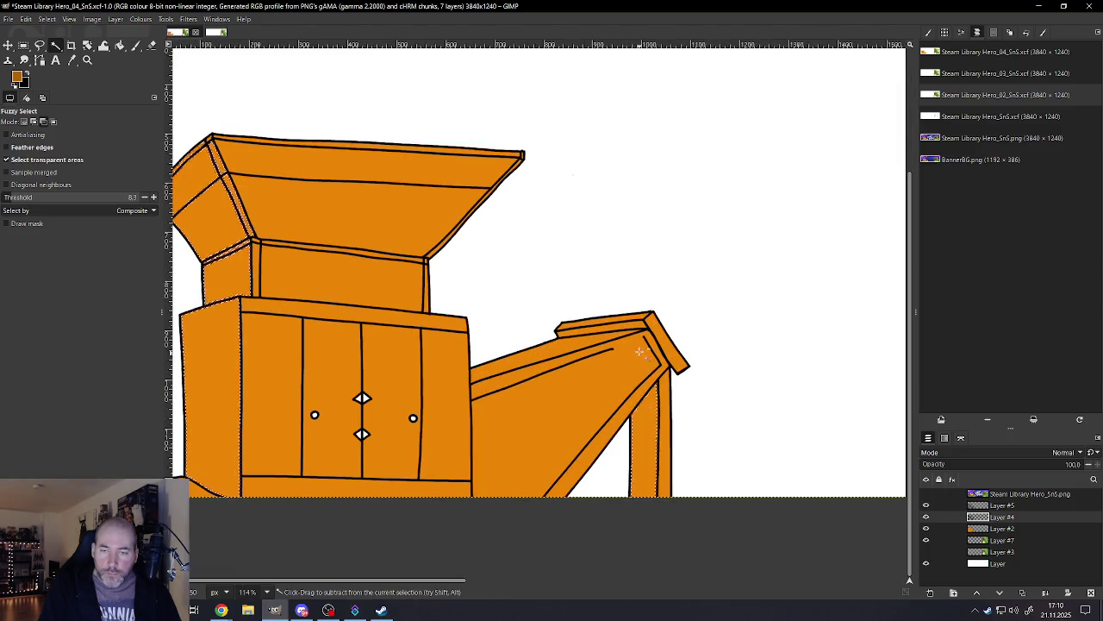
scroll(643, 350, up, 5)
shift+click(548, 299)
scroll(449, 319, down, 8)
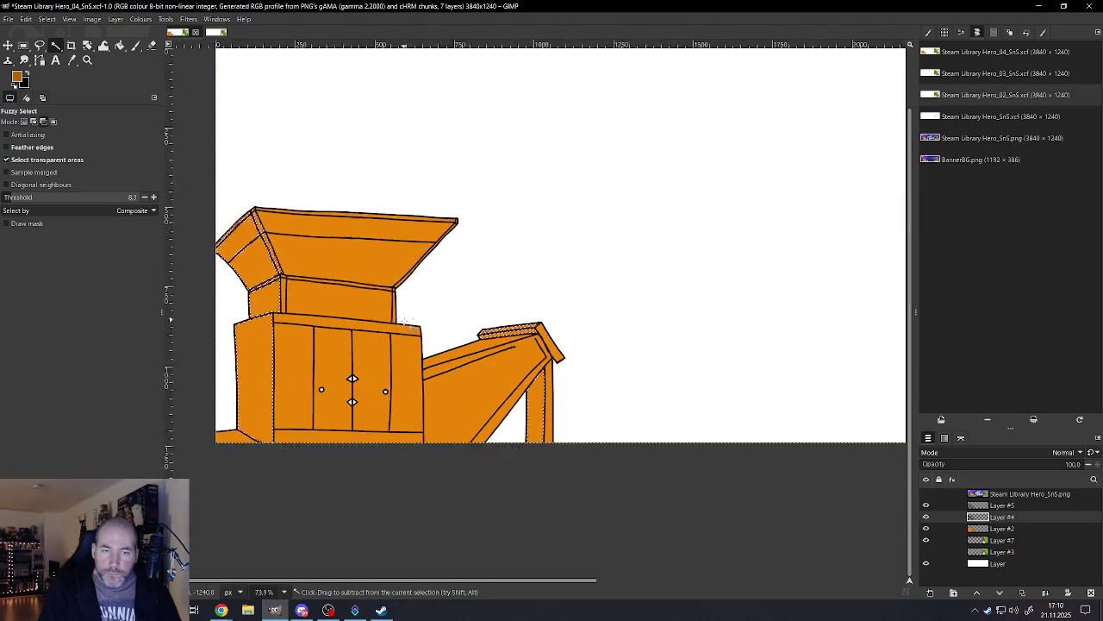
scroll(406, 322, down, 1)
scroll(311, 414, up, 3)
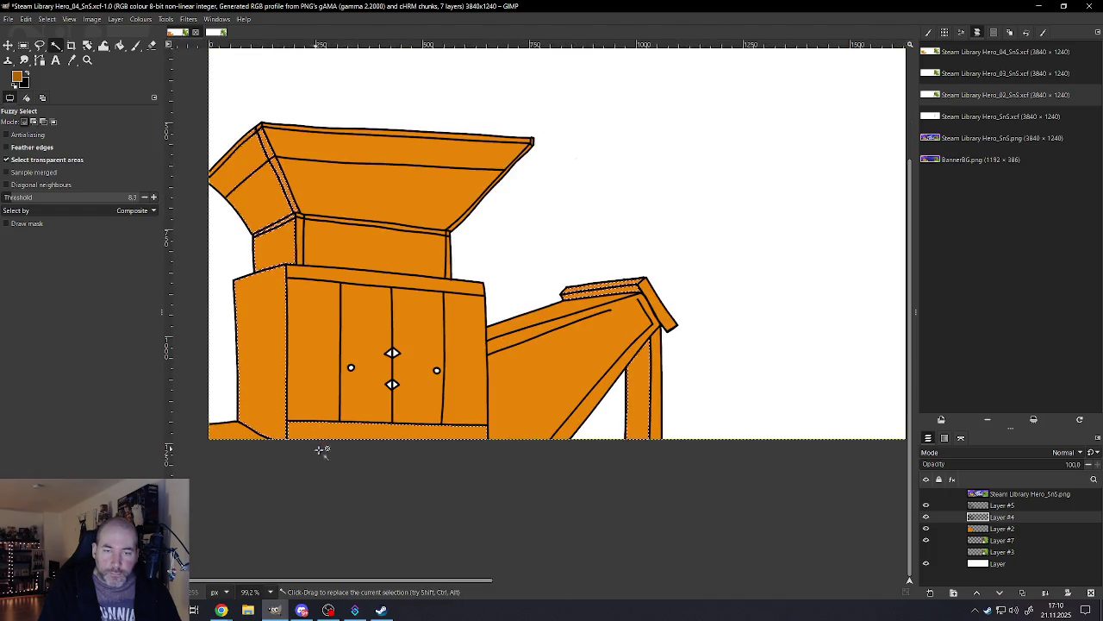
shift+click(620, 372)
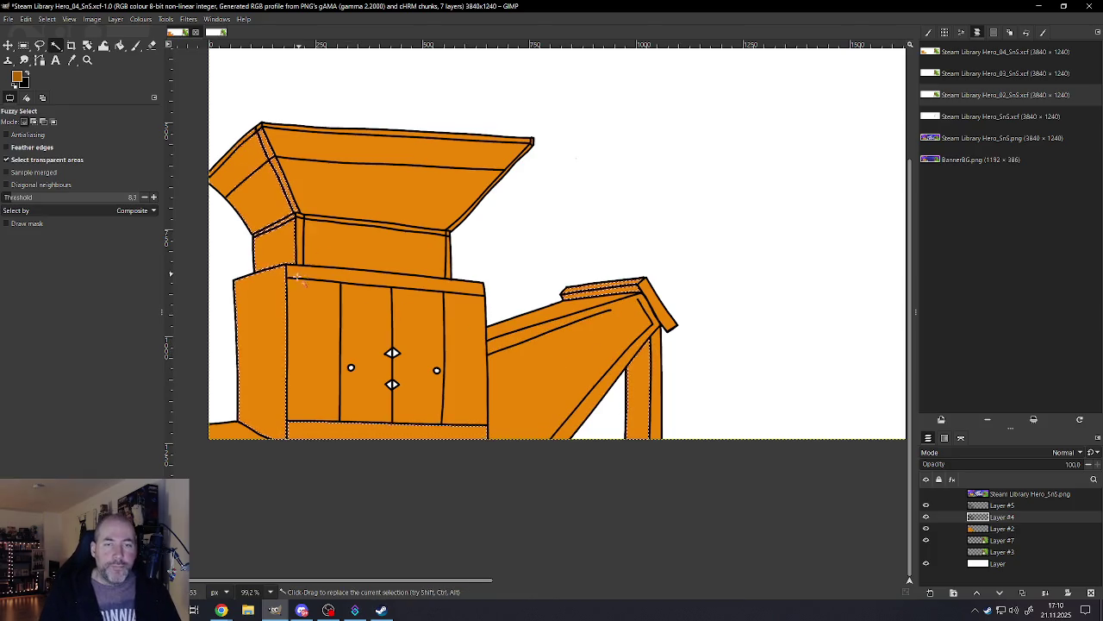
Step: Add the cabinet's thin top strip to the shadow-face selection
scroll(298, 278, down, 5)
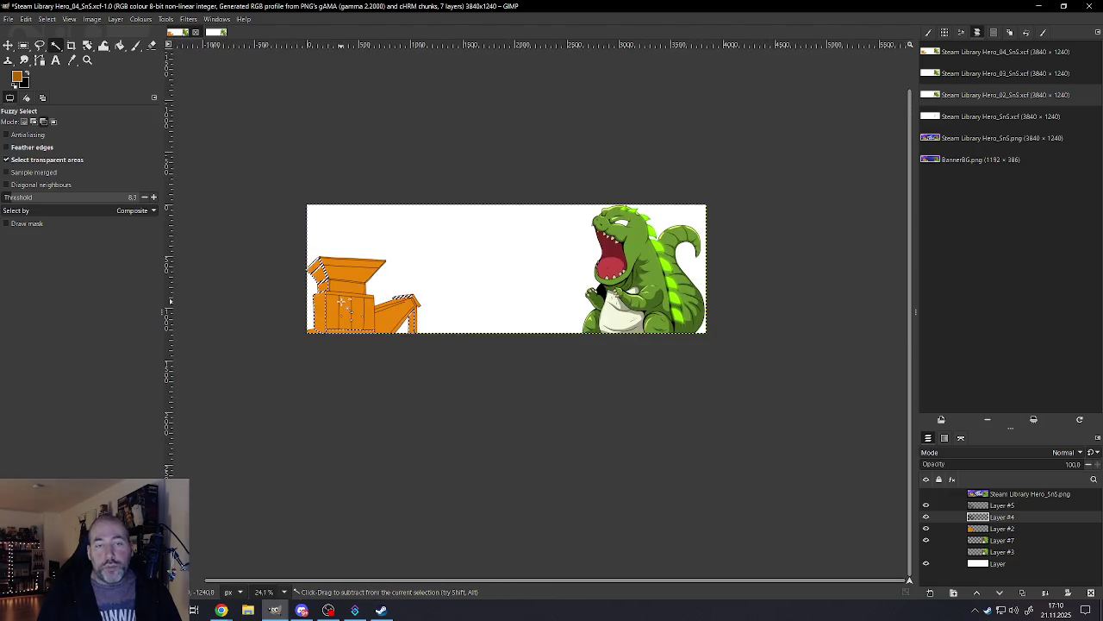
scroll(342, 301, up, 2)
scroll(328, 297, up, 3)
scroll(293, 285, up, 3)
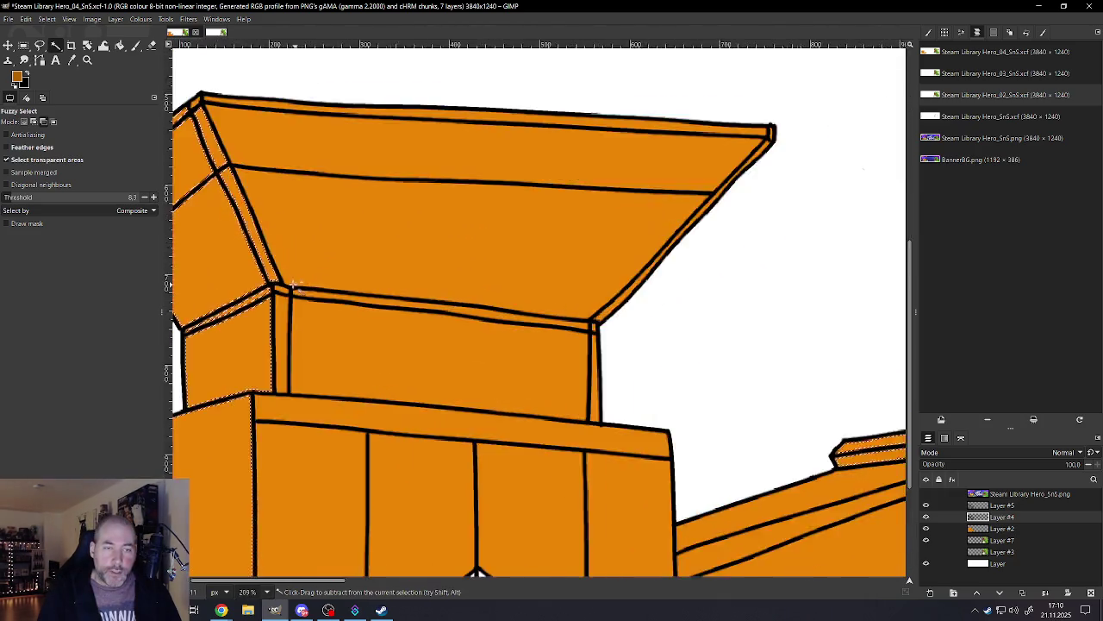
scroll(293, 285, up, 2)
shift+click(314, 299)
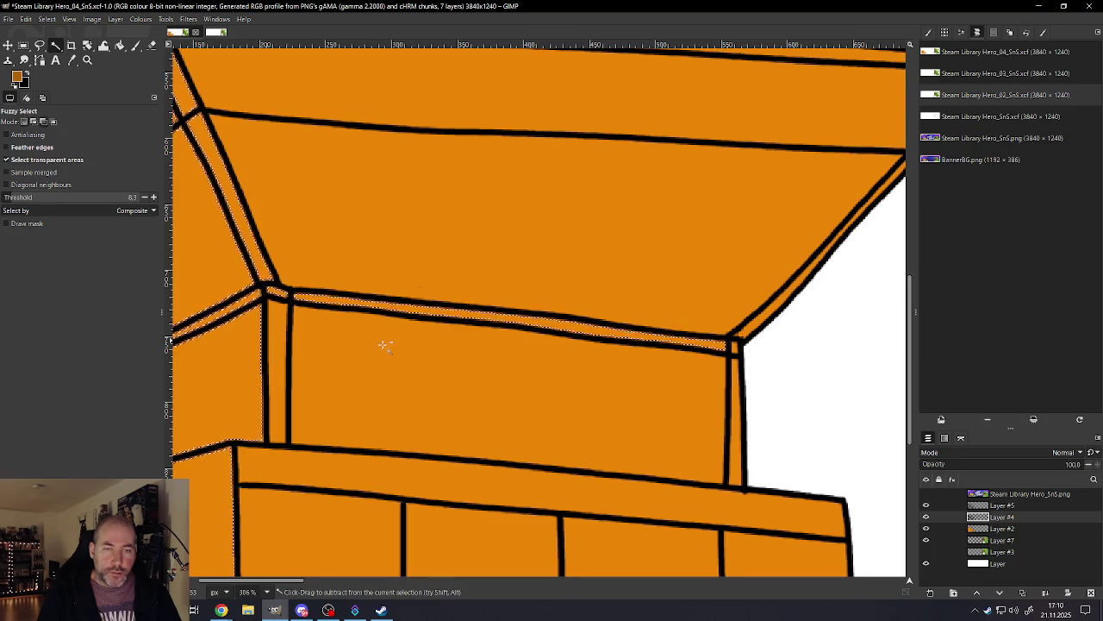
scroll(414, 347, down, 3)
scroll(518, 354, up, 2)
scroll(532, 360, up, 2)
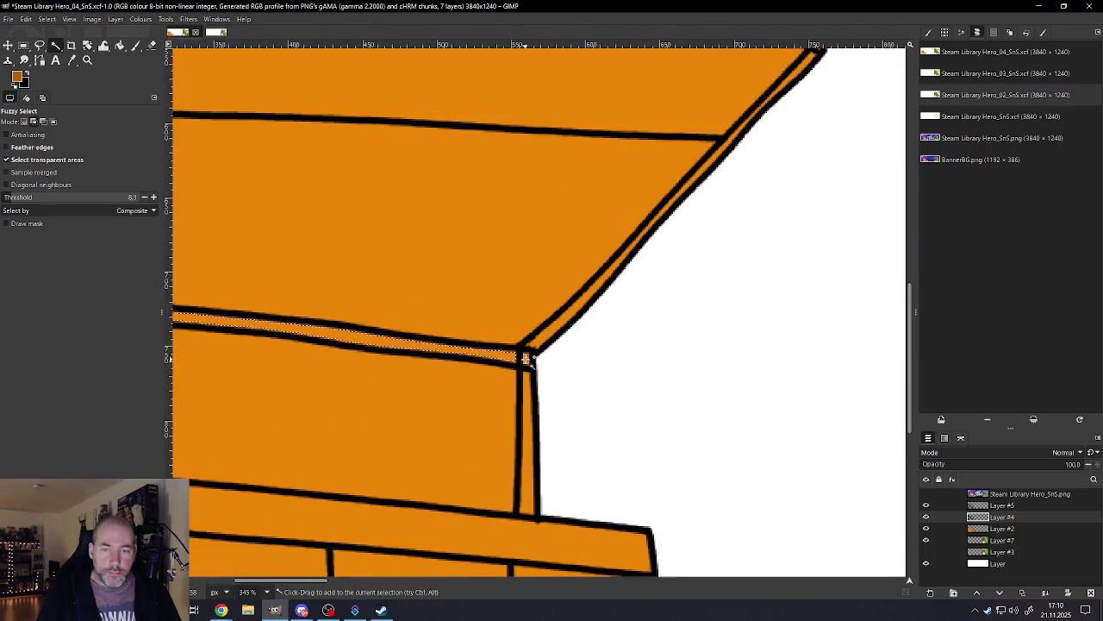
scroll(526, 358, down, 2)
scroll(500, 360, down, 2)
scroll(483, 362, down, 1)
scroll(473, 364, up, 1)
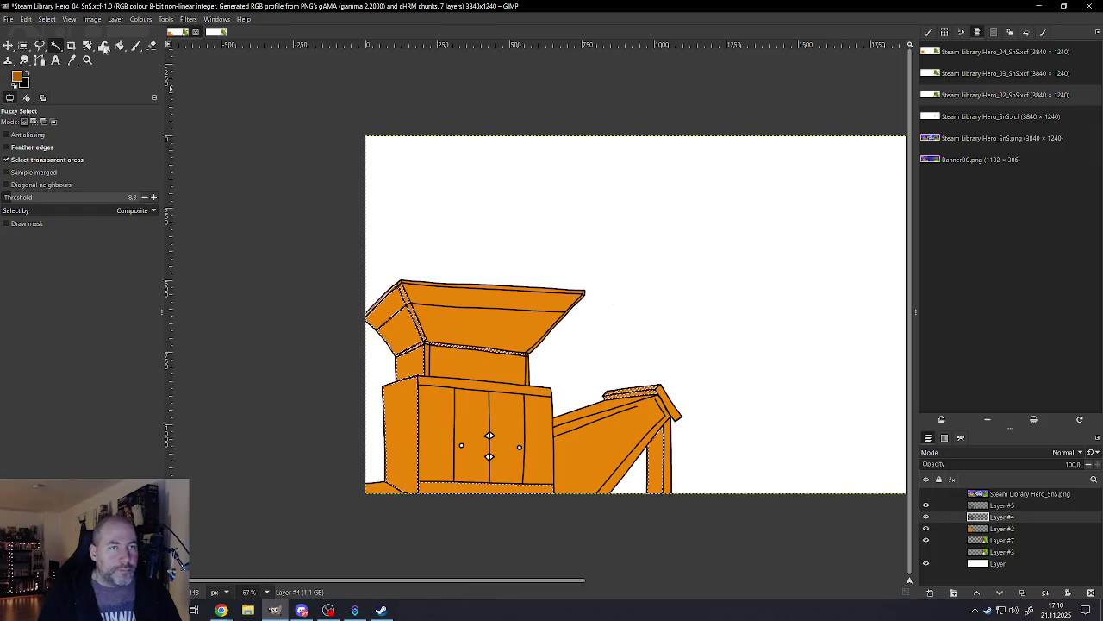
click(47, 19)
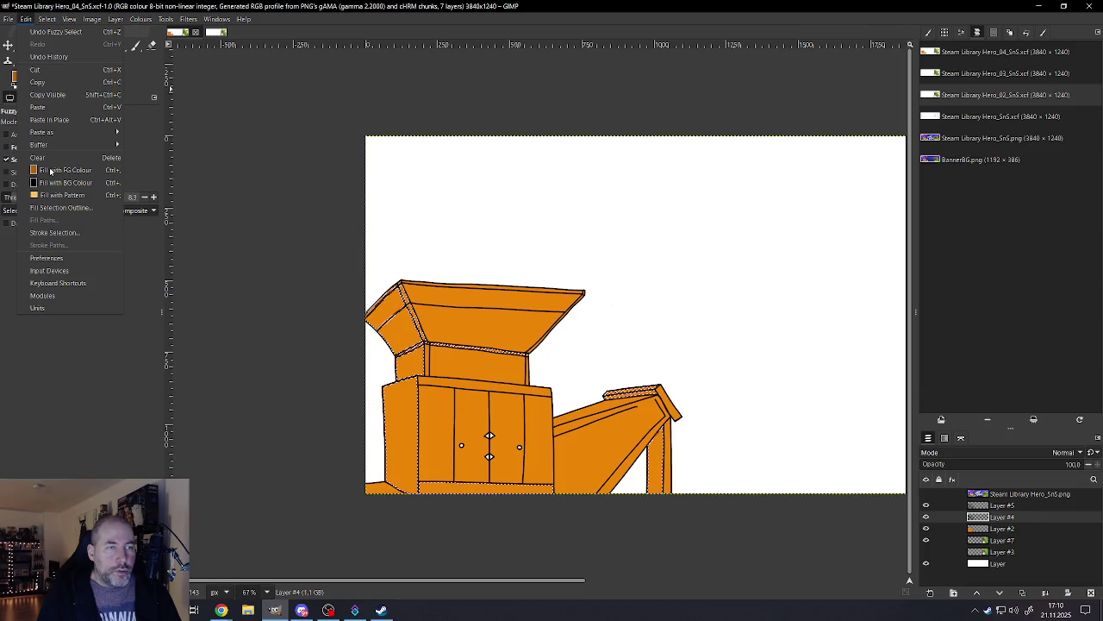
Step: Grow the shadow-face selection, fill it with darker orange, and clear the selection
click(58, 26)
click(50, 19)
click(52, 153)
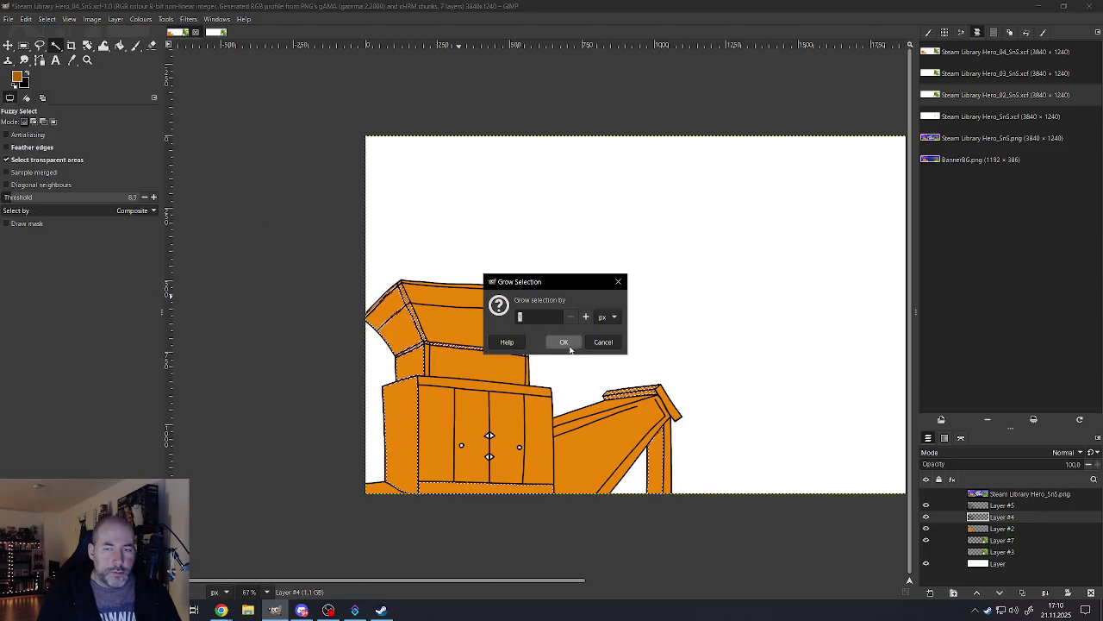
click(566, 343)
click(26, 19)
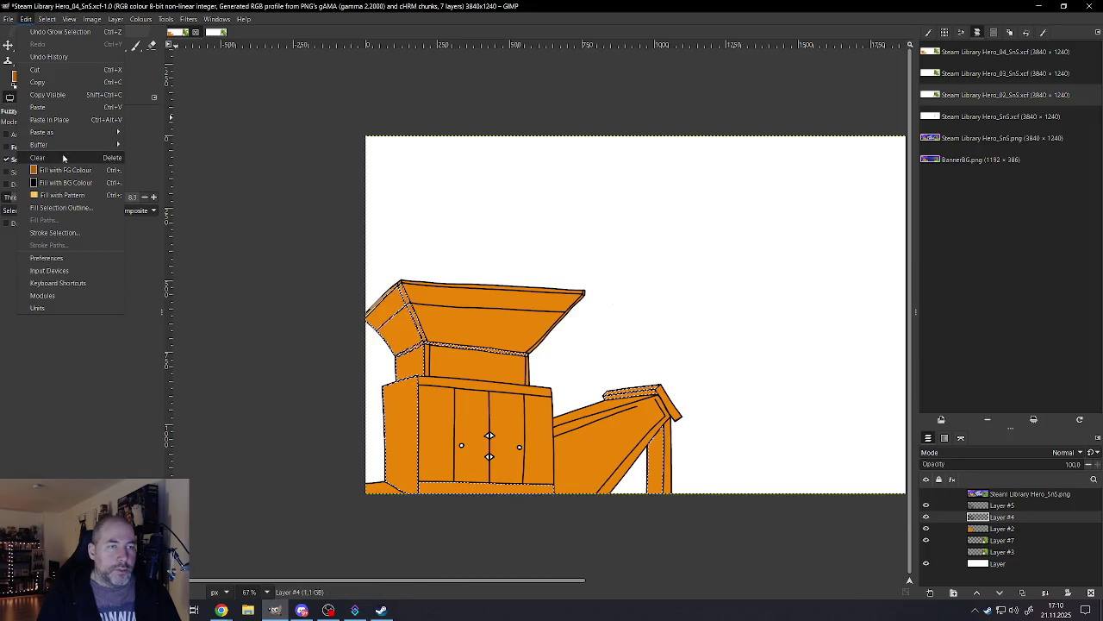
click(57, 171)
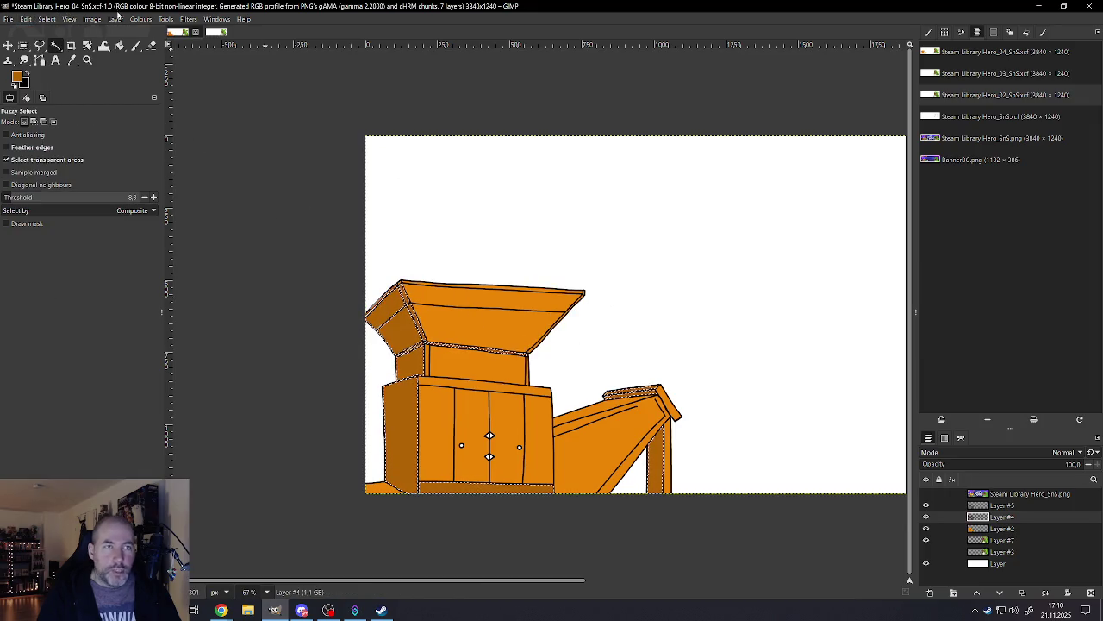
click(69, 18)
click(60, 39)
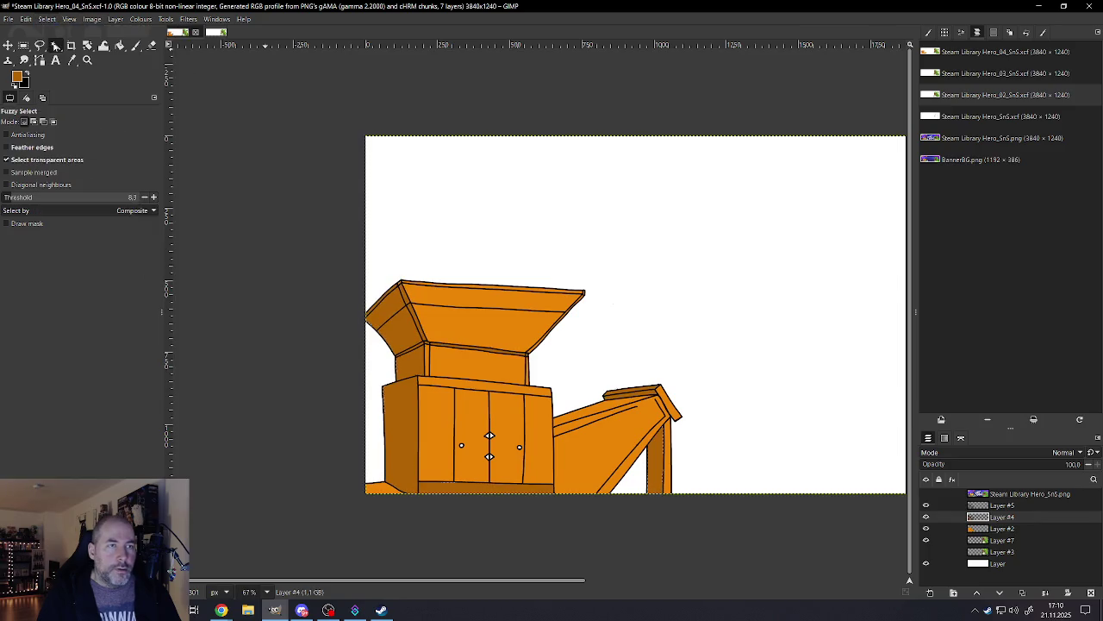
Step: Grow the next shadow-face selection outward with Select > Grow
scroll(569, 379, down, 3)
scroll(584, 424, down, 1)
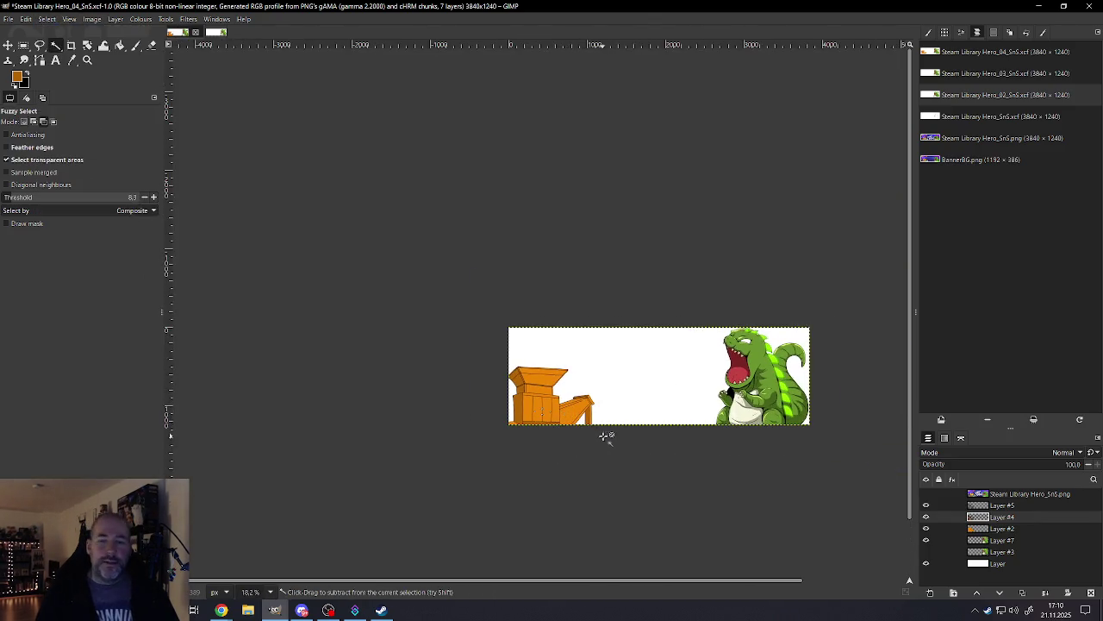
scroll(552, 420, up, 2)
scroll(527, 416, up, 2)
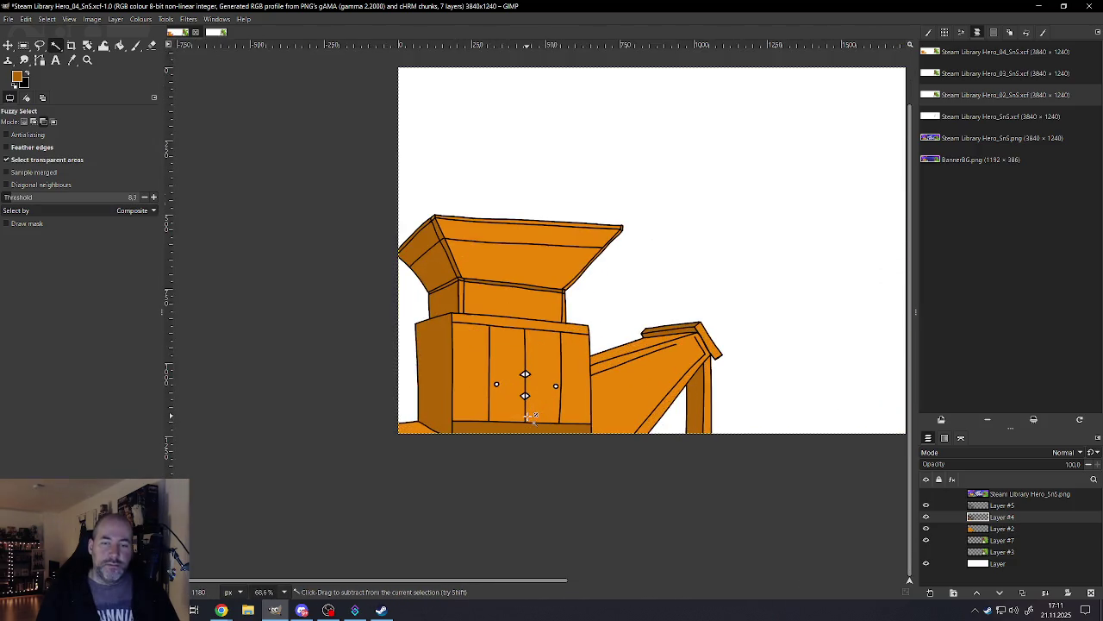
scroll(528, 416, up, 1)
scroll(423, 438, up, 1)
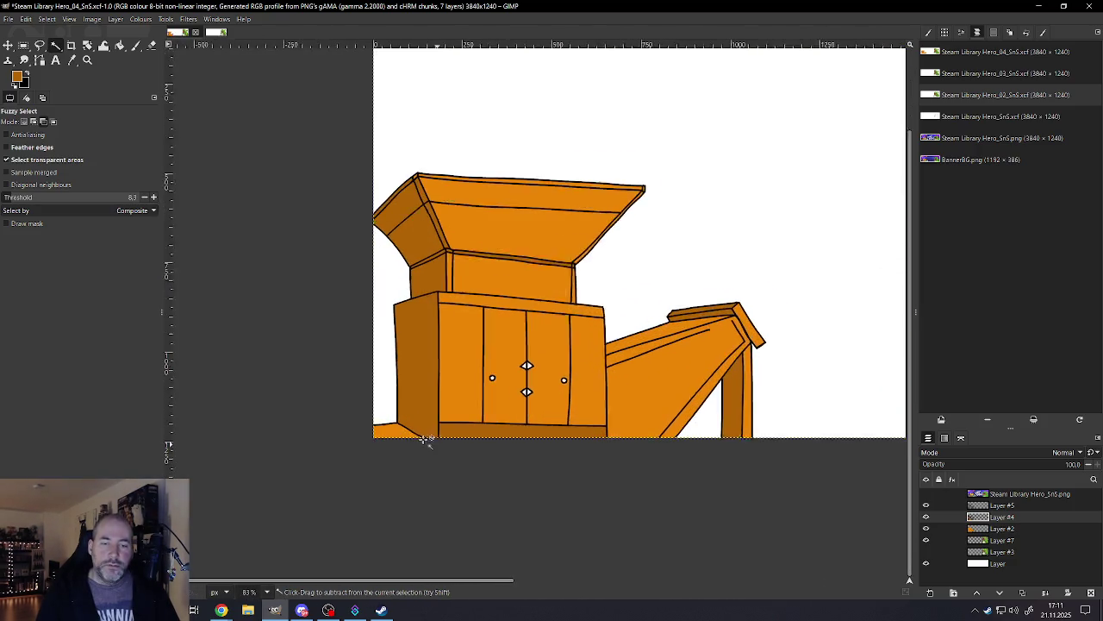
scroll(377, 434, up, 1)
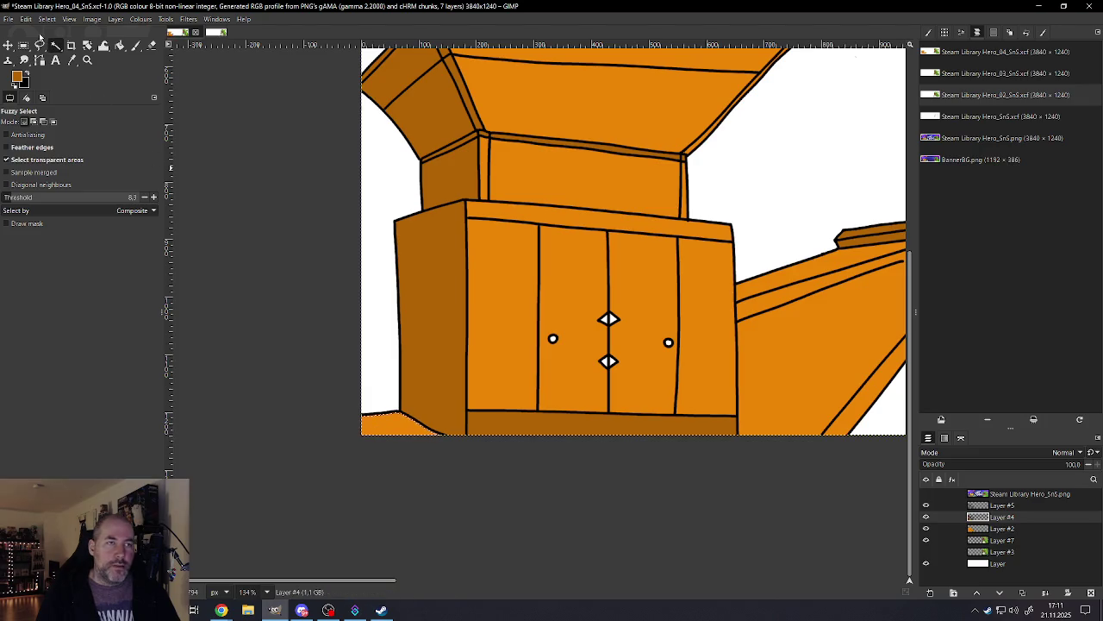
click(47, 19)
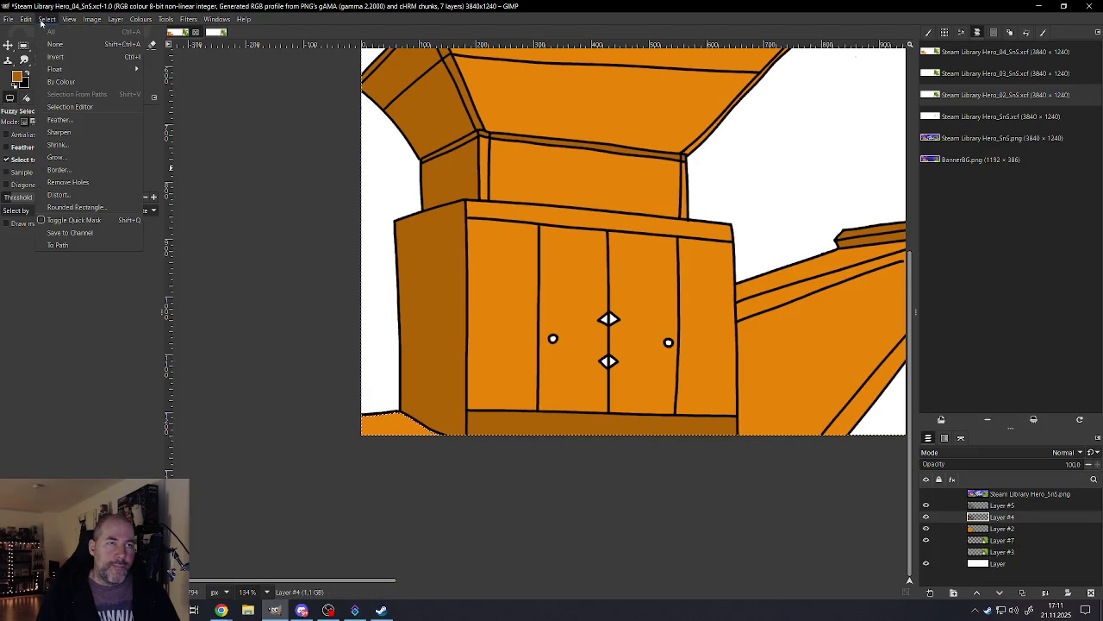
click(55, 158)
click(566, 340)
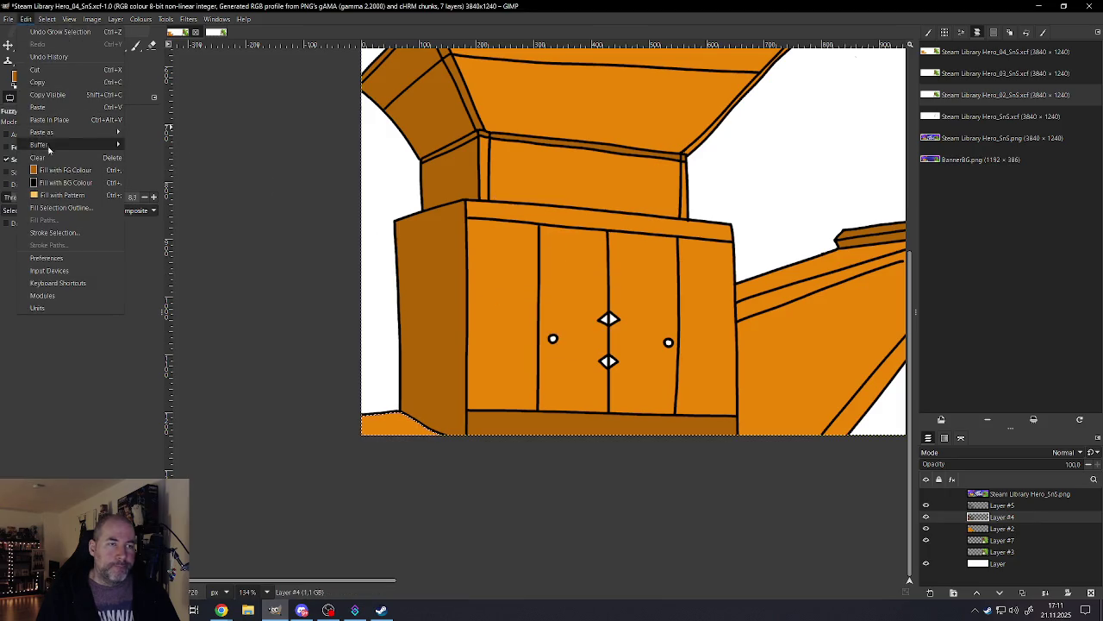
click(53, 169)
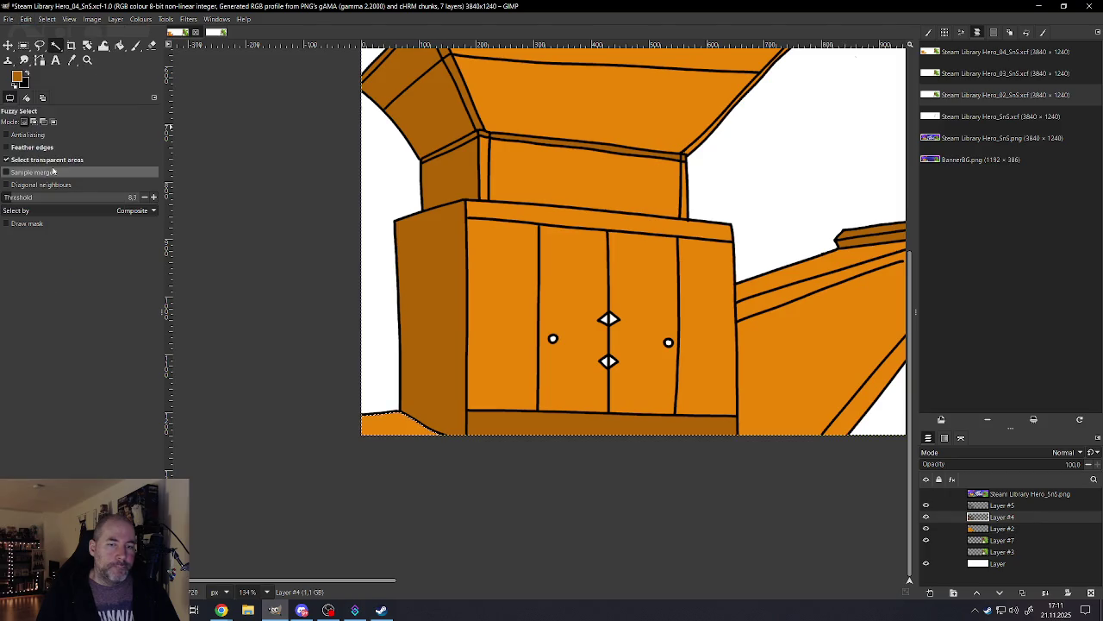
click(95, 20)
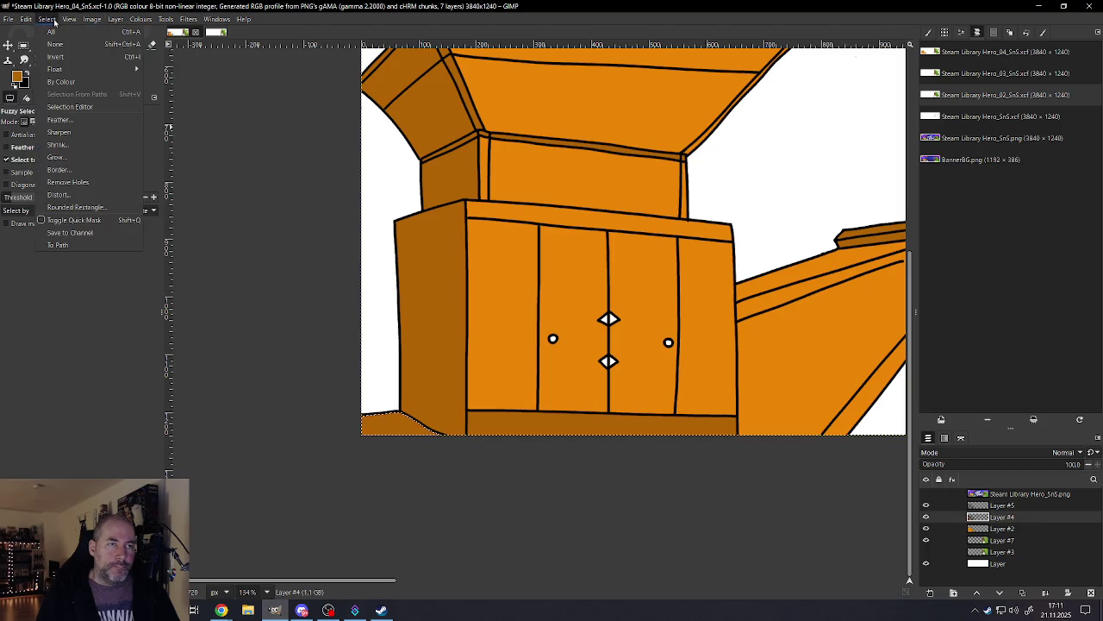
scroll(441, 355, down, 3)
scroll(441, 356, down, 2)
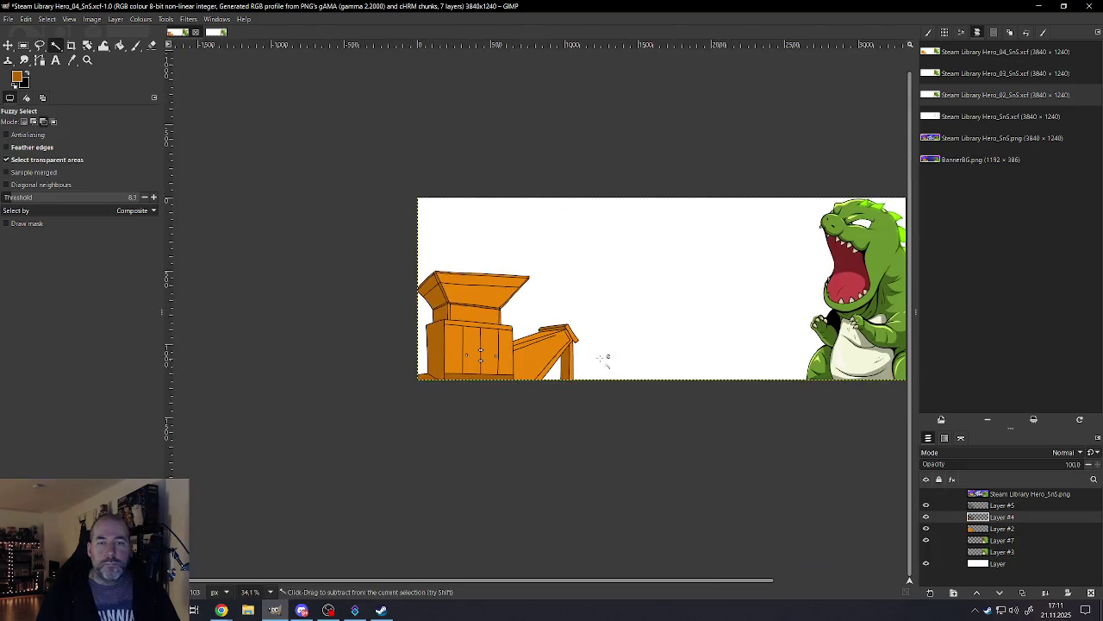
scroll(573, 357, up, 1)
scroll(426, 360, up, 2)
scroll(425, 360, up, 1)
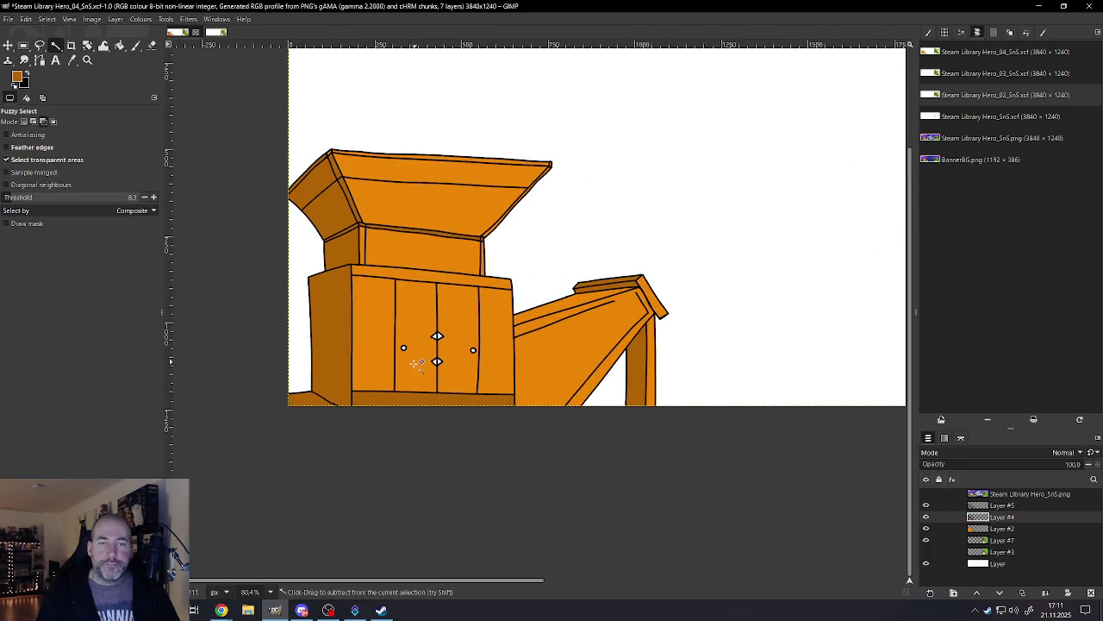
Step: Erase the dark brown strip along the cabinet's bottom edge with the Eraser (Shift+E)
scroll(413, 366, up, 2)
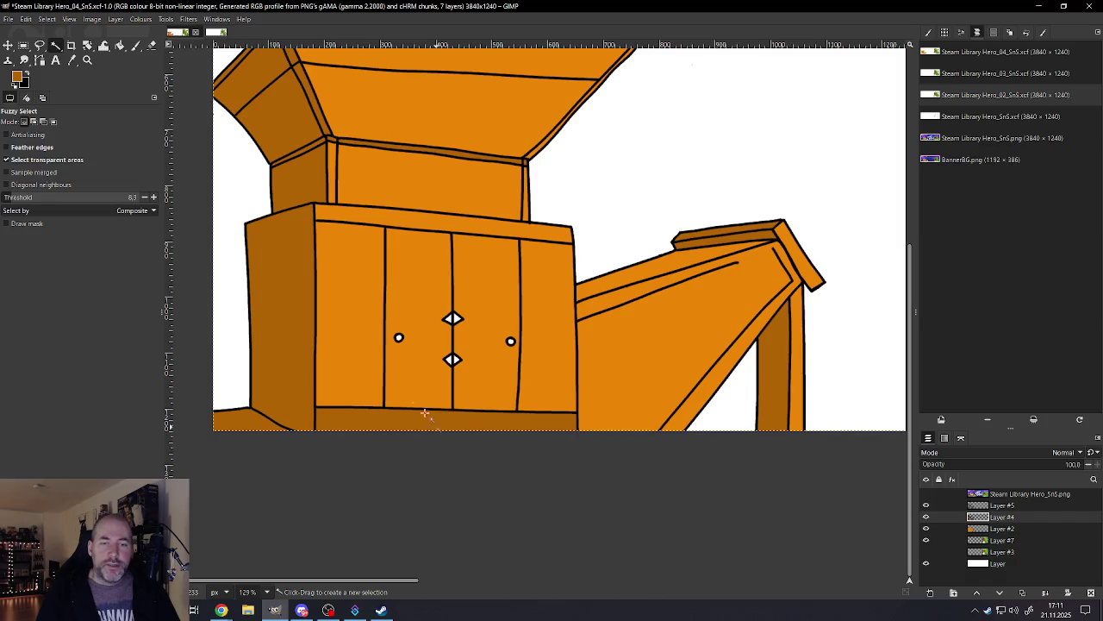
key(shift+e)
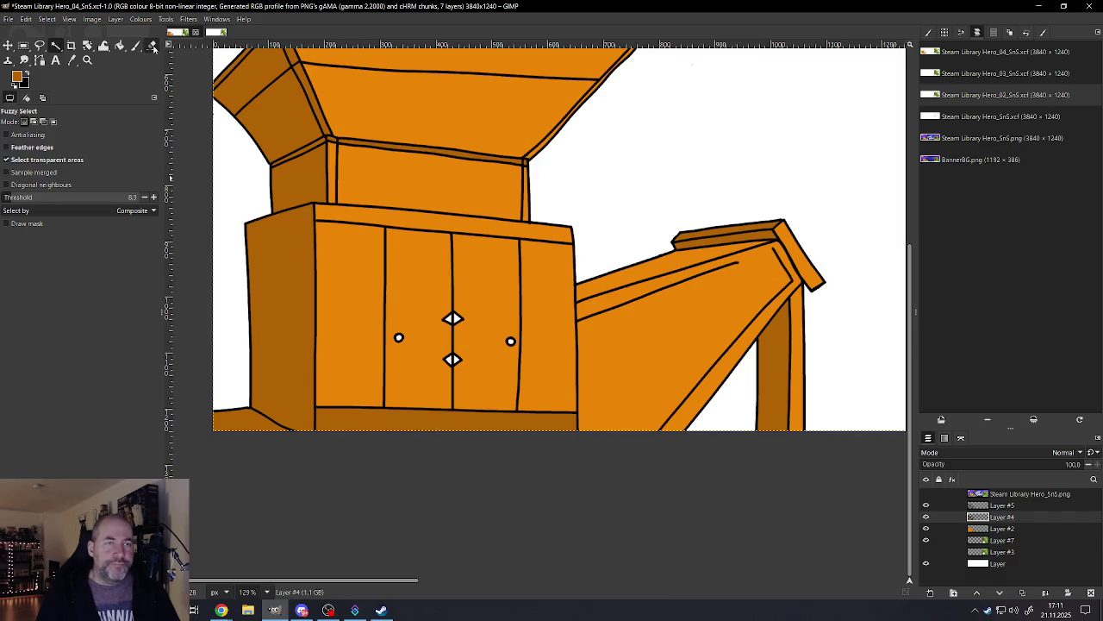
scroll(435, 427, up, 5)
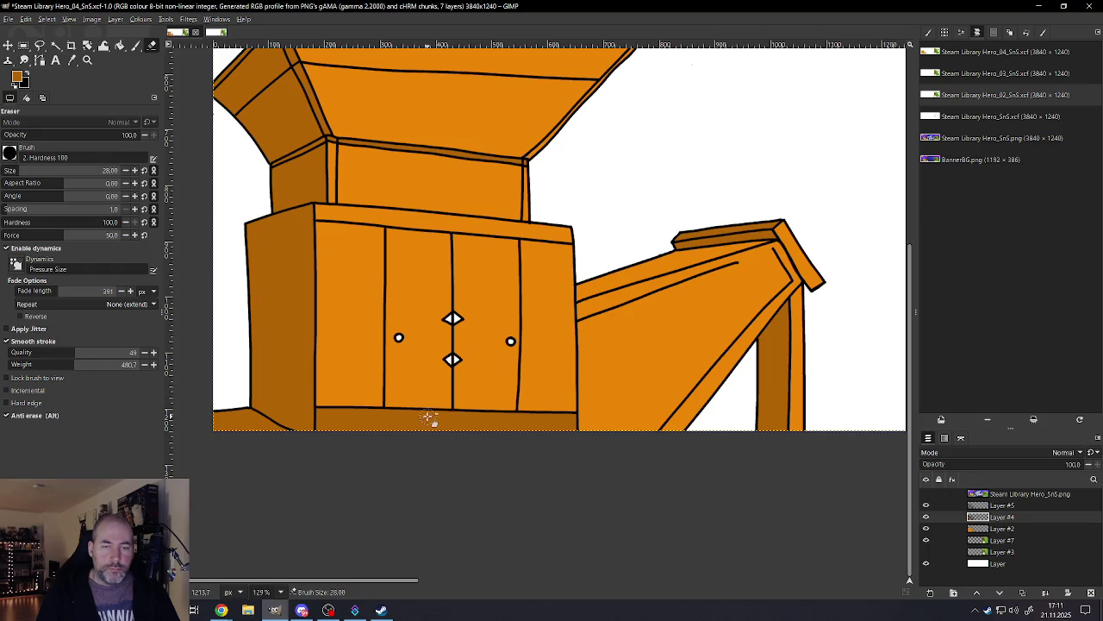
drag(579, 419, 324, 417)
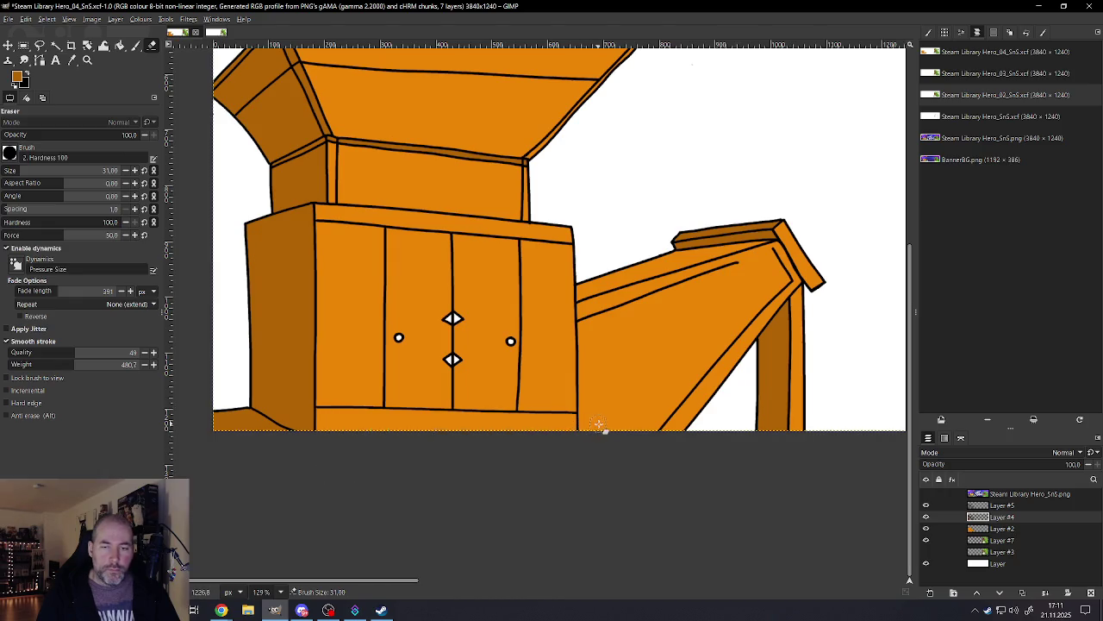
scroll(493, 451, down, 3)
scroll(493, 451, down, 4)
scroll(500, 448, up, 1)
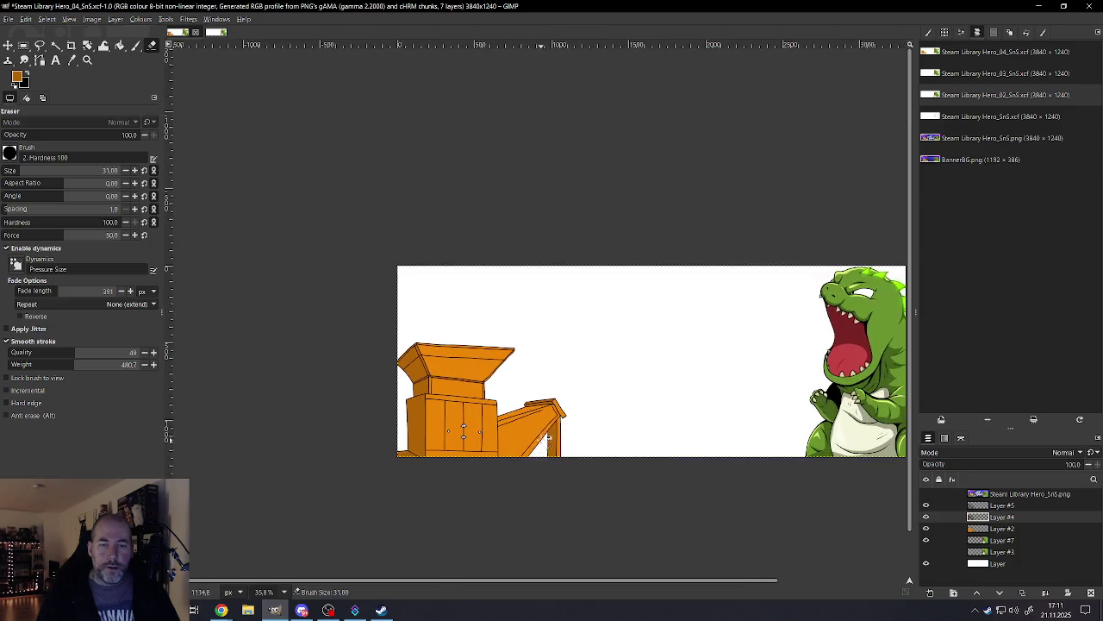
scroll(483, 413, up, 2)
scroll(462, 374, up, 3)
scroll(462, 373, up, 2)
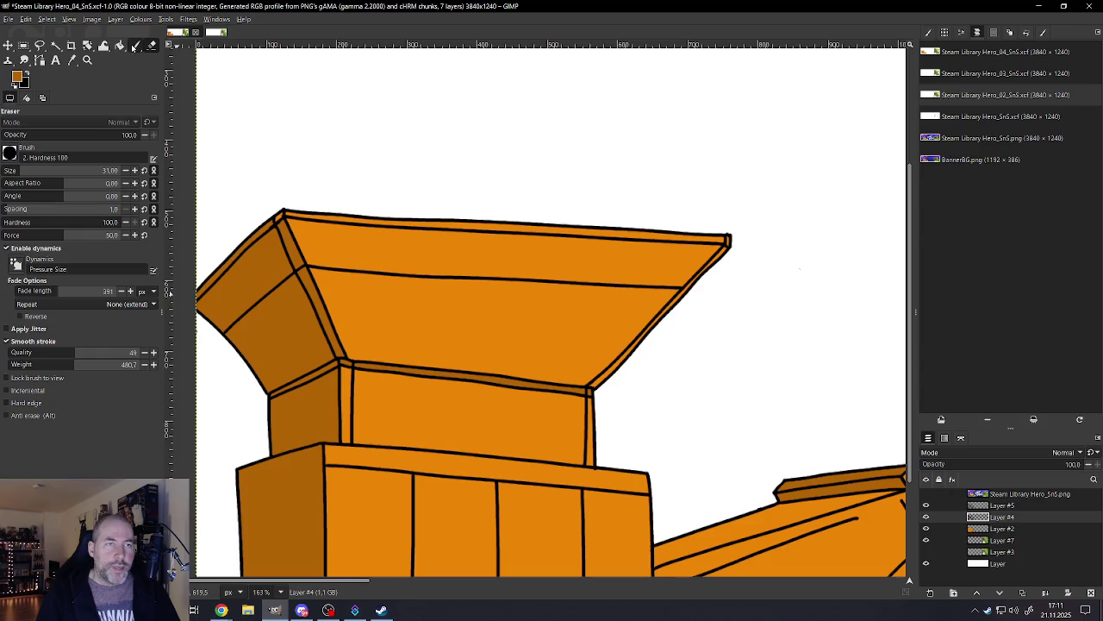
Step: Outline the thin wedge strip under the hopper with Free Select
click(45, 46)
scroll(345, 382, up, 1)
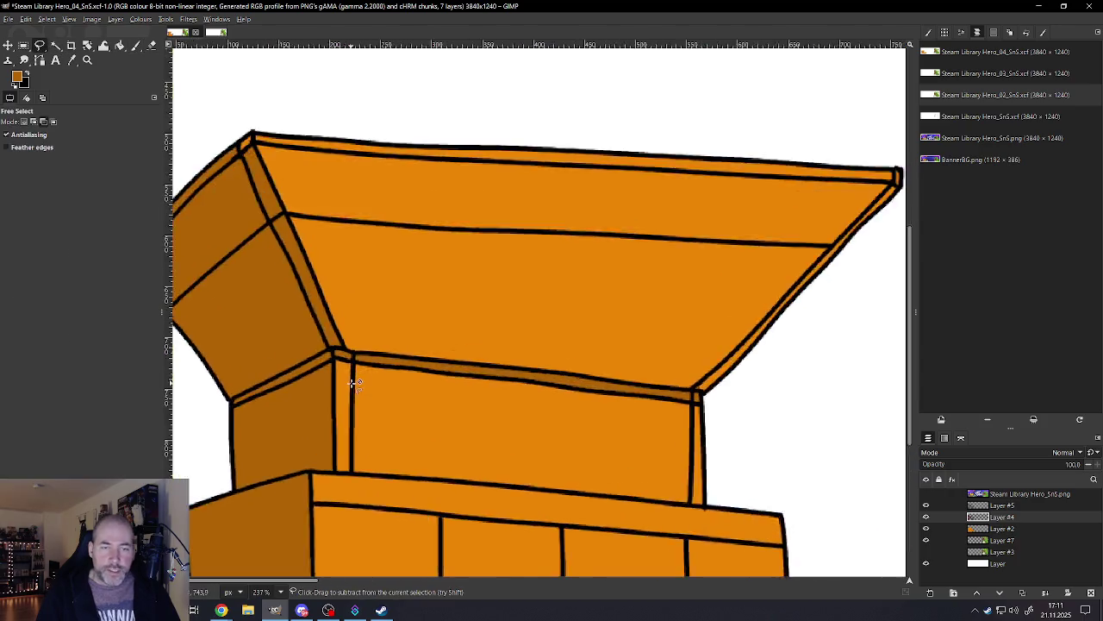
scroll(517, 405, up, 2)
scroll(700, 423, down, 1)
click(749, 410)
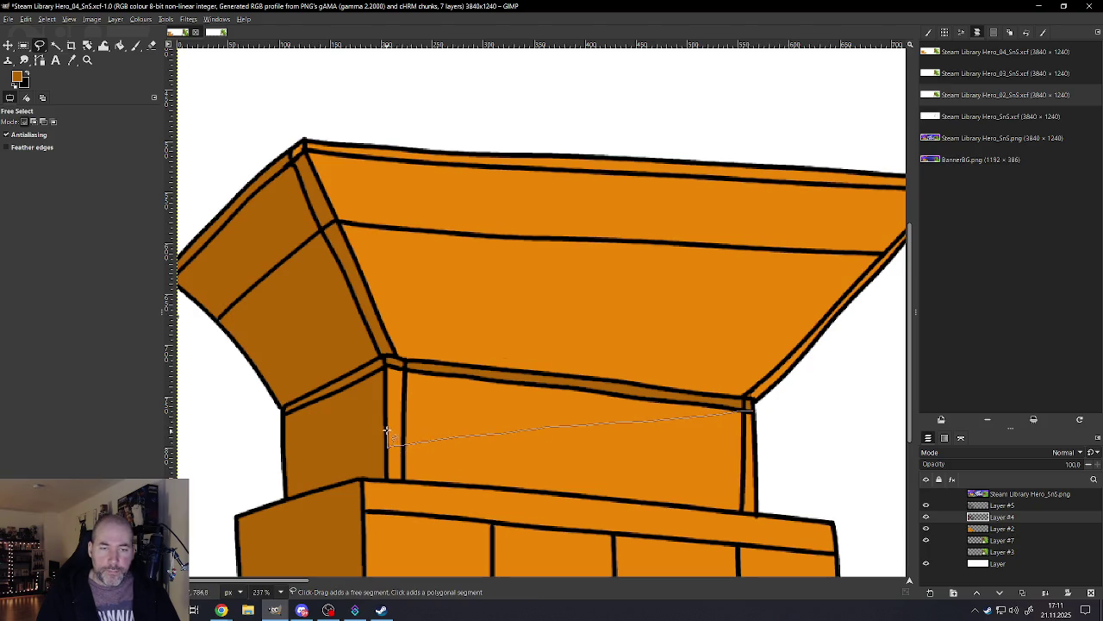
click(386, 363)
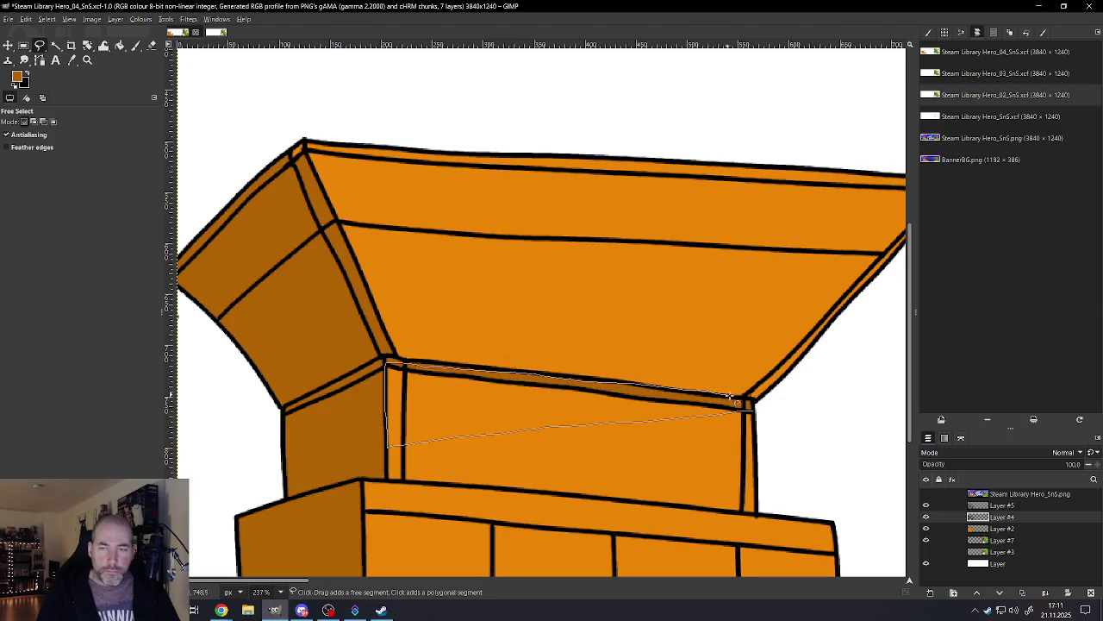
click(750, 409)
key(Return)
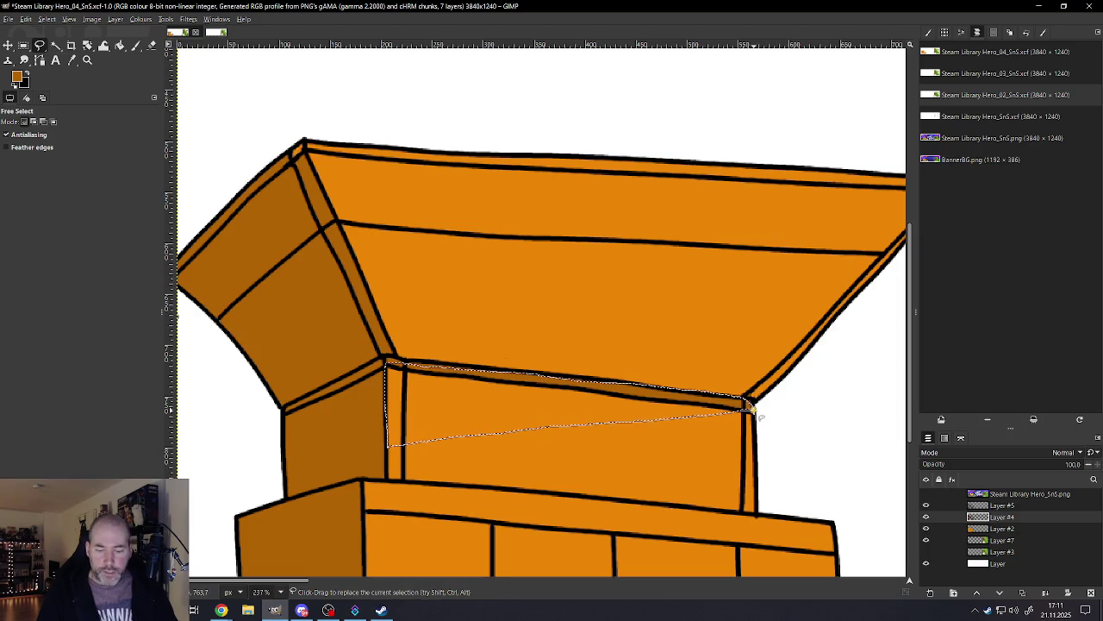
scroll(490, 325, down, 3)
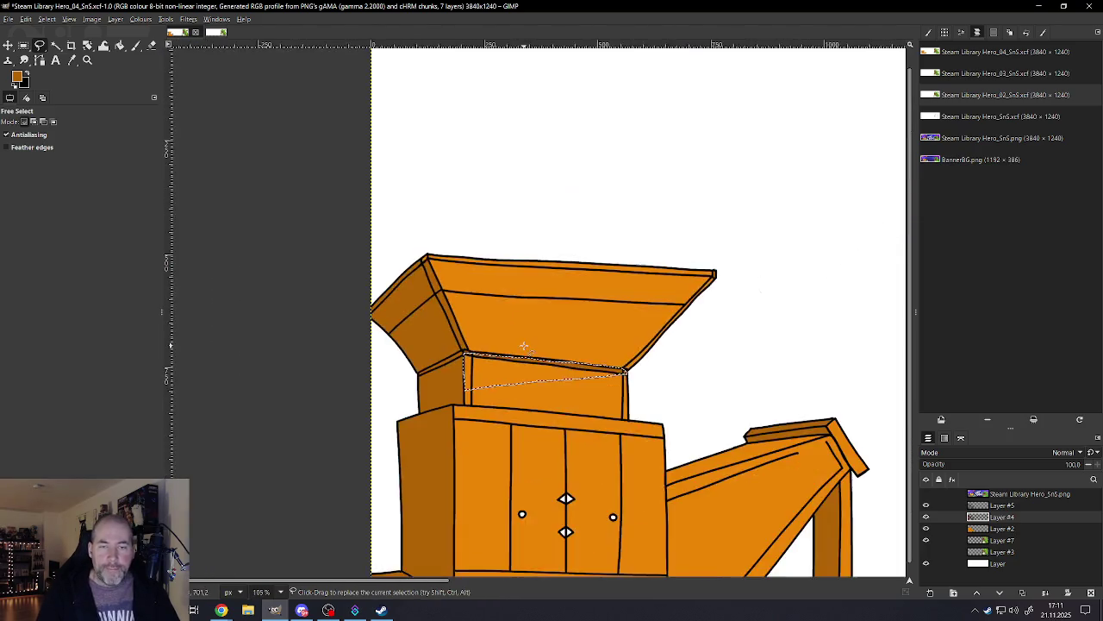
scroll(551, 362, up, 3)
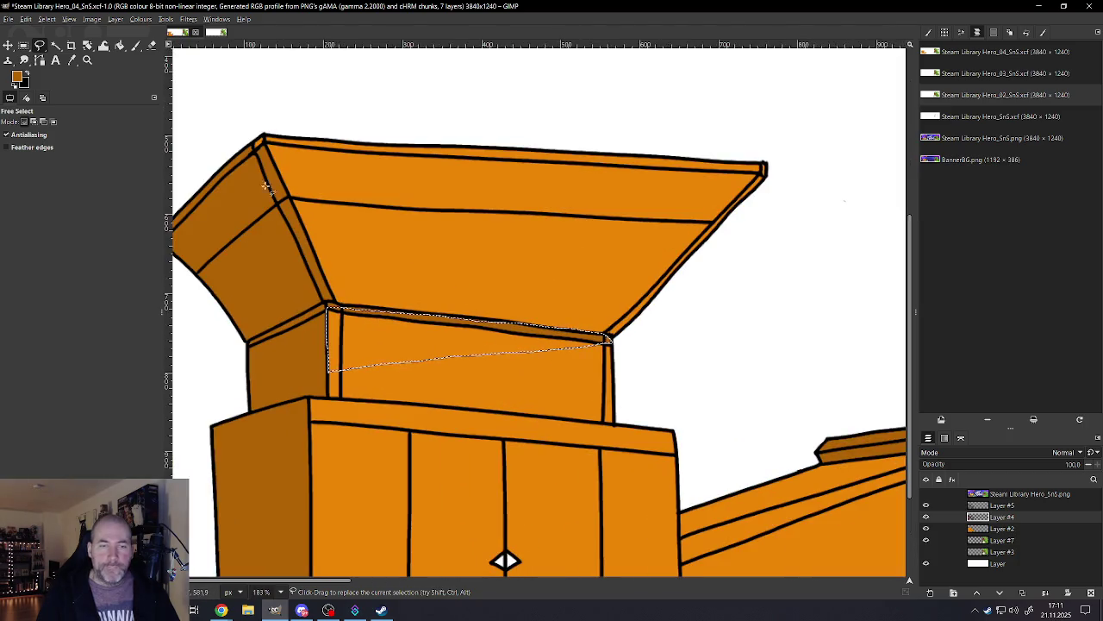
Step: Fill the neck wedge with the darker orange foreground colour and clear the selection
click(26, 19)
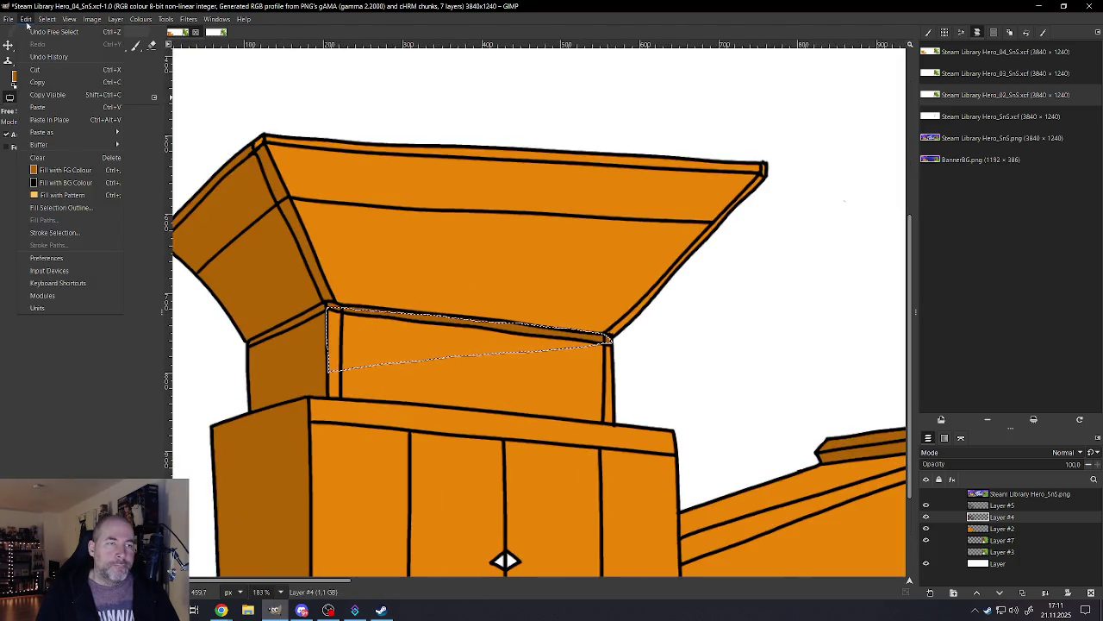
click(65, 170)
scroll(409, 310, down, 3)
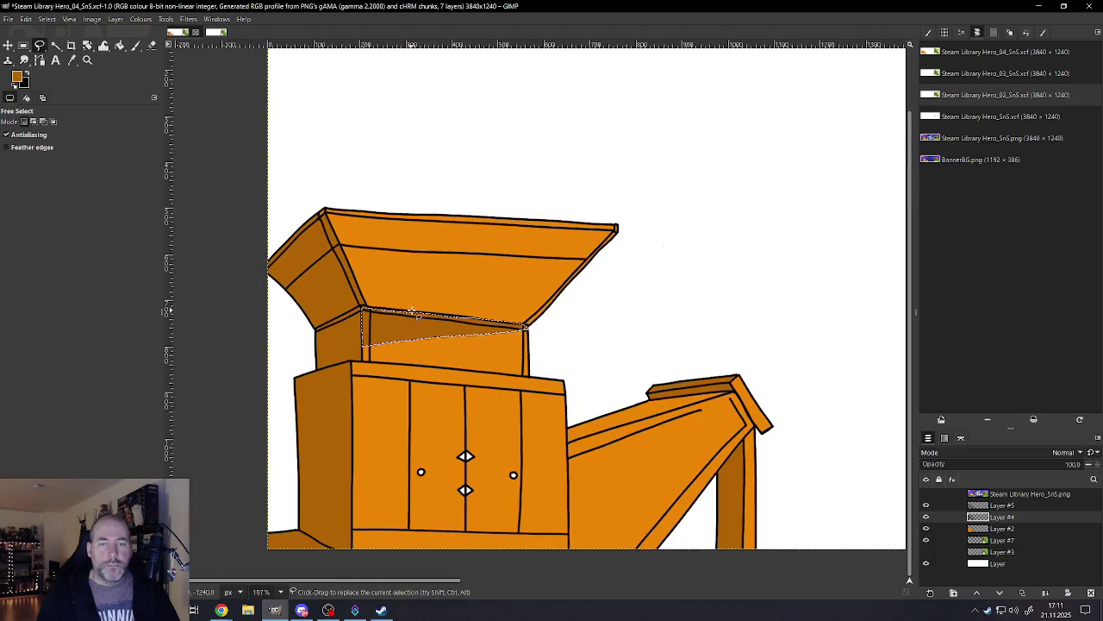
click(46, 19)
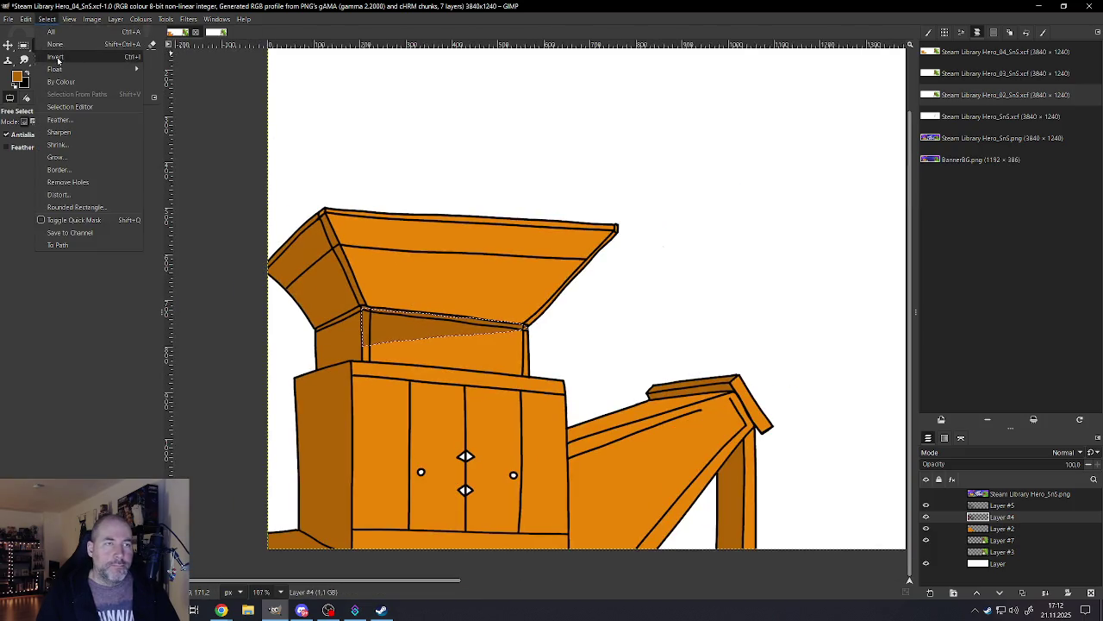
click(55, 44)
Step: Switch to the Paintbrush and shrink it to size 8
scroll(474, 431, down, 4)
scroll(475, 431, down, 2)
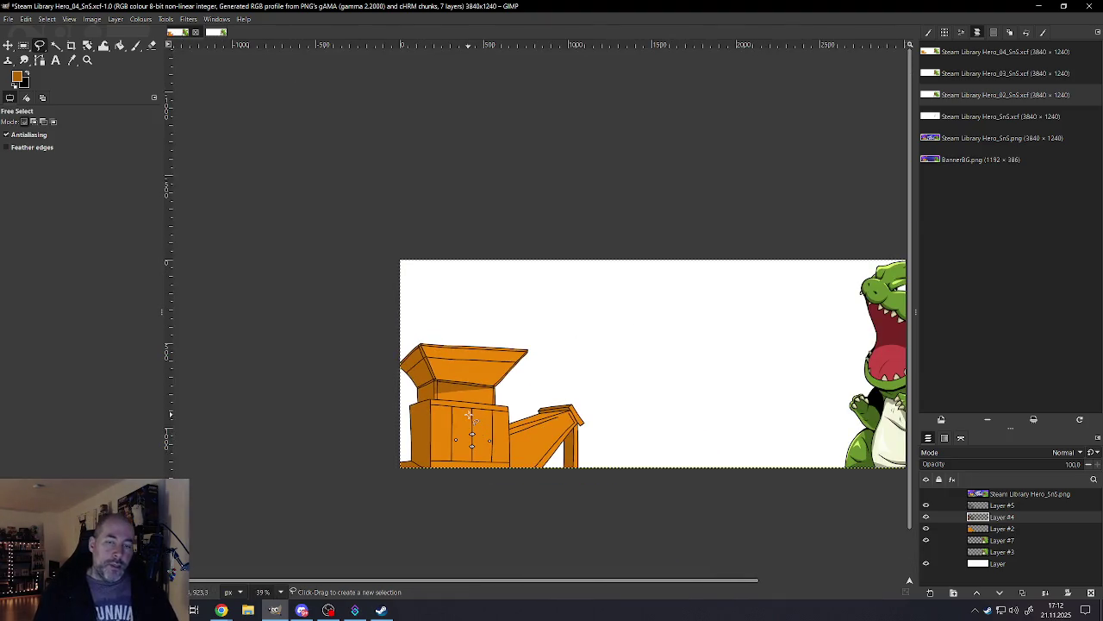
scroll(518, 405, down, 1)
scroll(598, 399, down, 1)
scroll(598, 399, up, 1)
scroll(524, 388, up, 2)
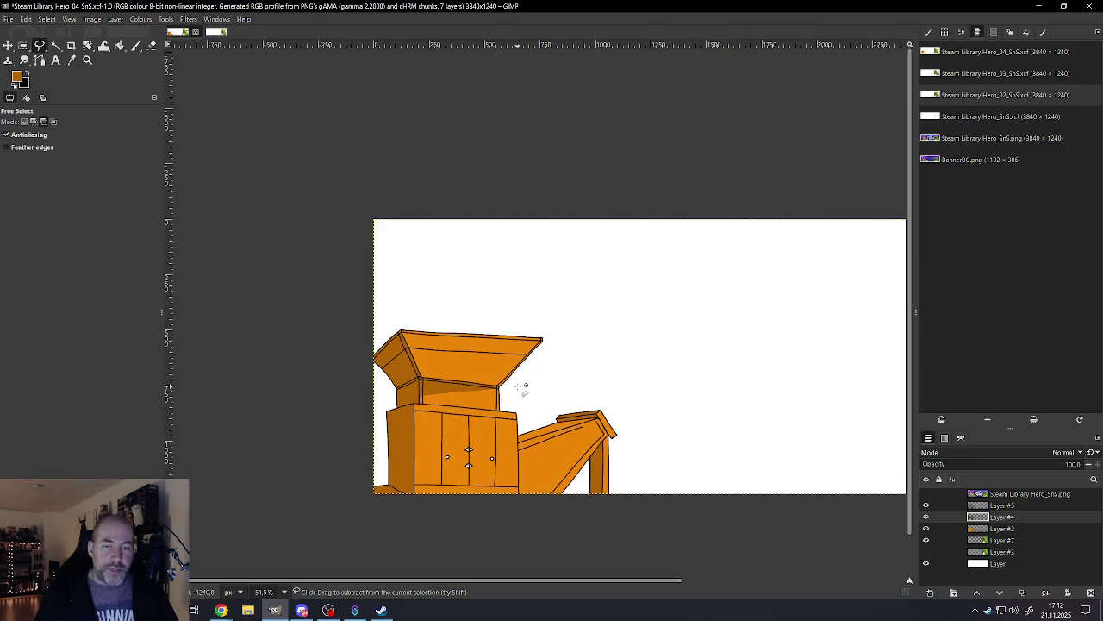
scroll(440, 377, up, 4)
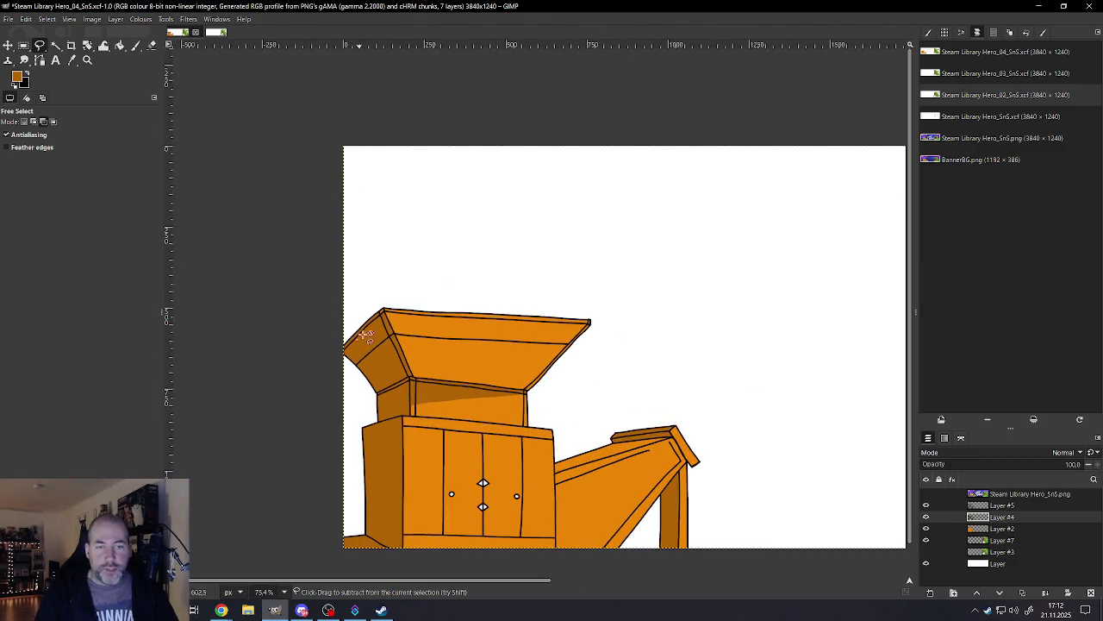
scroll(366, 334, up, 2)
scroll(366, 334, up, 1)
scroll(366, 335, up, 1)
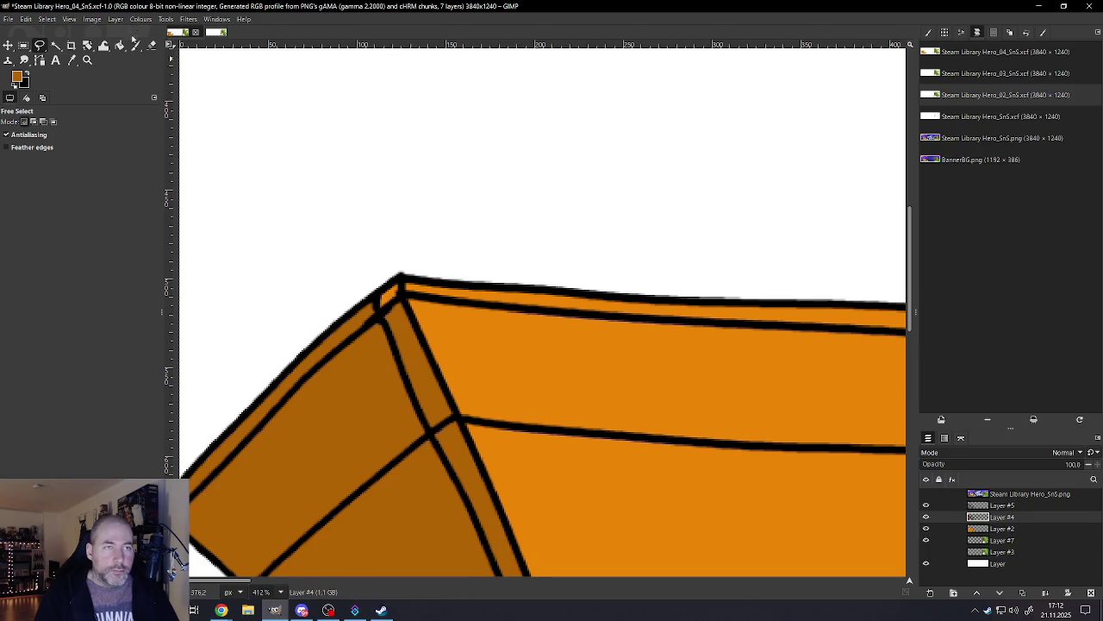
click(135, 45)
scroll(388, 271, up, 2)
key(bracketleft)
key(bracketleft)
key(bracketleft)
key(bracketleft)
key(bracketleft)
key(bracketleft)
key(bracketleft)
key(bracketleft)
key(bracketleft)
key(bracketleft)
key(bracketleft)
key(bracketleft)
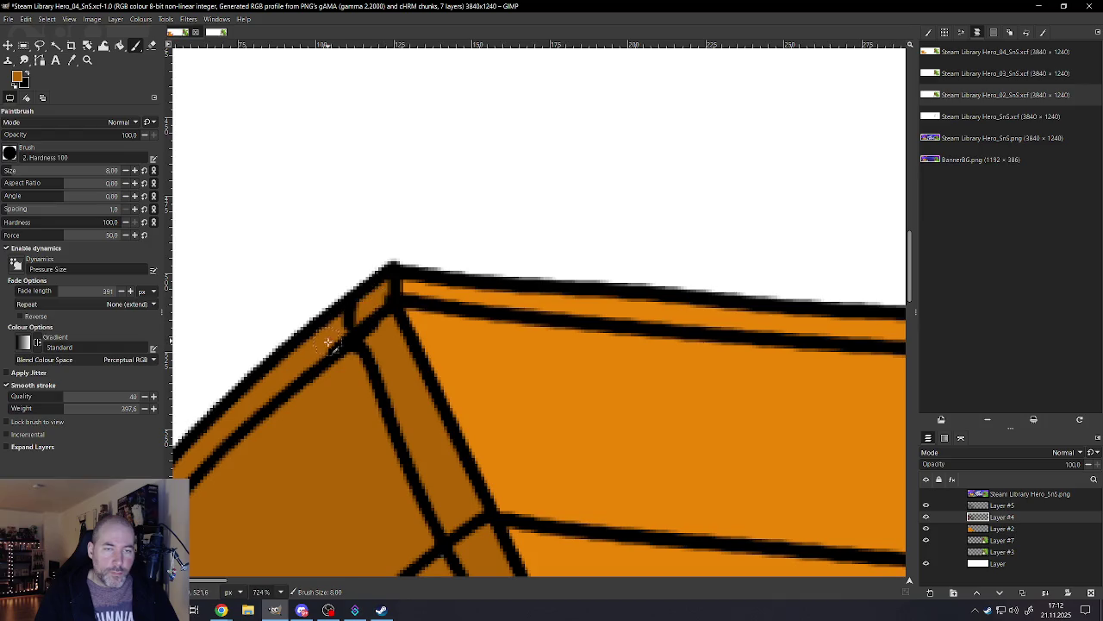
scroll(328, 343, down, 3)
scroll(362, 345, down, 4)
scroll(439, 379, up, 2)
scroll(460, 389, up, 2)
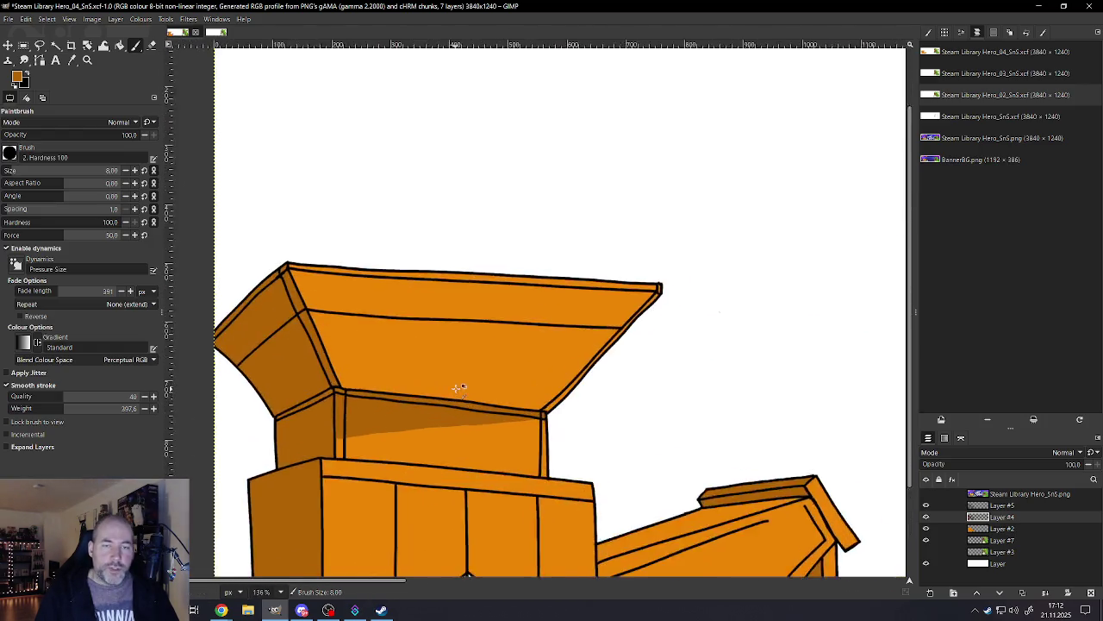
scroll(459, 389, up, 1)
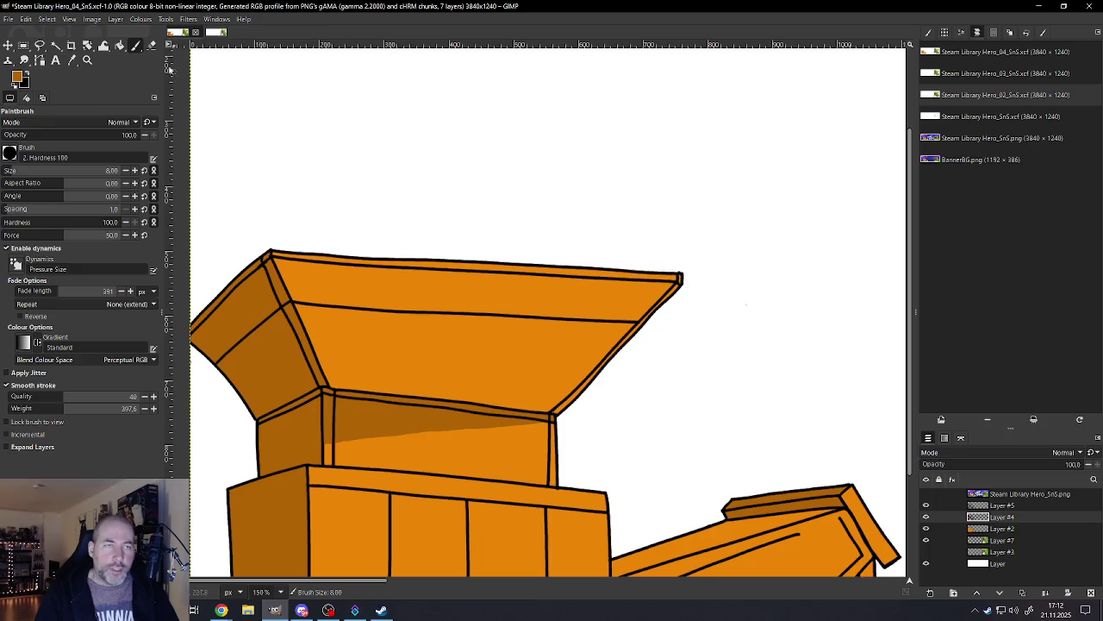
Step: Outline the shaded triangle under the hopper rim with Free Select
click(39, 45)
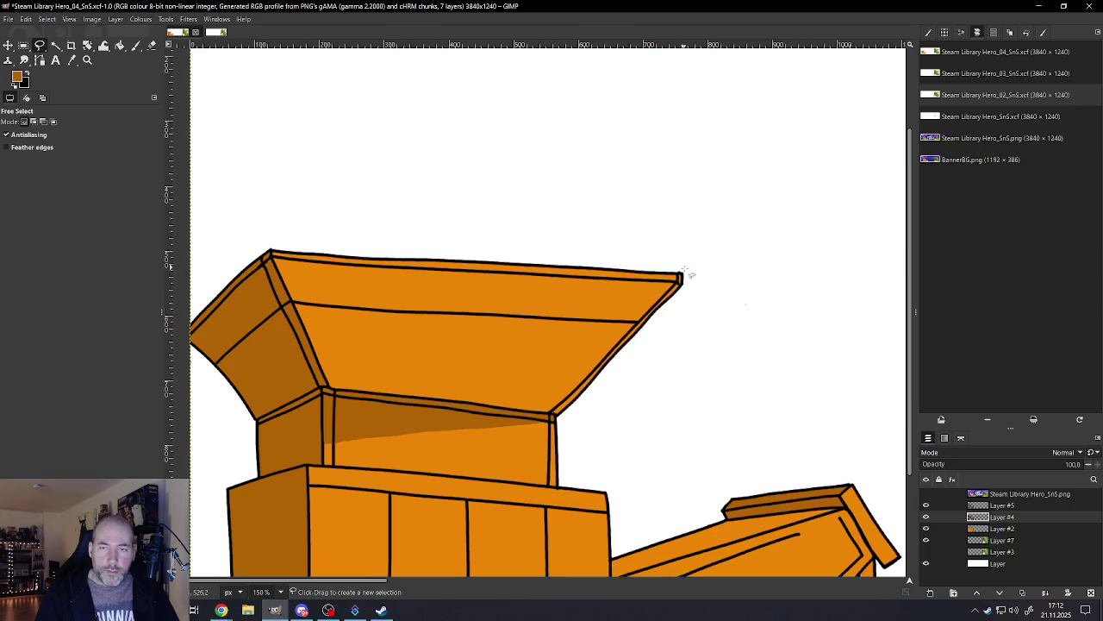
click(680, 278)
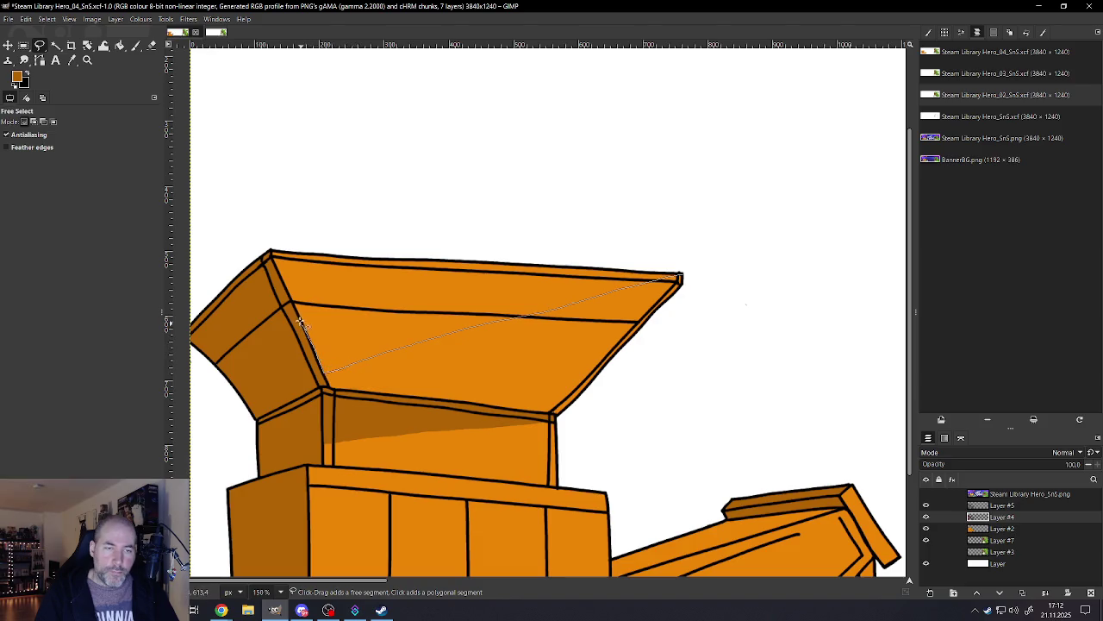
click(271, 252)
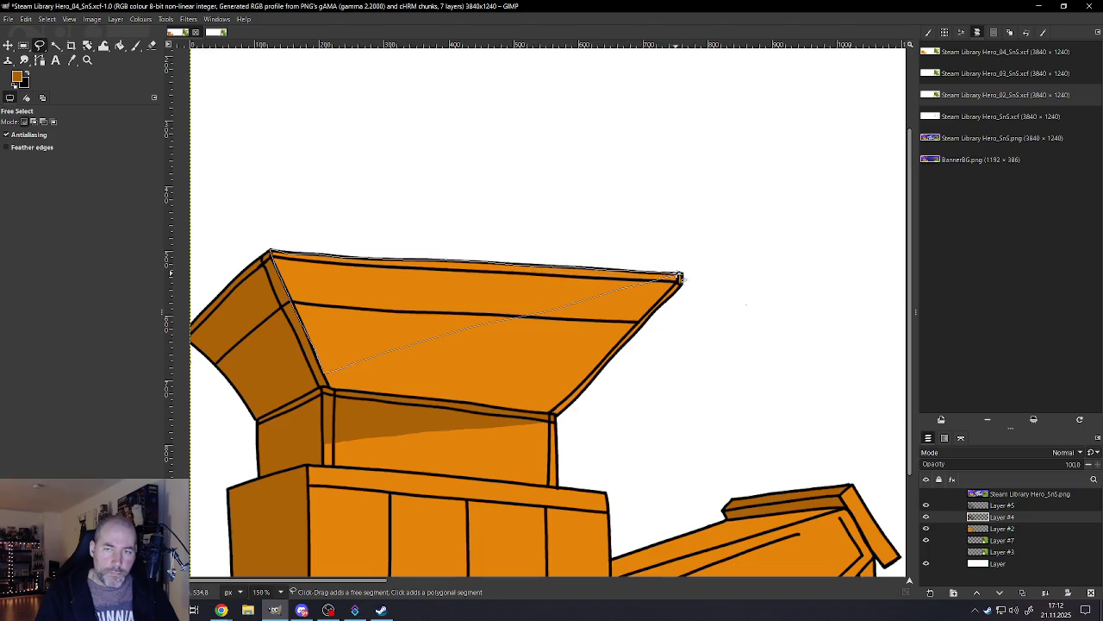
double_click(681, 278)
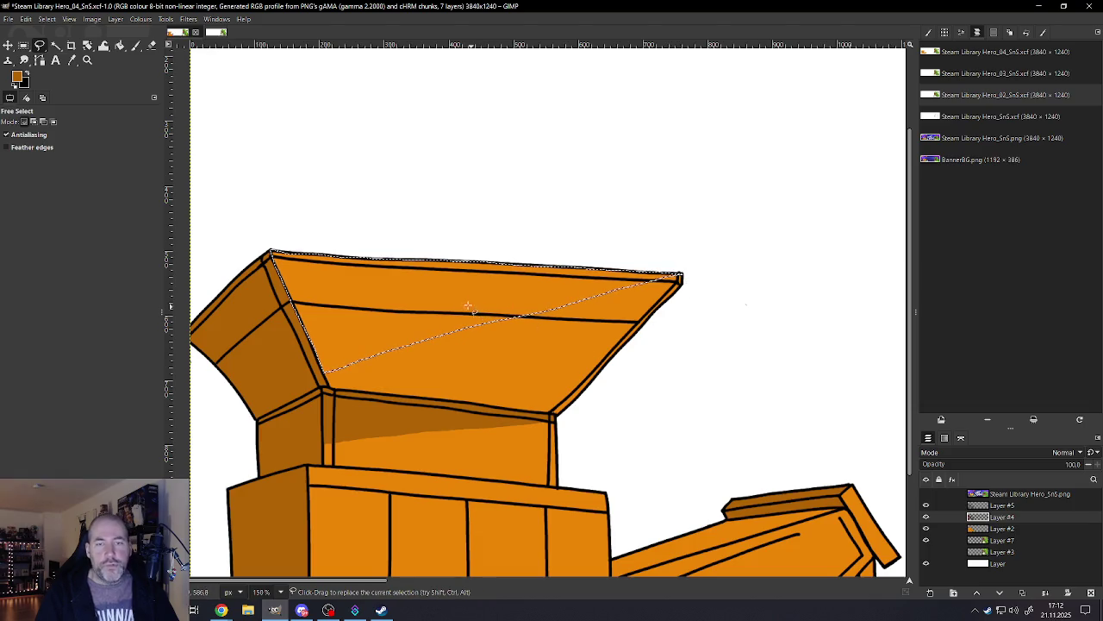
Step: Fill the hopper triangle with the darker orange foreground colour, then clear the selection
click(46, 19)
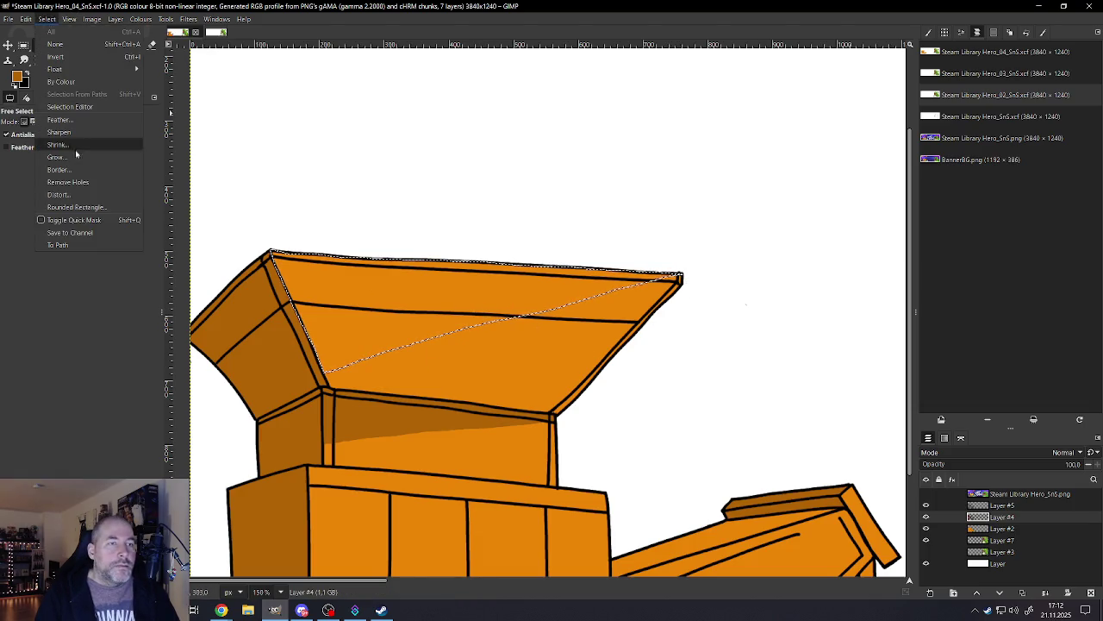
click(26, 19)
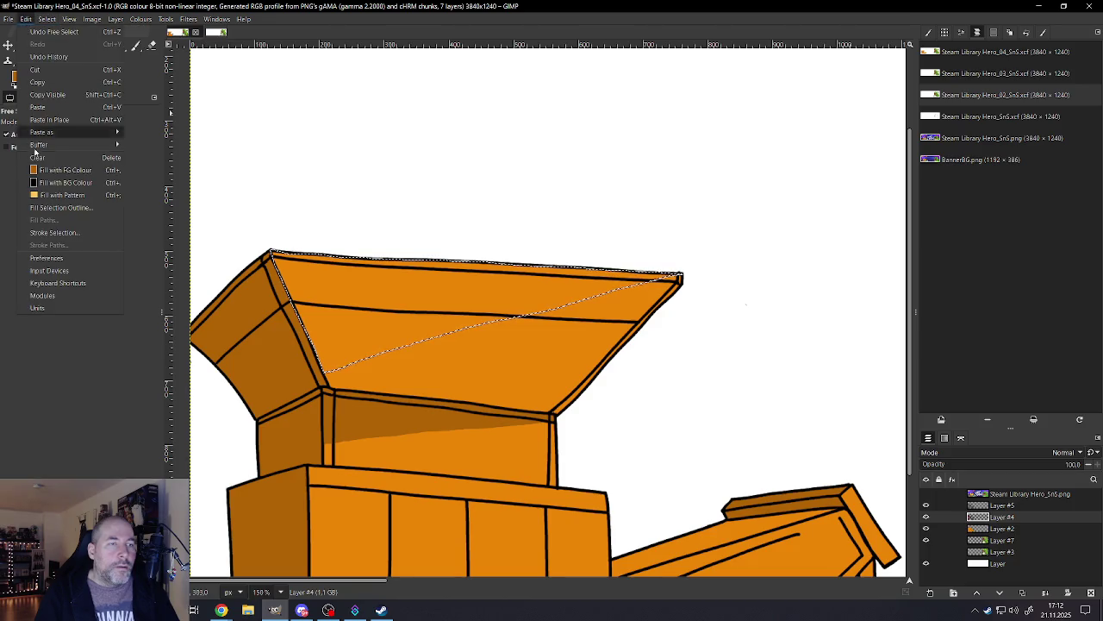
click(46, 176)
scroll(368, 345, down, 3)
scroll(369, 345, down, 4)
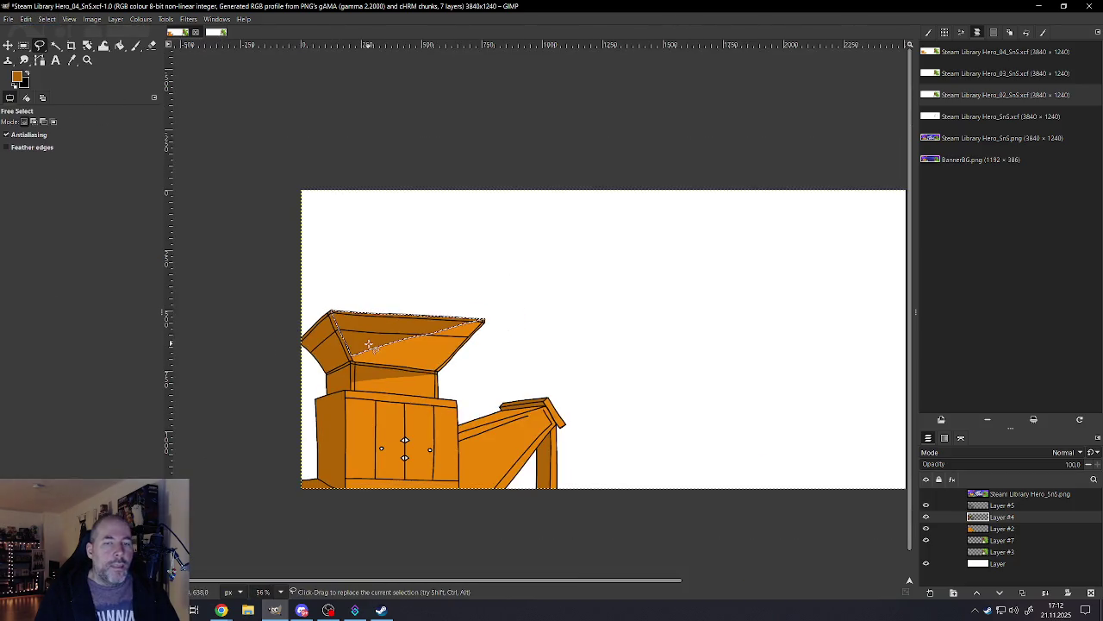
click(47, 19)
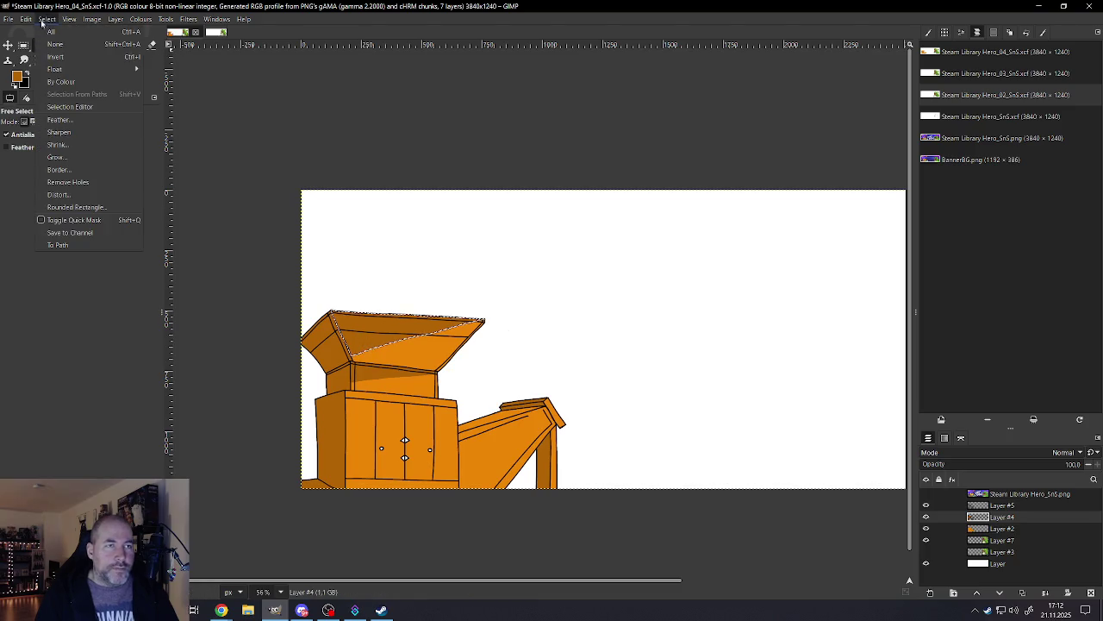
click(53, 47)
scroll(452, 398, down, 2)
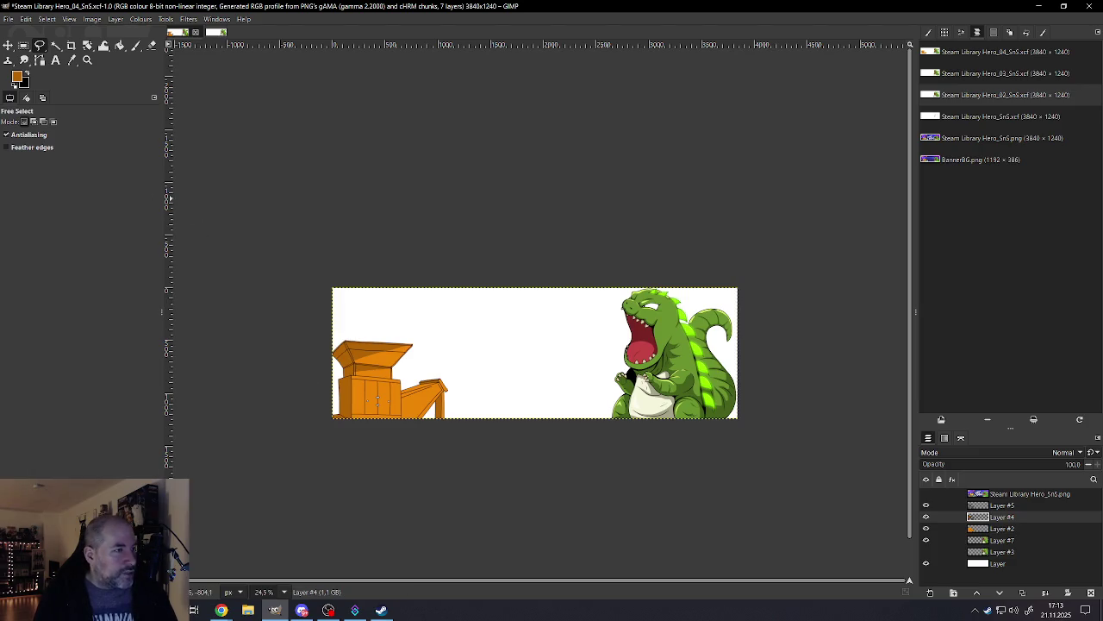
key(alt+Tab)
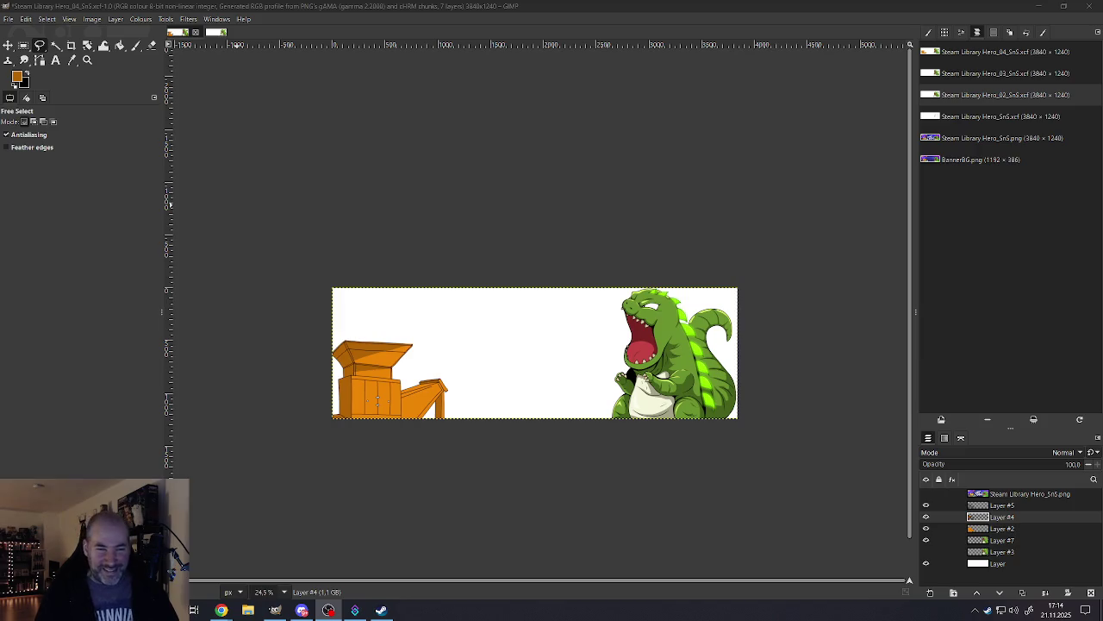
ctrl+scroll(392, 389, up, 1)
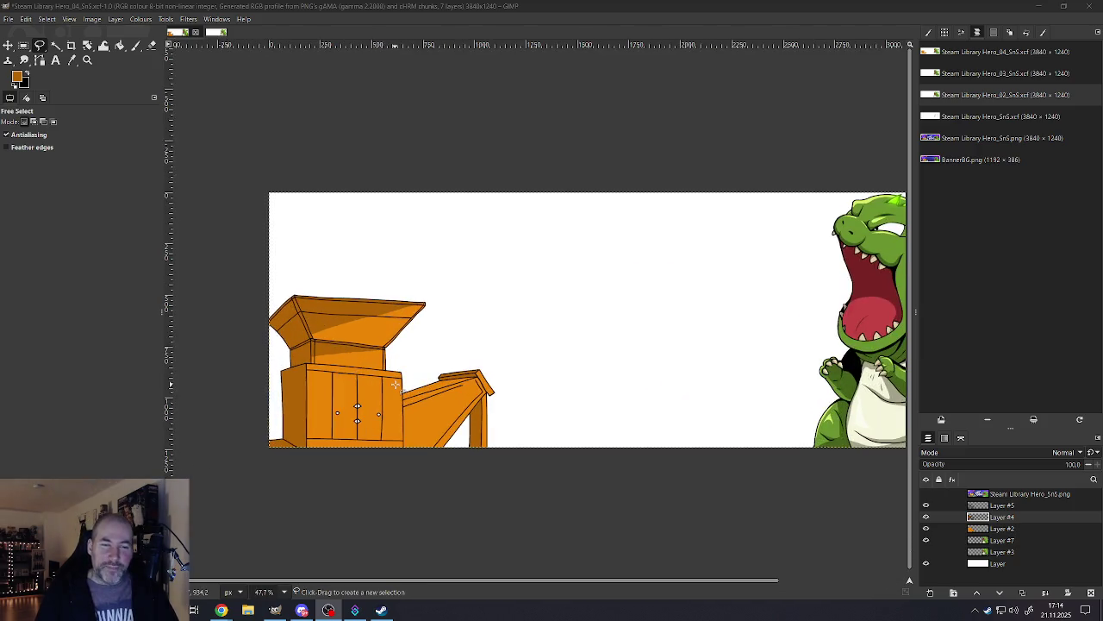
ctrl+scroll(360, 343, up, 2)
ctrl+scroll(360, 343, up, 1)
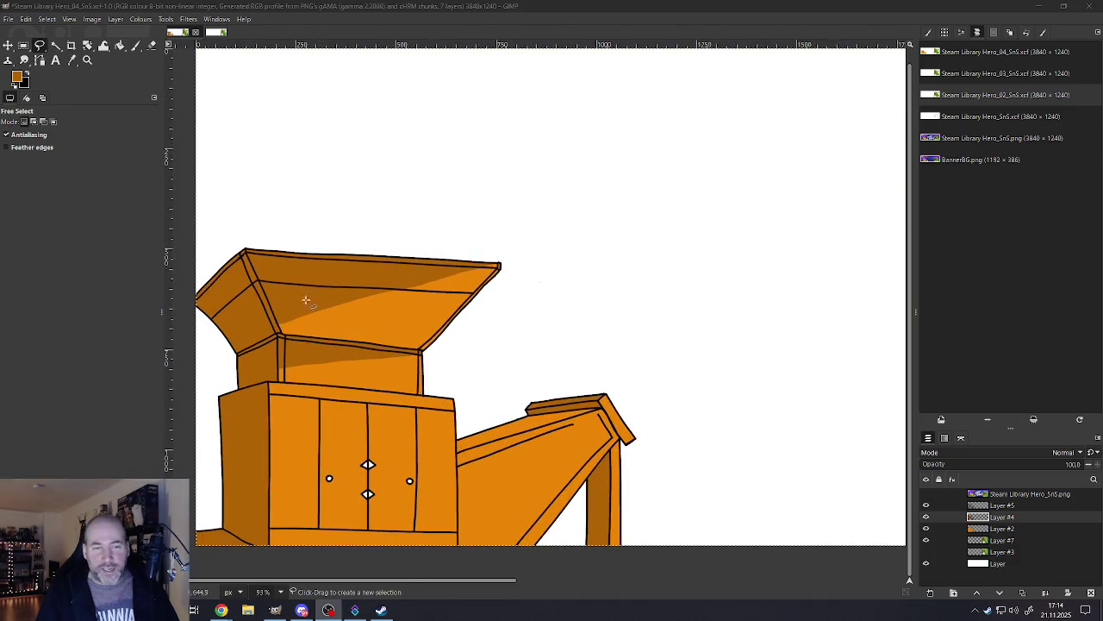
ctrl+scroll(449, 274, down, 2)
ctrl+scroll(414, 328, down, 2)
ctrl+scroll(381, 384, up, 2)
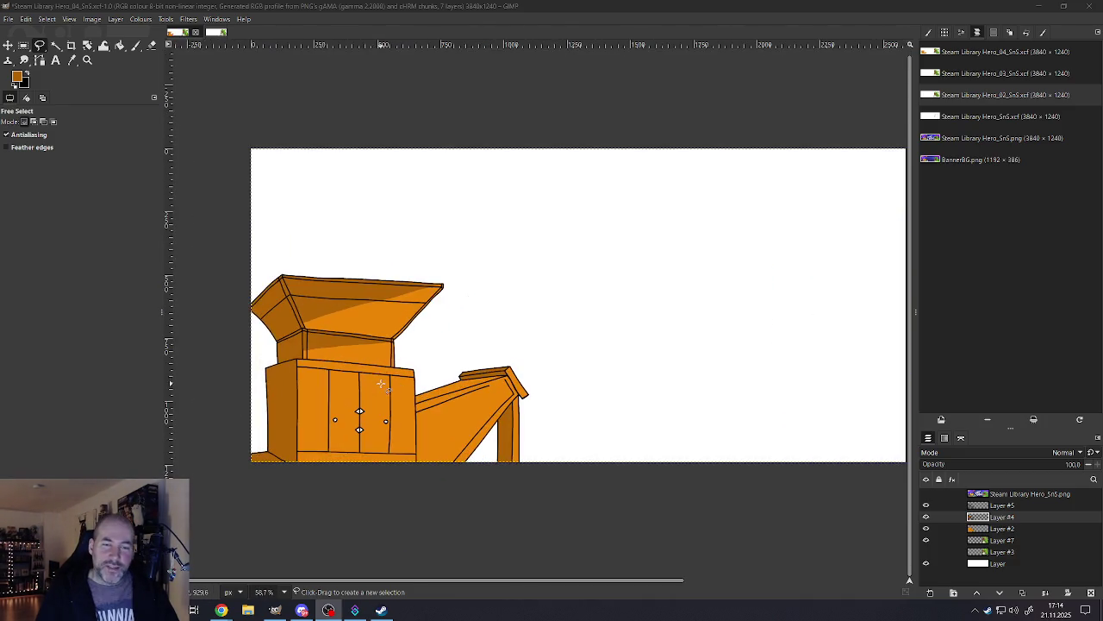
ctrl+scroll(480, 422, up, 2)
ctrl+scroll(502, 382, up, 1)
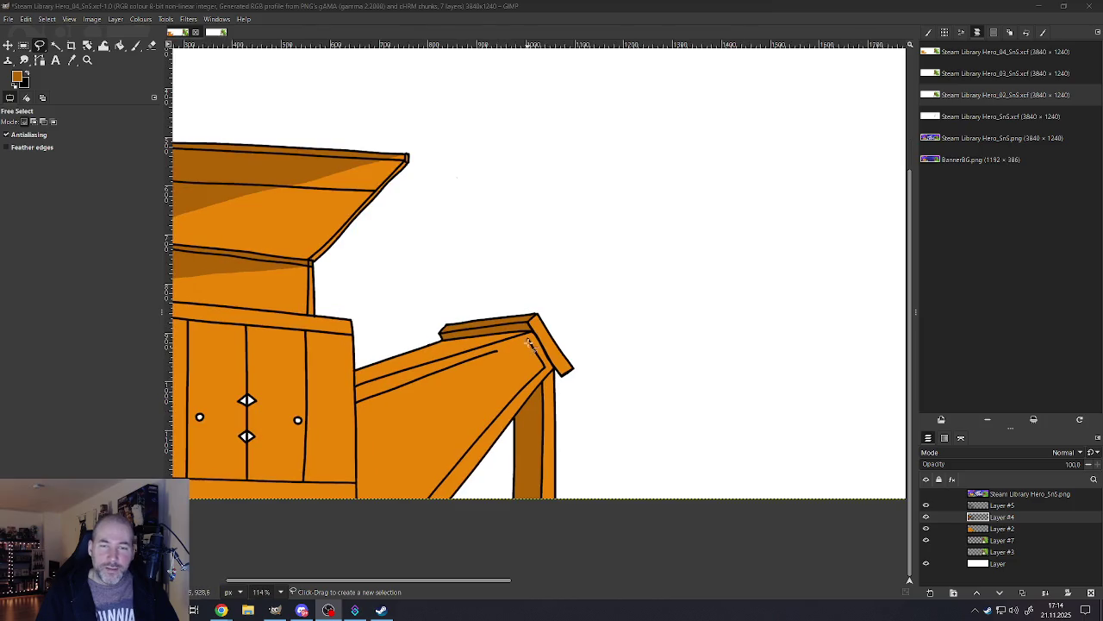
ctrl+scroll(394, 445, down, 2)
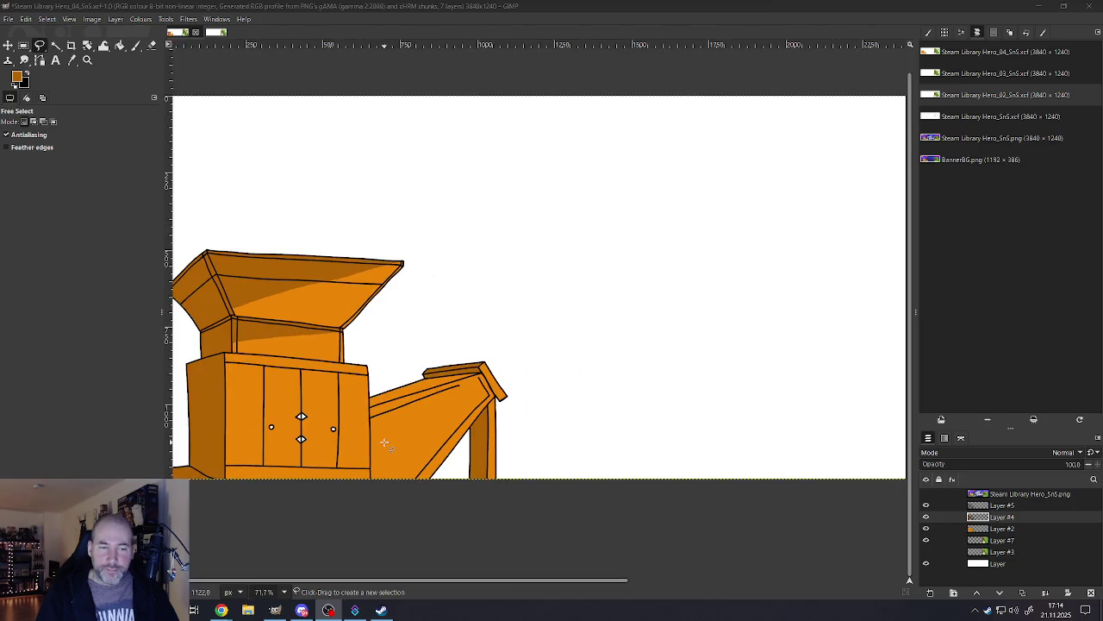
ctrl+scroll(454, 388, up, 2)
ctrl+scroll(441, 384, up, 1)
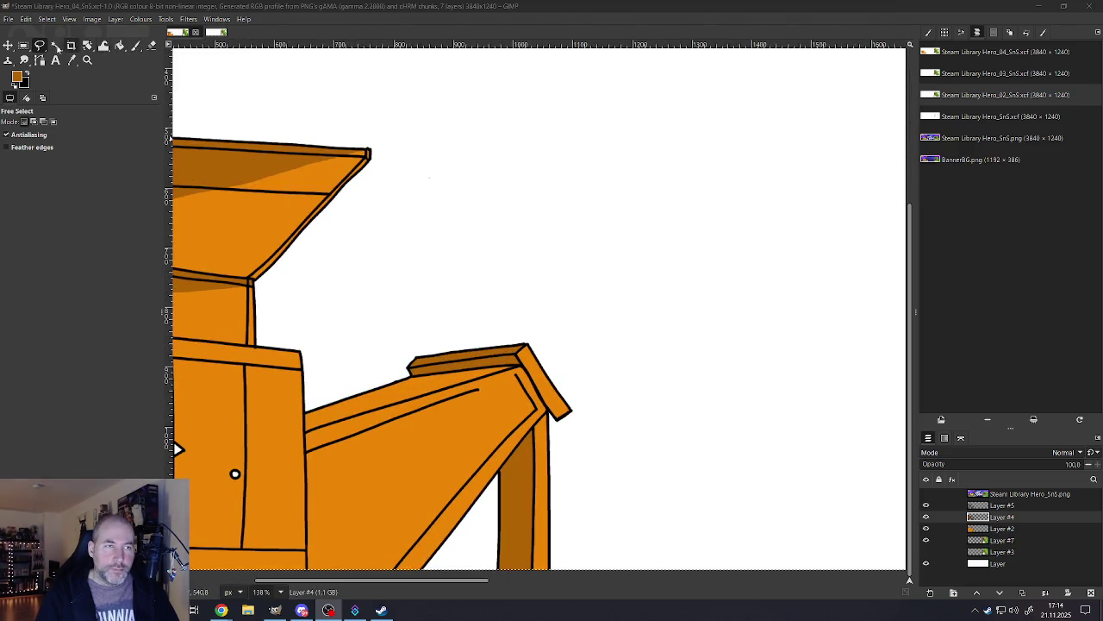
click(55, 47)
ctrl+scroll(421, 431, down, 3)
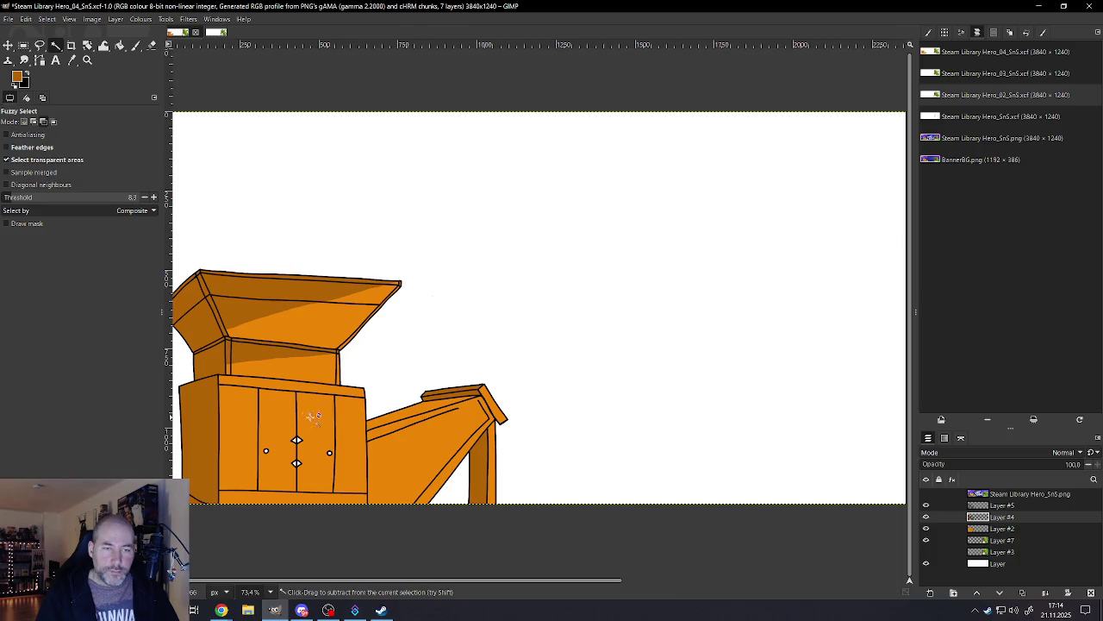
ctrl+scroll(310, 416, down, 2)
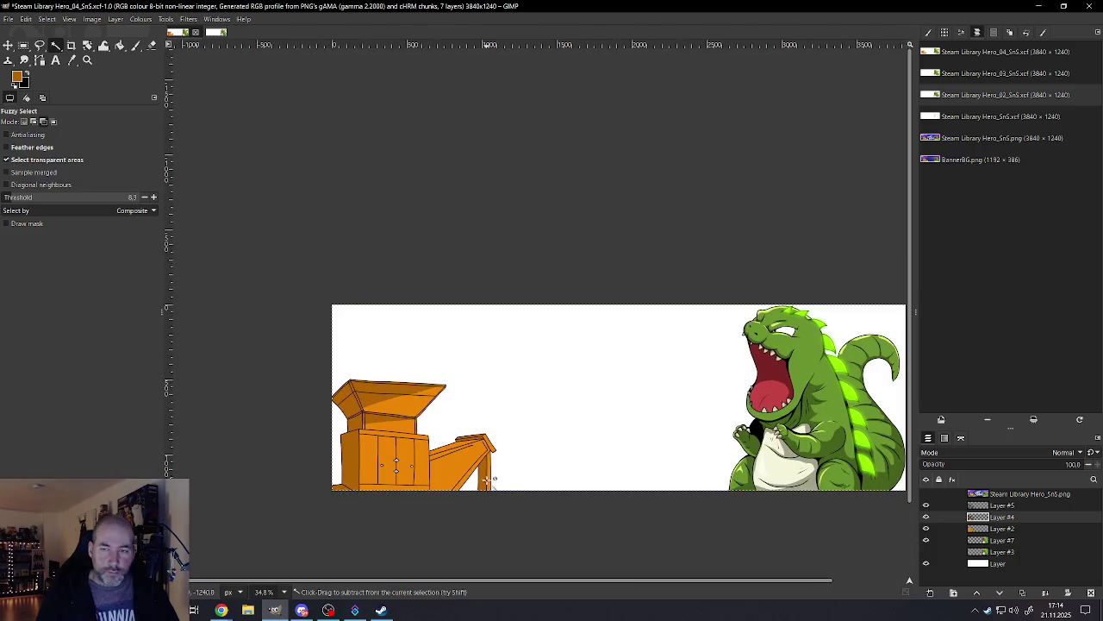
ctrl+scroll(469, 462, up, 2)
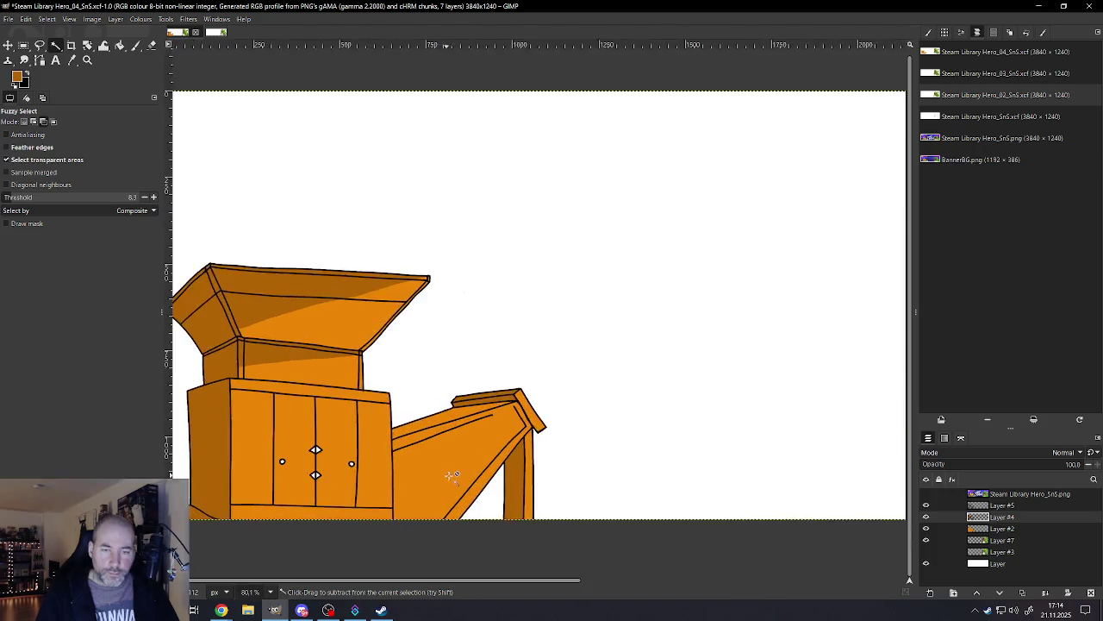
ctrl+scroll(448, 457, up, 3)
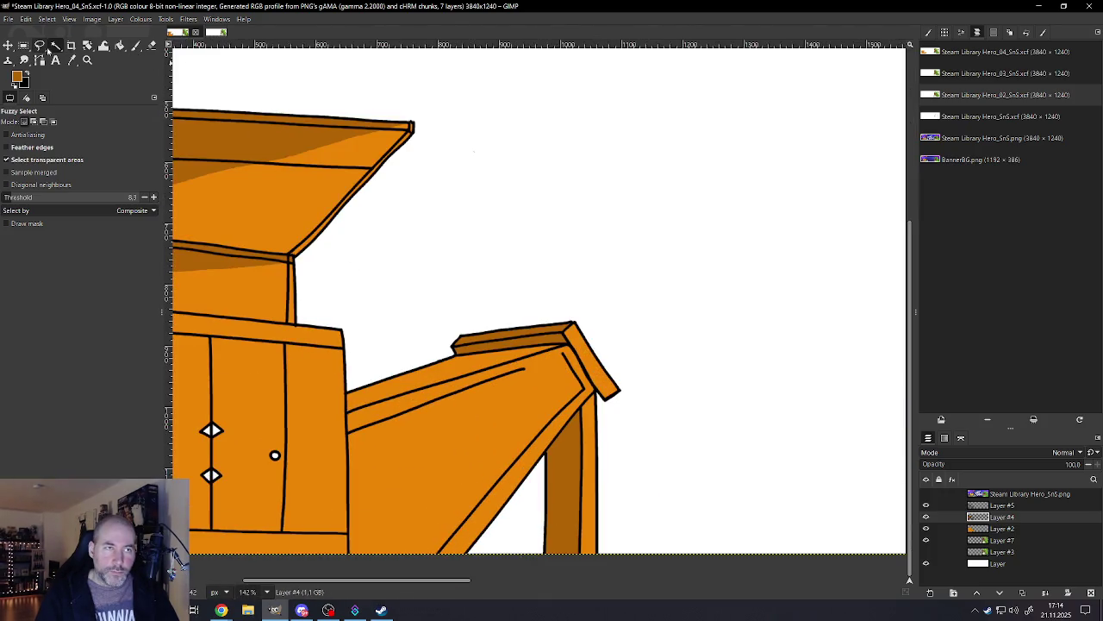
click(39, 46)
click(568, 345)
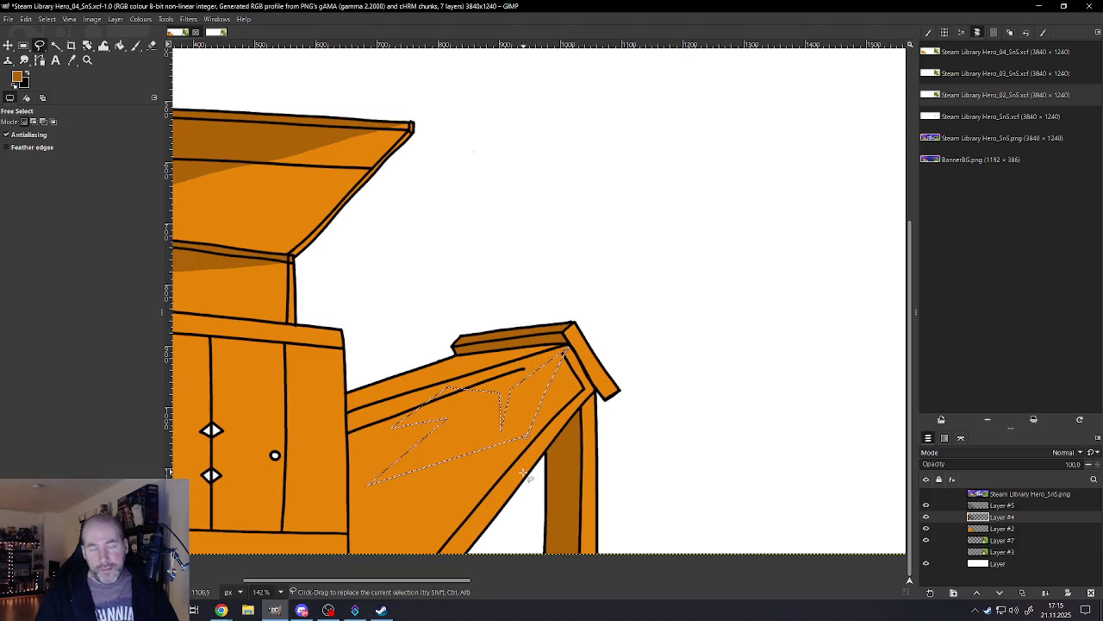
key(ctrl+shift+a)
scroll(466, 436, down, 5)
scroll(310, 362, up, 1)
scroll(356, 420, up, 1)
scroll(362, 427, down, 1)
scroll(388, 449, down, 1)
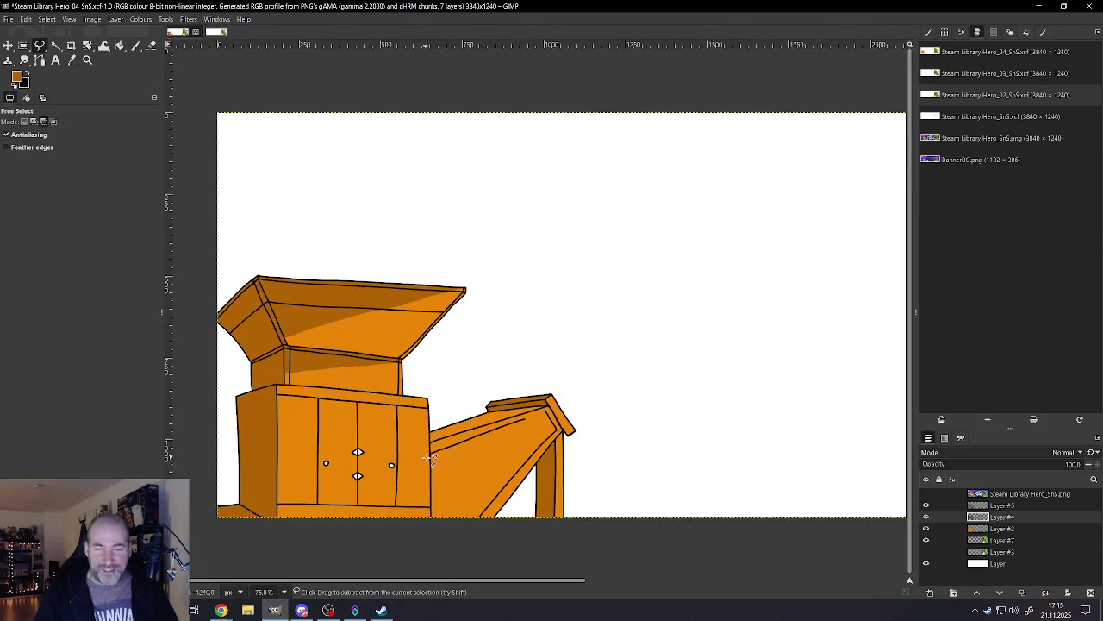
scroll(431, 466, down, 1)
scroll(472, 485, down, 2)
scroll(498, 487, up, 2)
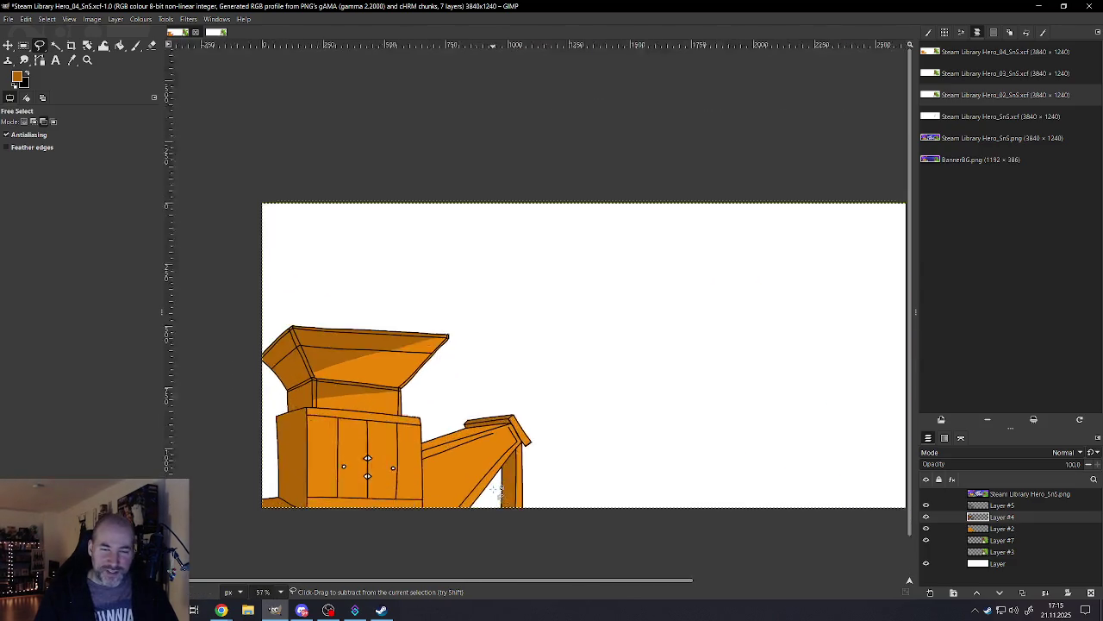
scroll(517, 448, up, 3)
scroll(560, 371, up, 4)
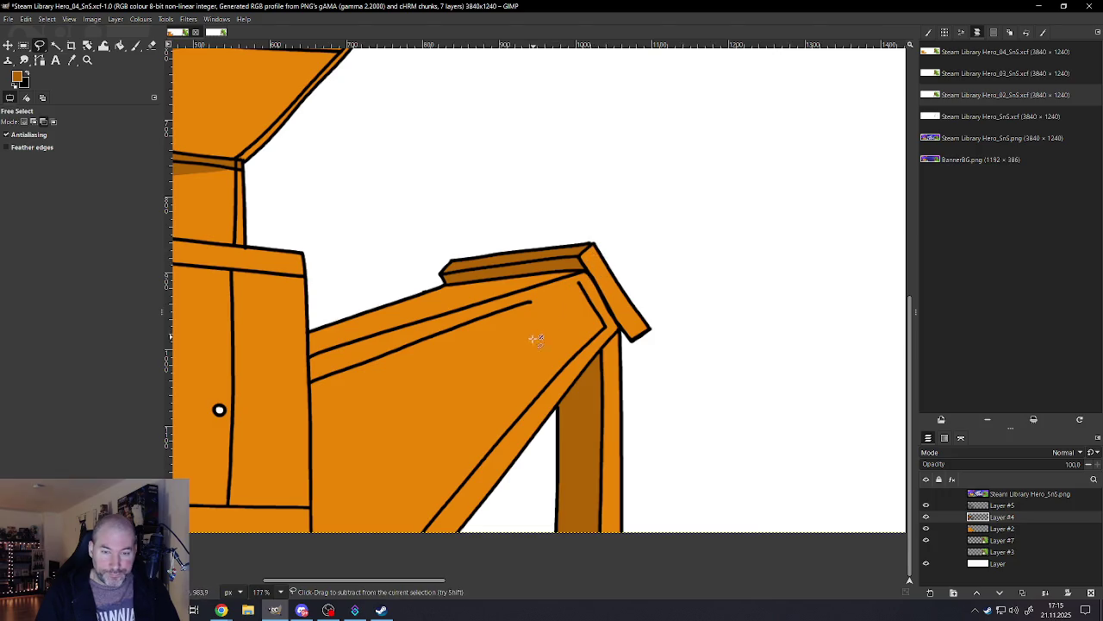
scroll(532, 337, down, 3)
scroll(458, 345, up, 1)
scroll(461, 344, up, 2)
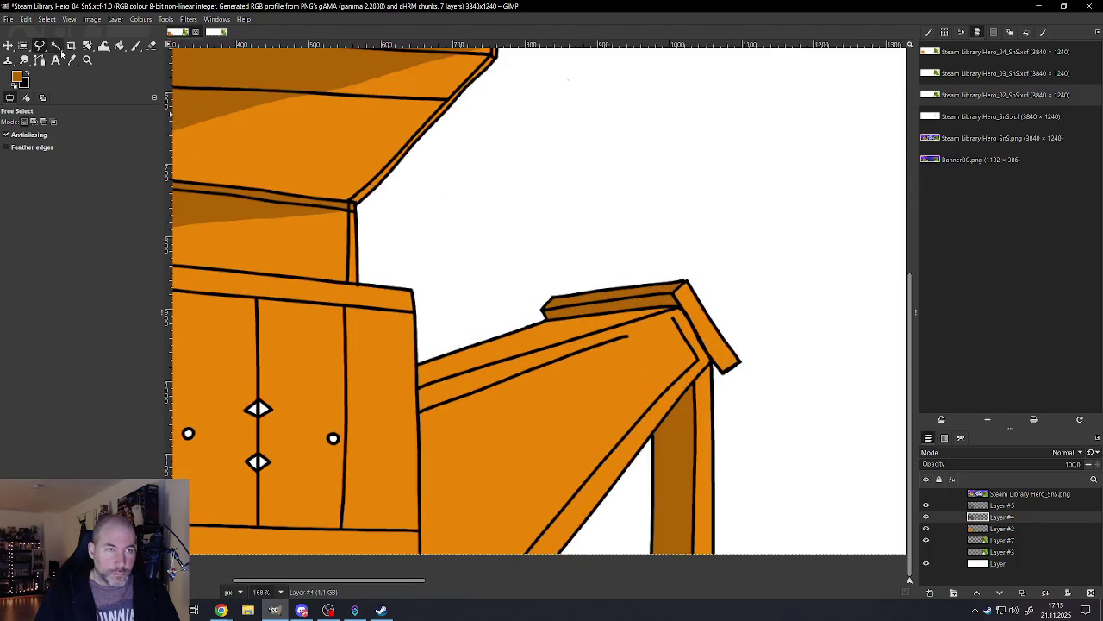
Step: Fuzzy Select the chute's upper strip and grow the selection slightly
click(56, 45)
click(487, 353)
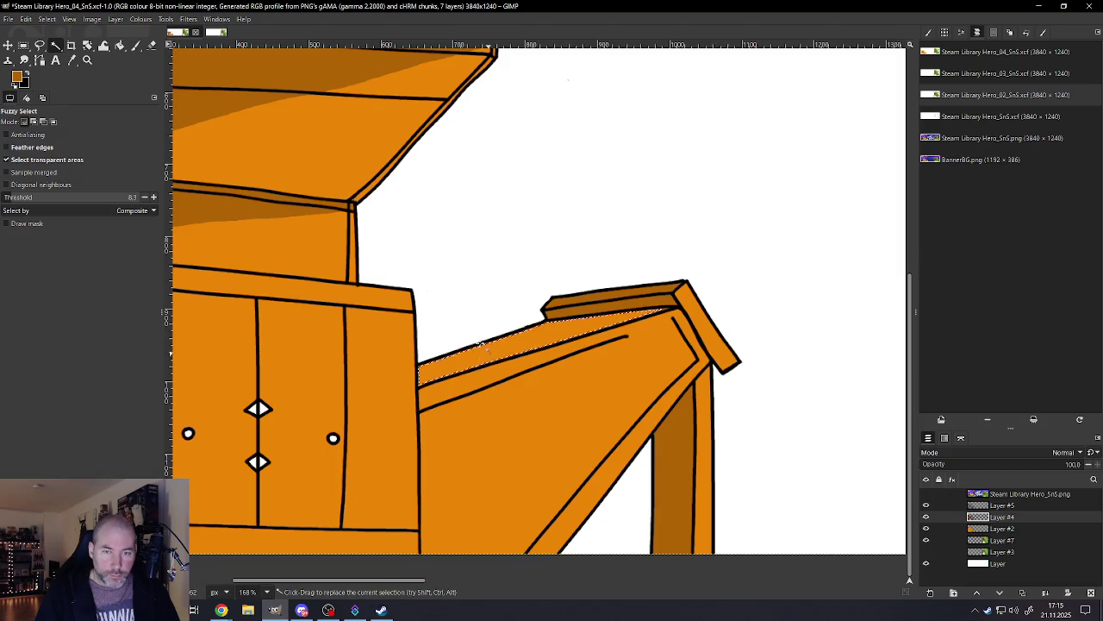
click(48, 19)
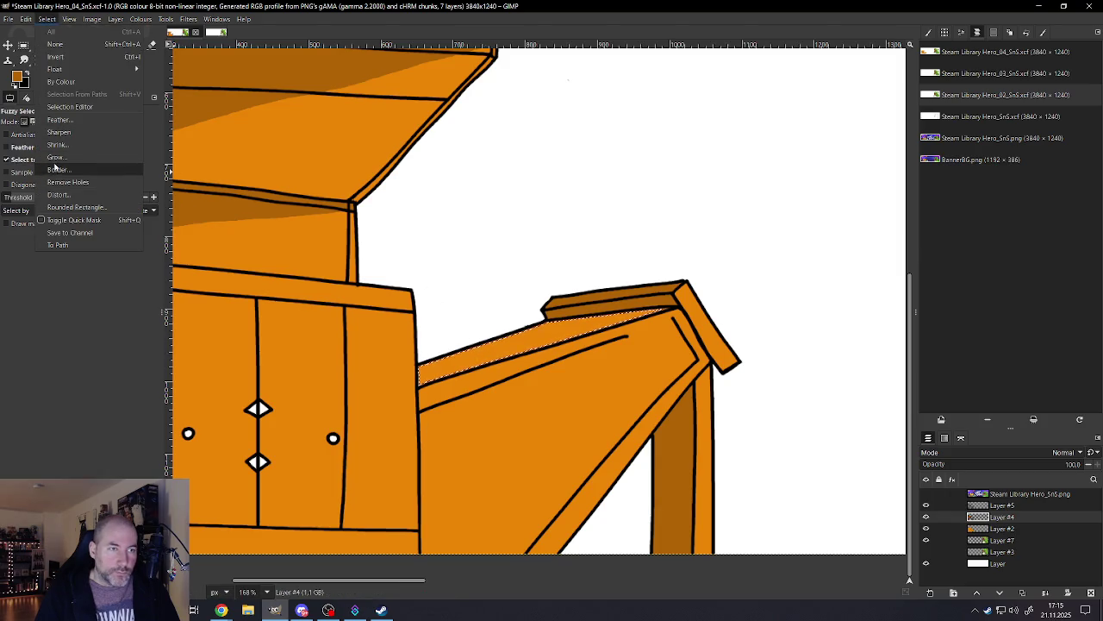
click(56, 165)
click(564, 341)
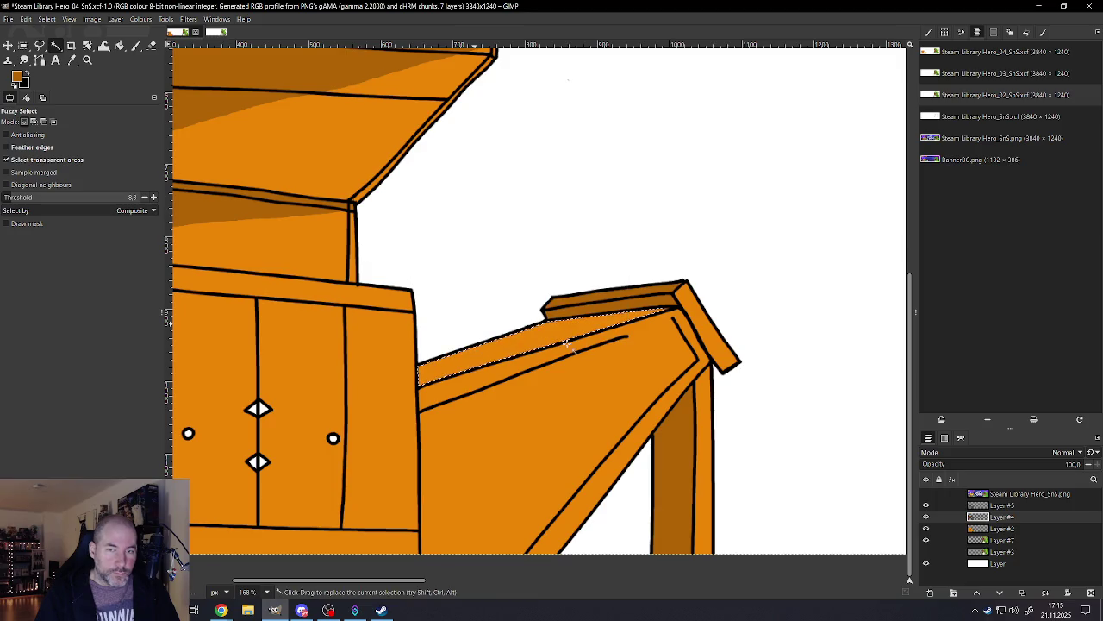
Step: Paint dark brown shading along the chute's top edge with the Paintbrush
scroll(481, 341, down, 4)
scroll(482, 343, down, 3)
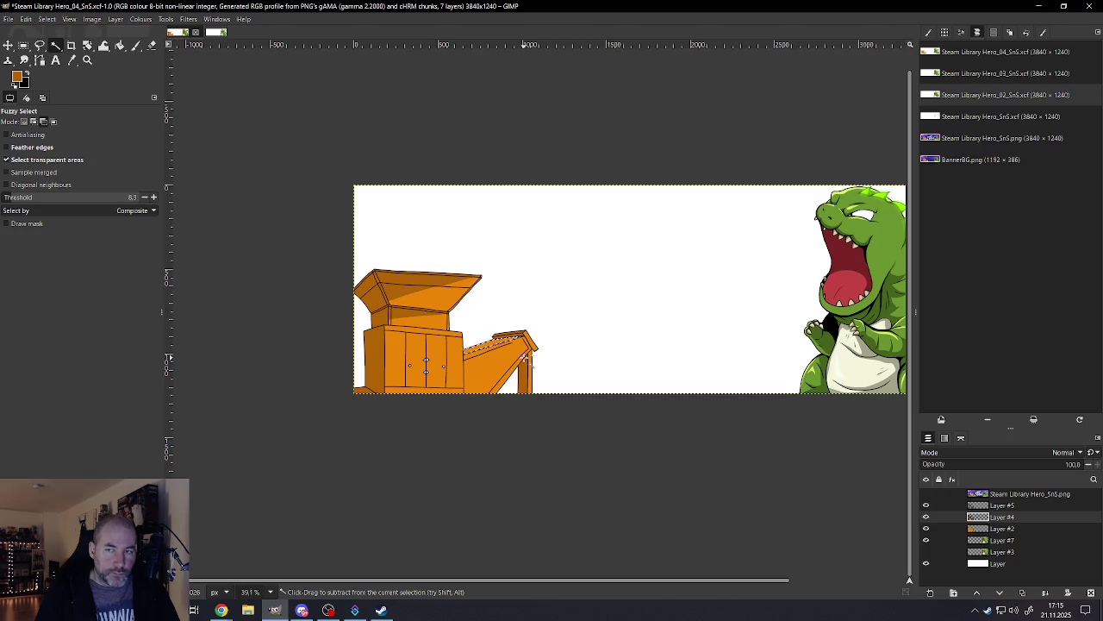
scroll(523, 358, up, 1)
scroll(497, 338, up, 2)
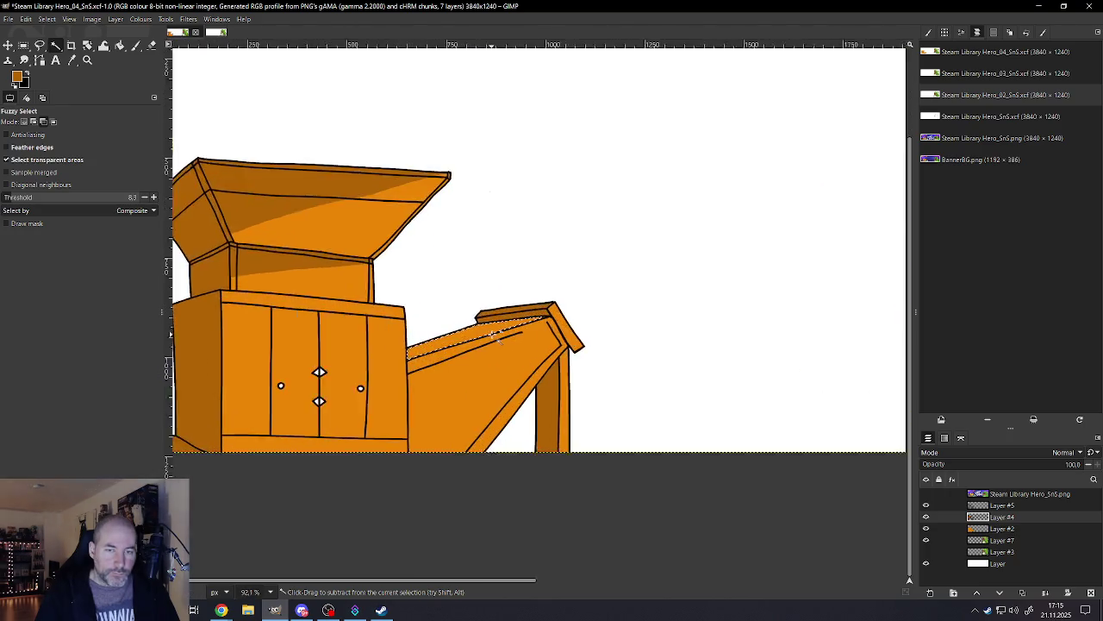
scroll(497, 338, up, 3)
scroll(498, 338, up, 1)
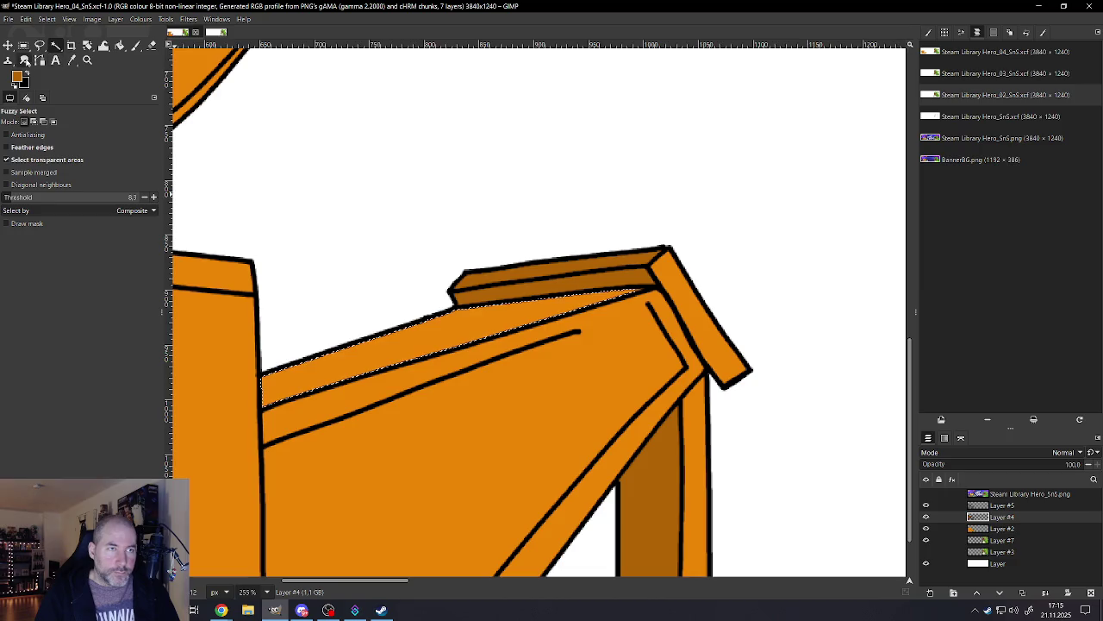
click(135, 44)
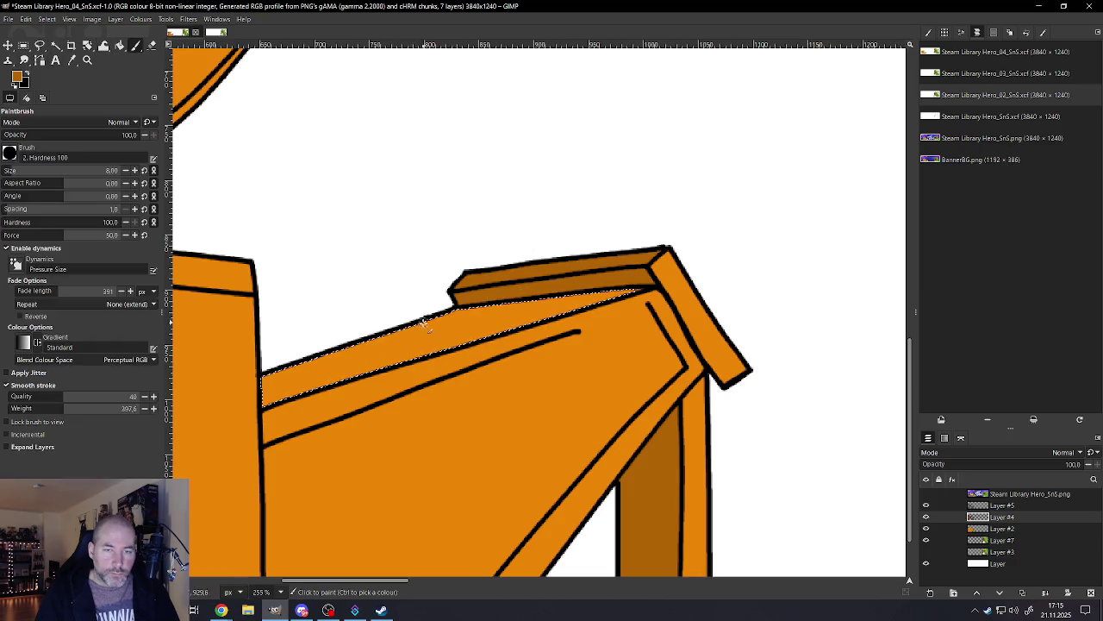
drag(412, 326, 561, 310)
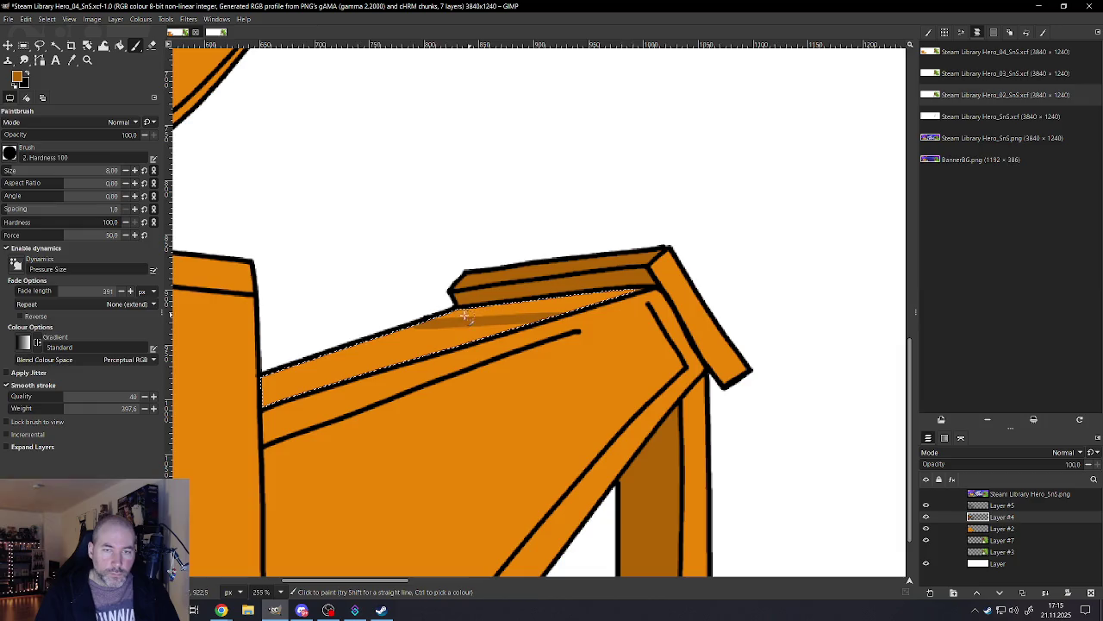
mouse_move(444, 318)
mouse_down()
mouse_move(661, 288)
mouse_move(542, 315)
mouse_up()
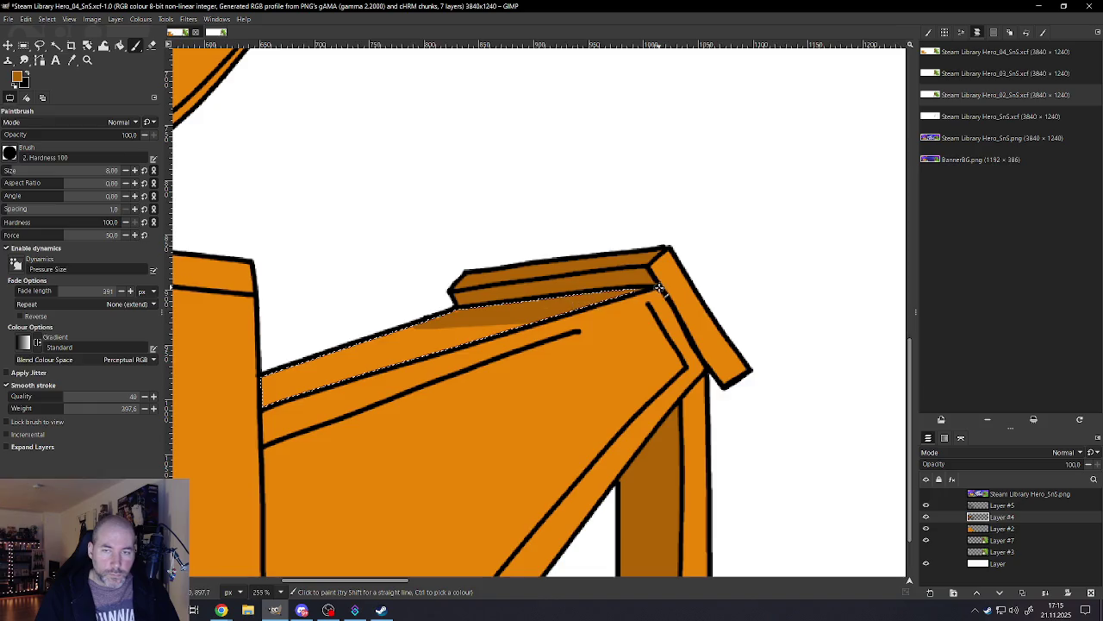
Step: Clear the selection around the chute strip with Select > None
click(46, 19)
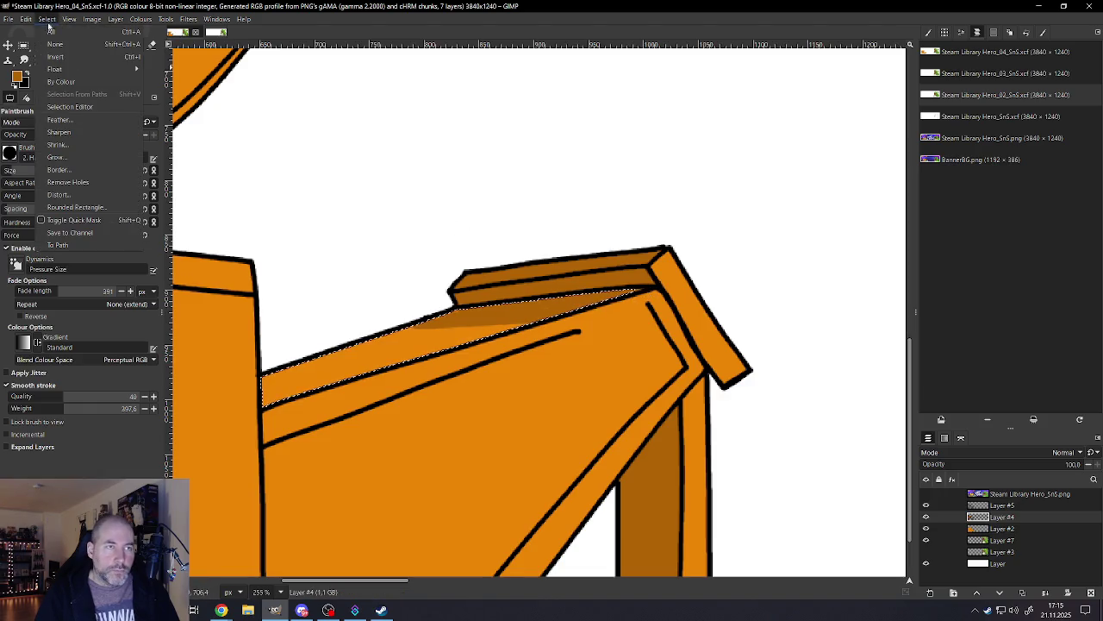
click(58, 44)
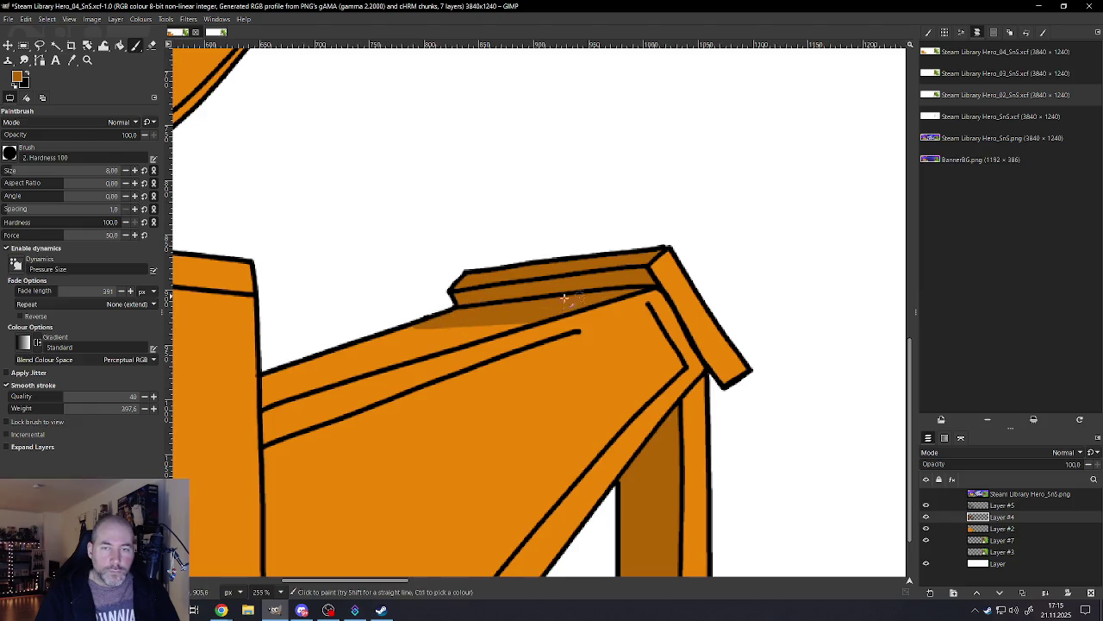
scroll(637, 289, down, 1)
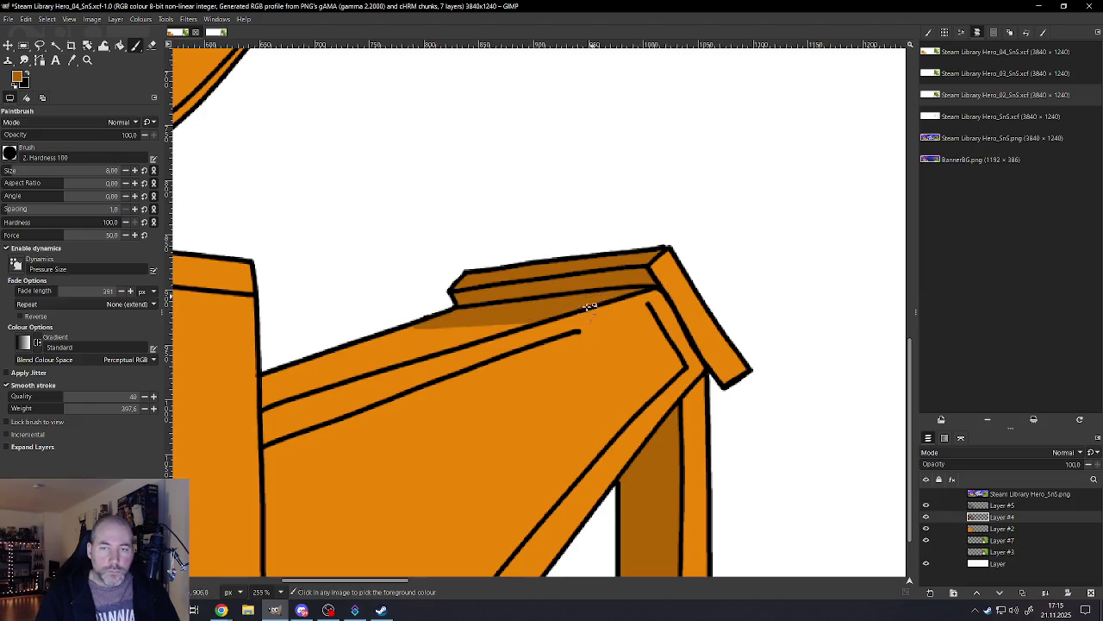
scroll(604, 336, down, 3)
scroll(551, 380, up, 1)
scroll(549, 383, down, 2)
scroll(550, 384, down, 1)
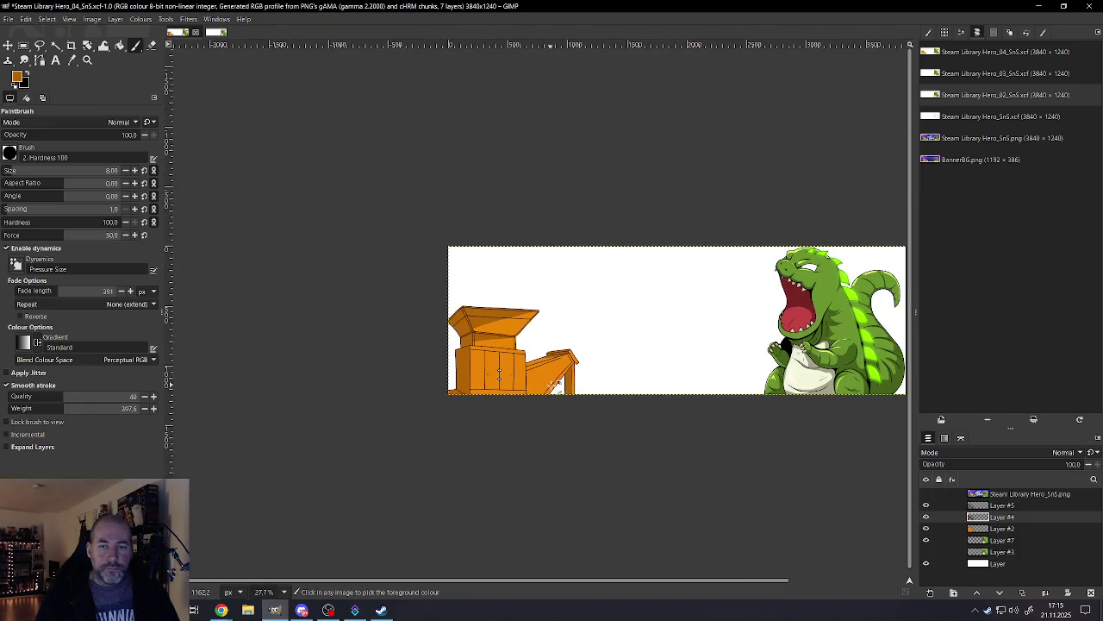
Step: Outline the diagonal shaded face on the chute's front with Free Select
scroll(556, 362, up, 2)
scroll(577, 311, up, 2)
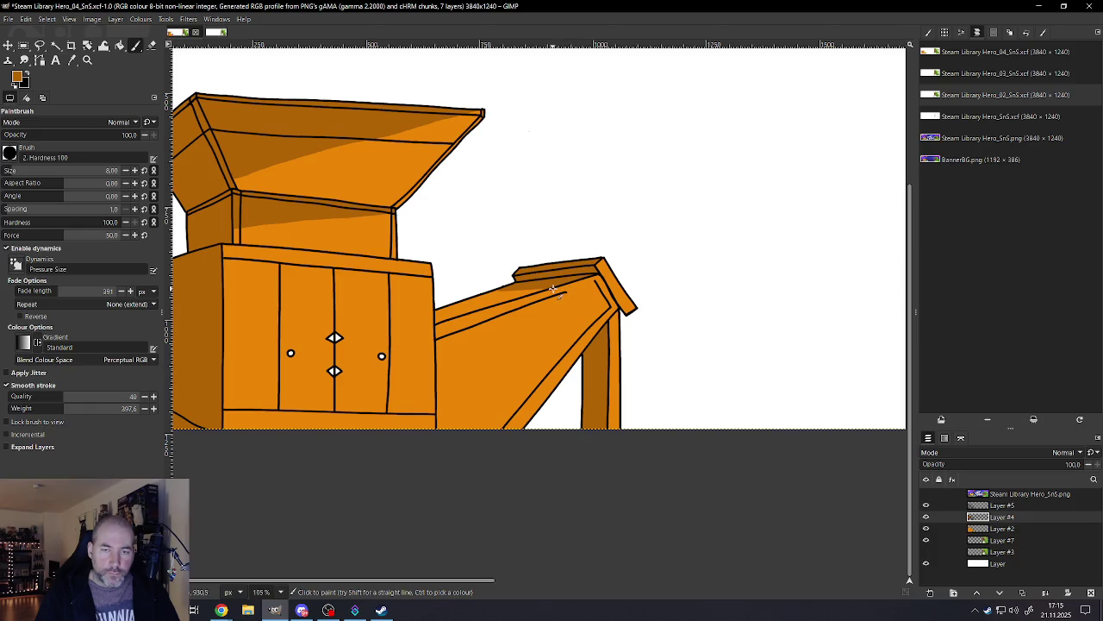
drag(547, 342, 524, 424)
key(ctrl+z)
key(f)
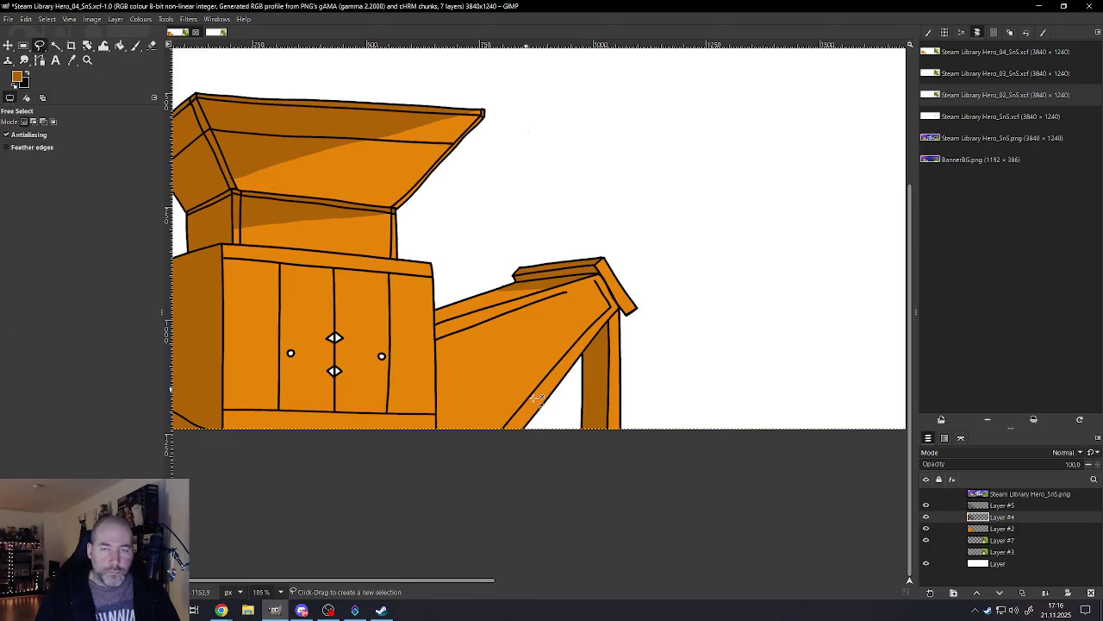
scroll(536, 398, up, 1)
scroll(552, 402, up, 1)
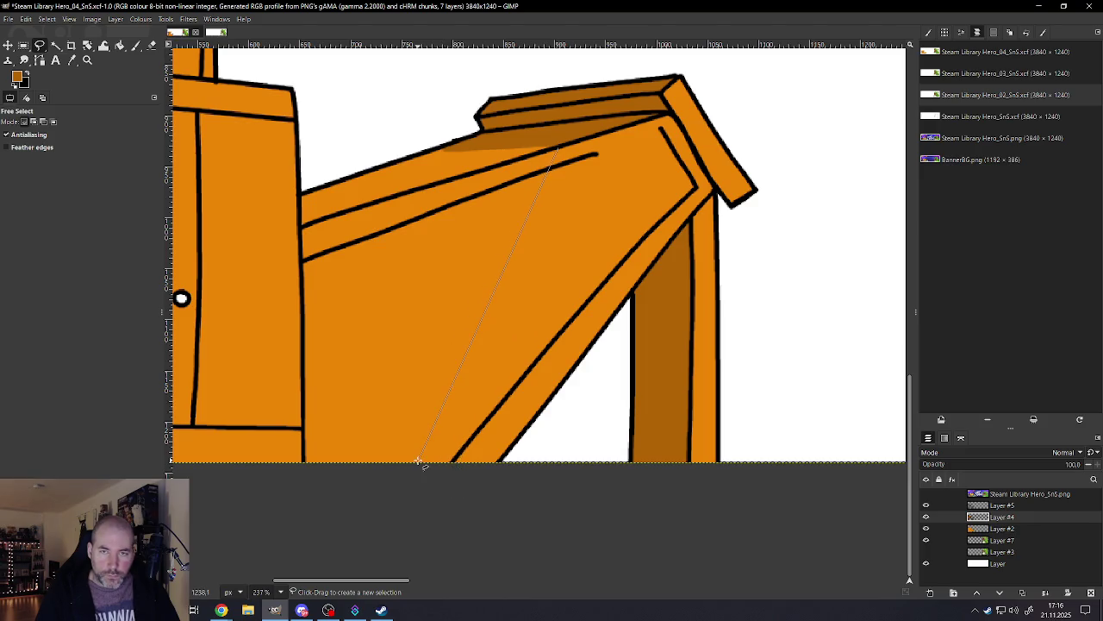
click(420, 461)
click(498, 469)
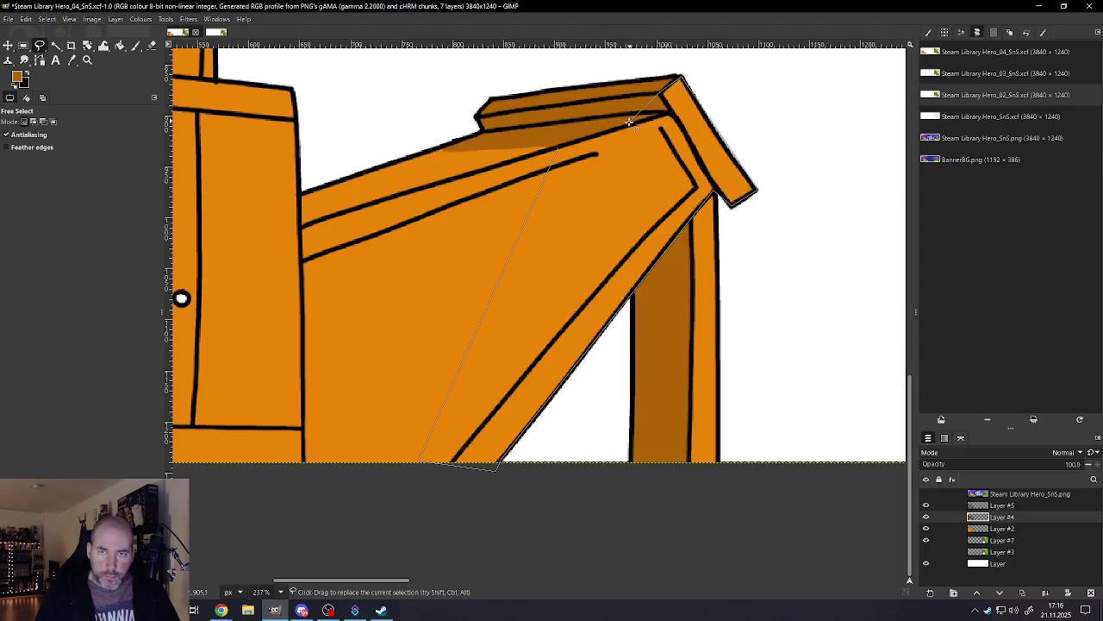
click(623, 127)
click(559, 148)
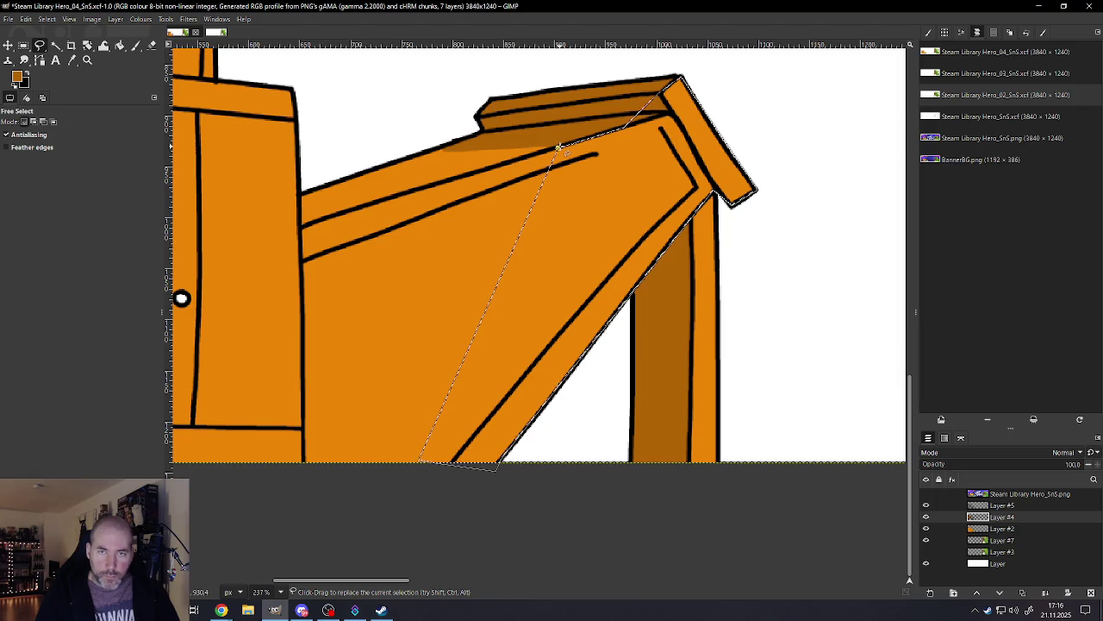
Step: Fill the chute-face selection with a darker orange foreground colour
scroll(582, 315, down, 3)
scroll(581, 314, down, 1)
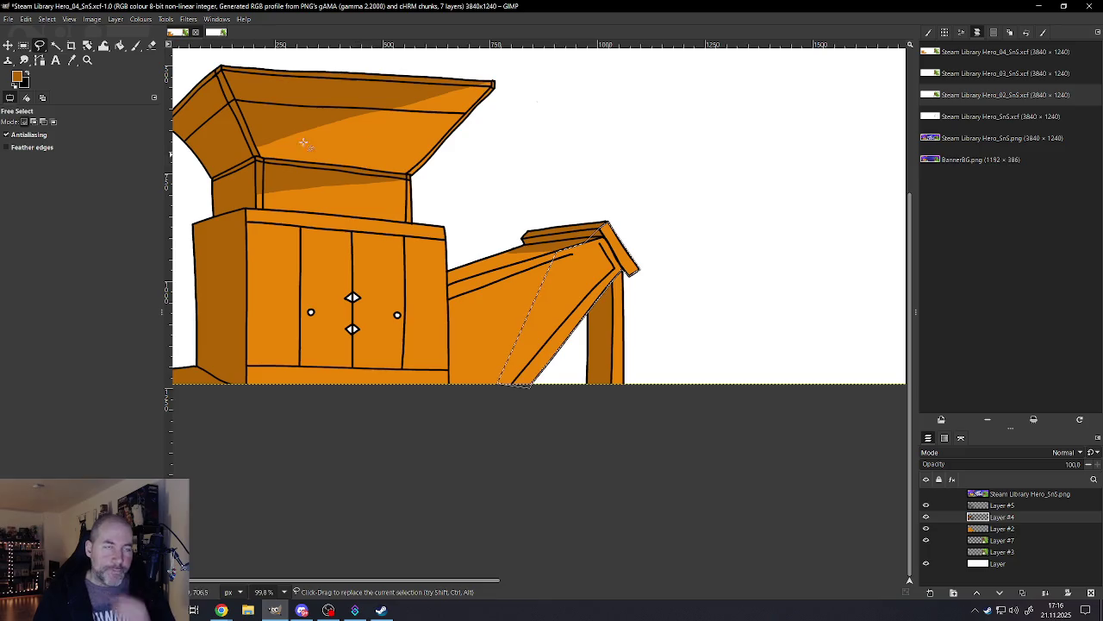
click(22, 79)
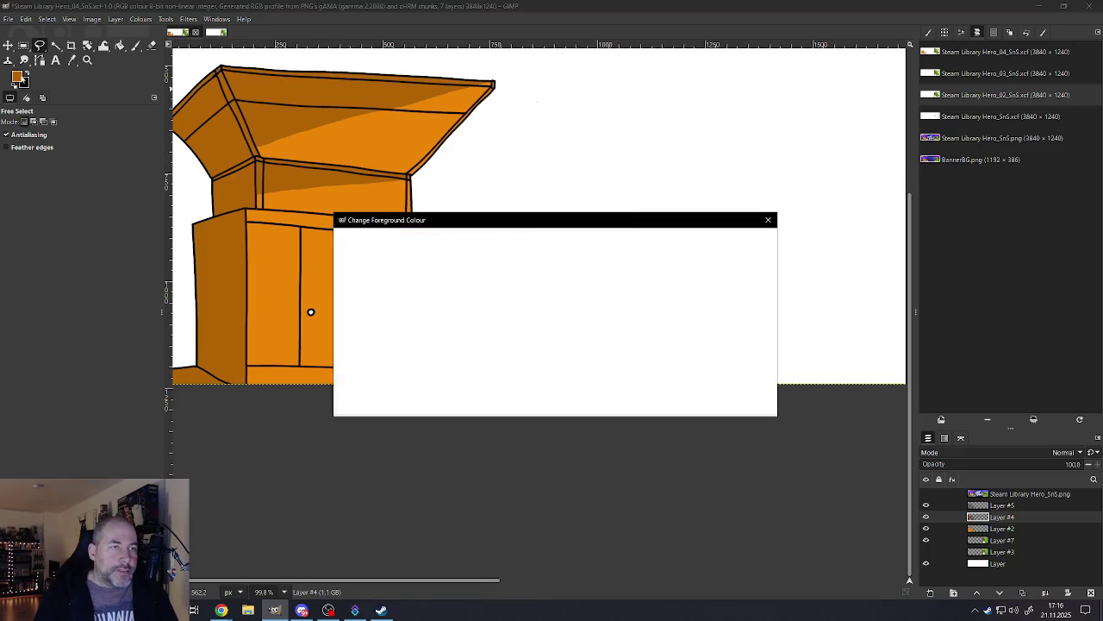
click(713, 404)
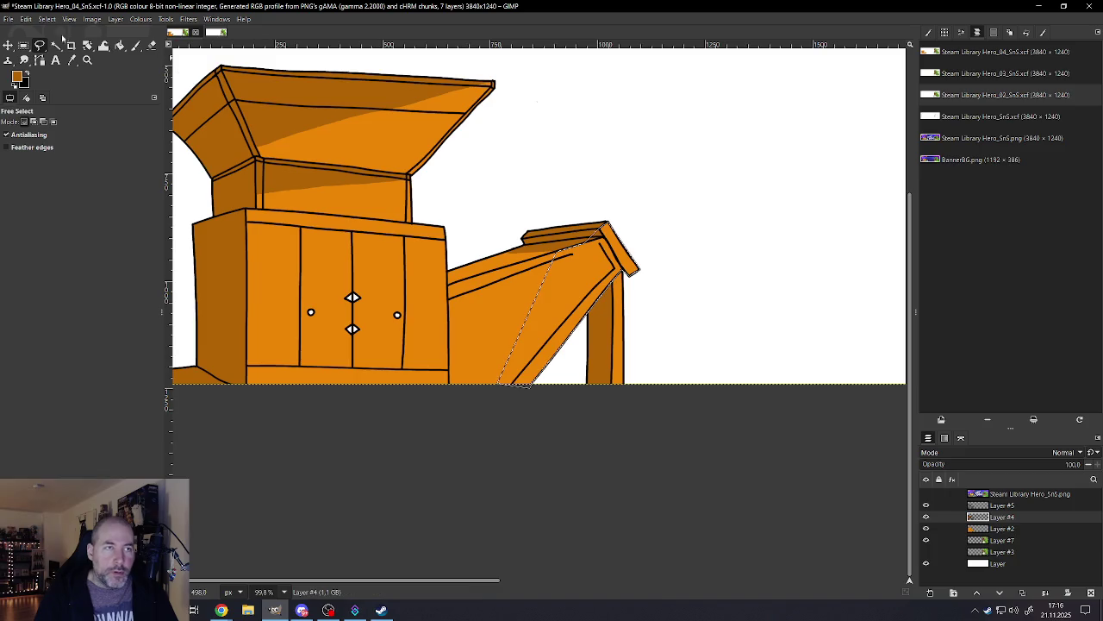
click(26, 19)
click(51, 172)
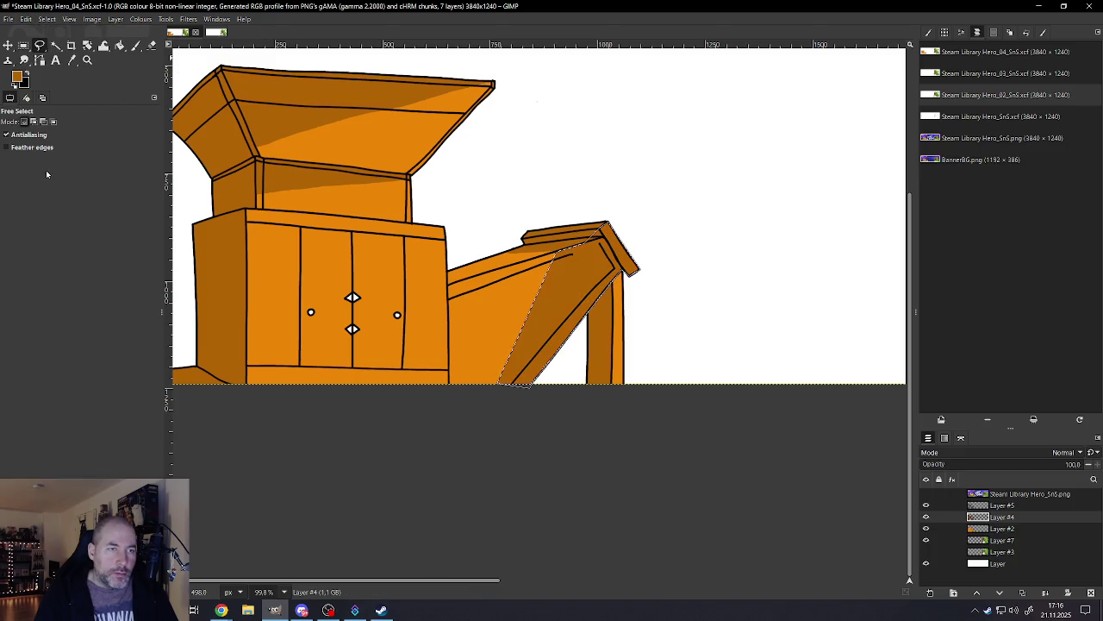
Step: Remove the selection and zoom in on the top of the chute
click(46, 19)
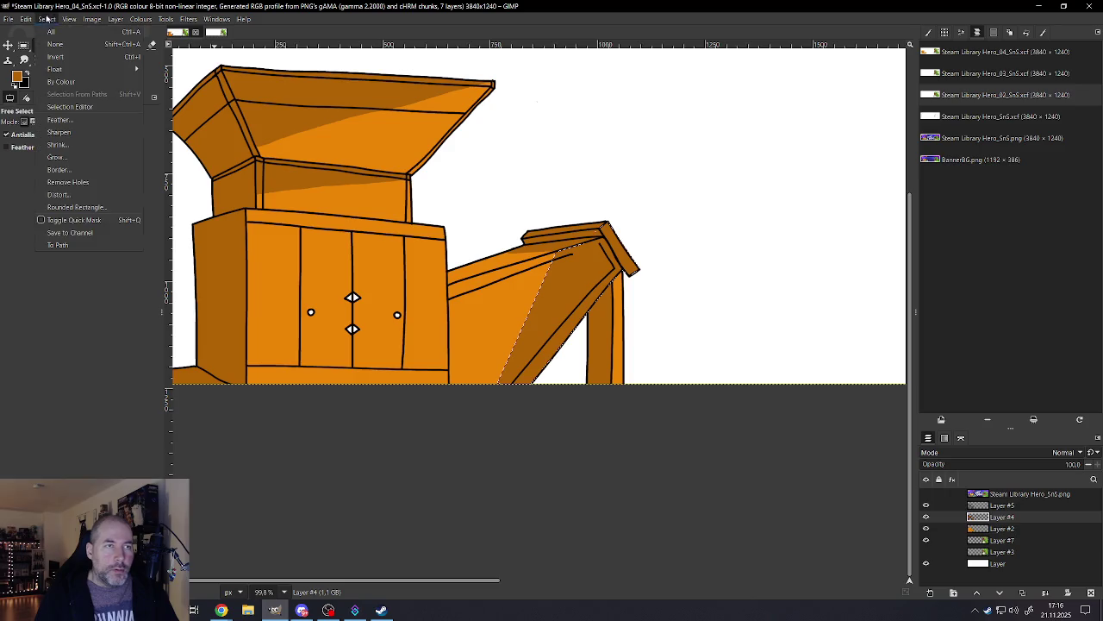
click(61, 52)
scroll(379, 315, down, 2)
scroll(379, 315, down, 3)
scroll(375, 328, up, 1)
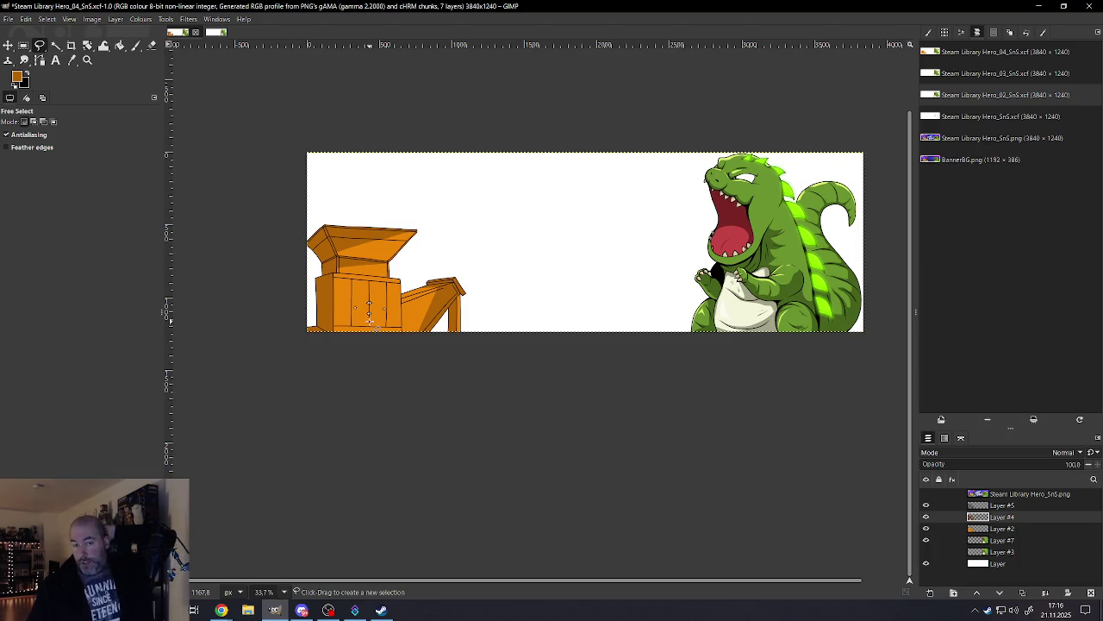
ctrl+scroll(444, 284, up, 5)
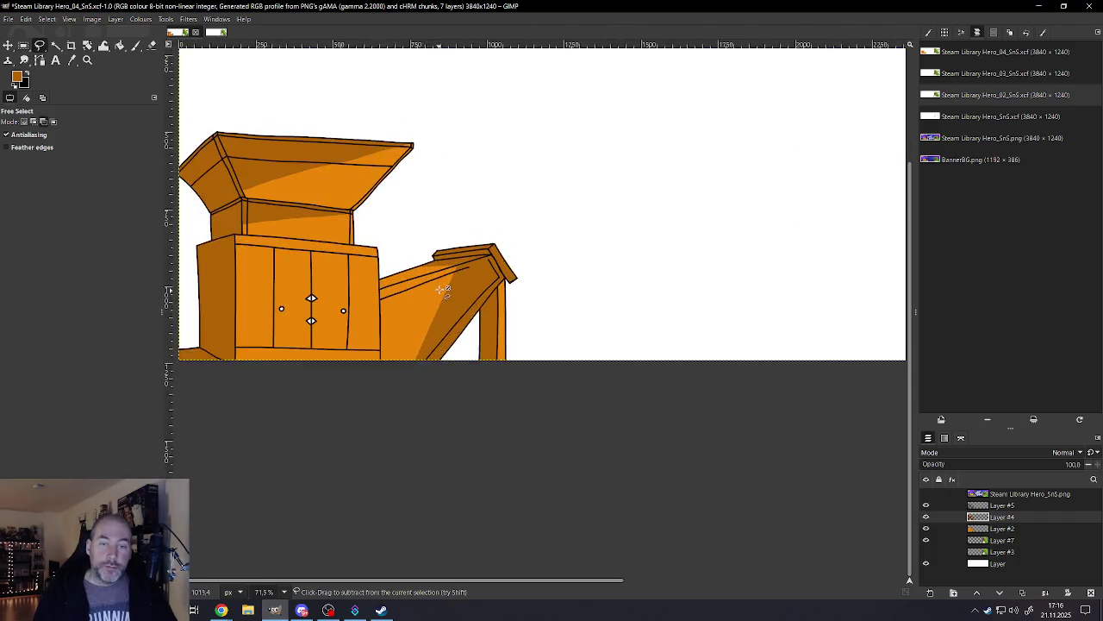
ctrl+scroll(468, 279, up, 4)
ctrl+scroll(464, 246, up, 3)
ctrl+scroll(463, 245, up, 1)
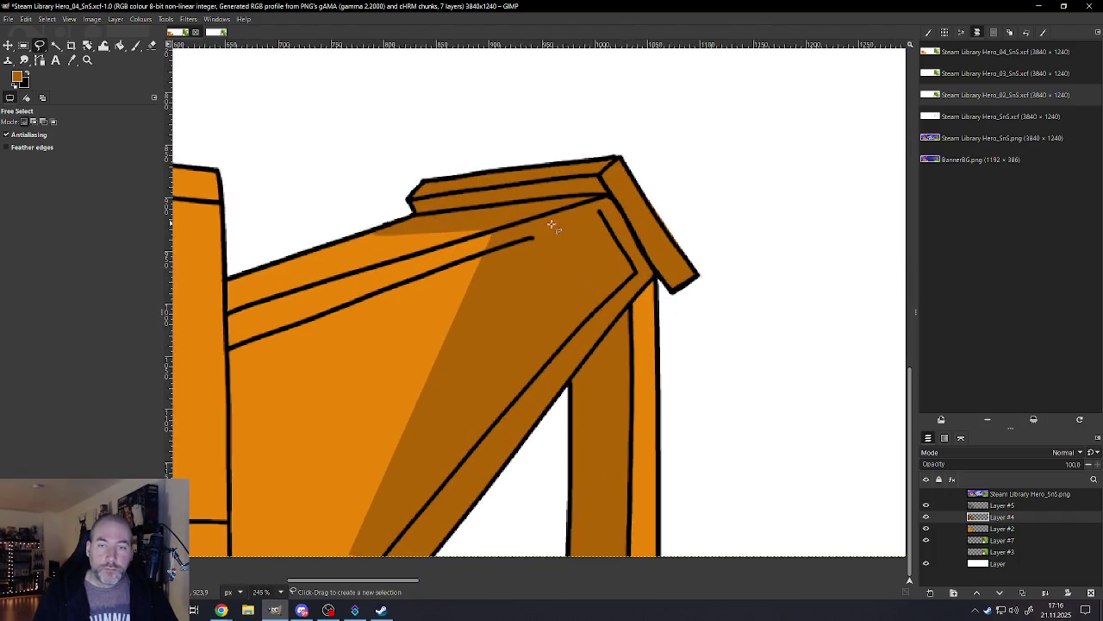
Step: Erase the dark shading streaks along the chute's upper rail
click(152, 46)
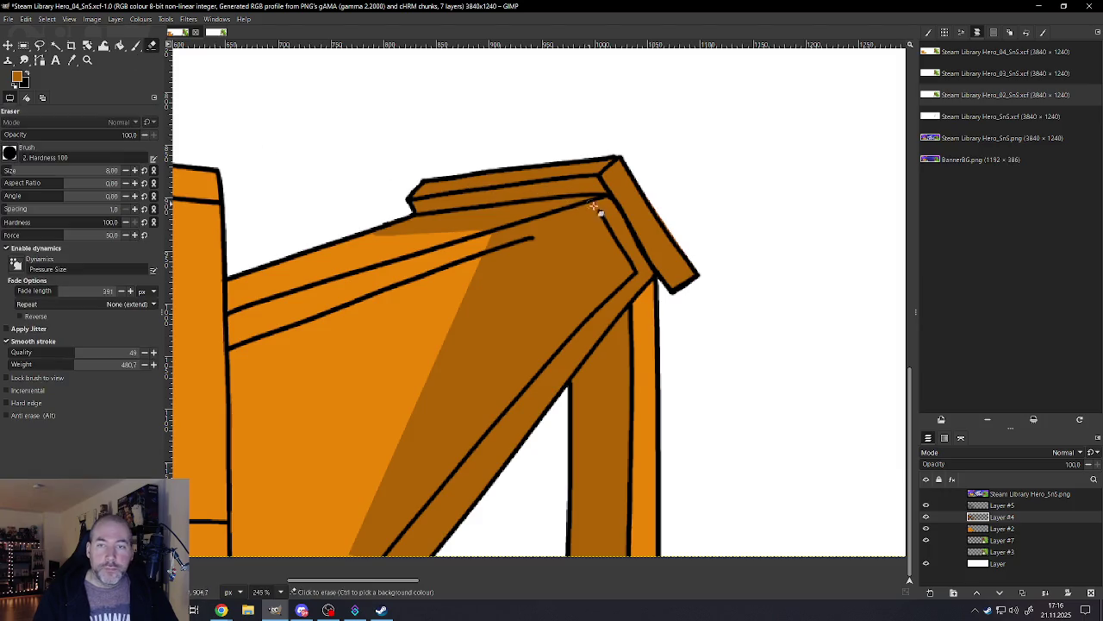
mouse_move(548, 214)
mouse_down()
mouse_move(629, 209)
mouse_move(404, 269)
mouse_up()
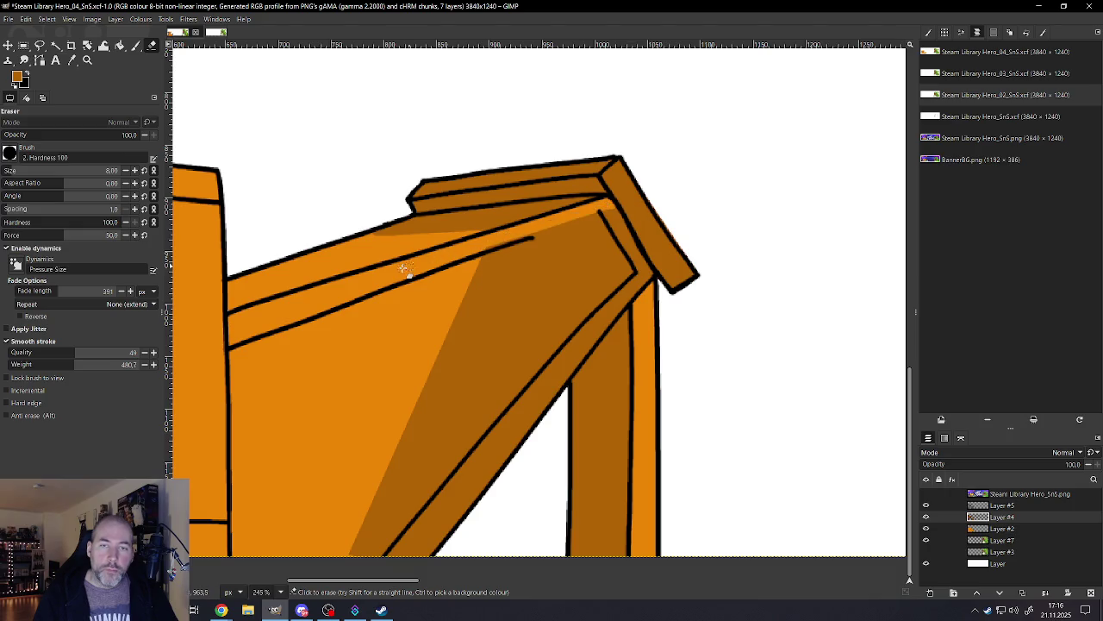
drag(613, 206, 472, 250)
key(ctrl+z)
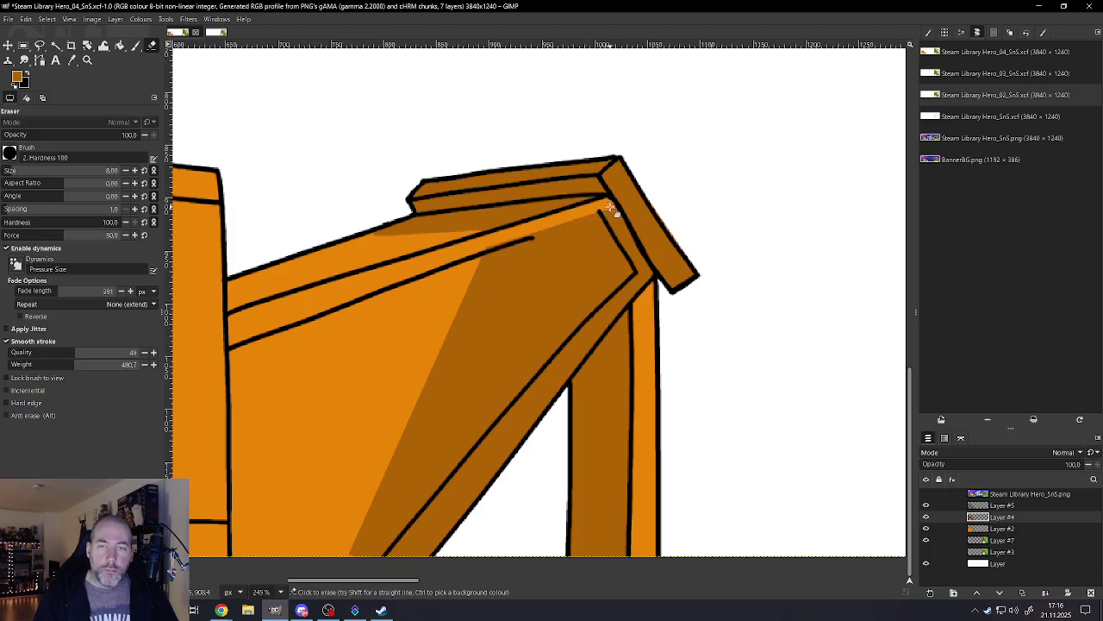
drag(535, 234, 423, 263)
ctrl+scroll(487, 259, down, 3)
ctrl+scroll(486, 291, down, 2)
ctrl+scroll(485, 291, up, 2)
ctrl+scroll(495, 278, up, 2)
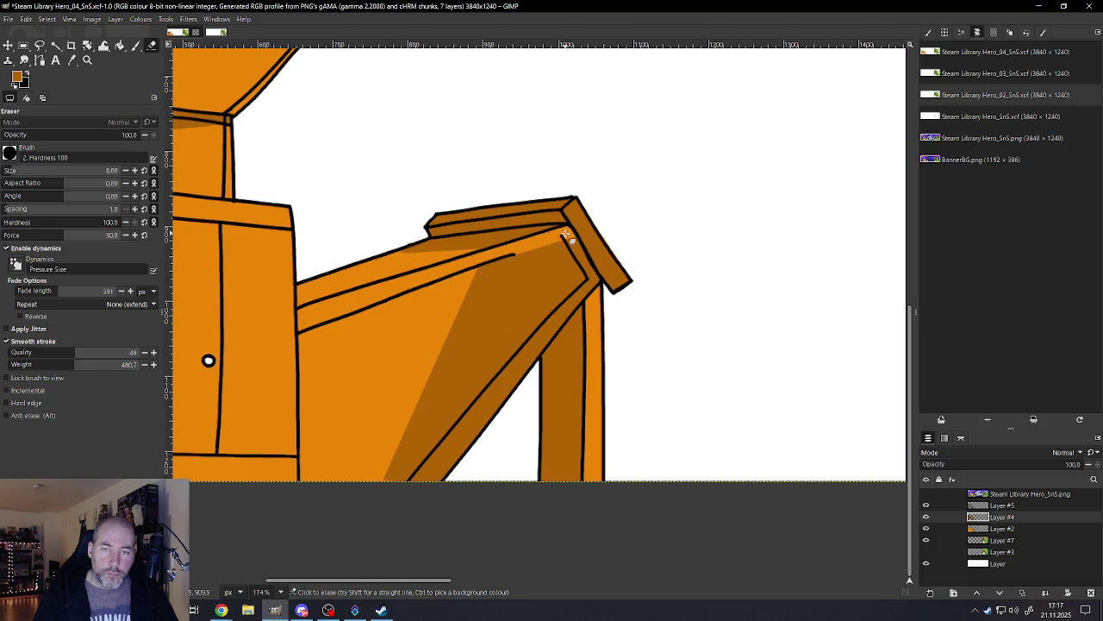
ctrl+scroll(564, 235, down, 1)
ctrl+scroll(554, 295, down, 4)
ctrl+scroll(537, 339, down, 1)
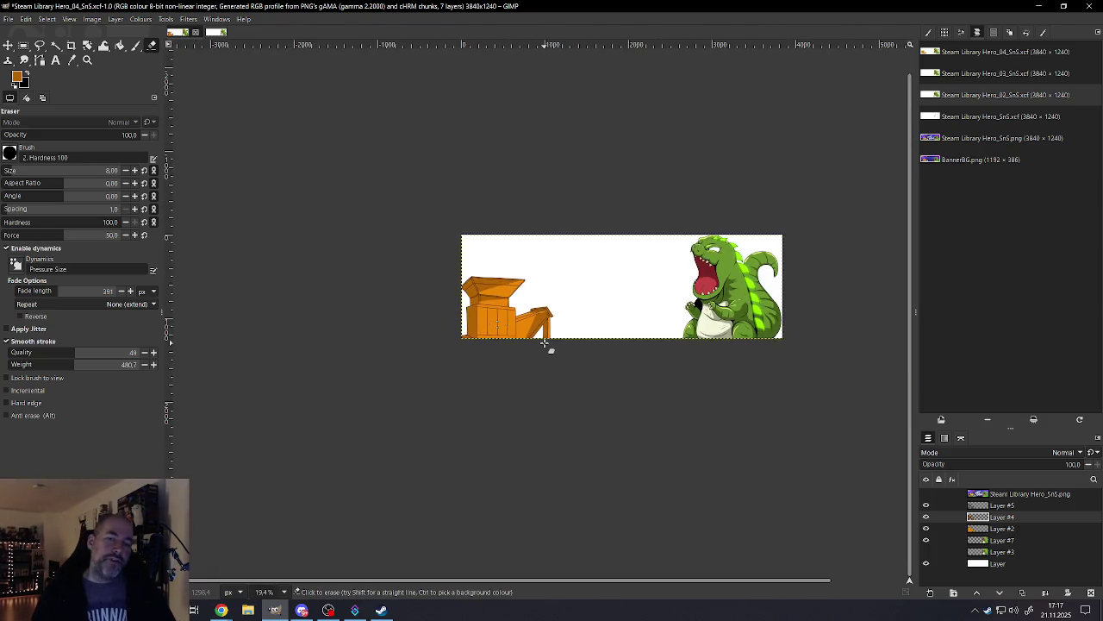
ctrl+scroll(549, 329, up, 2)
ctrl+scroll(556, 310, up, 2)
ctrl+scroll(564, 284, up, 1)
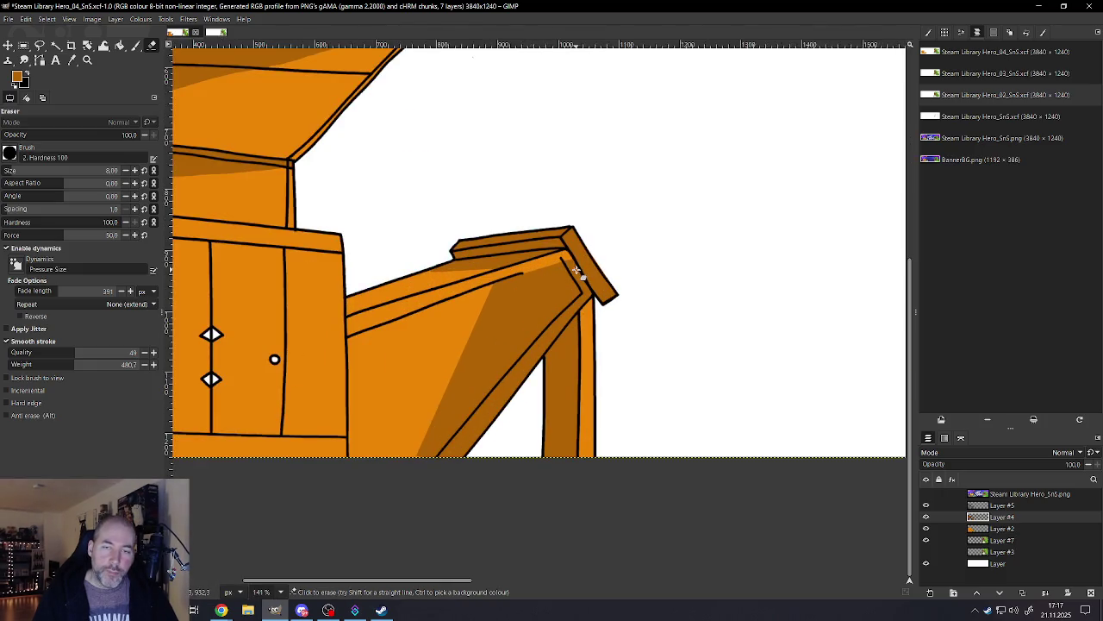
Step: With a larger eraser, clear the dark shading at the chute's top and cap
drag(501, 317, 473, 330)
key(bracketright)
key(bracketright)
key(bracketright)
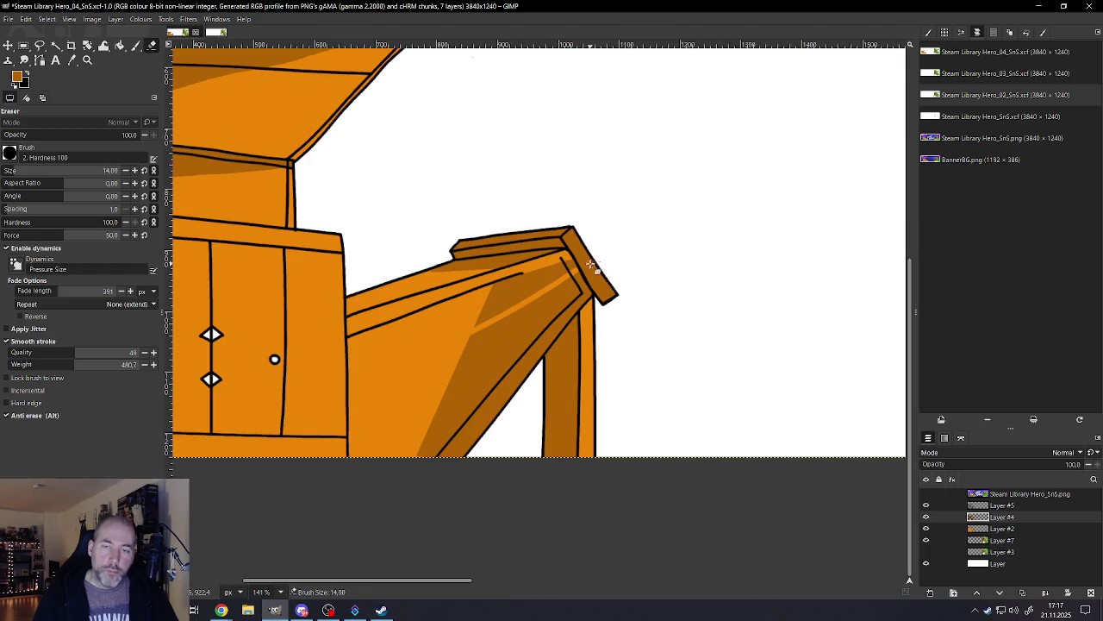
drag(560, 263, 482, 319)
key(bracketright)
key(bracketright)
drag(530, 274, 449, 314)
drag(576, 239, 516, 278)
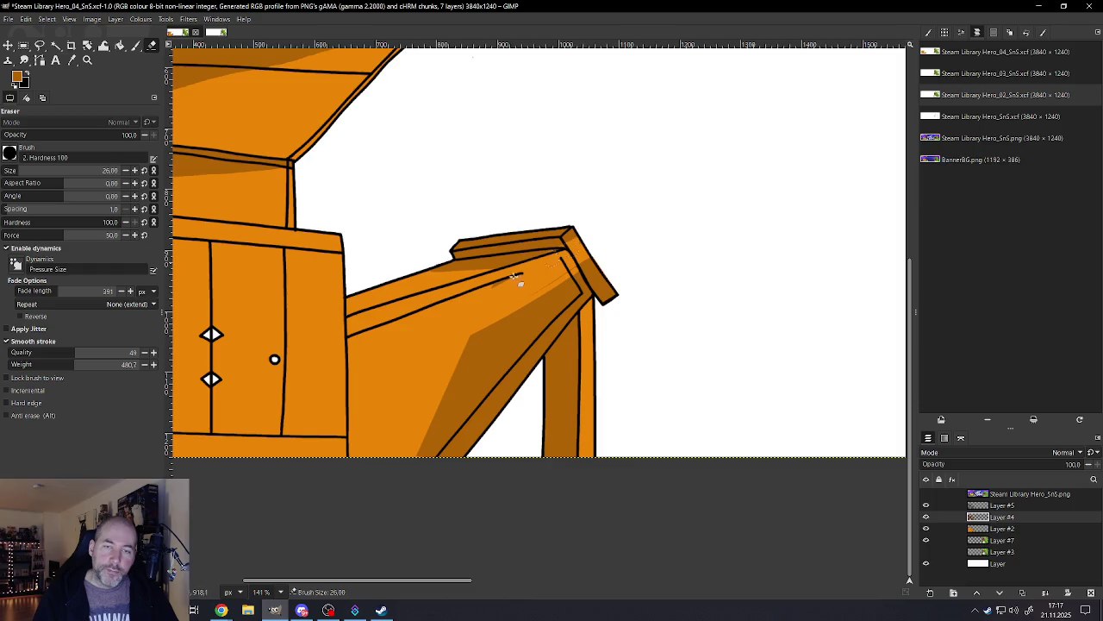
drag(581, 252, 571, 236)
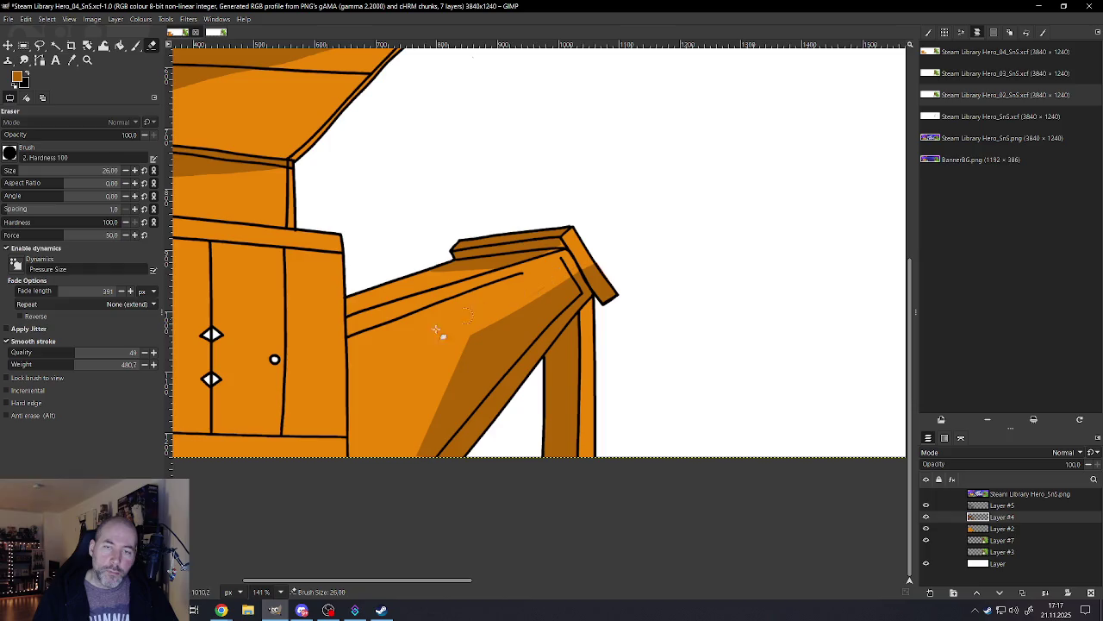
drag(554, 286, 517, 308)
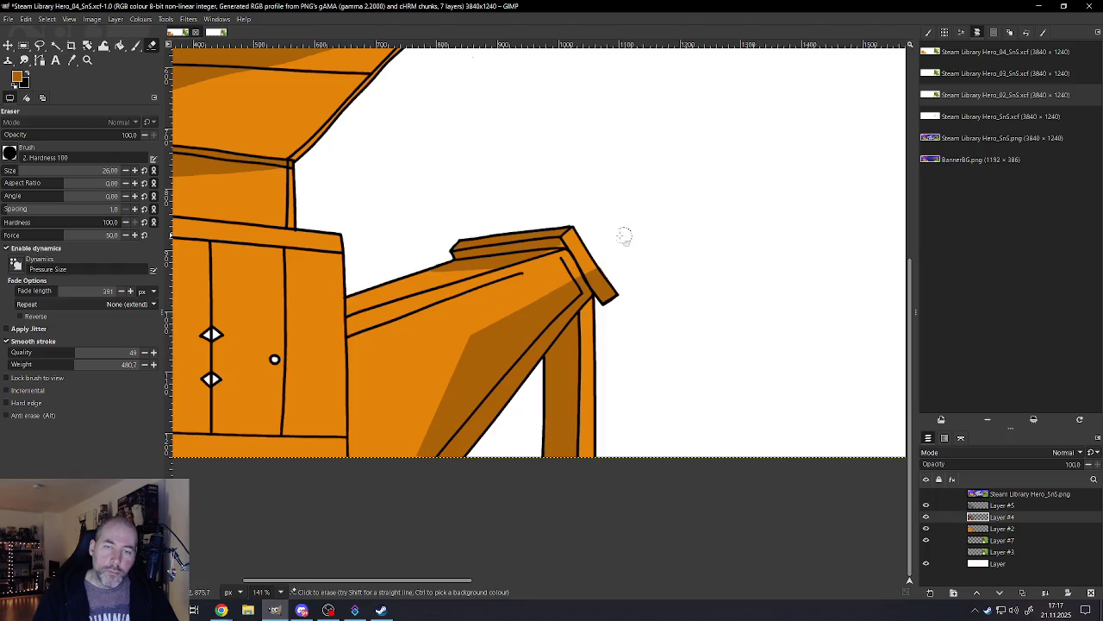
ctrl+scroll(564, 245, up, 5)
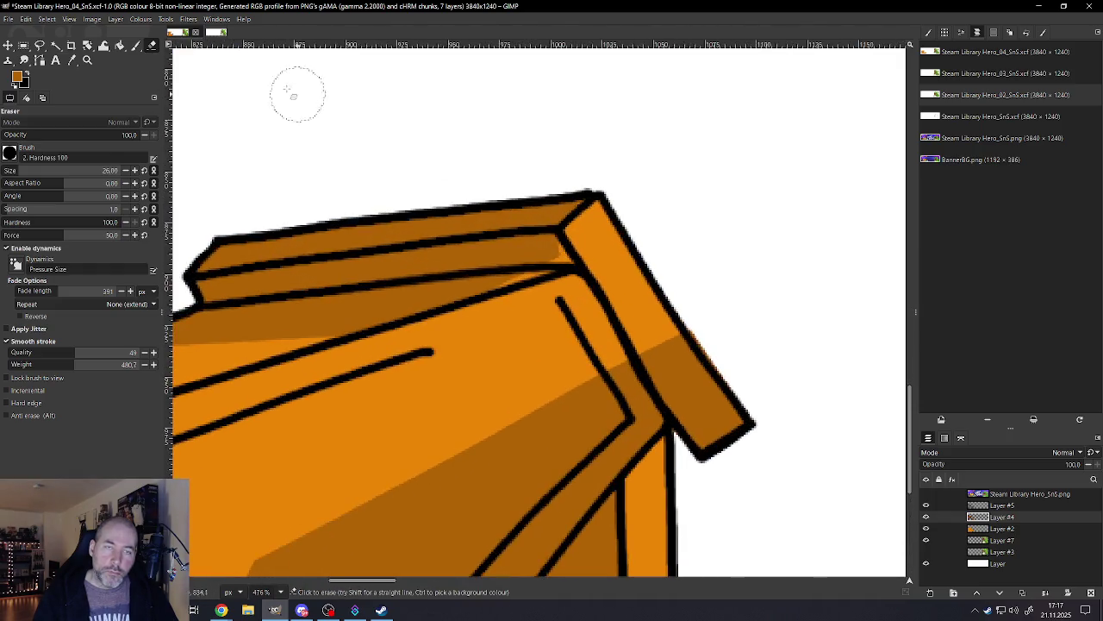
key(p)
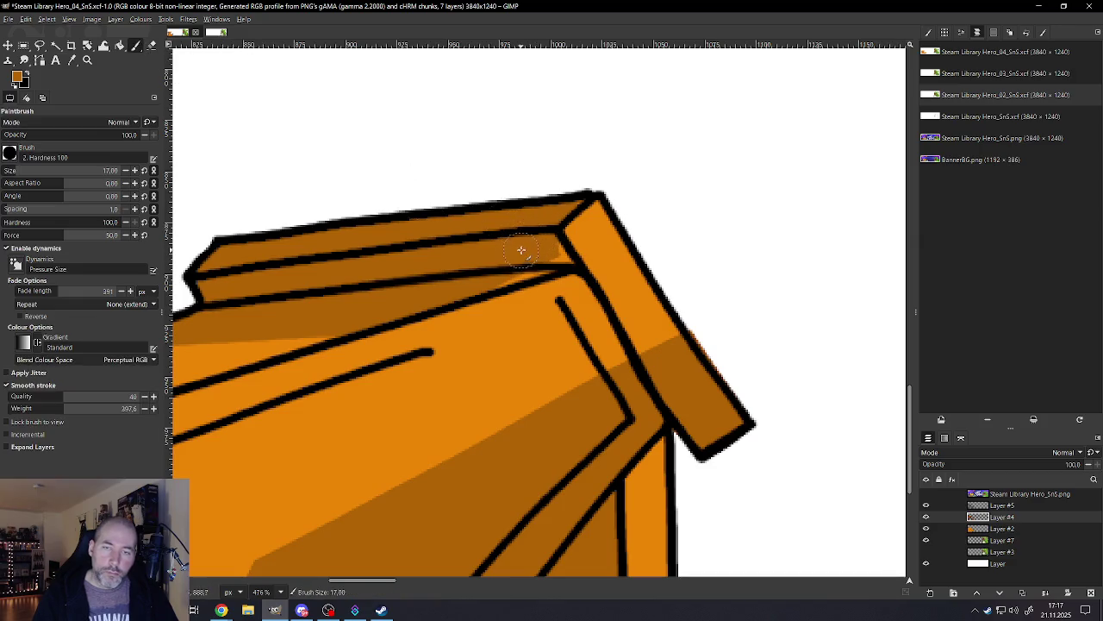
Step: Resize the paintbrush and try a thick shading stroke across the chute, then undo it
key(bracketleft)
key(bracketleft)
key(bracketleft)
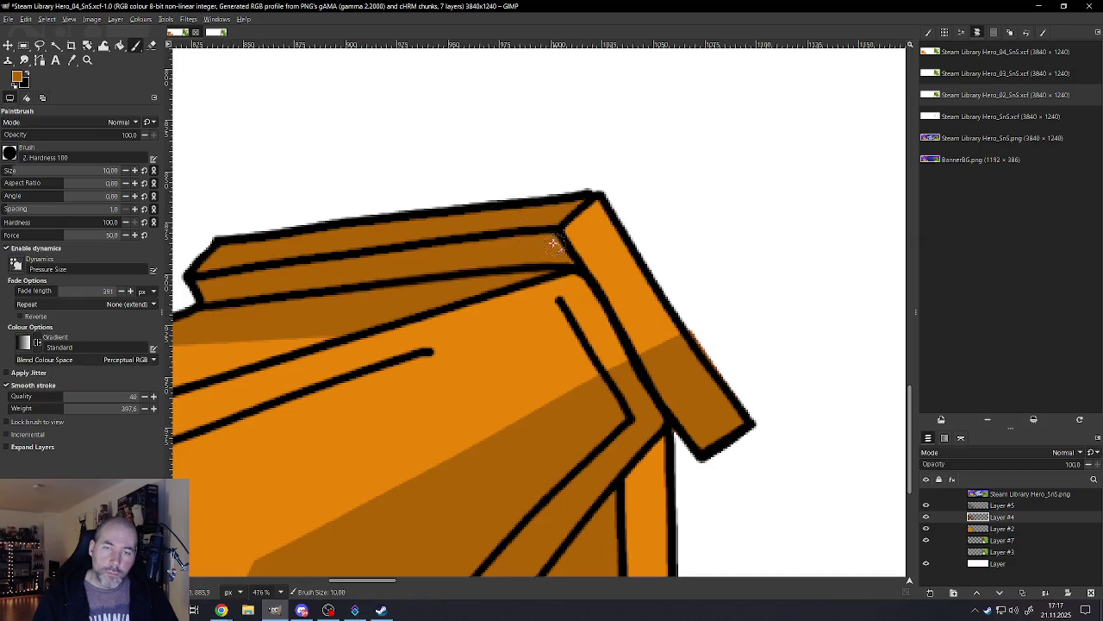
key(bracketleft)
key(bracketleft)
key(bracketleft)
scroll(523, 270, down, 3)
scroll(513, 311, down, 2)
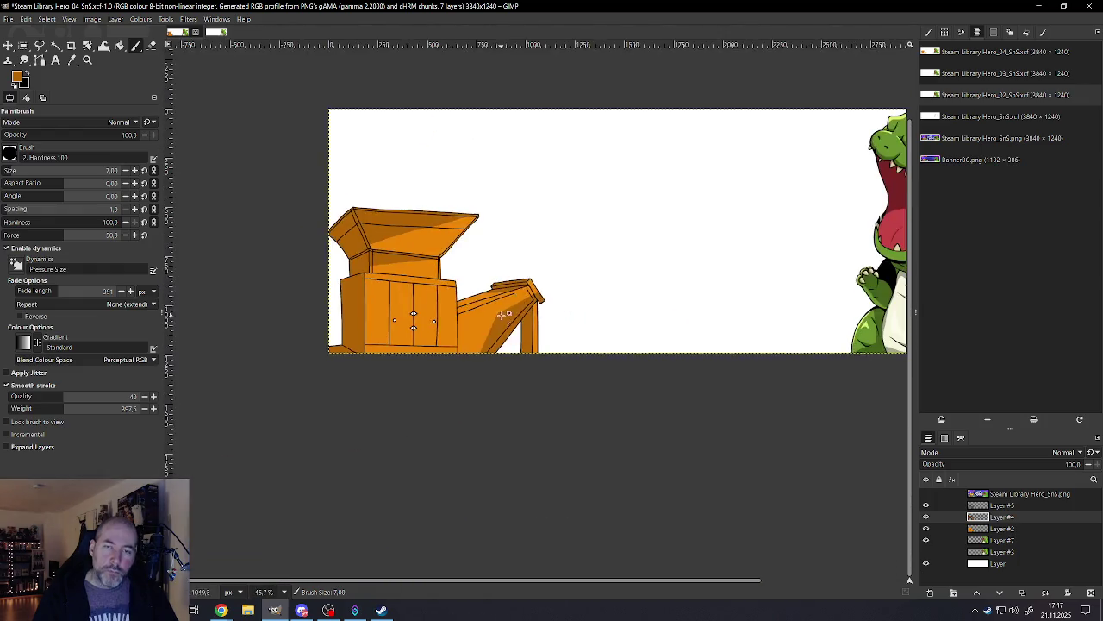
scroll(504, 340, down, 1)
scroll(507, 332, up, 1)
scroll(513, 319, up, 2)
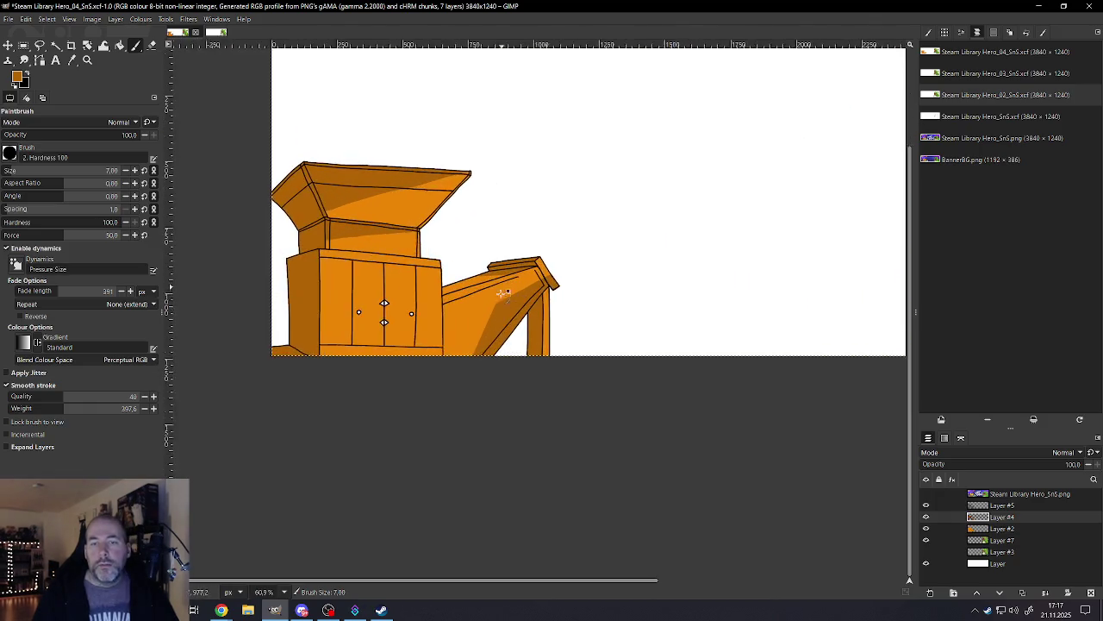
scroll(521, 302, up, 2)
scroll(533, 285, up, 2)
key(bracketright)
key(bracketright)
key(bracketright)
drag(688, 160, 479, 298)
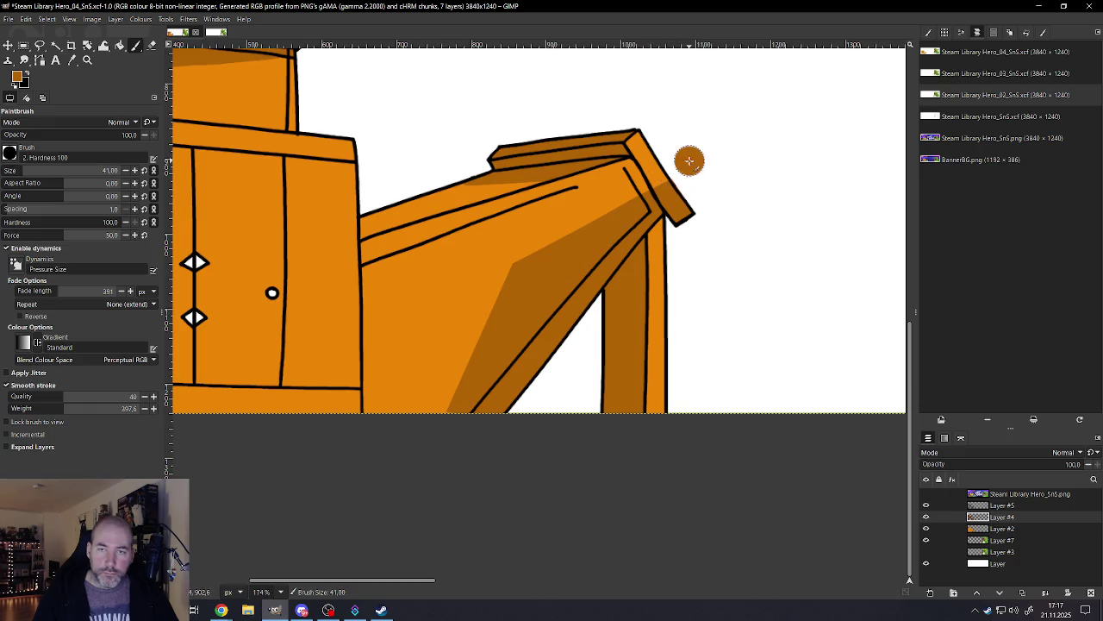
key(ctrl+z)
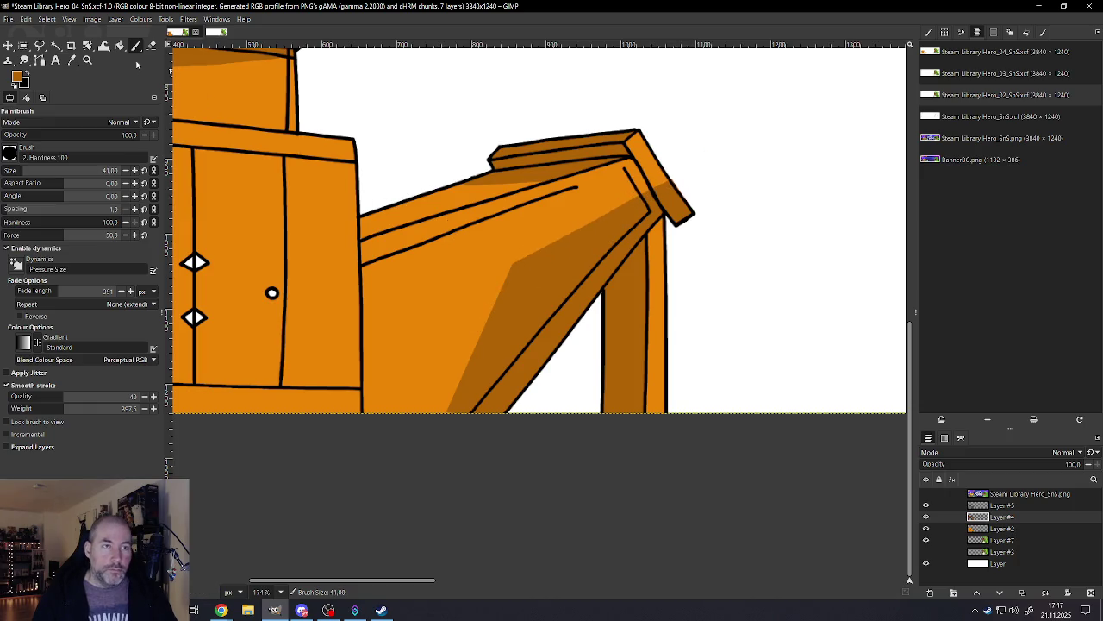
Step: Erase the stray dark band and streak across the chute
key(shift+e)
drag(689, 171, 446, 336)
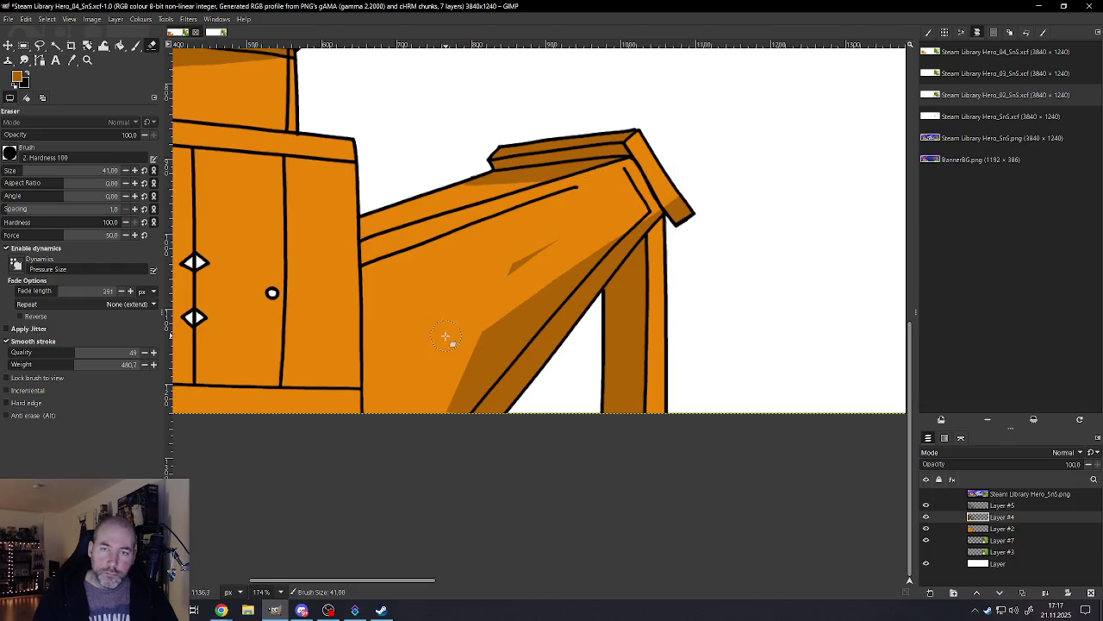
drag(601, 221, 449, 307)
ctrl+scroll(573, 252, down, 3)
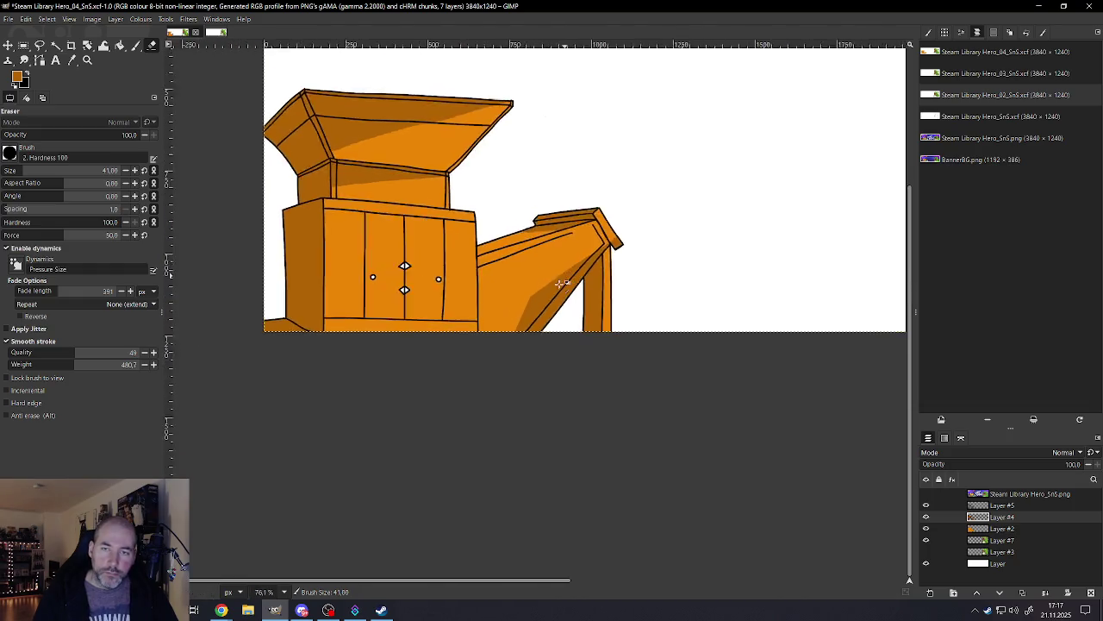
ctrl+scroll(551, 297, down, 2)
ctrl+scroll(522, 349, down, 2)
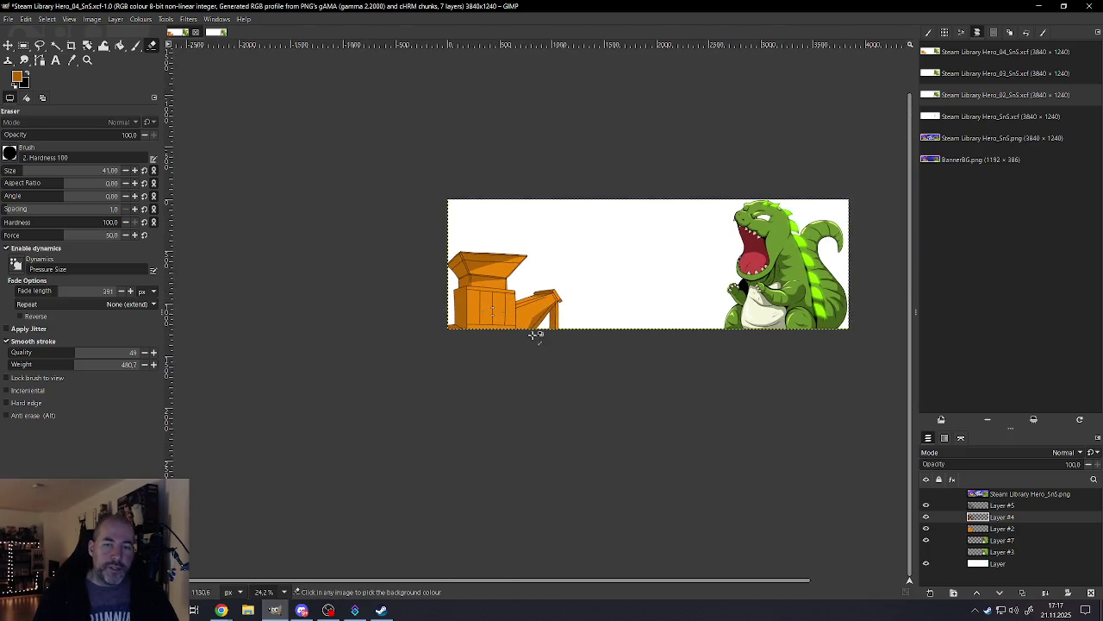
ctrl+scroll(535, 334, up, 2)
ctrl+scroll(537, 323, up, 2)
ctrl+scroll(539, 310, up, 1)
ctrl+scroll(542, 291, up, 2)
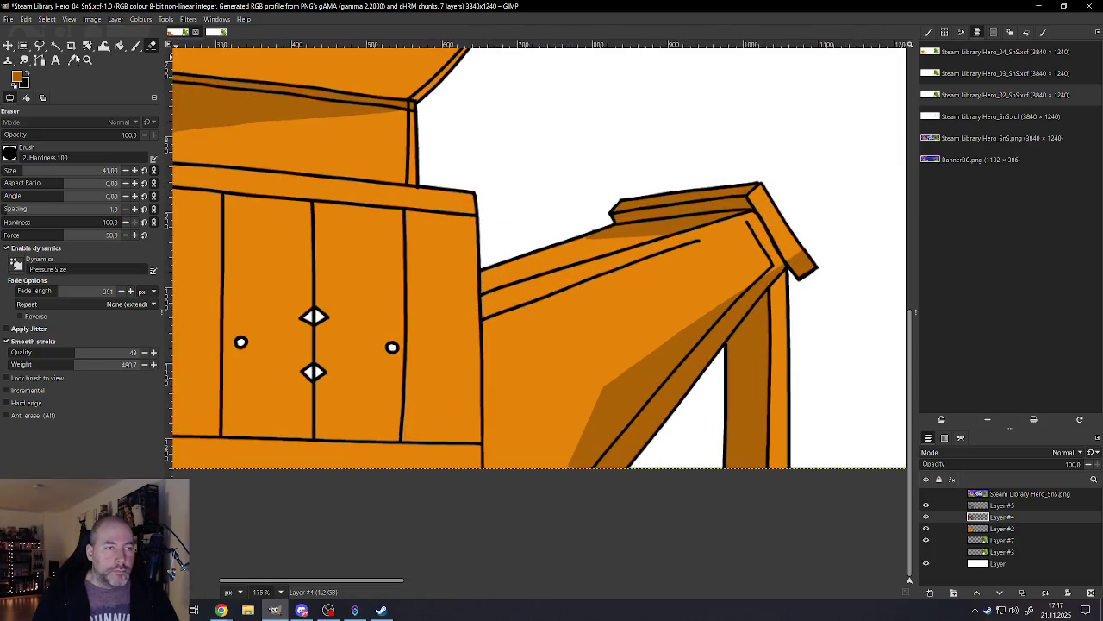
Step: Outline a narrow strip along the chute's left edge with Free Select
click(40, 45)
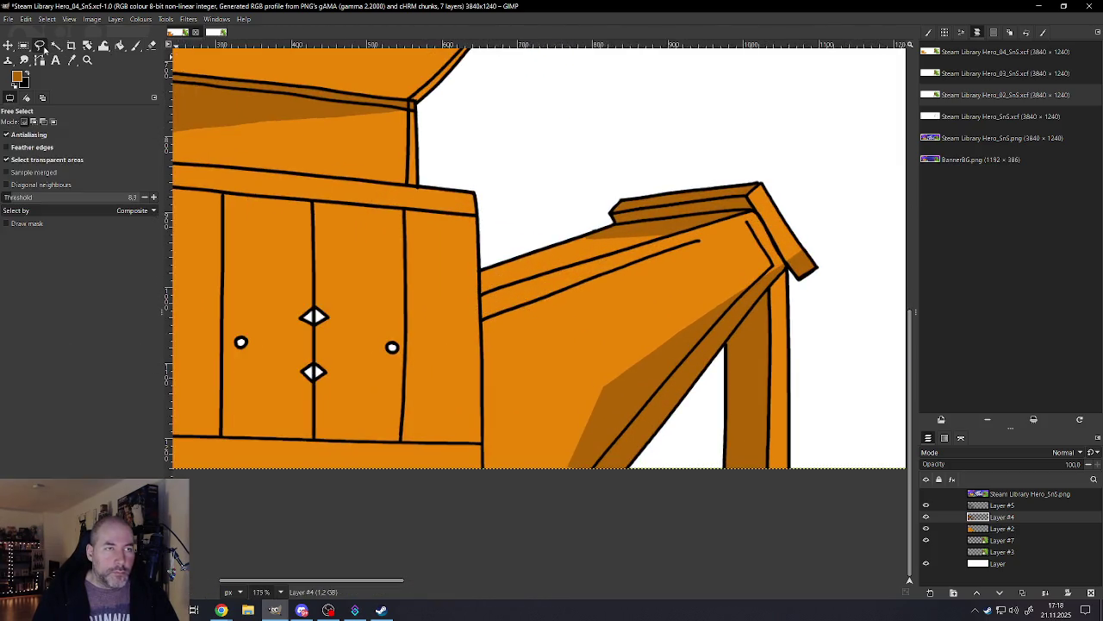
click(480, 270)
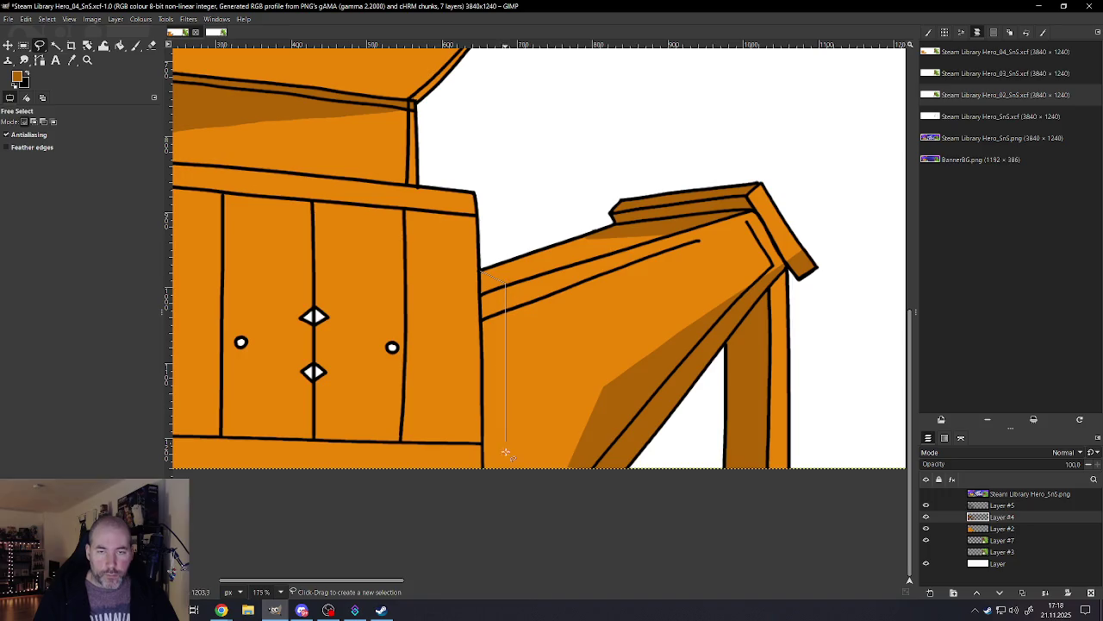
click(506, 494)
click(480, 494)
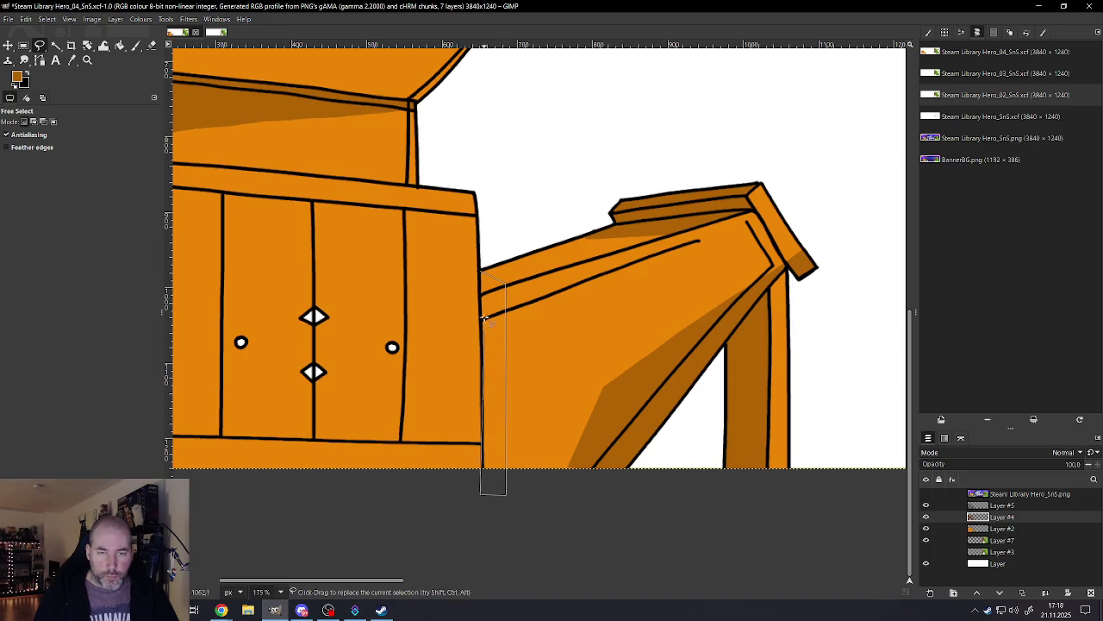
click(480, 270)
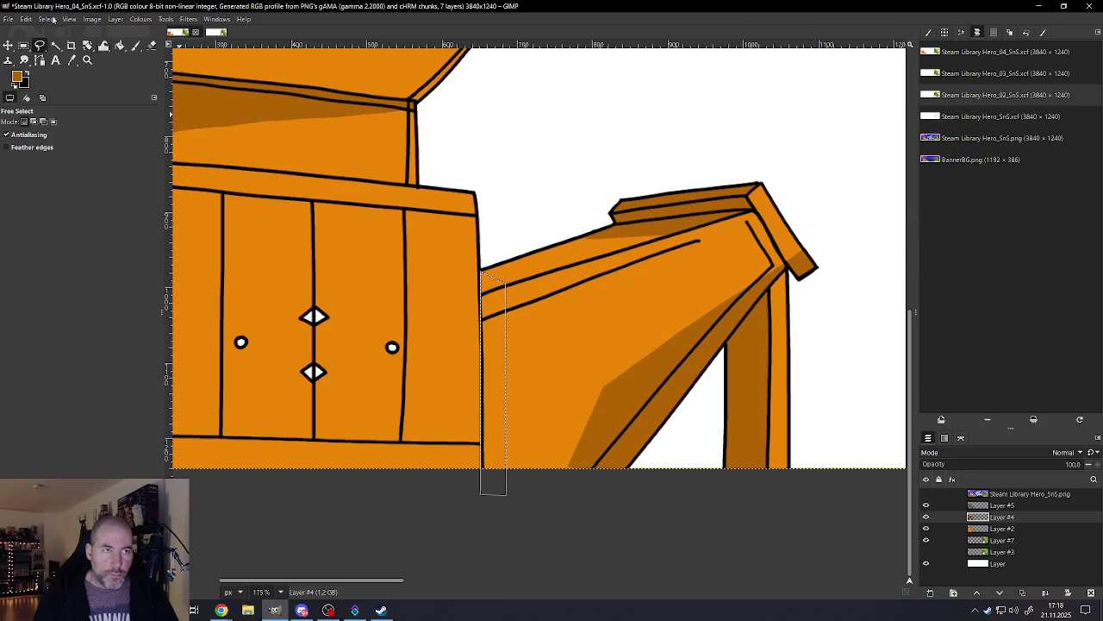
click(46, 19)
click(56, 157)
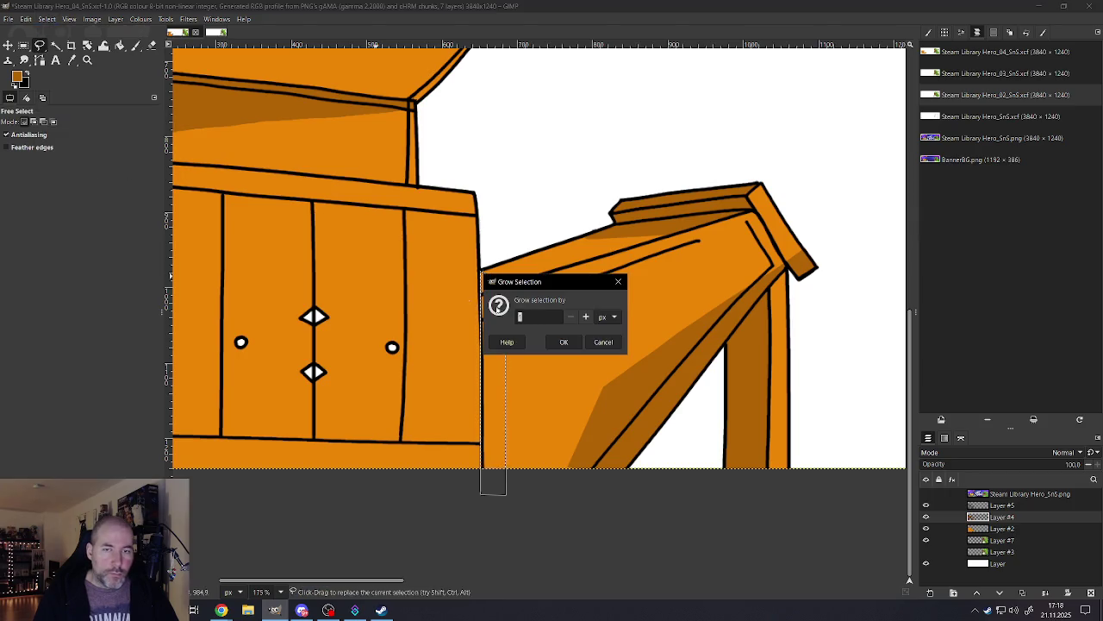
click(608, 341)
click(47, 19)
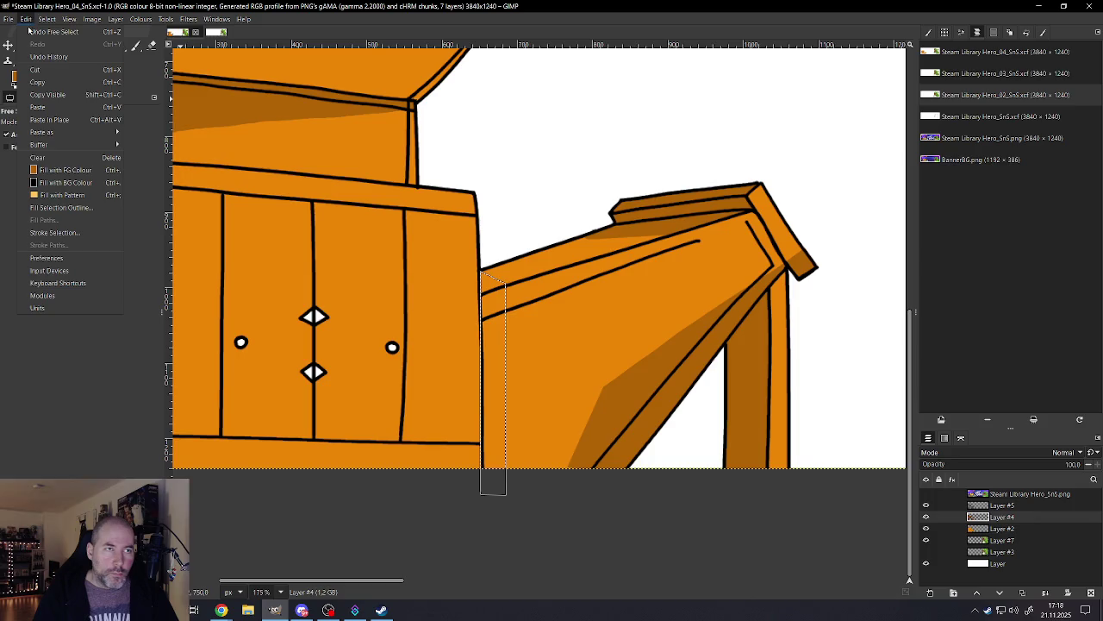
click(62, 180)
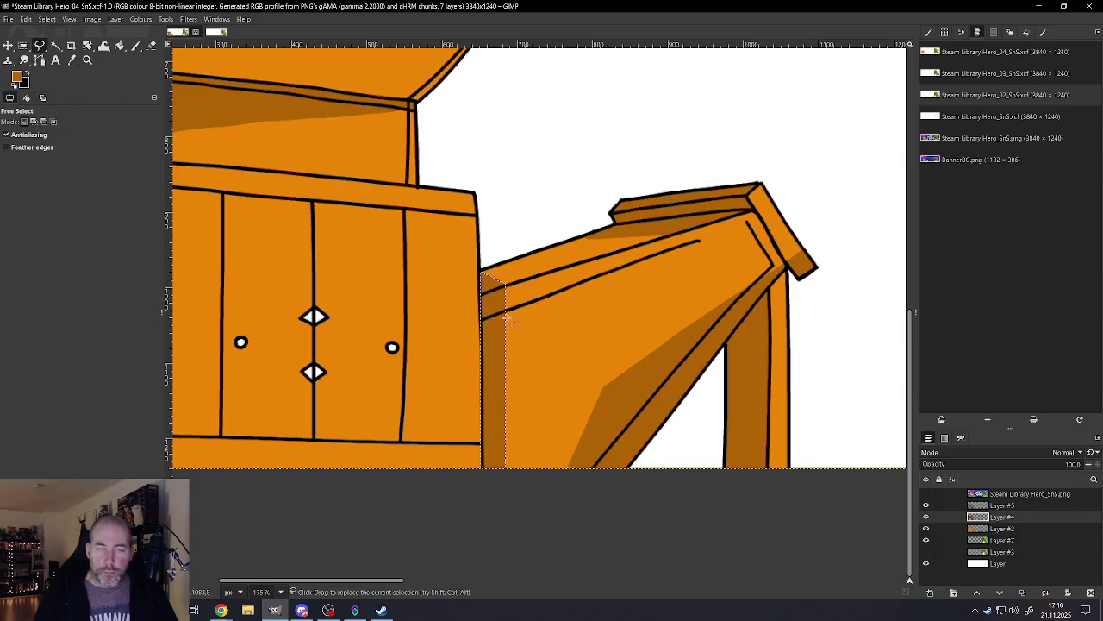
Step: Fit the image to the window, then erase the upper part of the chute-edge shading strip
click(69, 19)
click(78, 208)
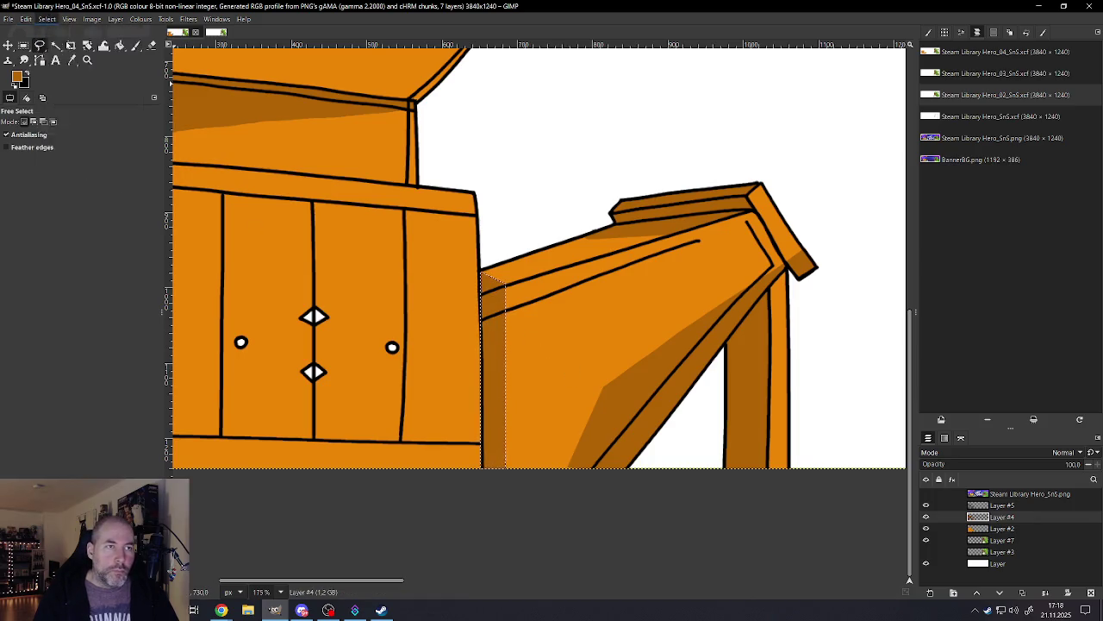
scroll(423, 315, down, 1)
scroll(414, 321, up, 4)
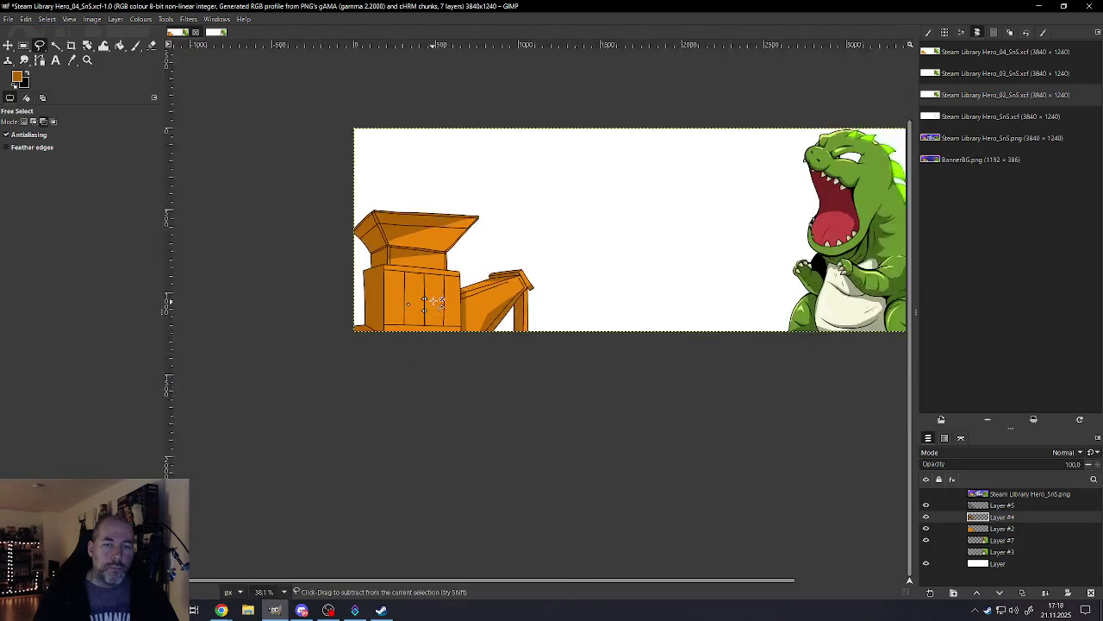
scroll(449, 306, up, 3)
scroll(483, 295, up, 3)
scroll(481, 294, up, 2)
scroll(472, 297, down, 1)
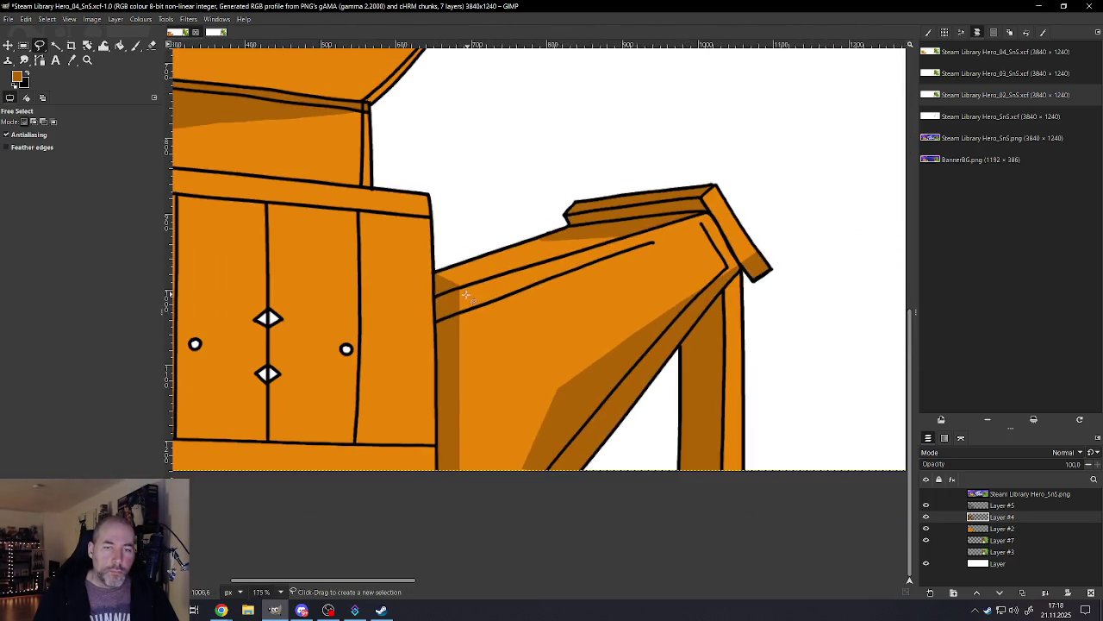
click(152, 45)
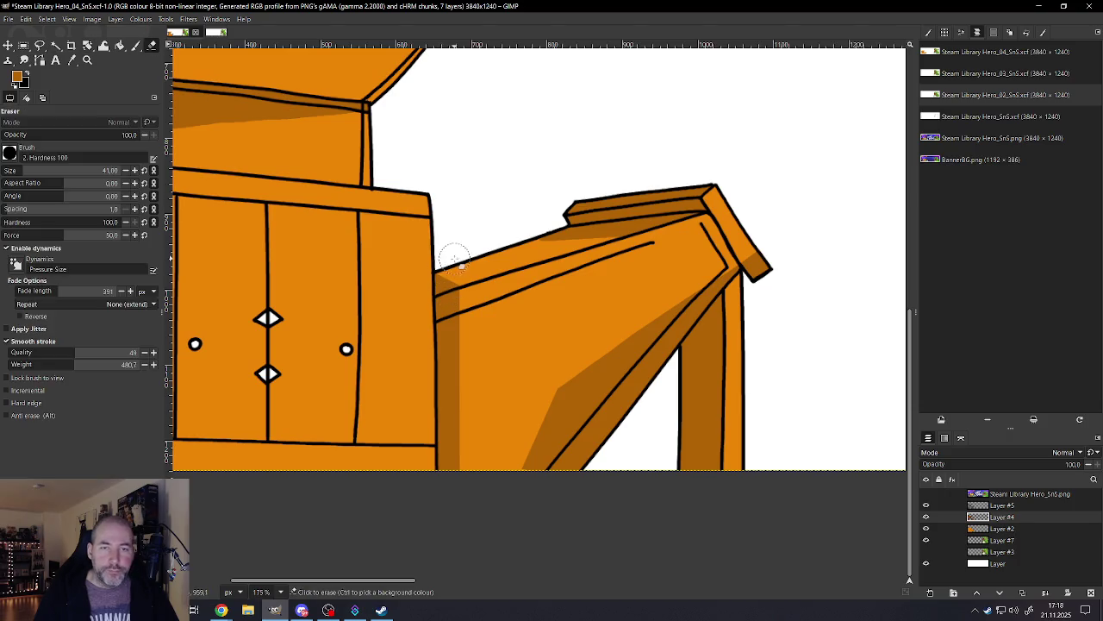
drag(453, 465, 444, 280)
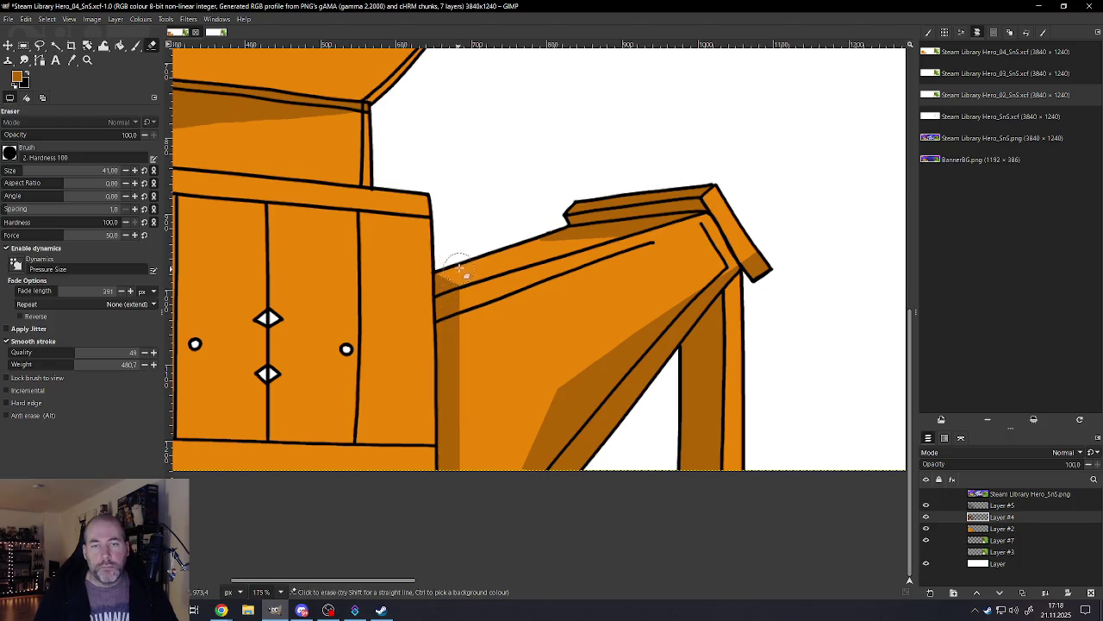
drag(454, 412, 458, 258)
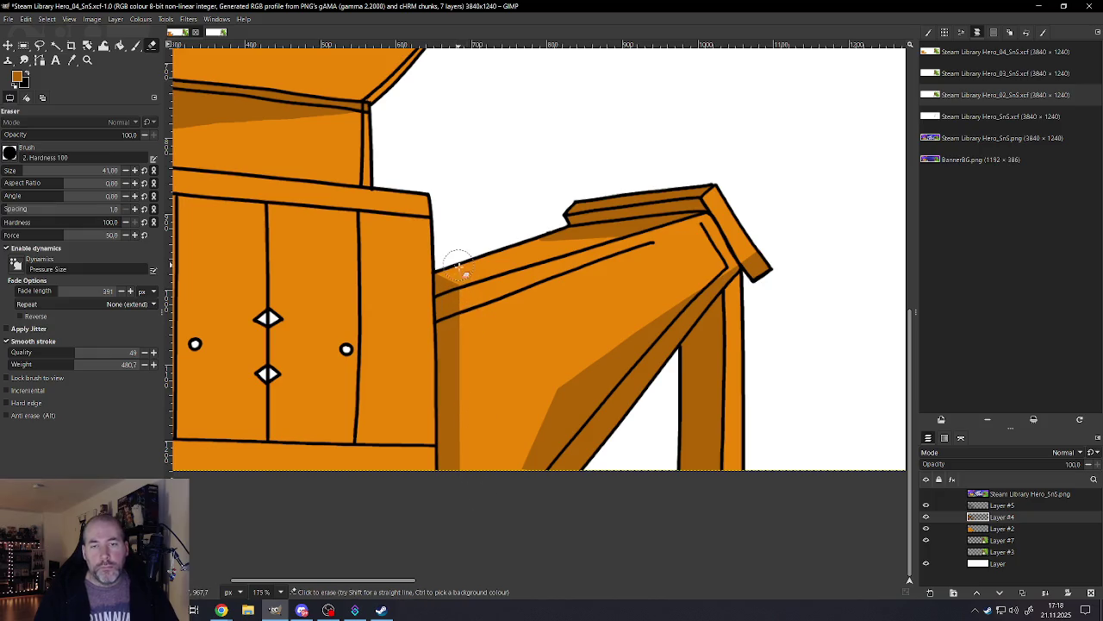
Step: Redo the erase along the chute's left-edge strip and test a tall rectangle selection there
key(ctrl+z)
key(ctrl+z)
drag(461, 369, 472, 523)
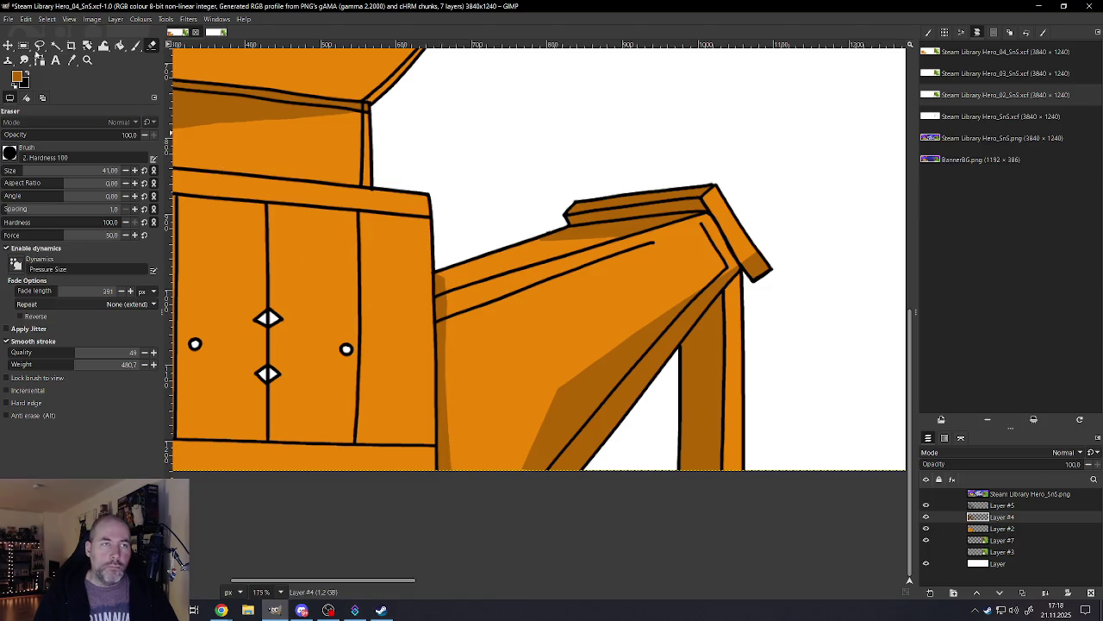
click(23, 45)
drag(444, 260, 498, 552)
click(559, 485)
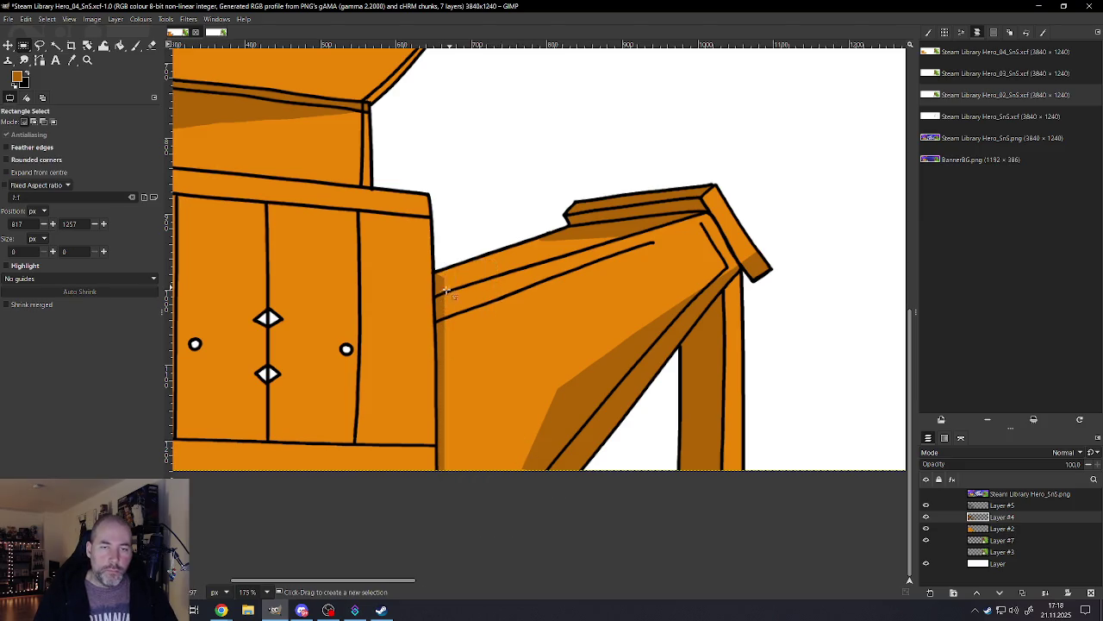
Step: Zoom in on the chute's top corner and resize the eraser for trimming
scroll(441, 293, up, 5)
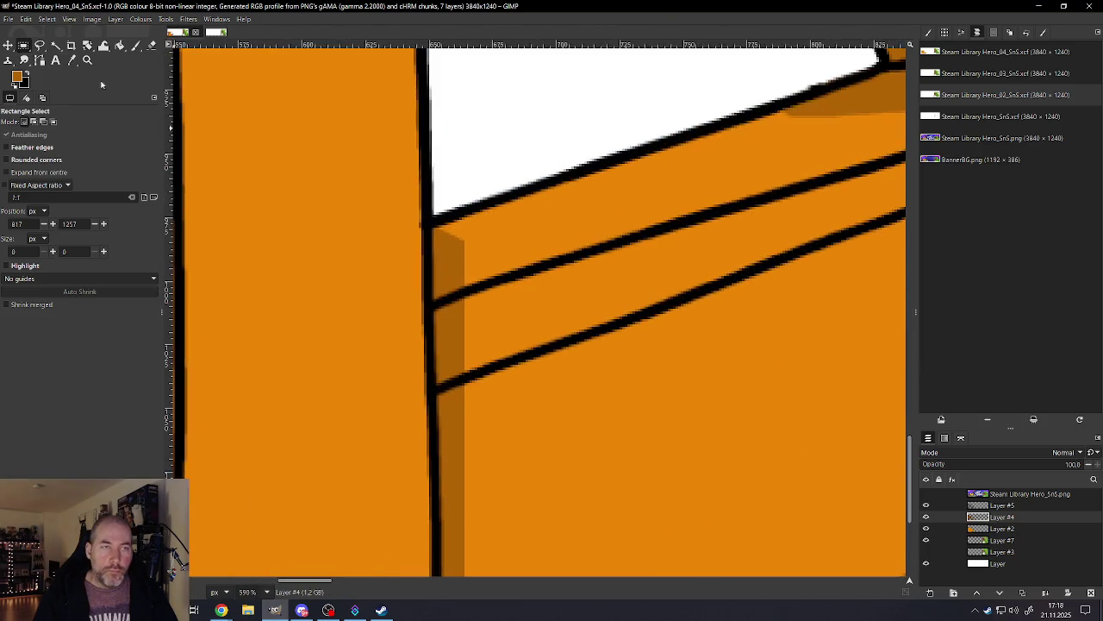
click(152, 46)
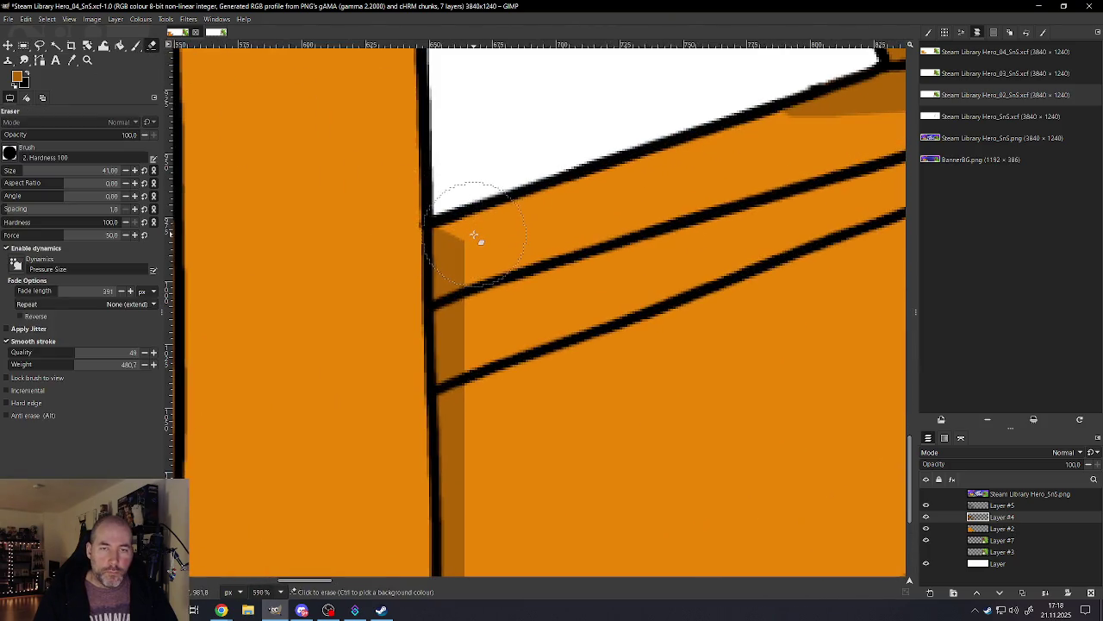
key(bracketleft)
key(bracketleft)
key(bracketleft)
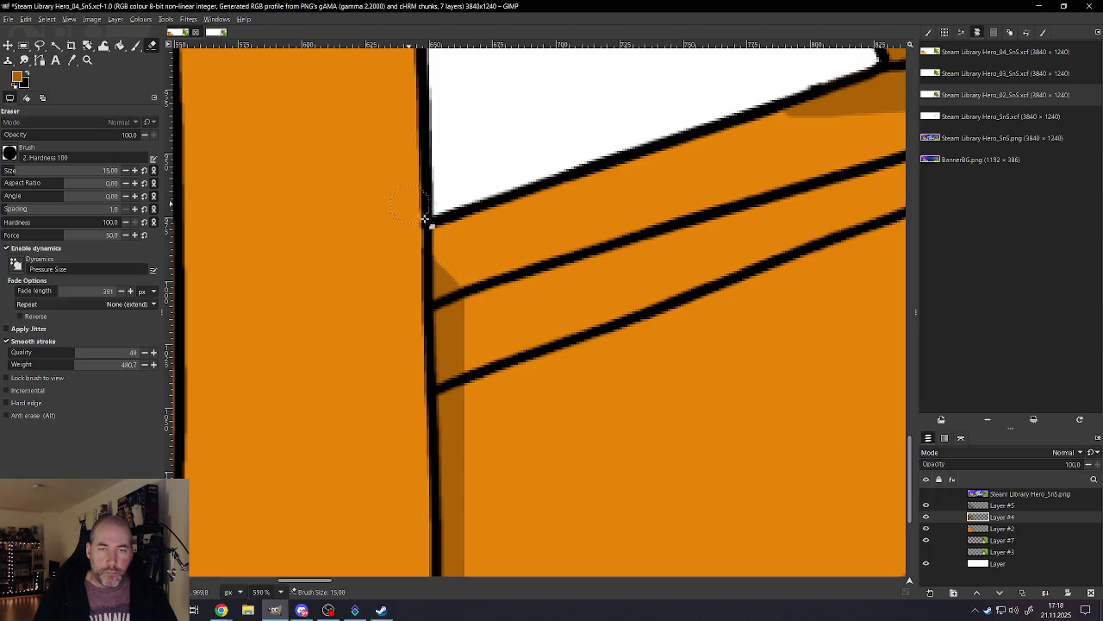
scroll(488, 275, down, 3)
scroll(488, 276, down, 3)
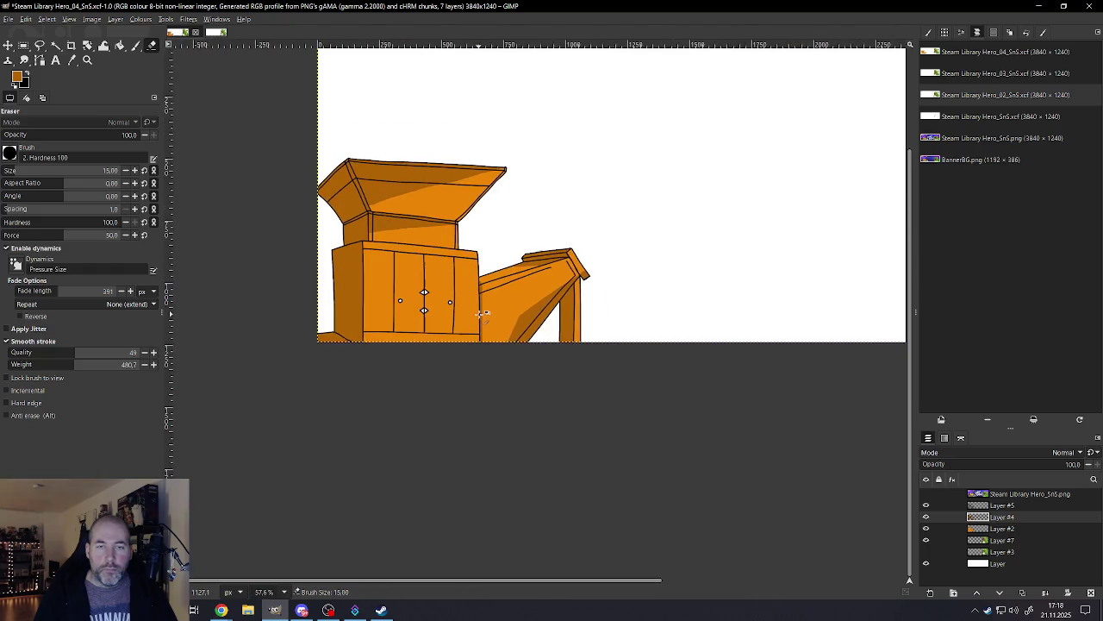
scroll(412, 294, up, 2)
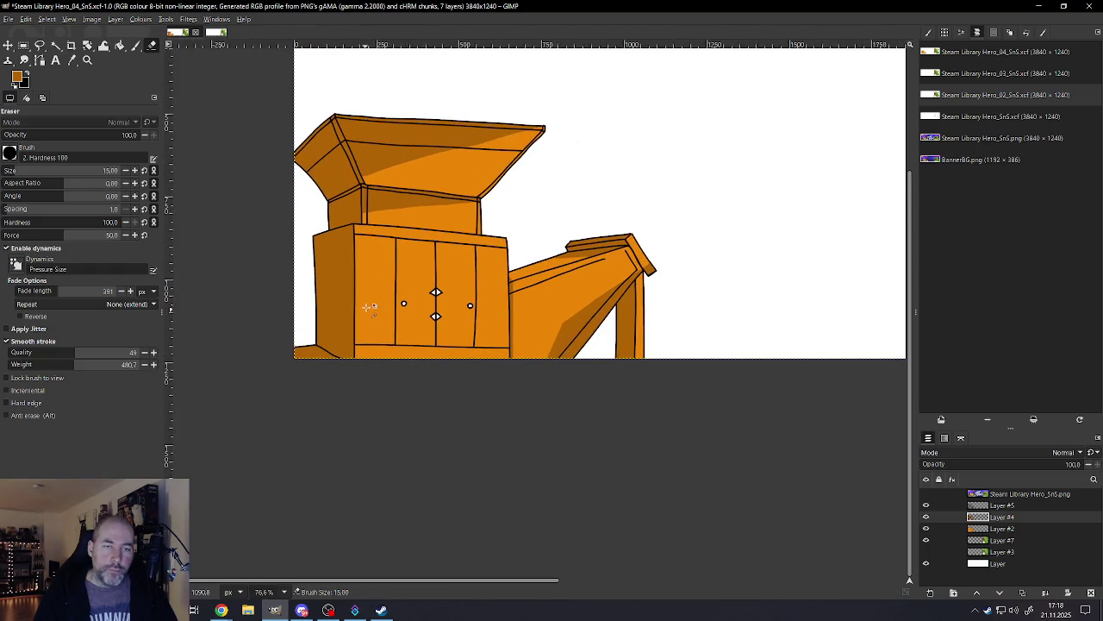
scroll(421, 298, up, 3)
scroll(405, 276, up, 3)
scroll(387, 249, up, 2)
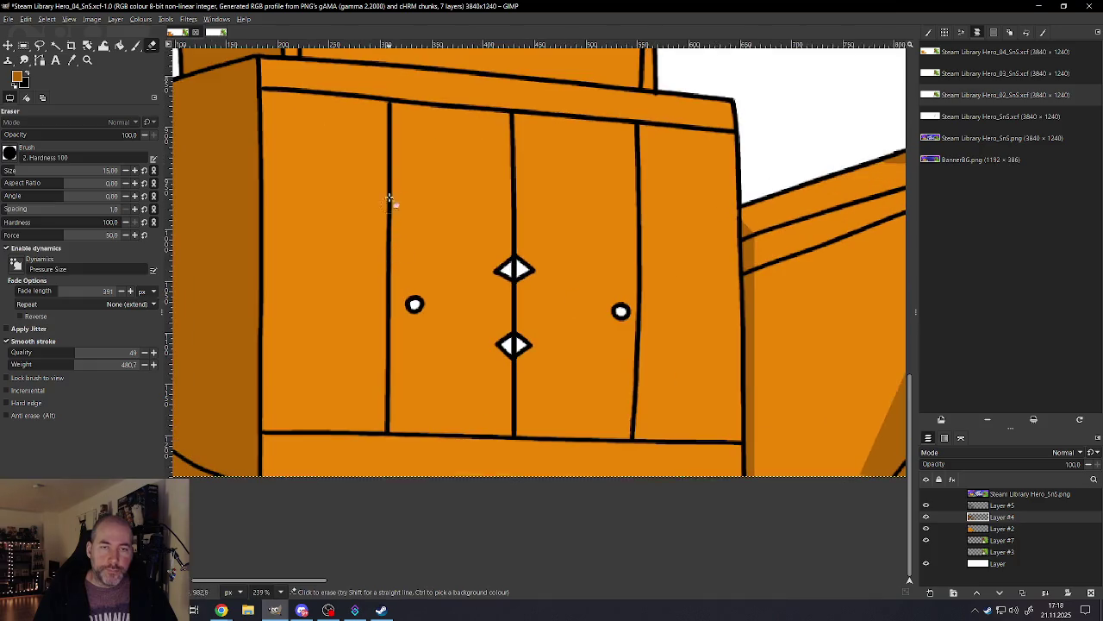
key(bracketright)
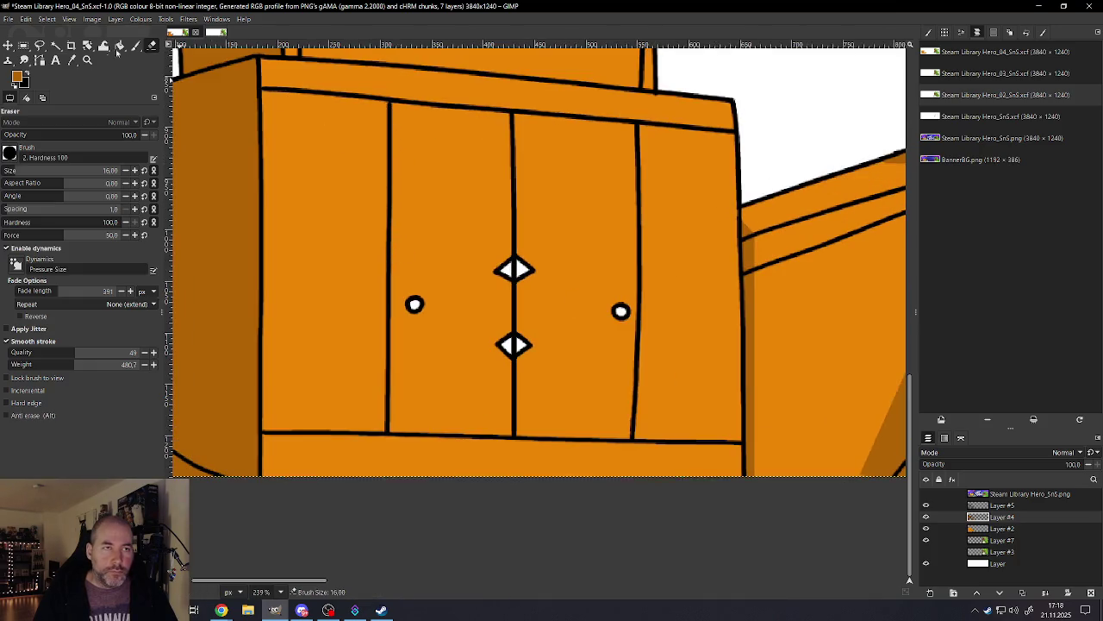
Step: Paint dark shading down the left cabinet door's edge
click(138, 48)
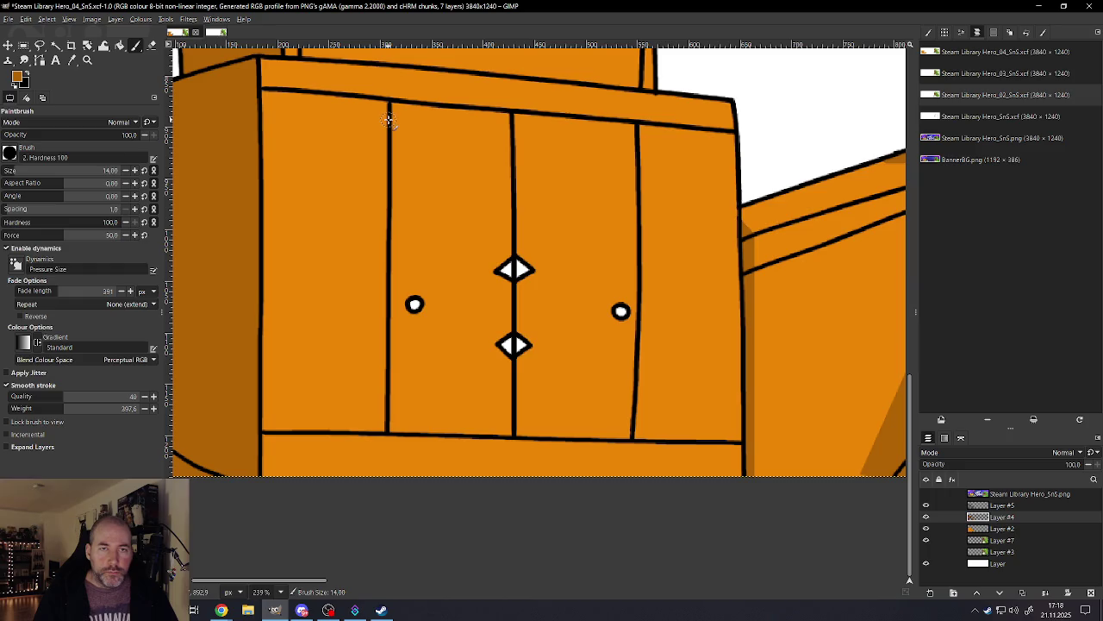
drag(389, 123, 389, 437)
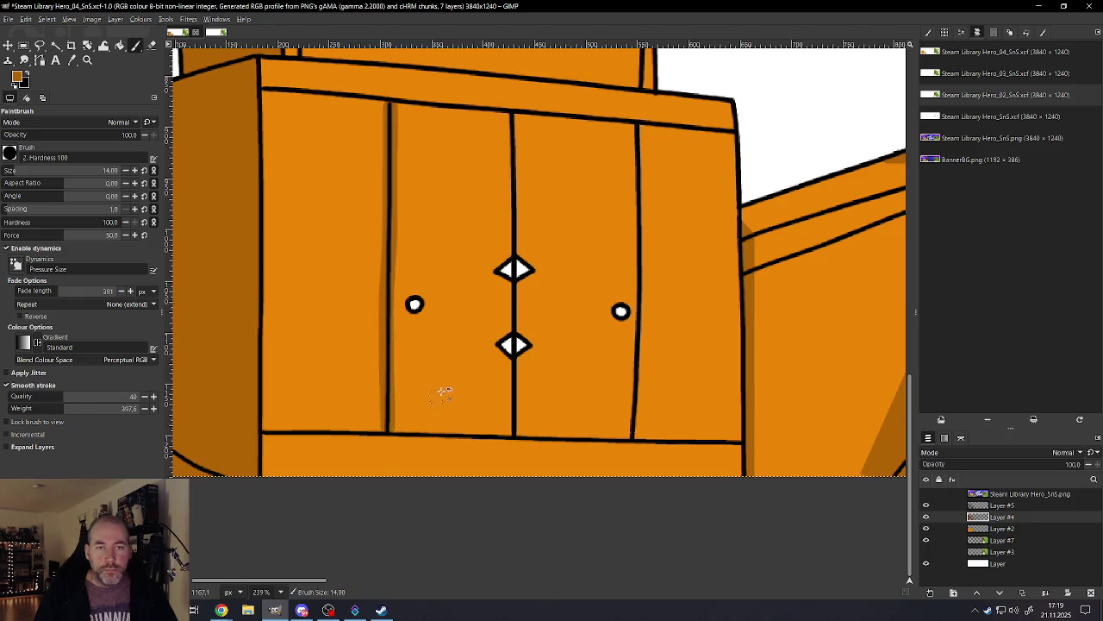
scroll(465, 393, down, 5)
scroll(551, 380, up, 4)
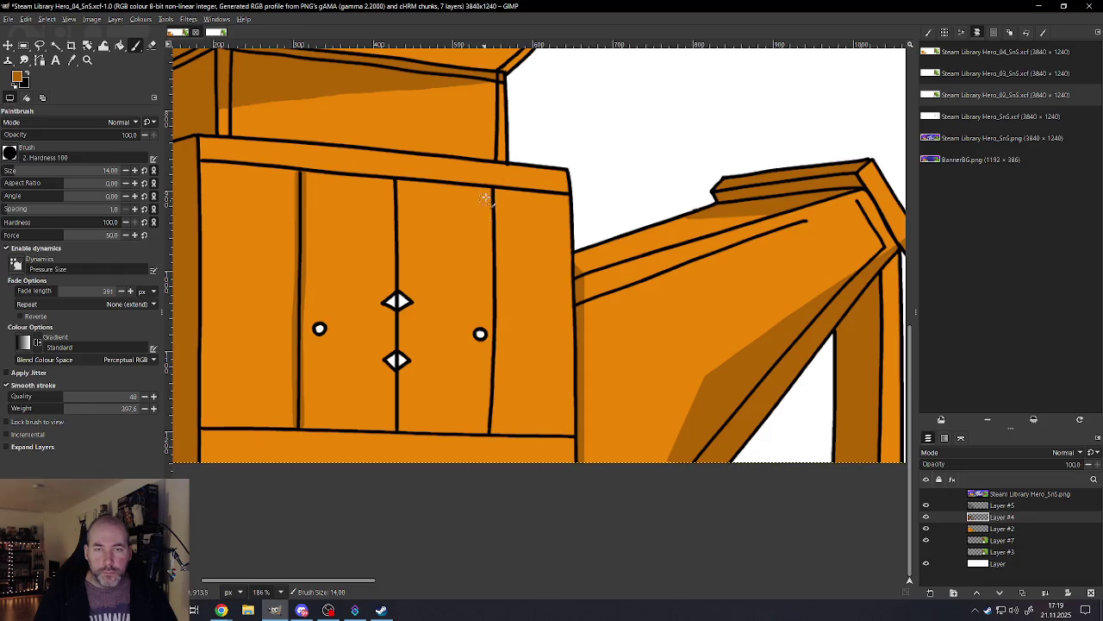
Step: Paint dark shading down the right door edge, redoing the stroke until it sits right
drag(491, 233, 494, 432)
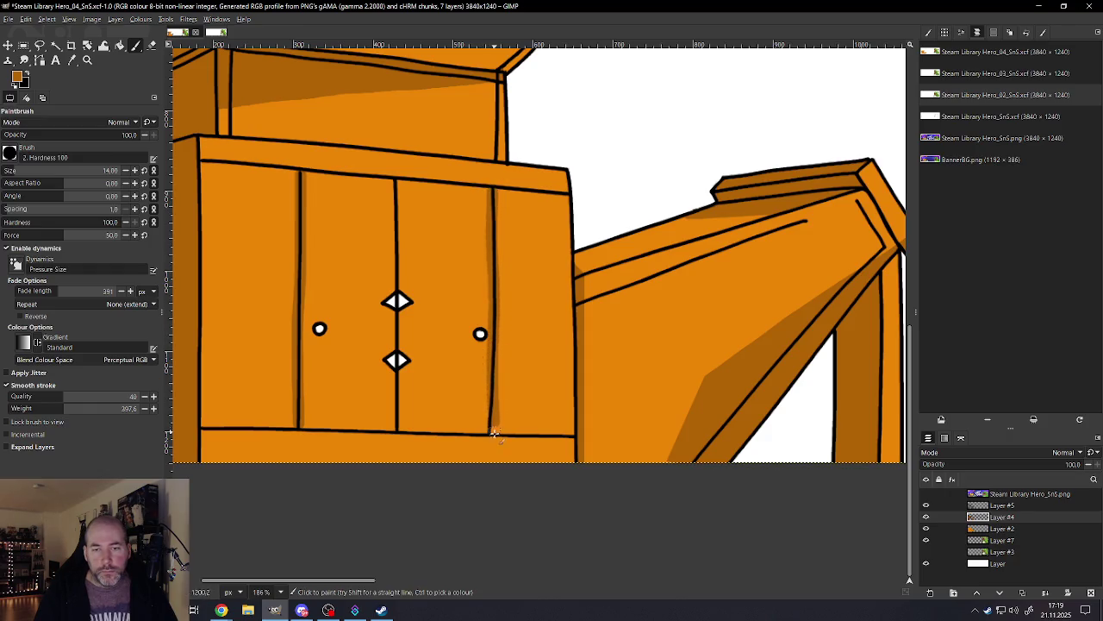
ctrl+scroll(503, 389, up, 2)
key(ctrl+z)
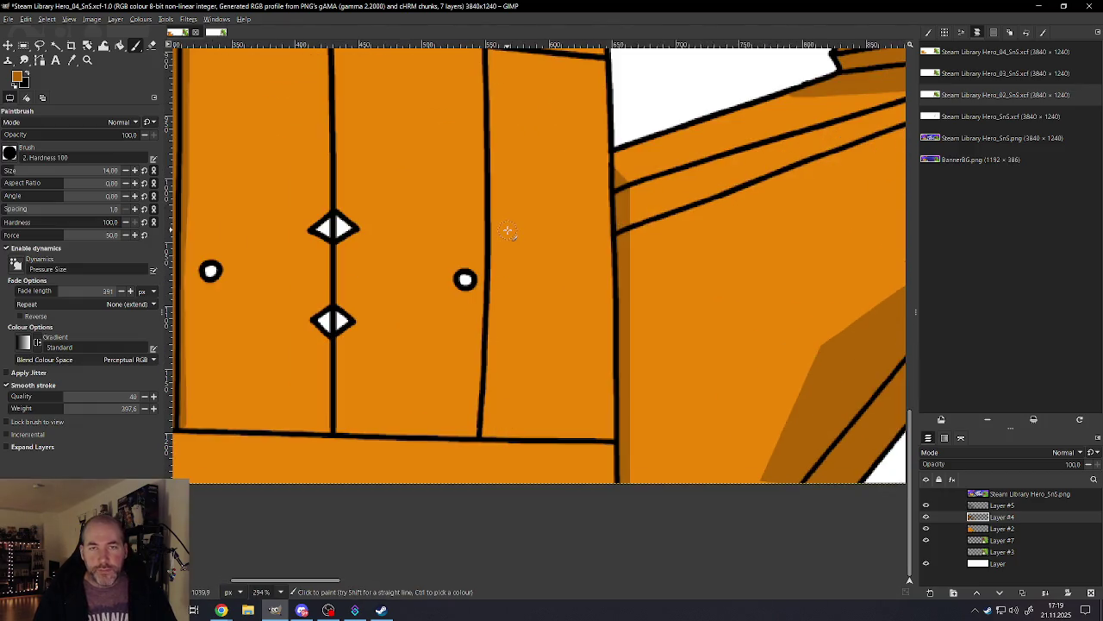
scroll(500, 254, up, 2)
drag(484, 146, 479, 552)
key(ctrl+z)
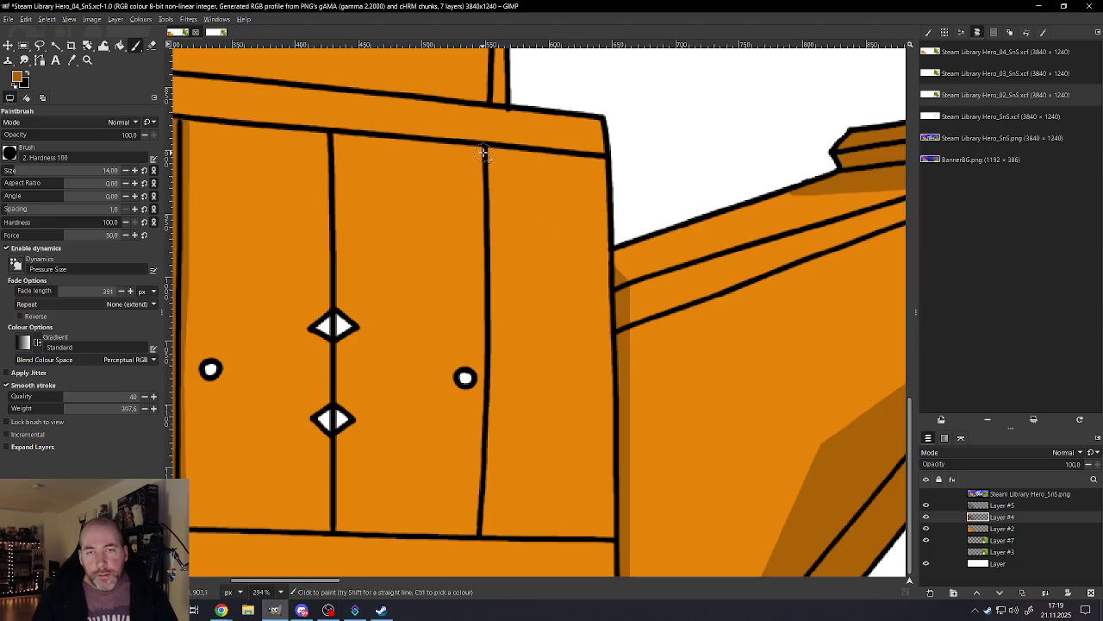
drag(484, 154, 477, 537)
scroll(456, 468, down, 3)
scroll(437, 276, up, 4)
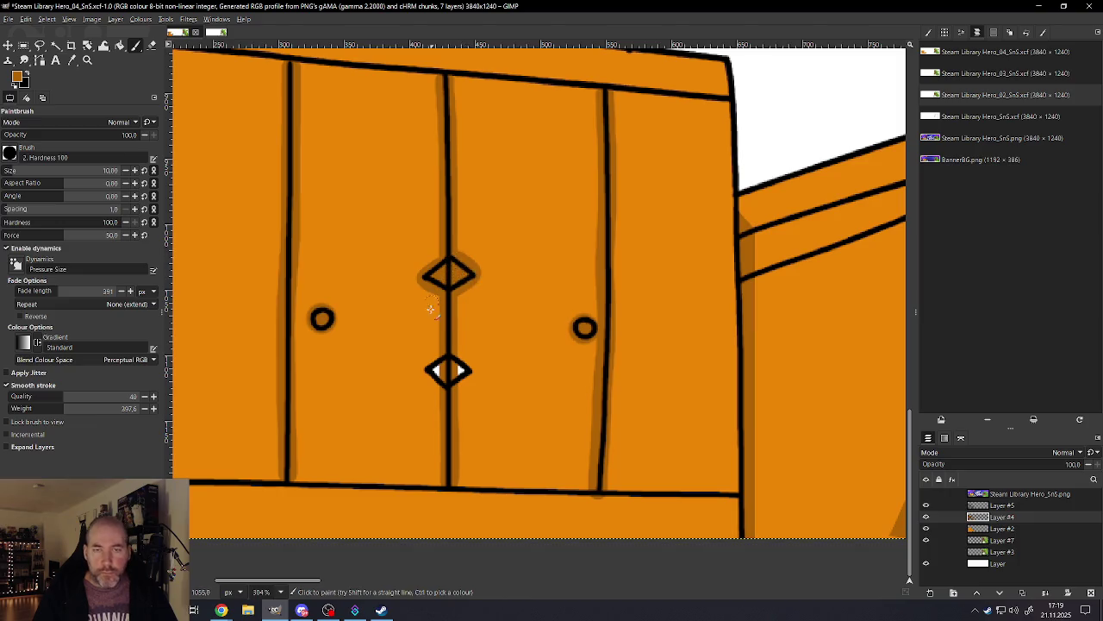
ctrl+scroll(461, 284, down, 3)
ctrl+scroll(457, 329, up, 3)
ctrl+scroll(457, 329, up, 3)
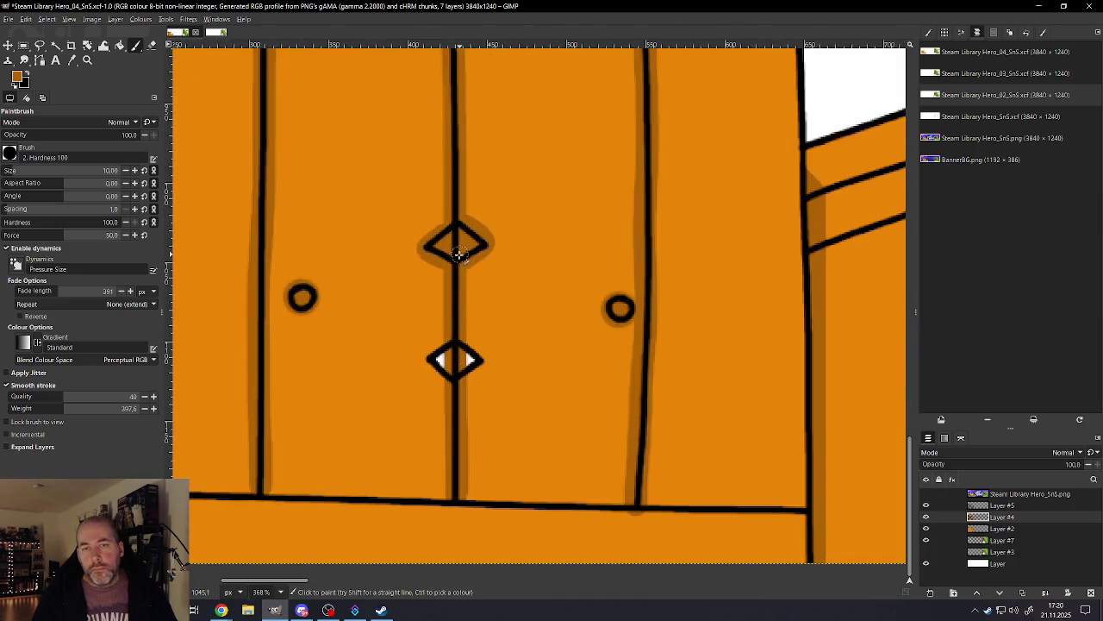
Step: Paint both halves of the lower diamond latch orange
click(442, 356)
drag(466, 356, 472, 362)
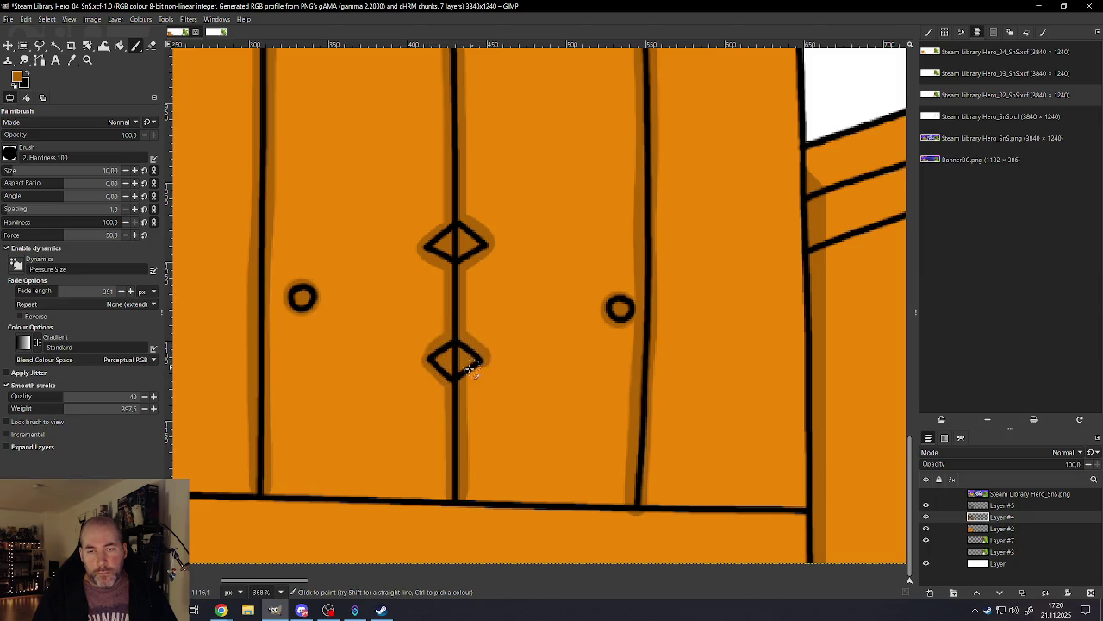
ctrl+scroll(460, 357, down, 2)
ctrl+scroll(459, 358, down, 3)
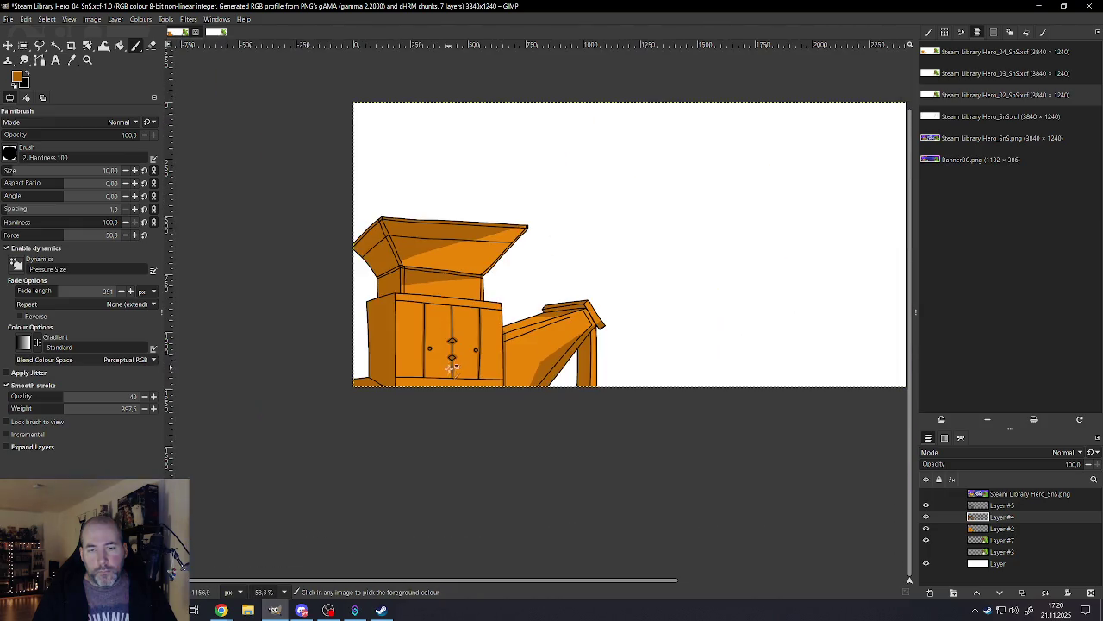
Step: On Layer #4, paint a dark shading stroke just beneath the cabinet's top edge
ctrl+scroll(463, 360, up, 1)
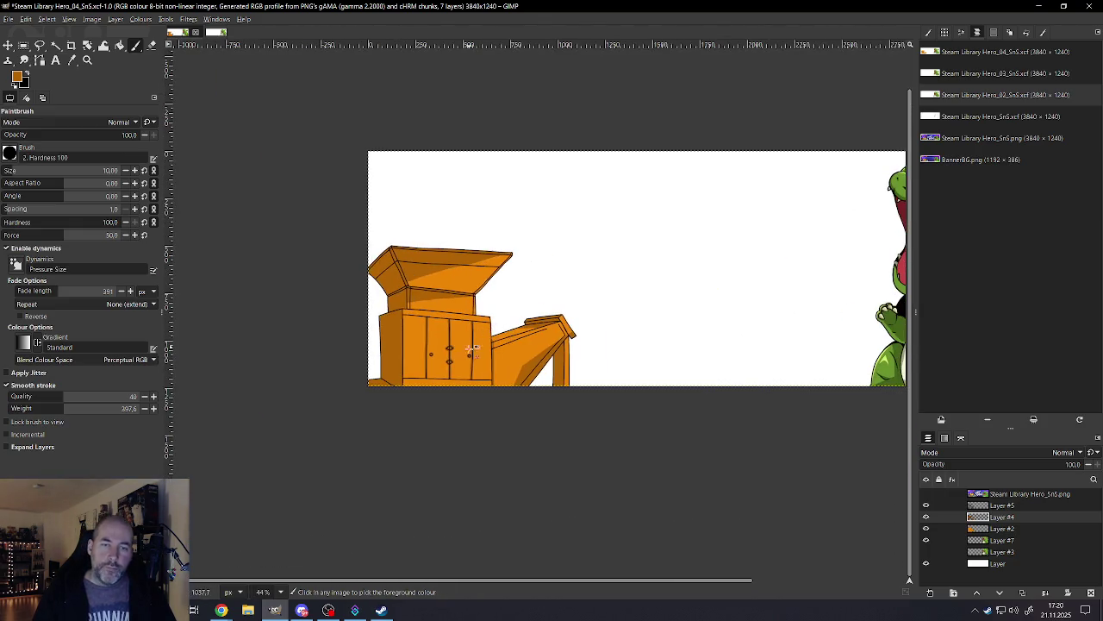
ctrl+scroll(444, 325, up, 2)
ctrl+scroll(414, 311, up, 2)
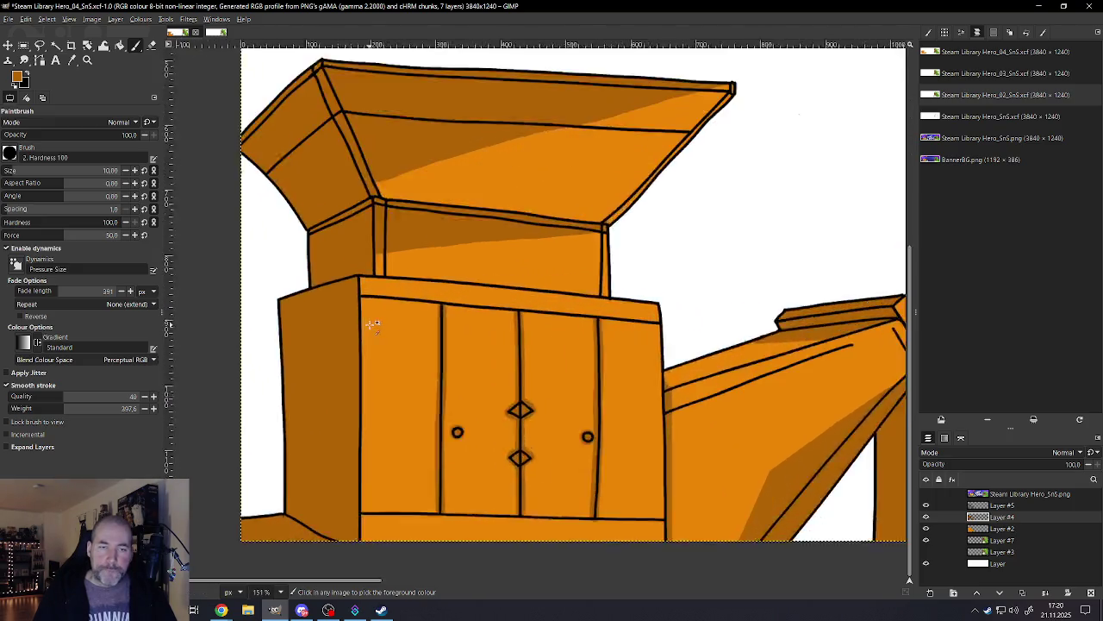
ctrl+scroll(382, 294, up, 1)
ctrl+scroll(381, 294, down, 1)
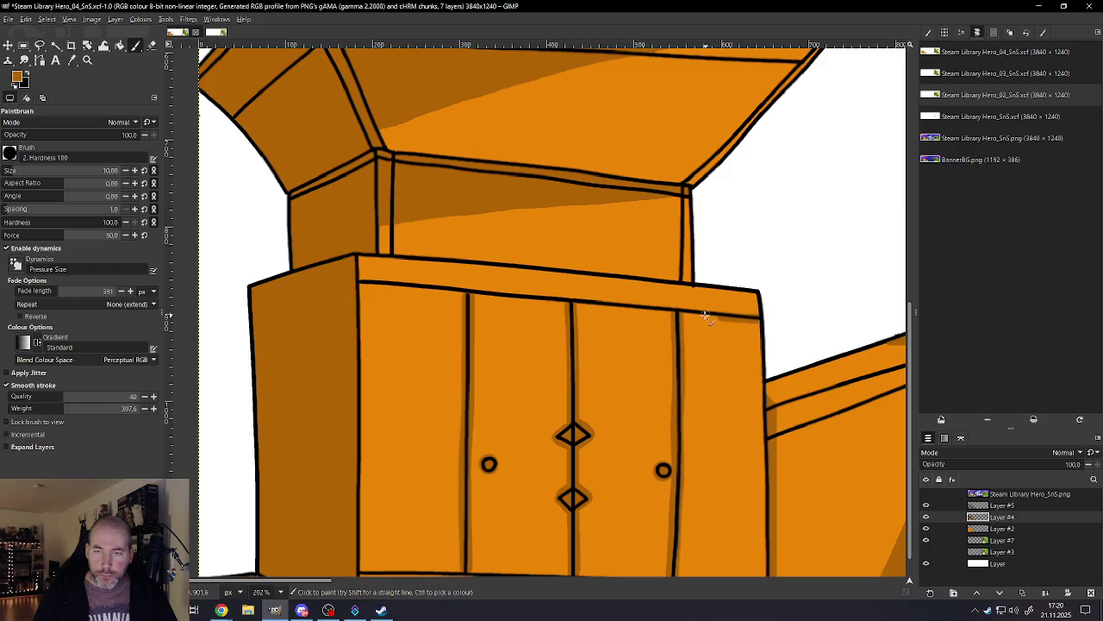
drag(579, 304, 488, 293)
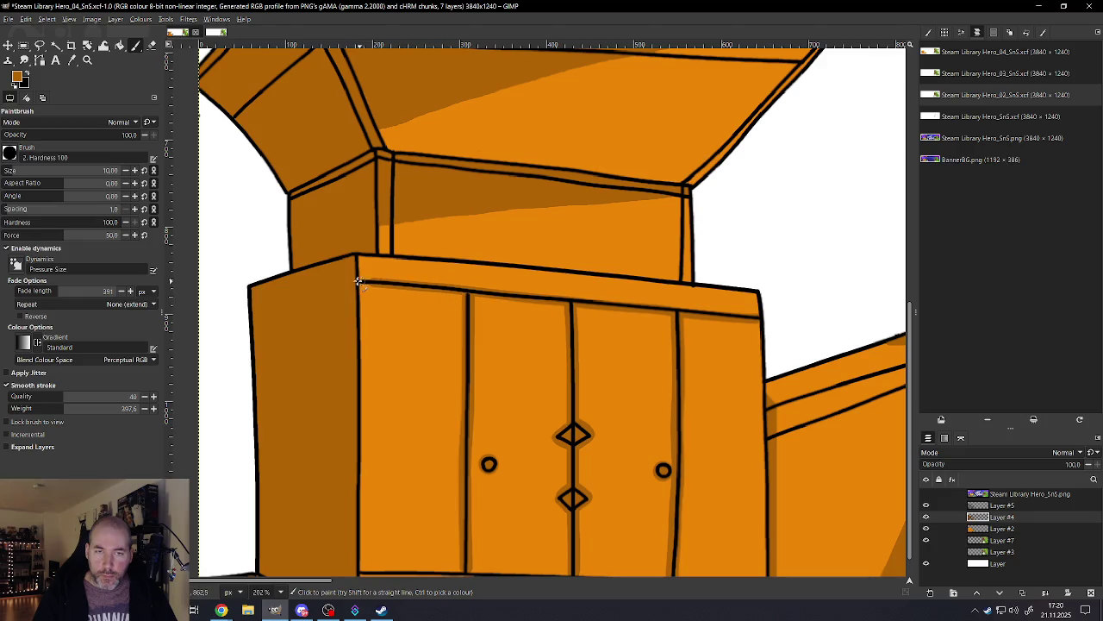
Step: Extend the dark stroke leftward along the cabinet's bottom edge beneath the doors, then zoom out to review
scroll(440, 324, down, 1)
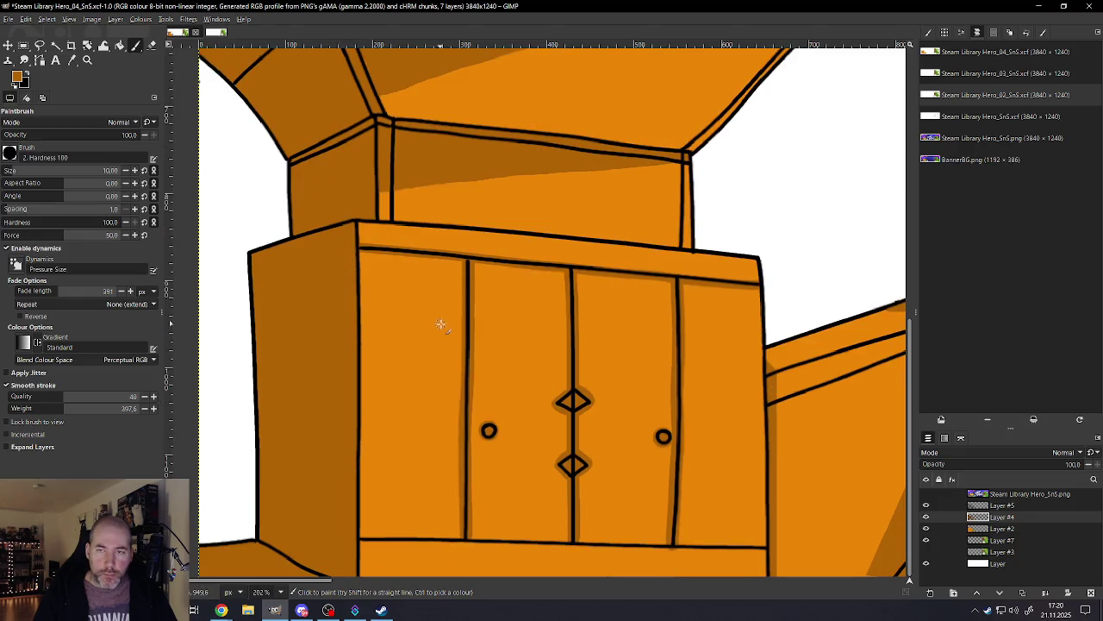
ctrl+scroll(604, 312, down, 2)
ctrl+scroll(609, 436, up, 1)
ctrl+scroll(739, 479, up, 1)
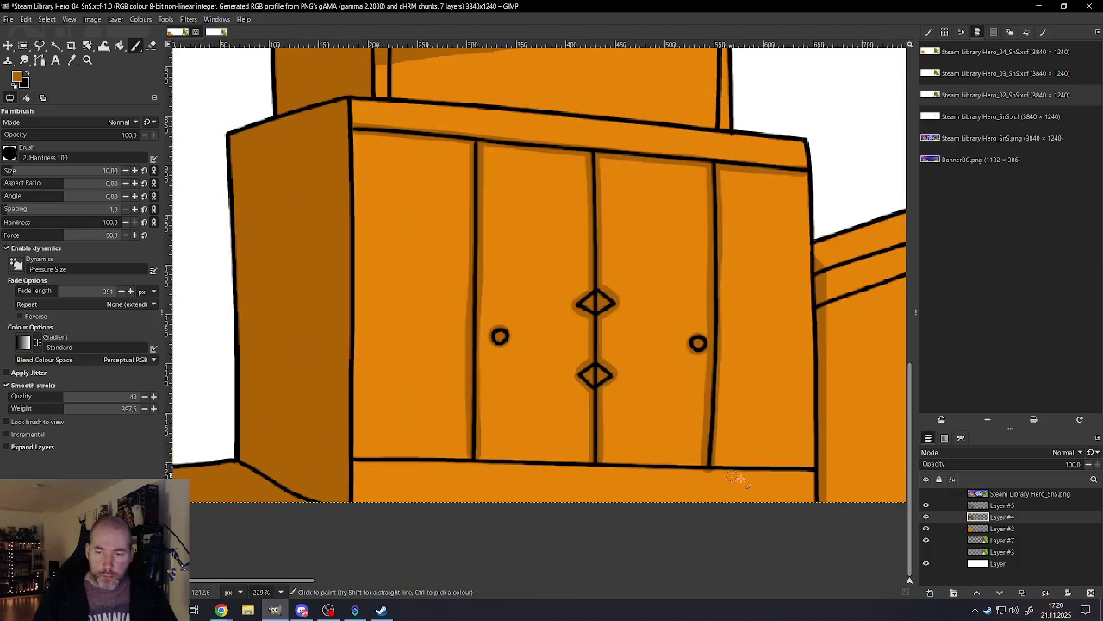
drag(770, 468, 345, 460)
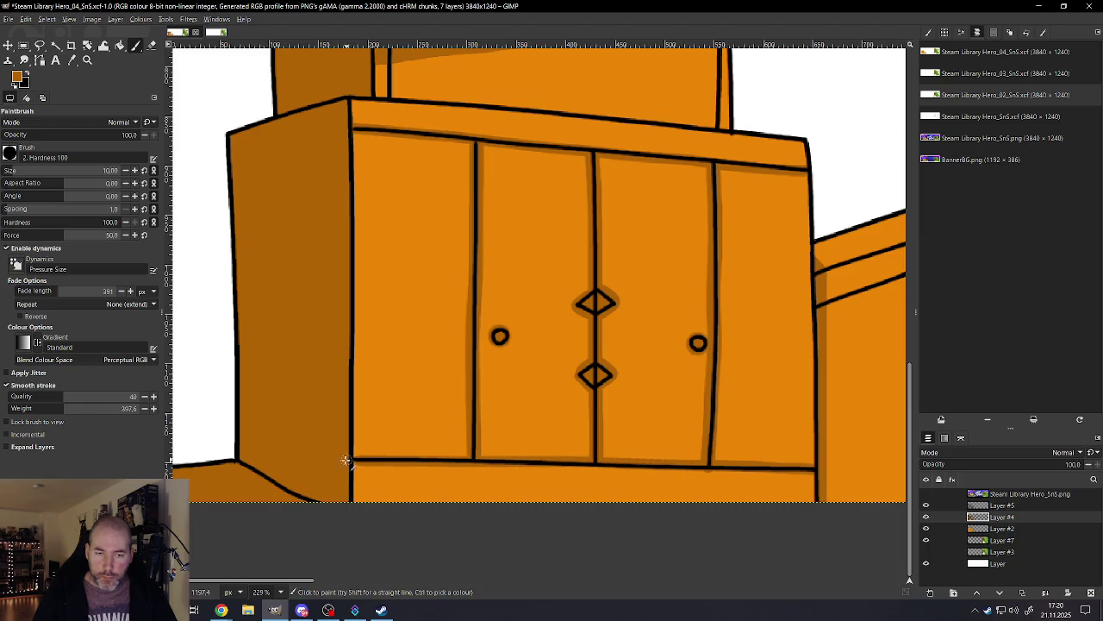
ctrl+scroll(615, 443, down, 5)
ctrl+scroll(626, 448, down, 3)
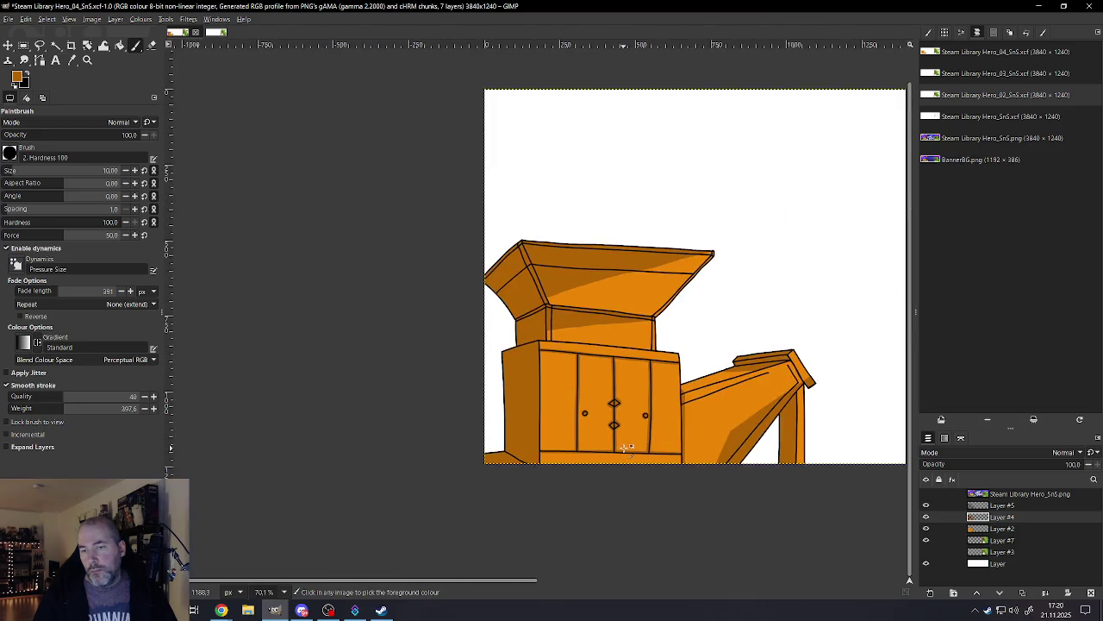
ctrl+scroll(517, 462, up, 2)
ctrl+scroll(529, 460, up, 2)
ctrl+scroll(529, 460, down, 3)
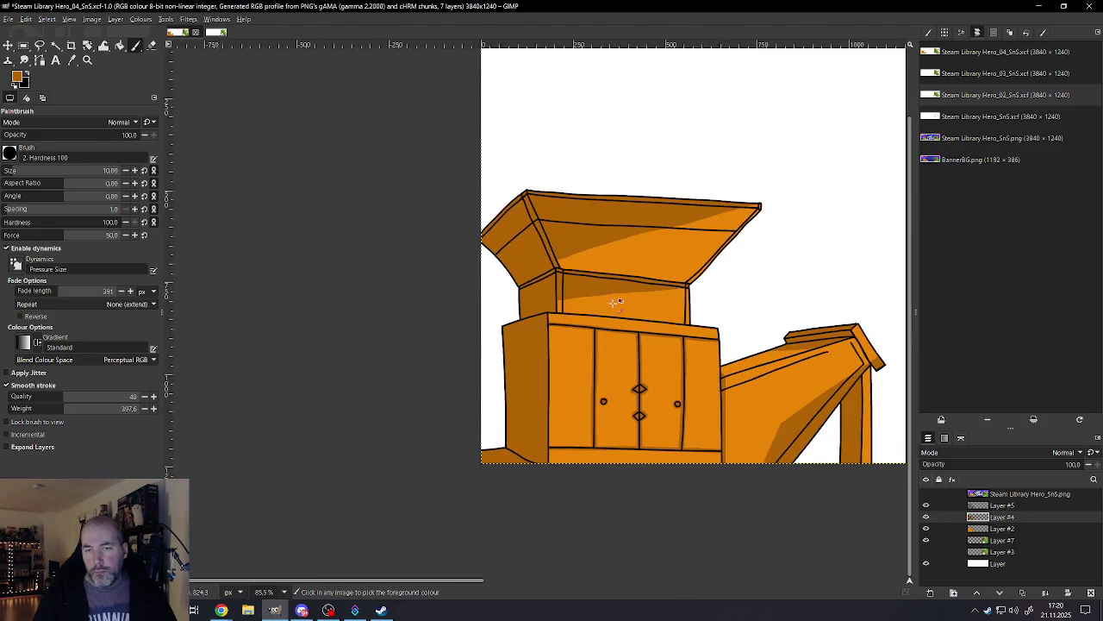
ctrl+scroll(624, 300, down, 3)
ctrl+scroll(807, 332, up, 2)
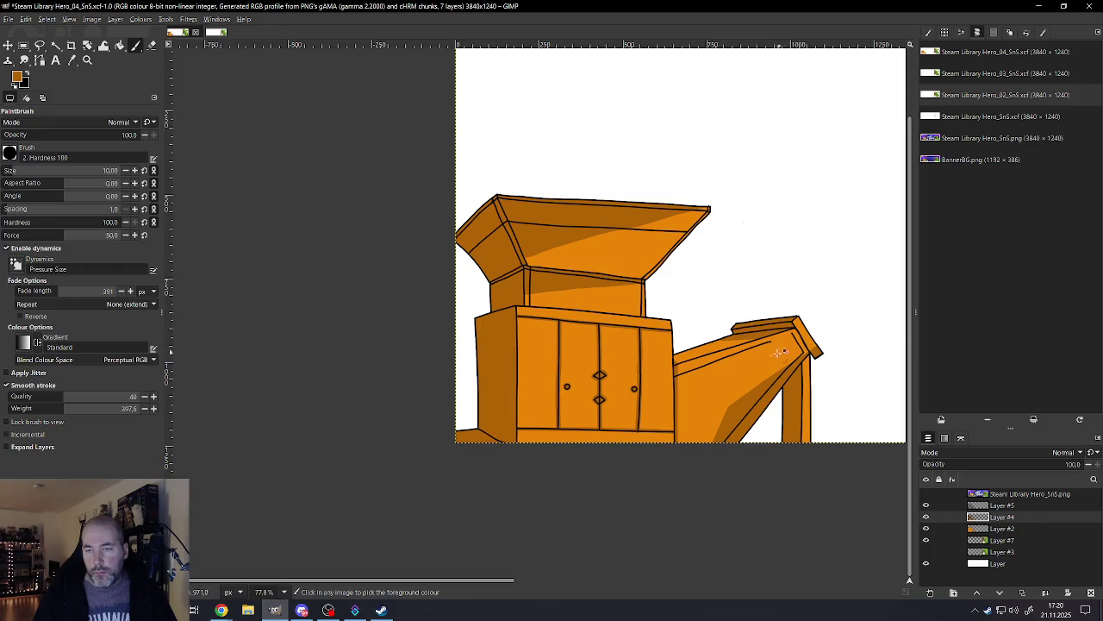
ctrl+scroll(626, 287, down, 1)
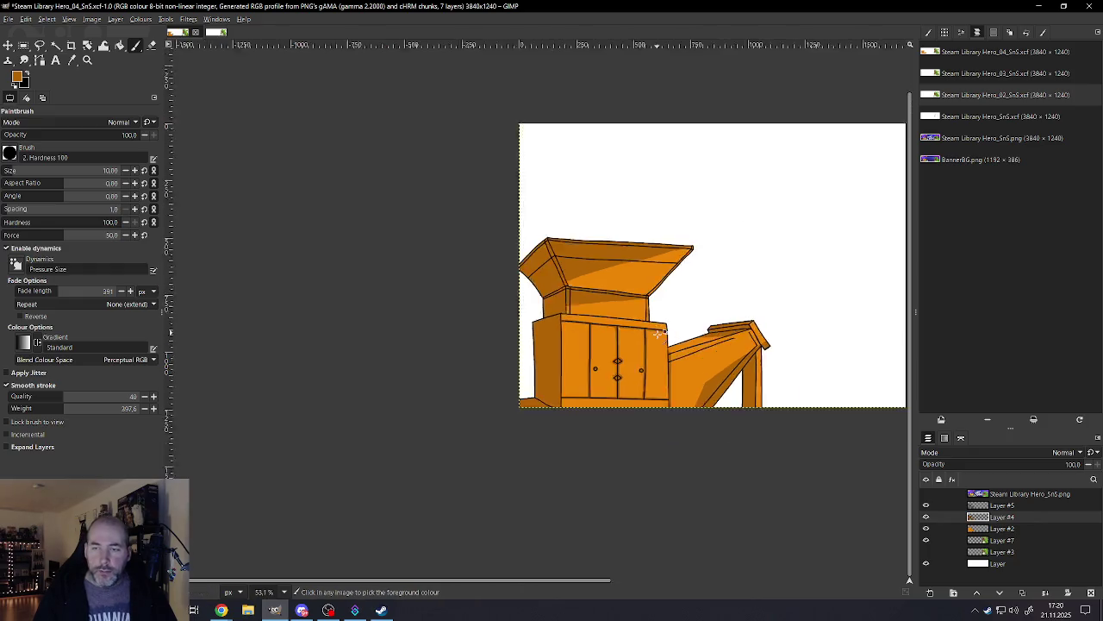
ctrl+scroll(672, 302, down, 1)
ctrl+scroll(732, 319, down, 2)
ctrl+scroll(781, 329, up, 2)
ctrl+scroll(781, 329, up, 1)
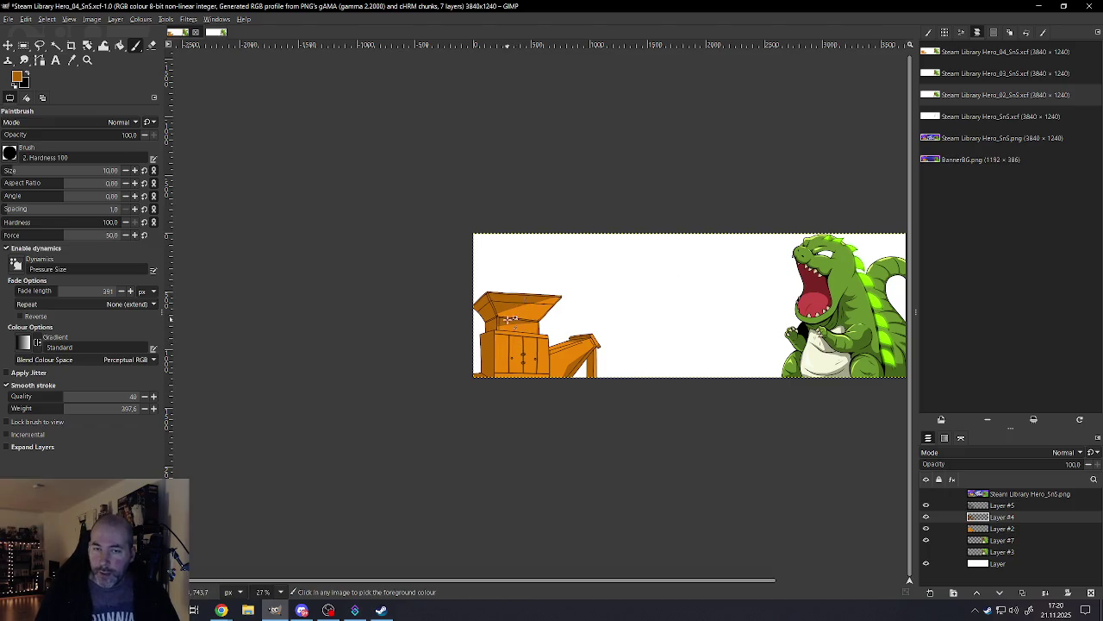
ctrl+scroll(560, 291, up, 7)
ctrl+scroll(526, 280, up, 7)
ctrl+scroll(496, 271, up, 5)
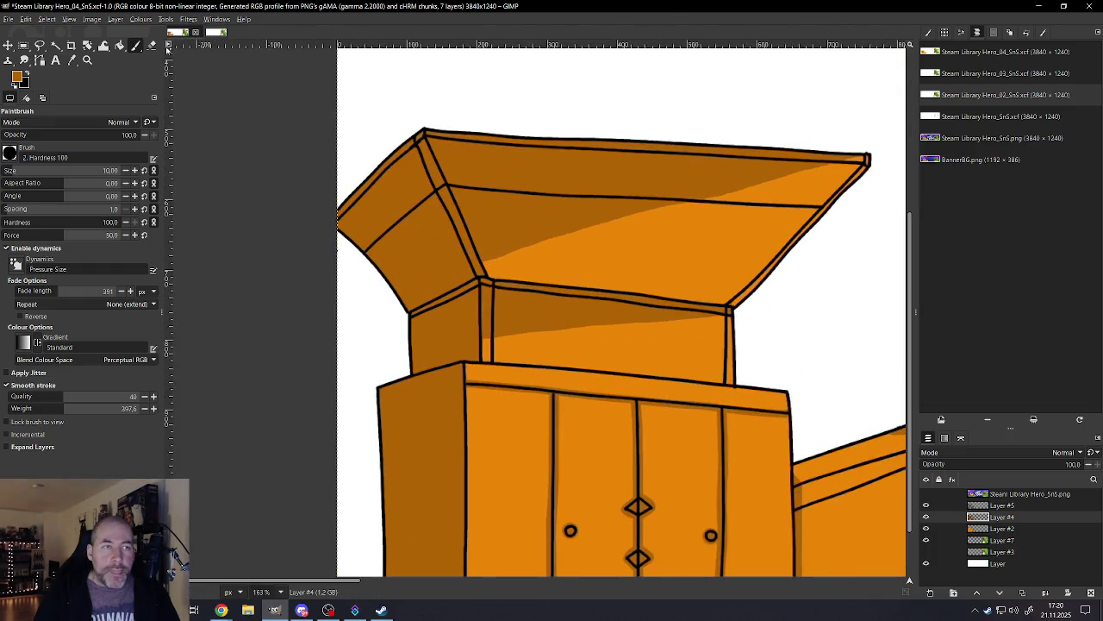
click(38, 46)
Step: Enclose the neck box between hopper and cabinet in a polygon selection and make Layer #2 active
ctrl+scroll(508, 315, up, 3)
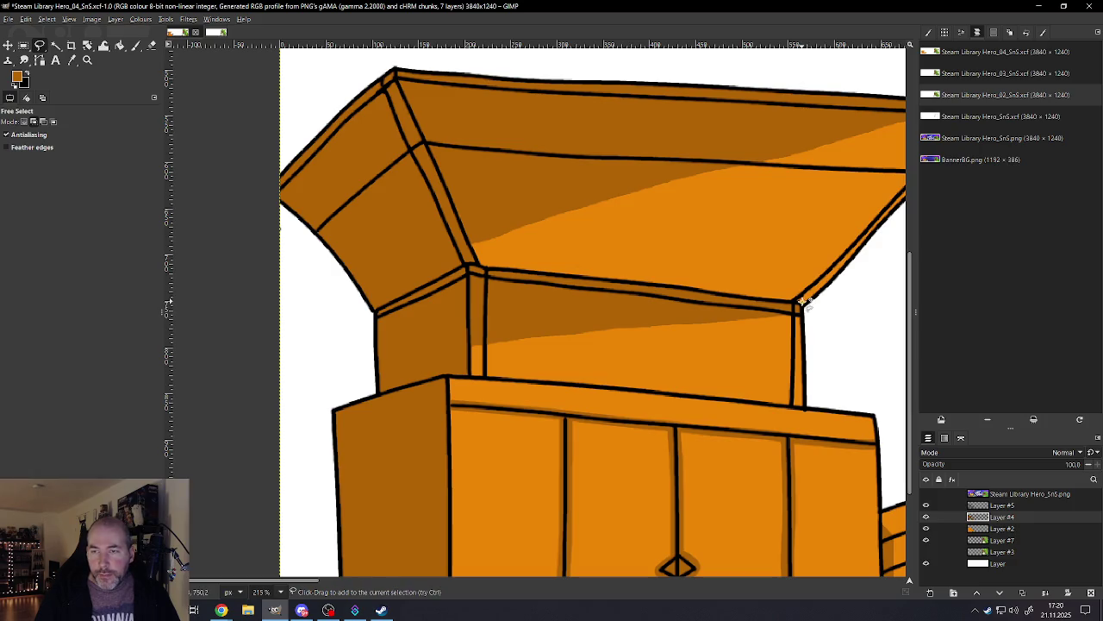
click(468, 264)
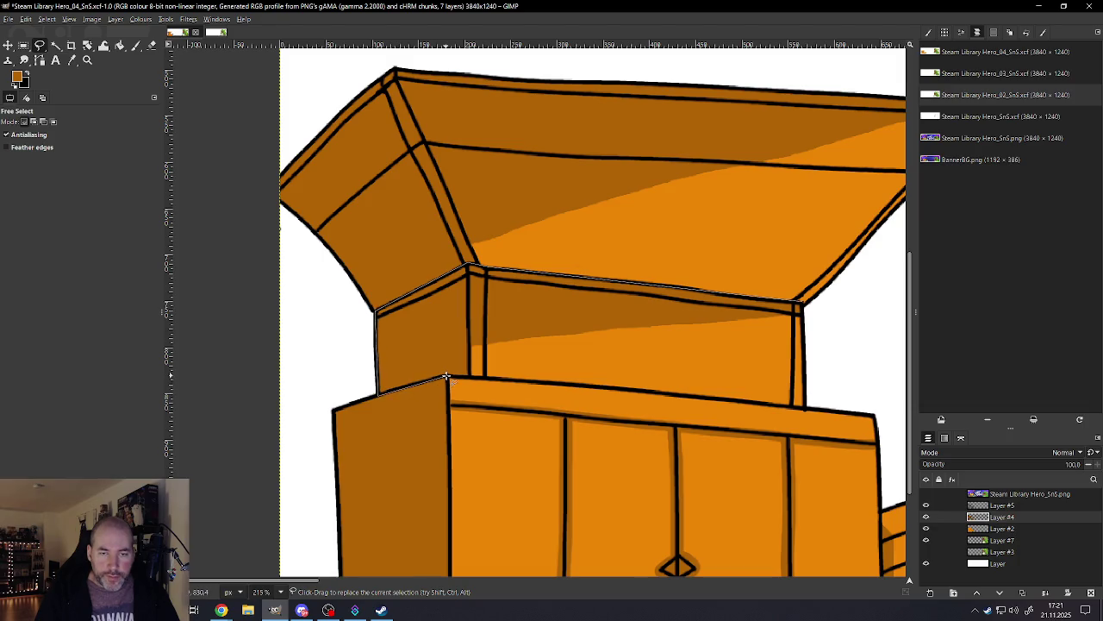
click(806, 405)
click(800, 303)
key(Return)
scroll(568, 242, down, 2)
scroll(561, 322, down, 2)
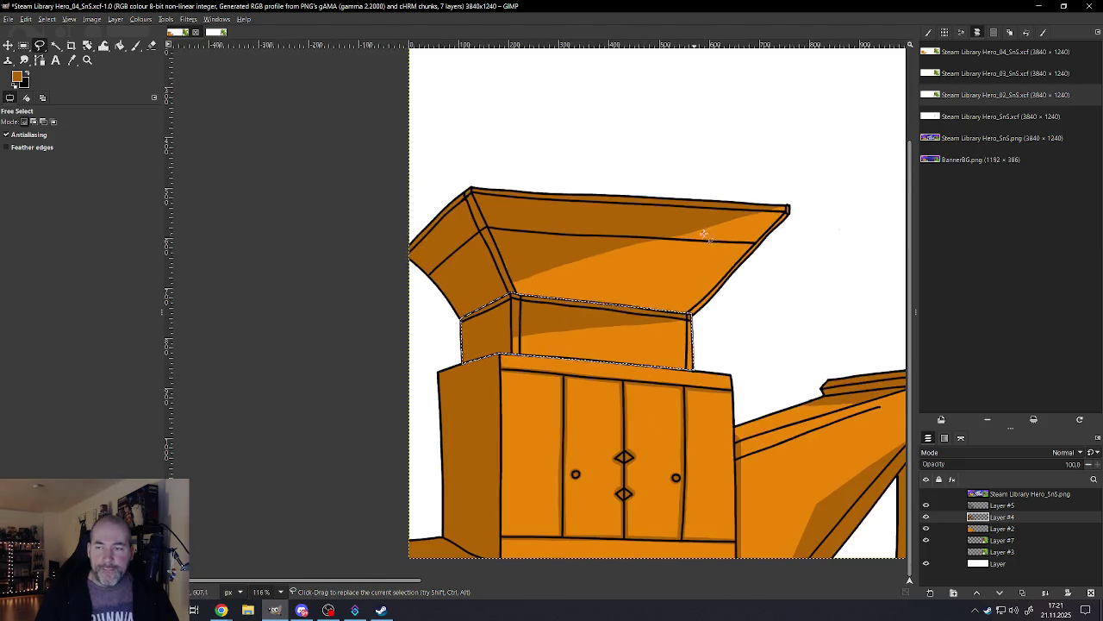
scroll(561, 322, up, 2)
click(999, 529)
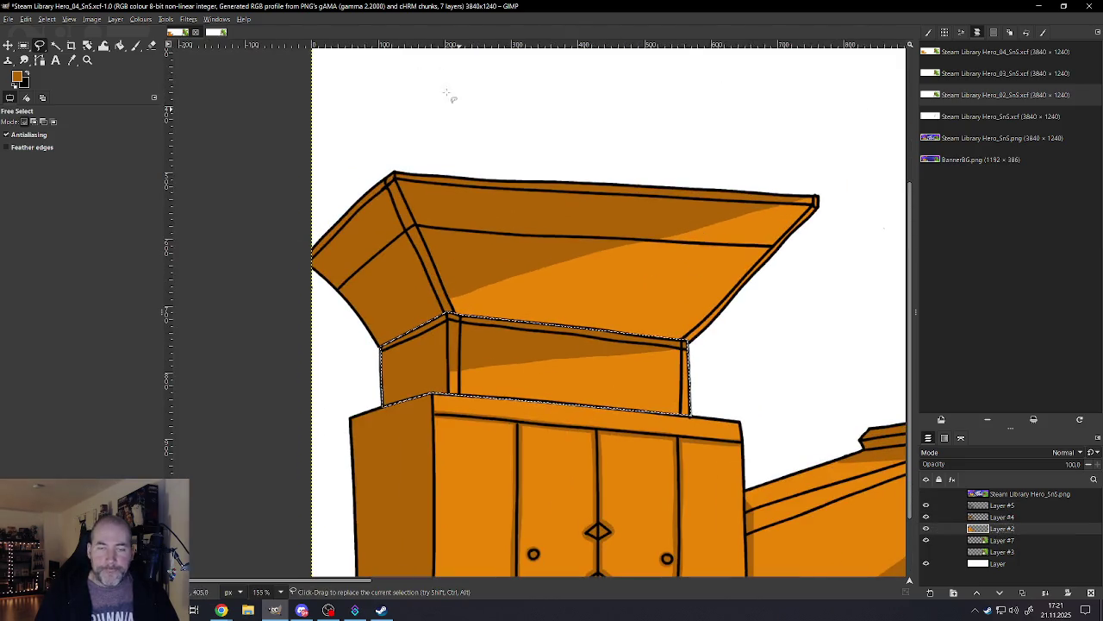
click(142, 19)
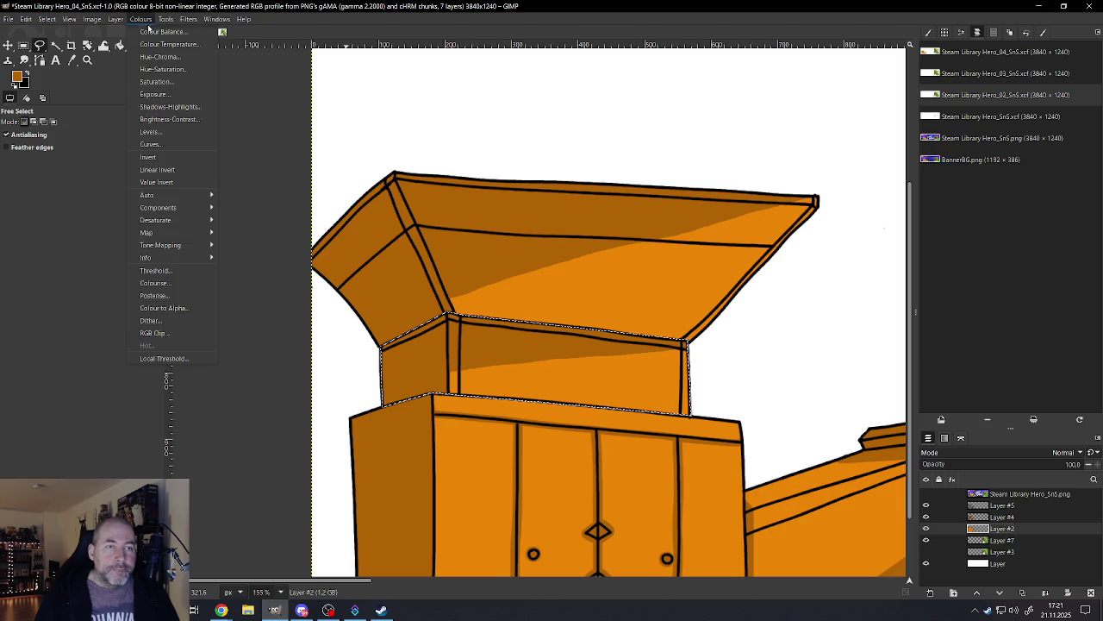
Step: Desaturate the selected neck on Layer #2 with Hue-Saturation at Saturation -90
click(159, 69)
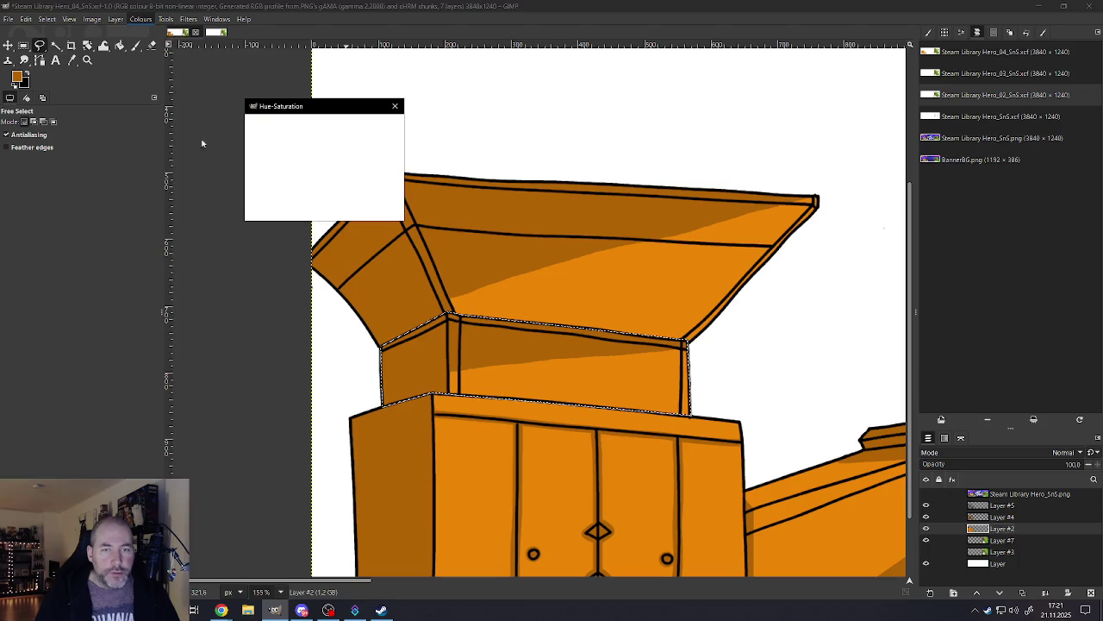
mouse_move(320, 300)
mouse_down()
mouse_move(257, 312)
mouse_move(281, 297)
mouse_up()
text(-90)
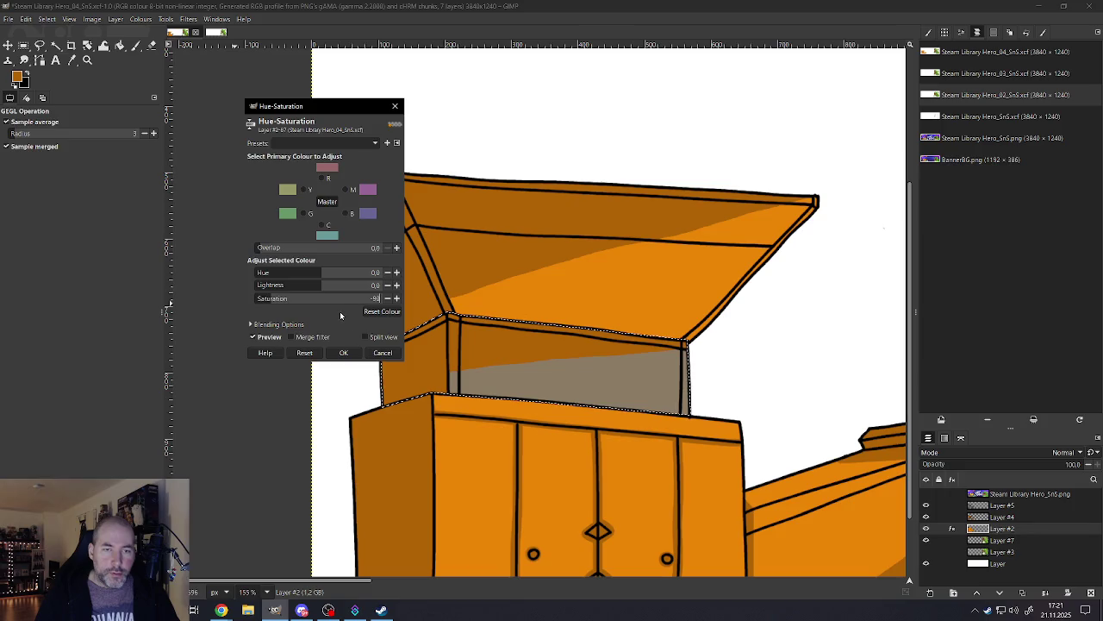
click(343, 353)
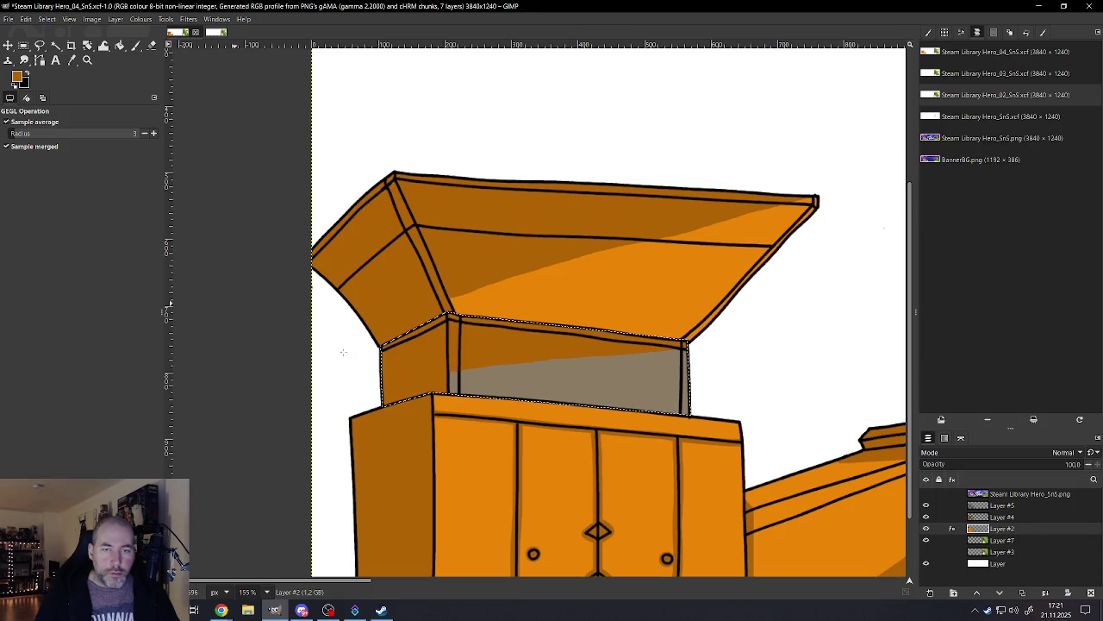
Step: Apply the same Hue-Saturation desaturation to the neck shading on Layer #4
click(1004, 517)
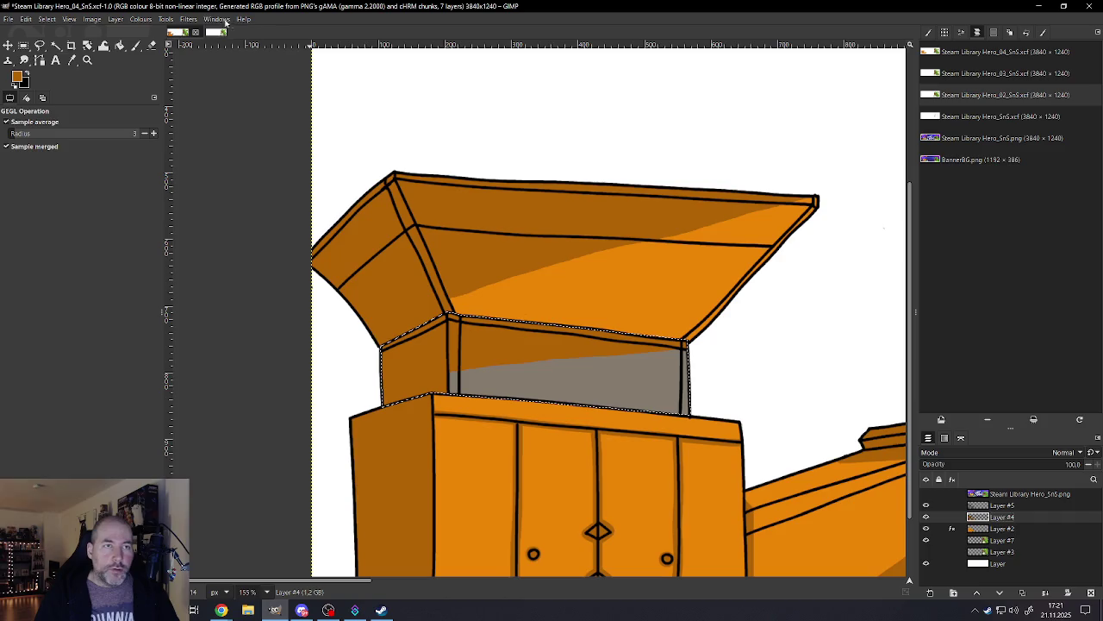
click(166, 19)
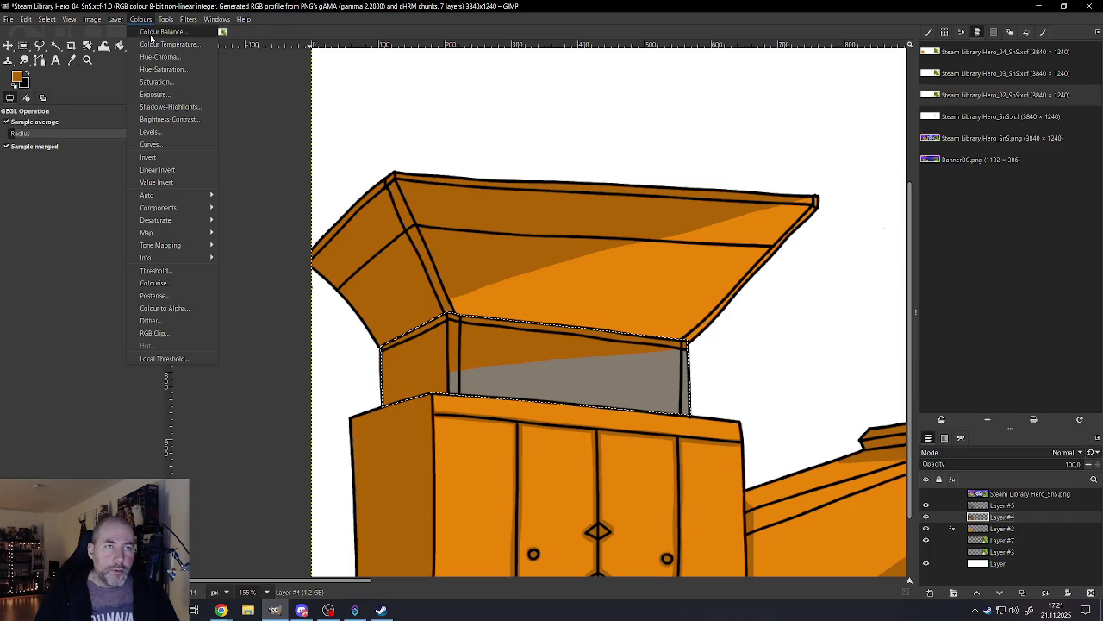
mouse_move(140, 19)
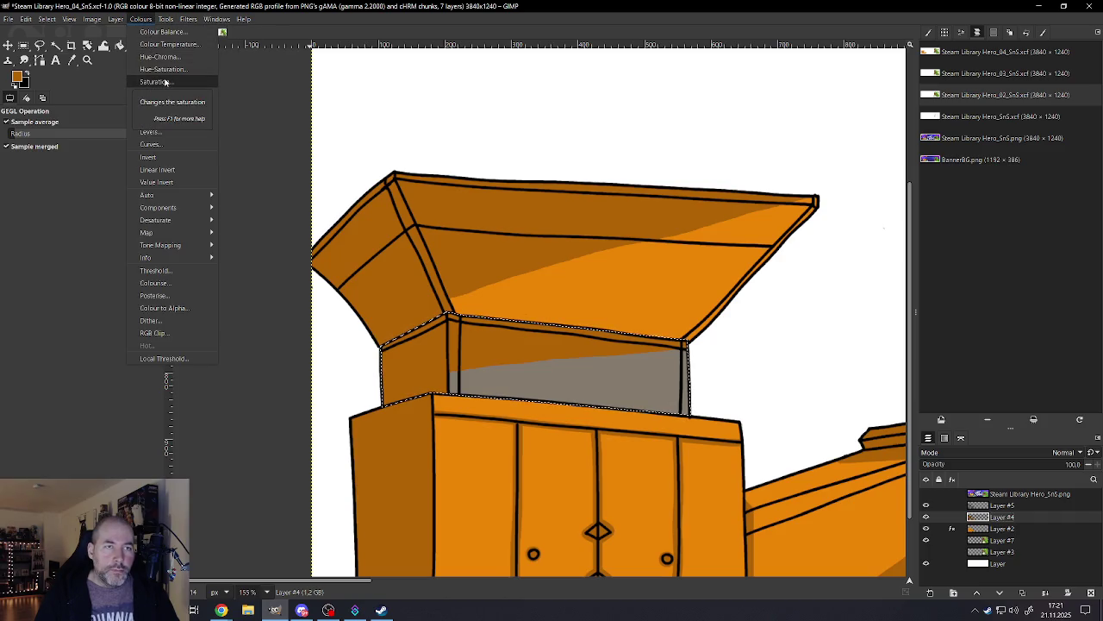
click(166, 69)
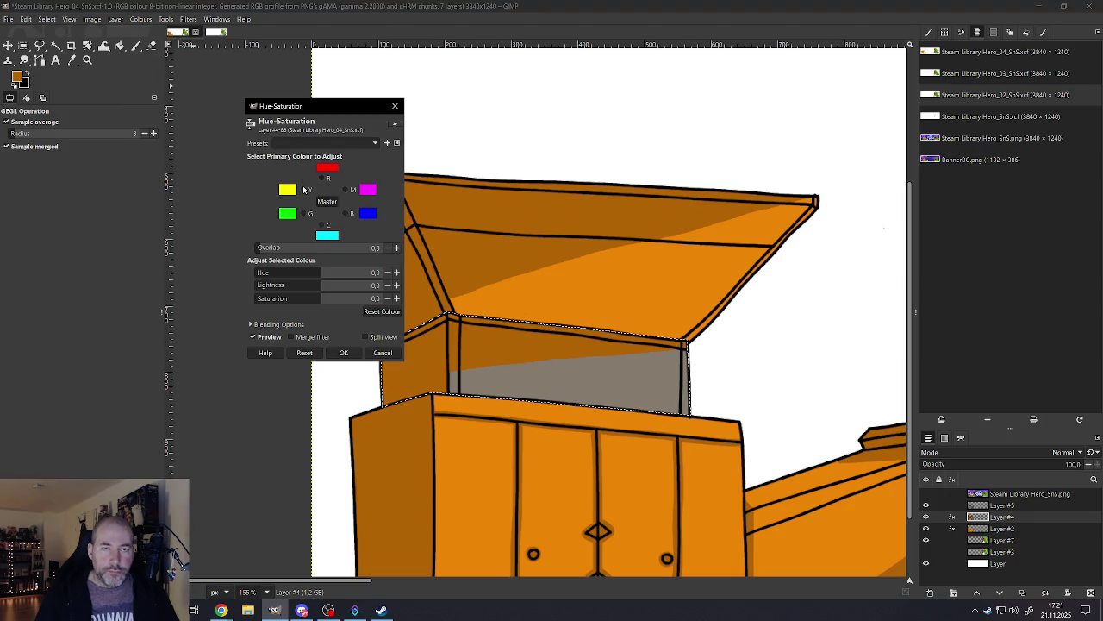
click(278, 299)
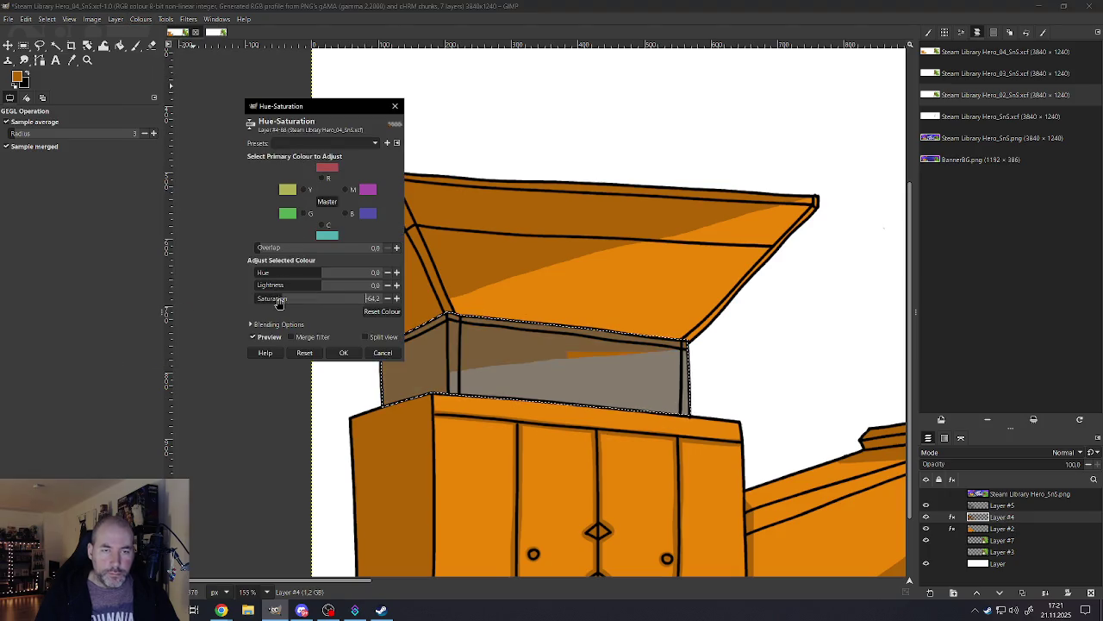
click(362, 298)
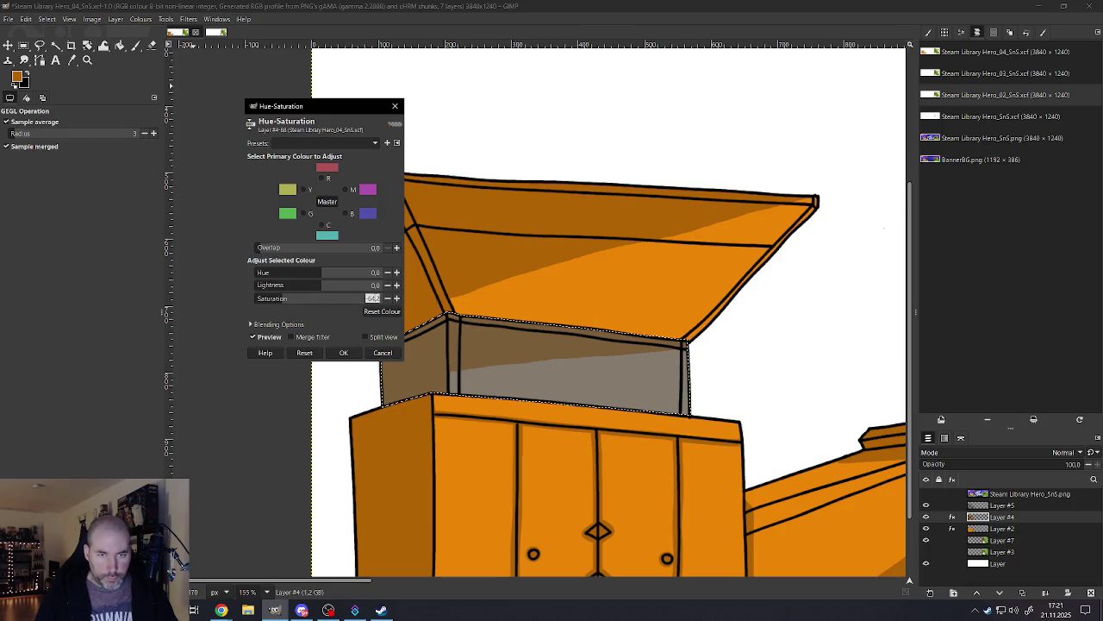
key(BackSpace)
text(-90)
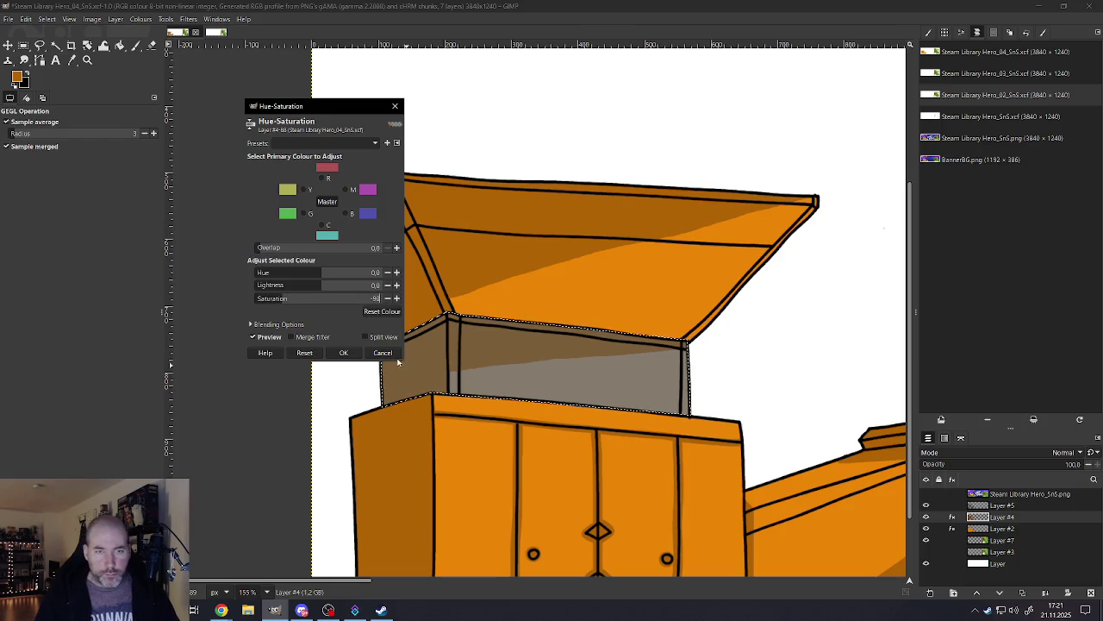
click(343, 353)
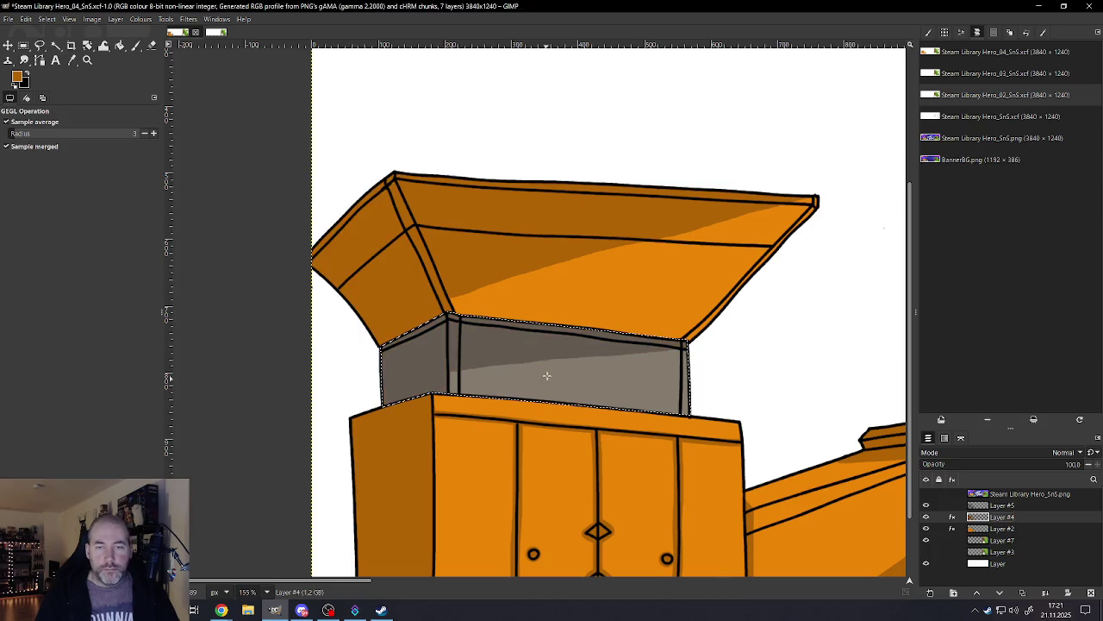
Step: Remove the selection around the grey neck
scroll(546, 375, down, 3)
scroll(517, 345, down, 2)
scroll(474, 301, down, 2)
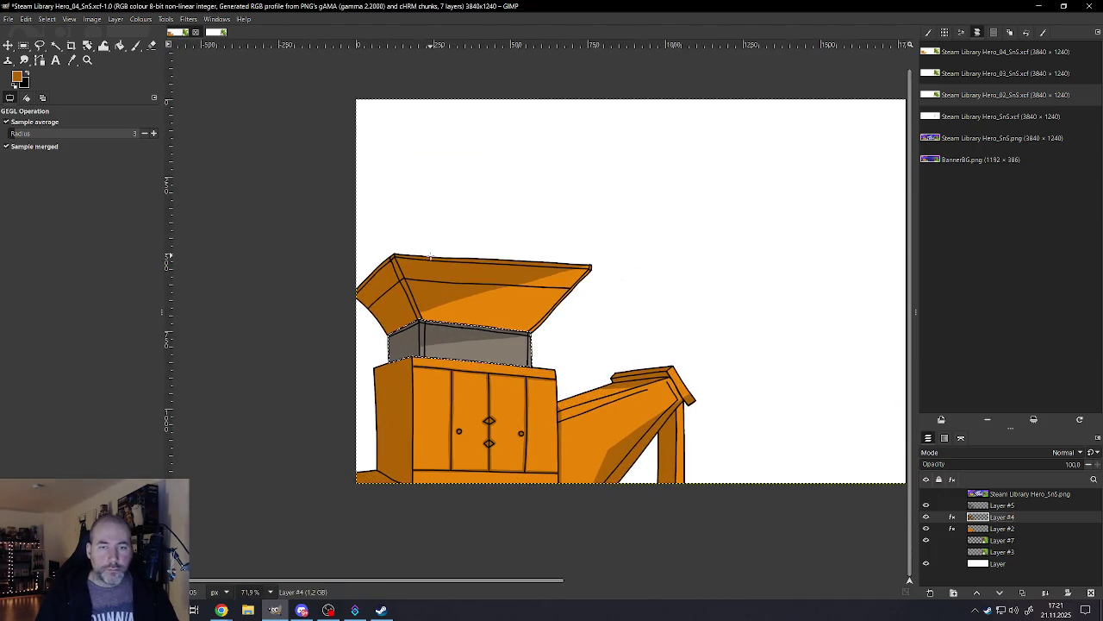
click(47, 19)
click(61, 47)
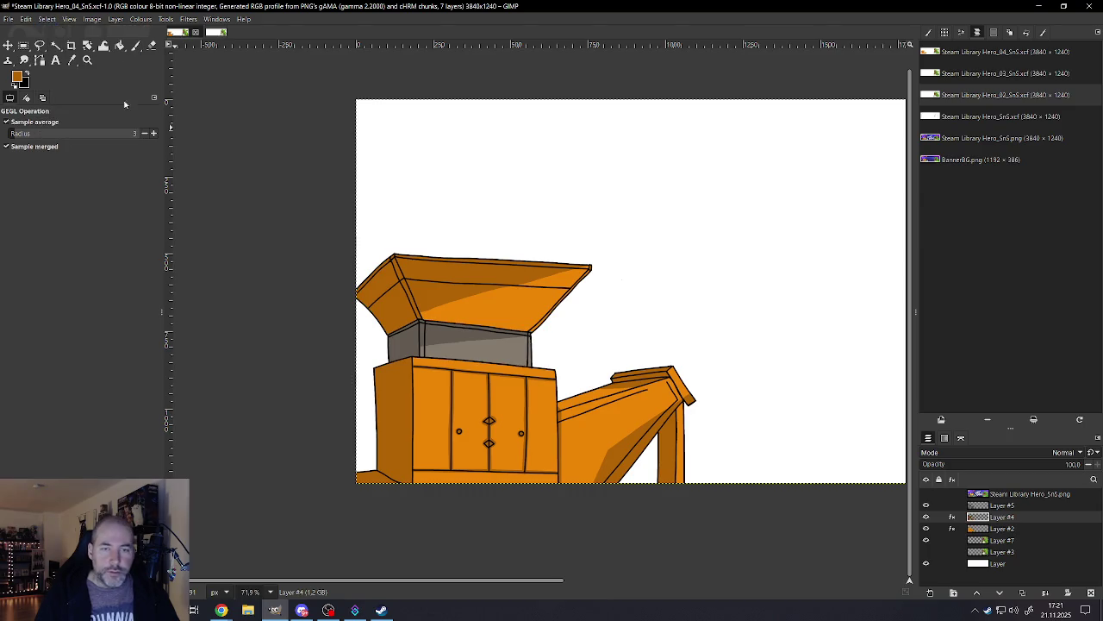
Step: Zoom in and out over the cabinet front to inspect the door details and shading
scroll(494, 373, down, 2)
scroll(494, 374, down, 1)
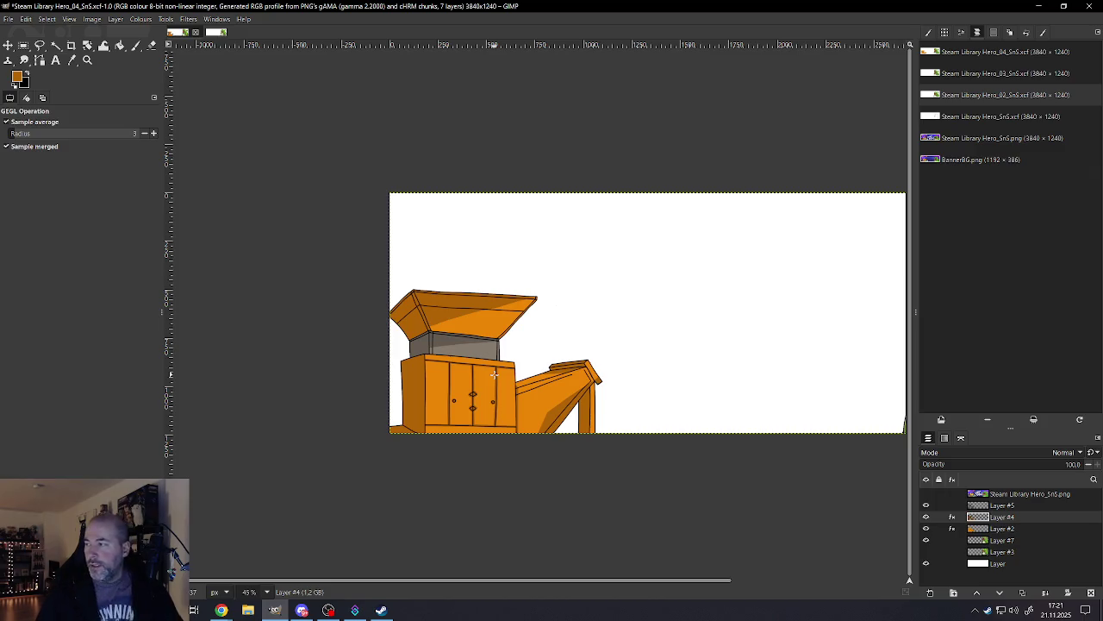
scroll(419, 443, up, 1)
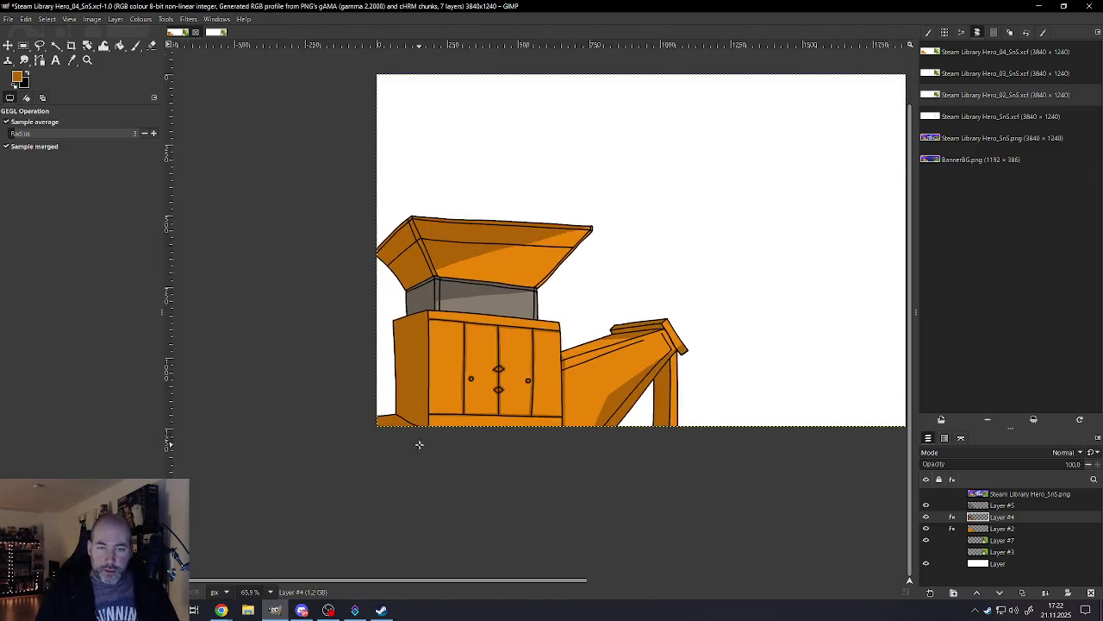
scroll(448, 405, up, 1)
scroll(468, 364, up, 1)
scroll(535, 366, up, 1)
scroll(543, 362, up, 2)
scroll(546, 358, up, 1)
scroll(546, 364, down, 3)
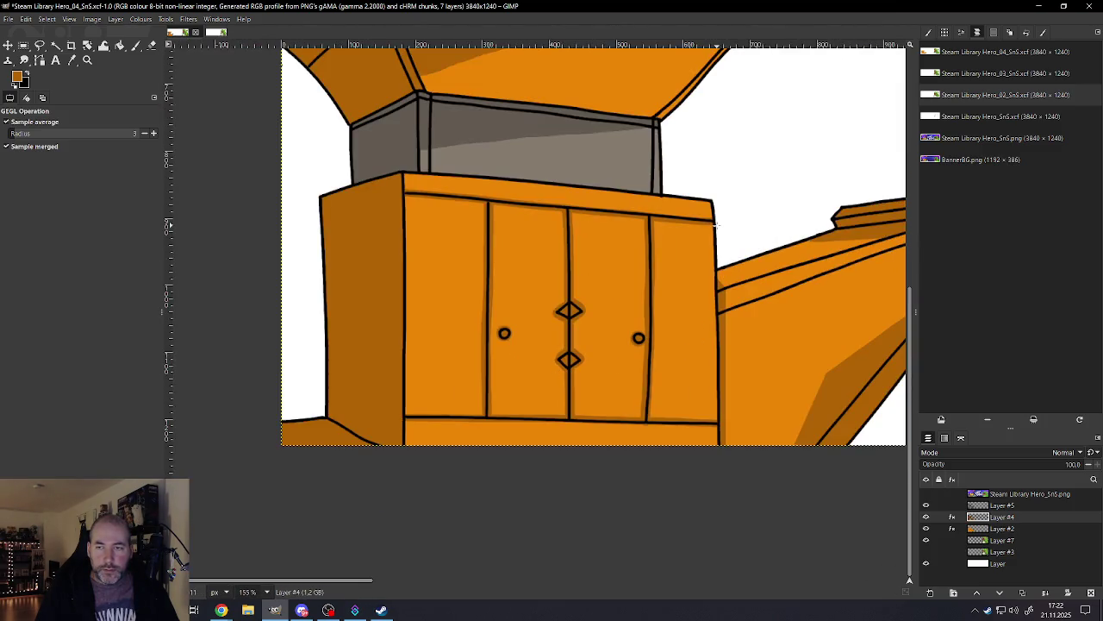
scroll(705, 270, down, 2)
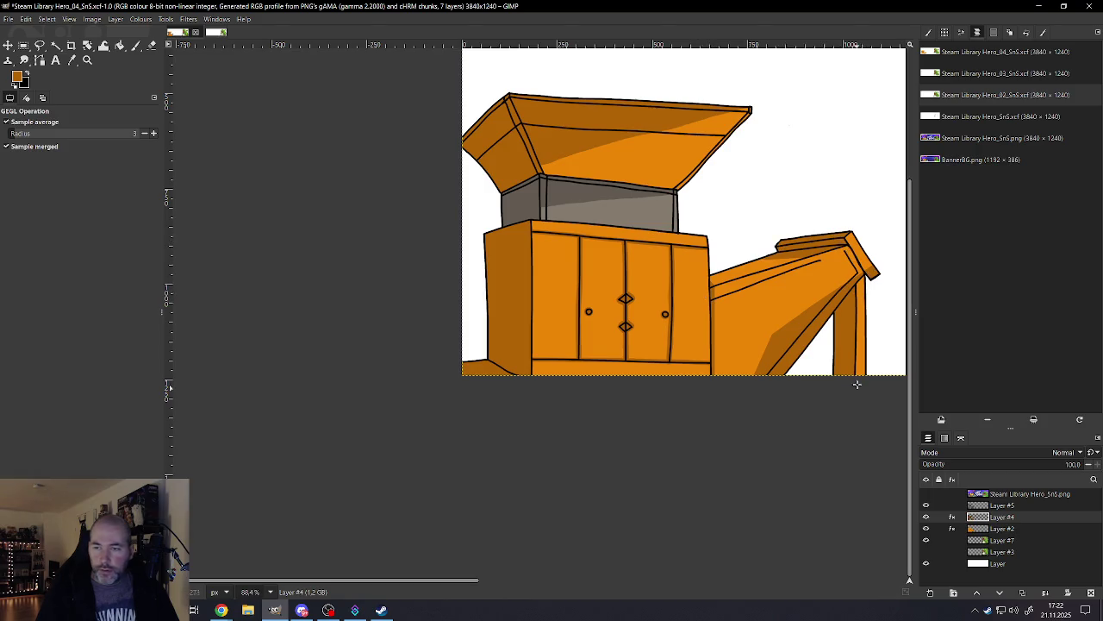
scroll(840, 301, up, 2)
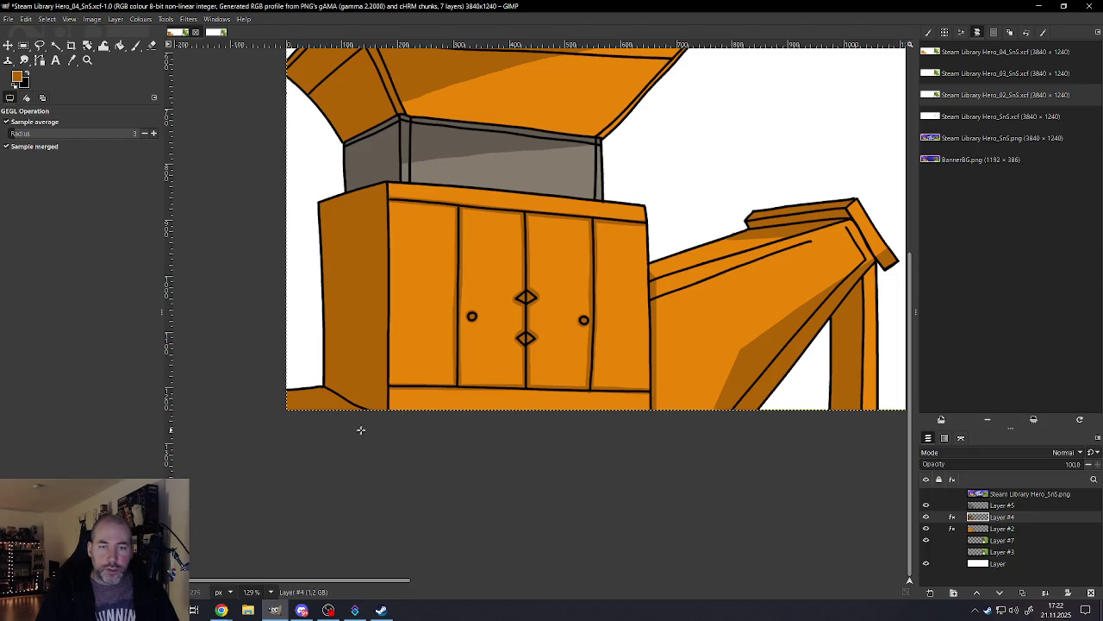
scroll(538, 346, up, 1)
scroll(538, 345, up, 1)
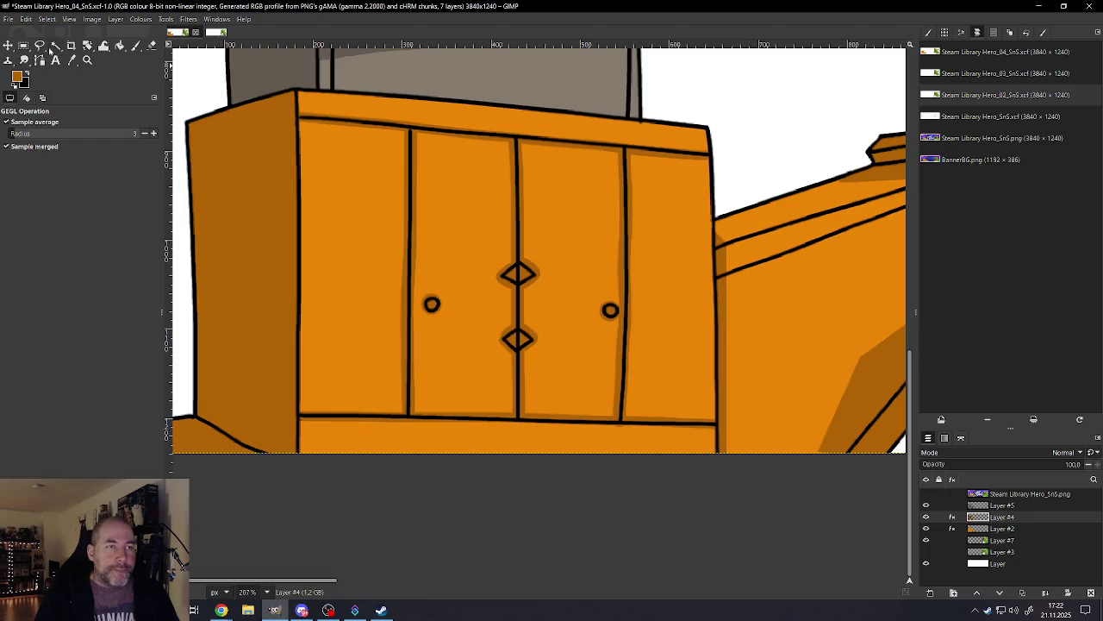
click(39, 45)
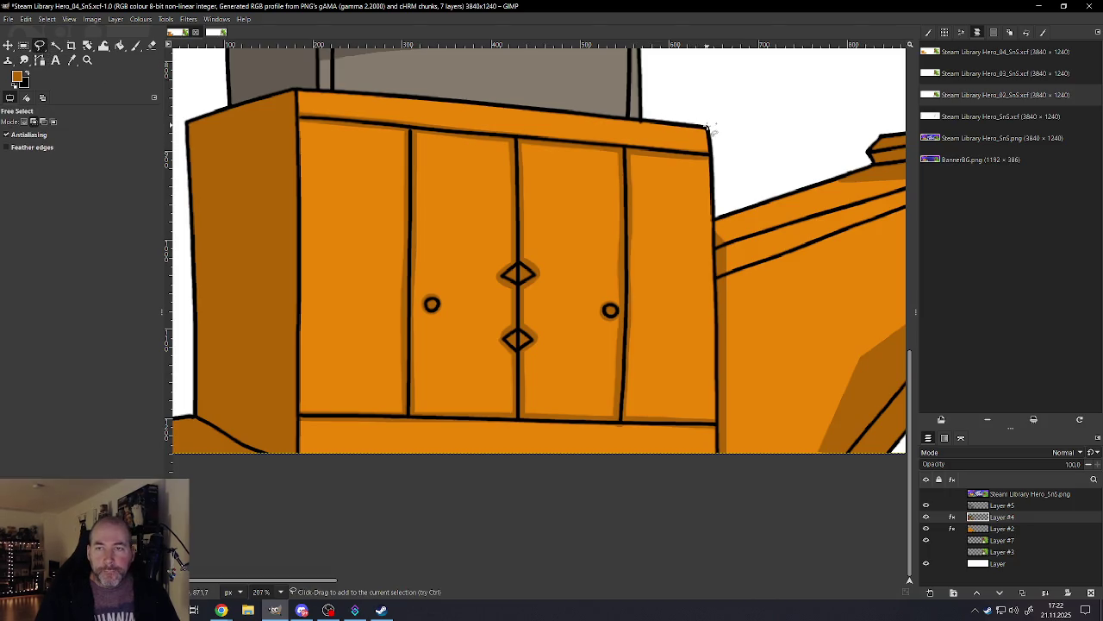
Step: Draw a first polygon outline around the cabinet's top board, then deselect and undo it
click(298, 87)
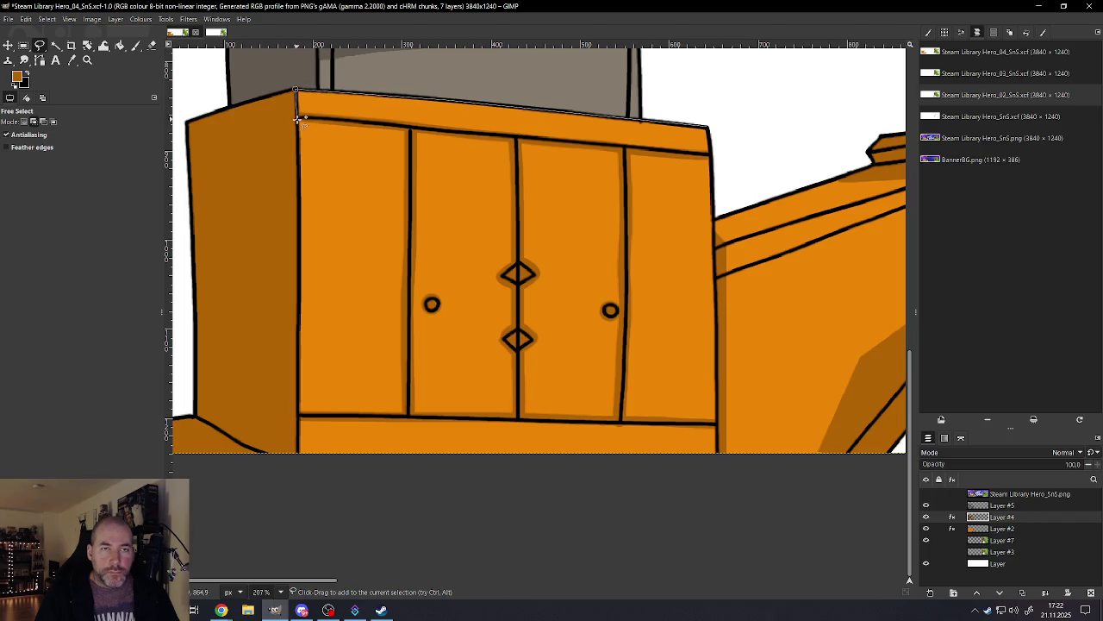
click(298, 115)
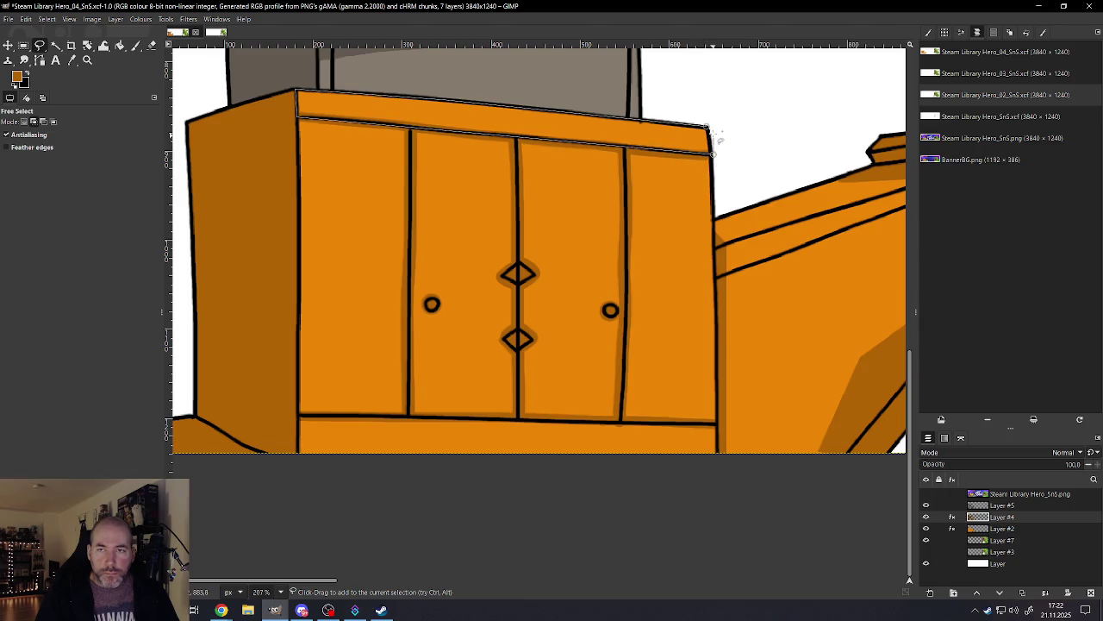
double_click(708, 128)
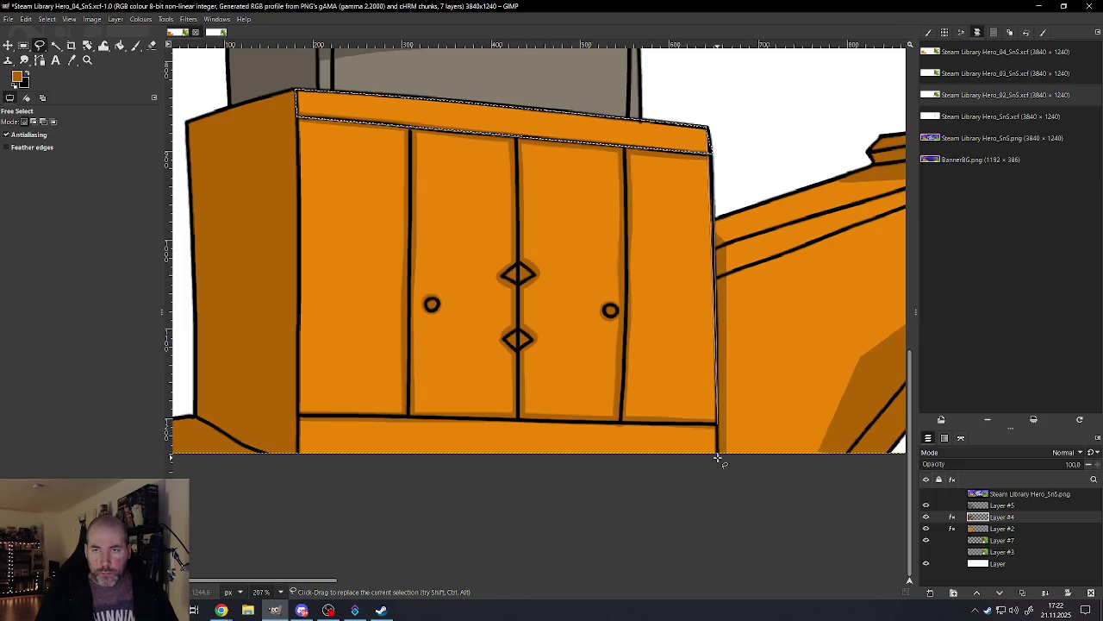
key(ctrl+shift+a)
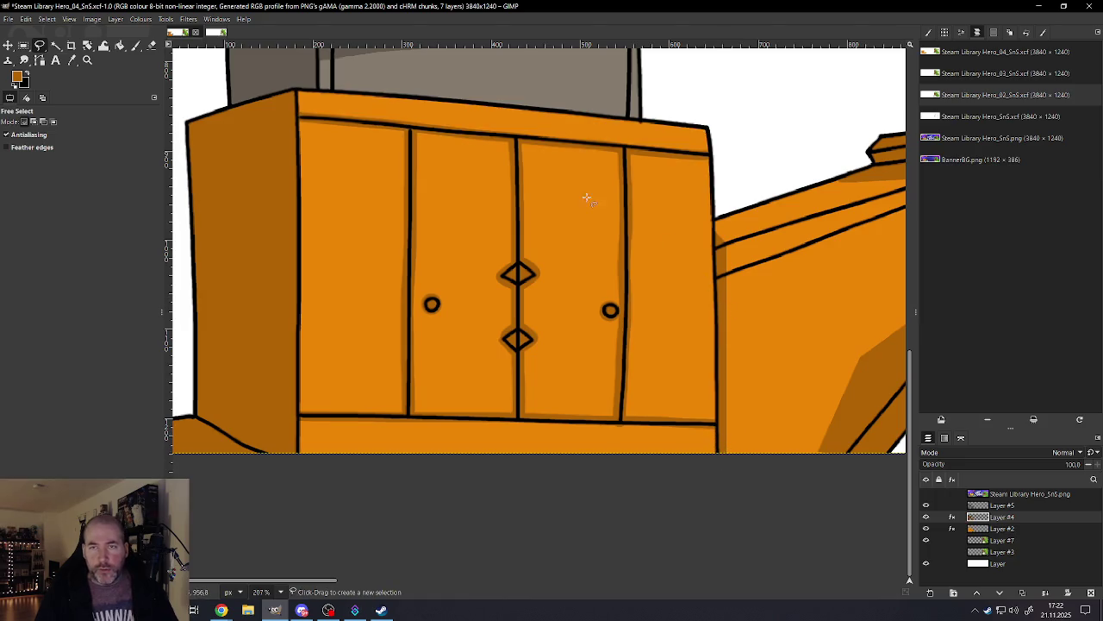
key(ctrl+z)
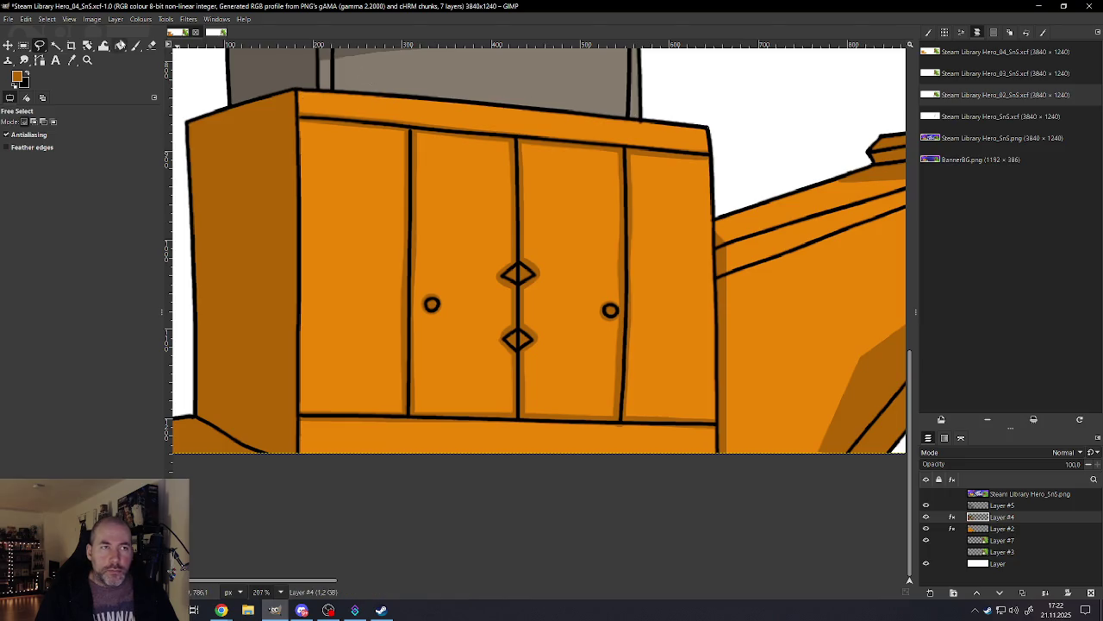
Step: Redraw the top-board outline from its right end through both left corners and commit it
click(71, 45)
click(38, 46)
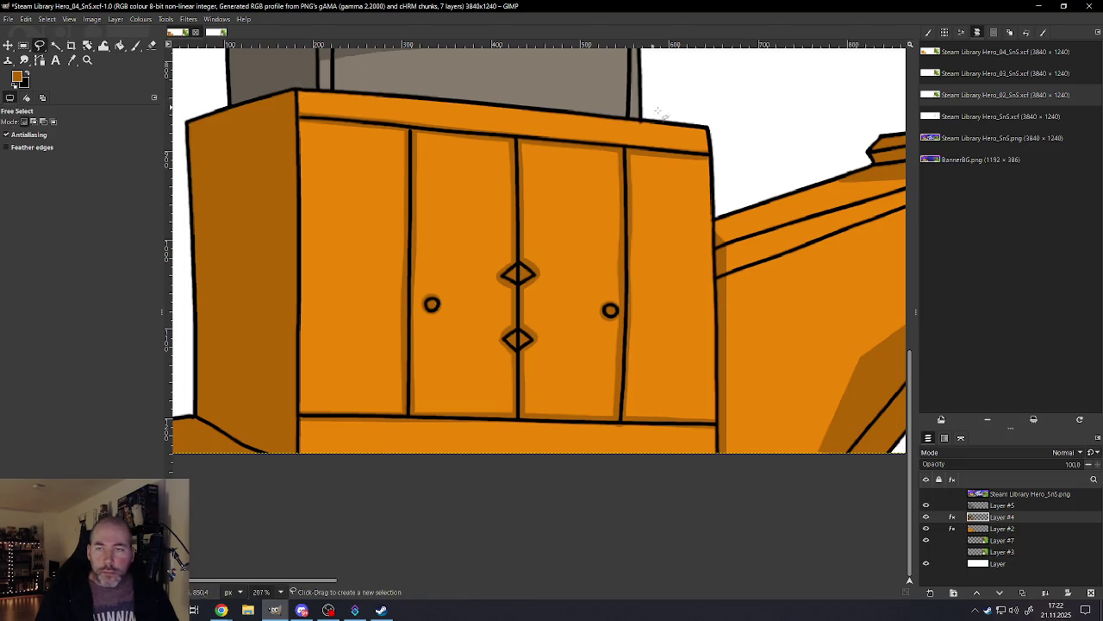
click(705, 127)
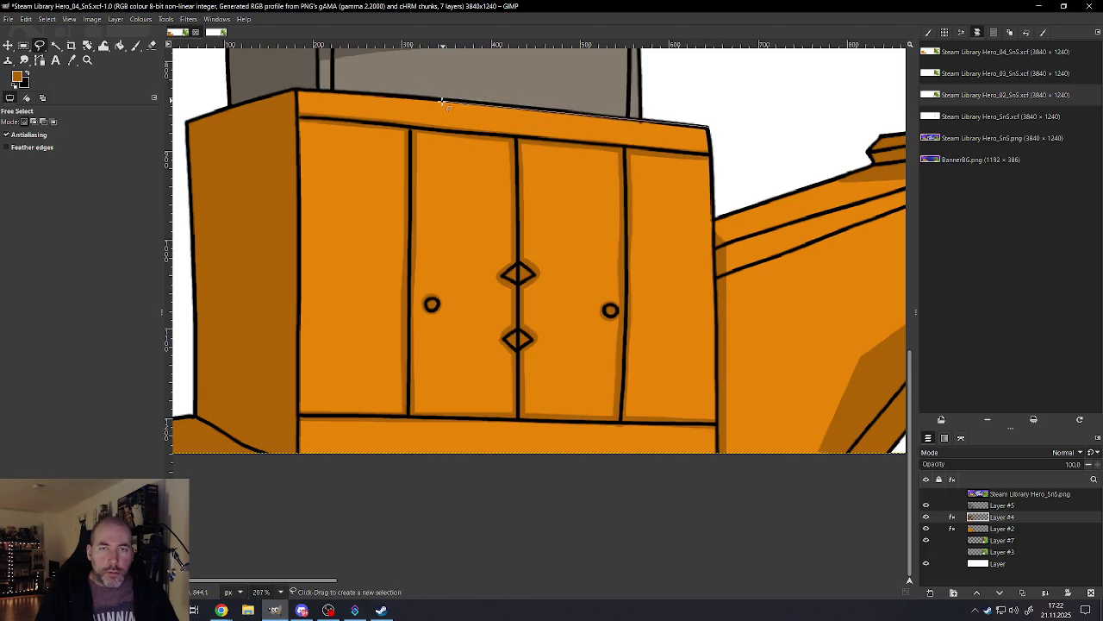
click(297, 90)
click(297, 116)
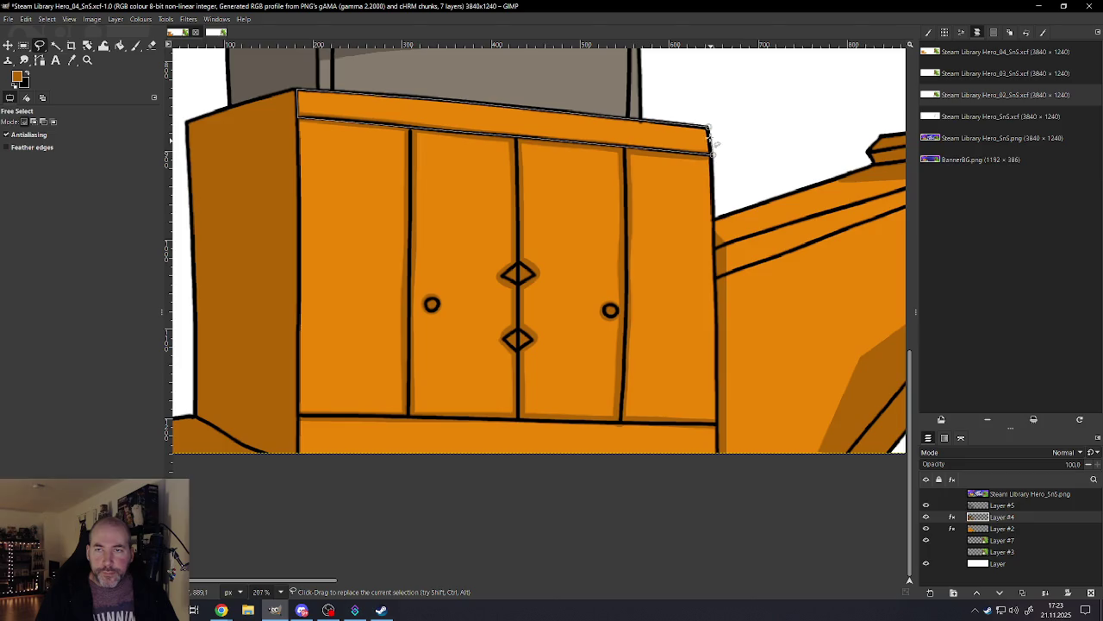
key(Return)
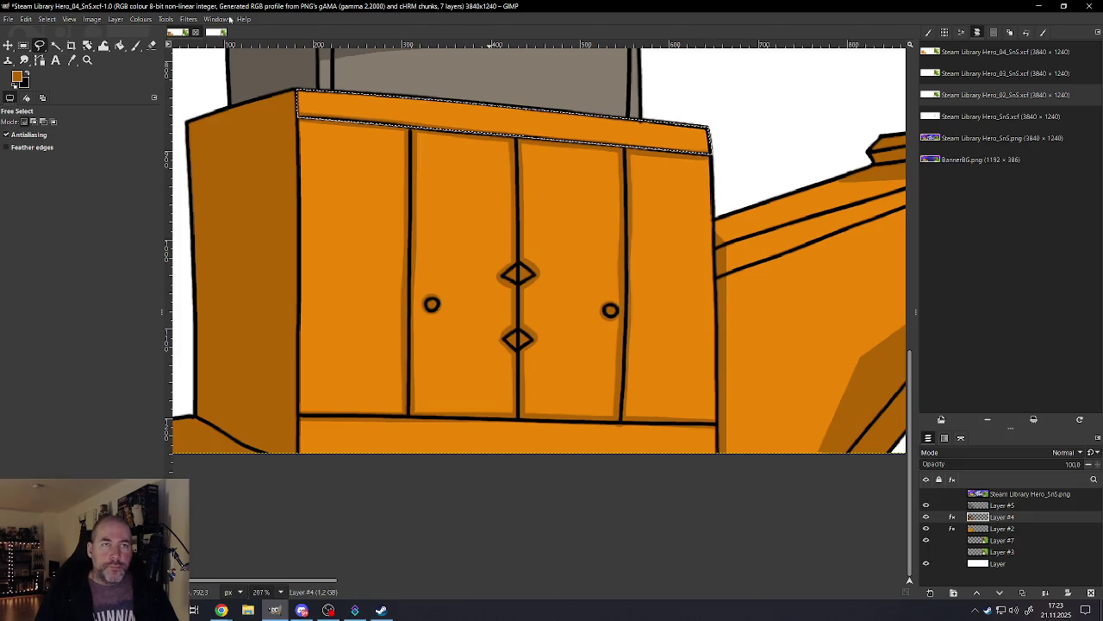
Step: Run Hue-Saturation on the selected top board with the saturation value cleared
click(165, 19)
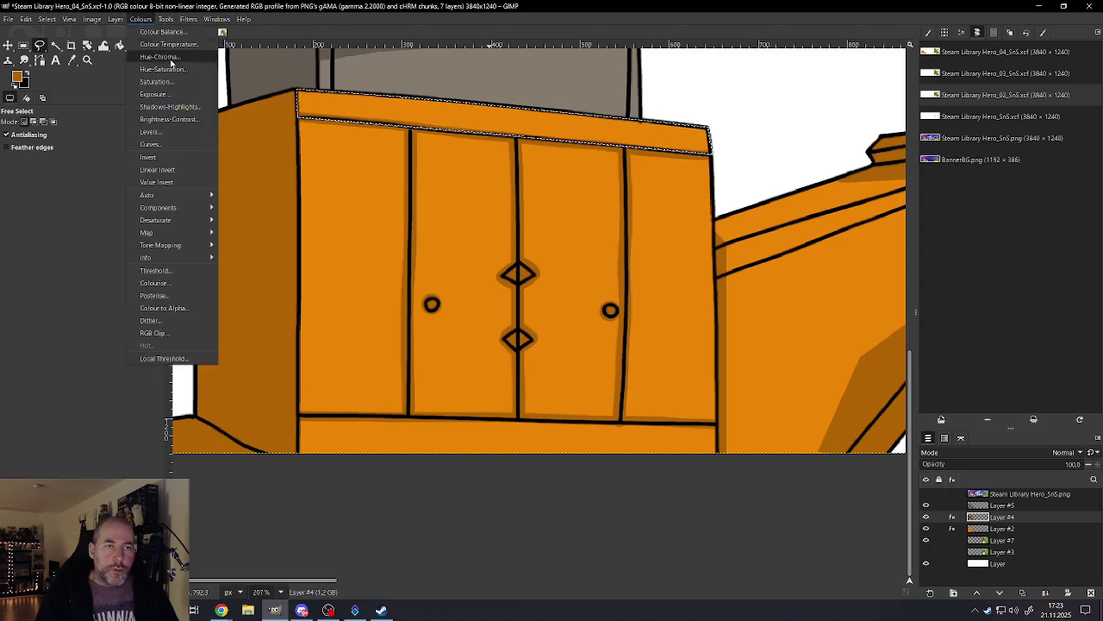
click(159, 70)
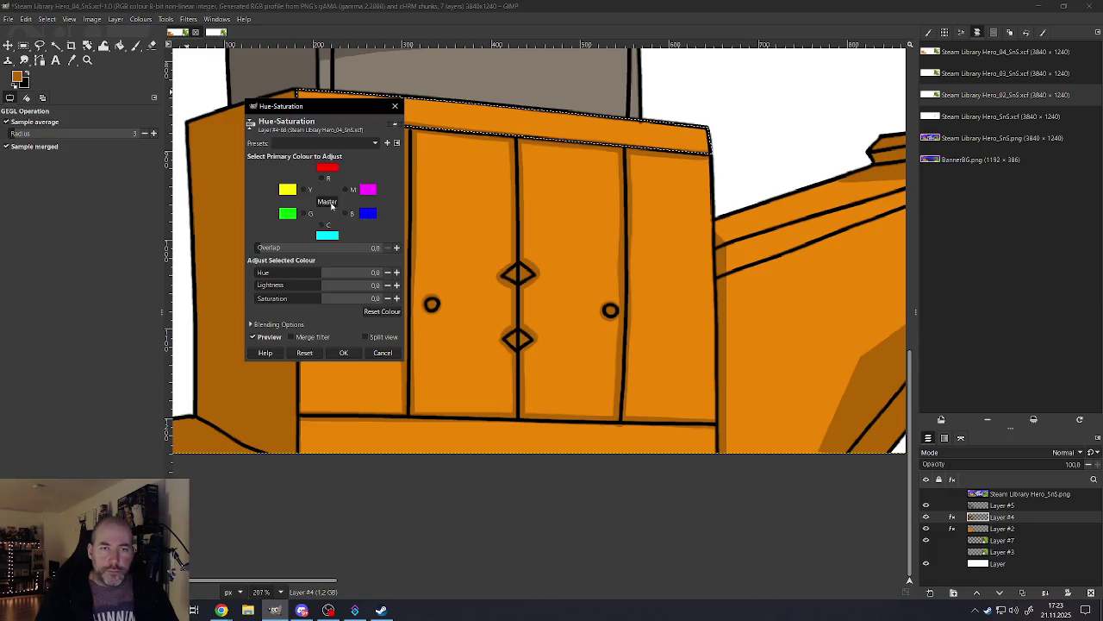
key(BackSpace)
click(343, 353)
Step: On Layer #2, desaturate the top board to grey with Saturation -90
click(1000, 527)
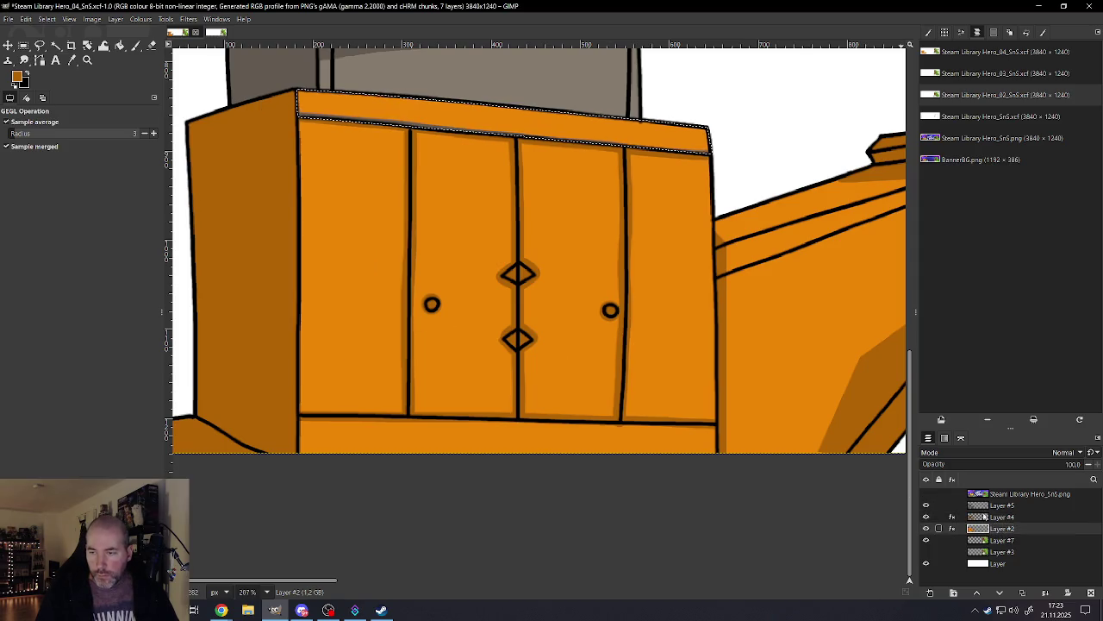
click(140, 19)
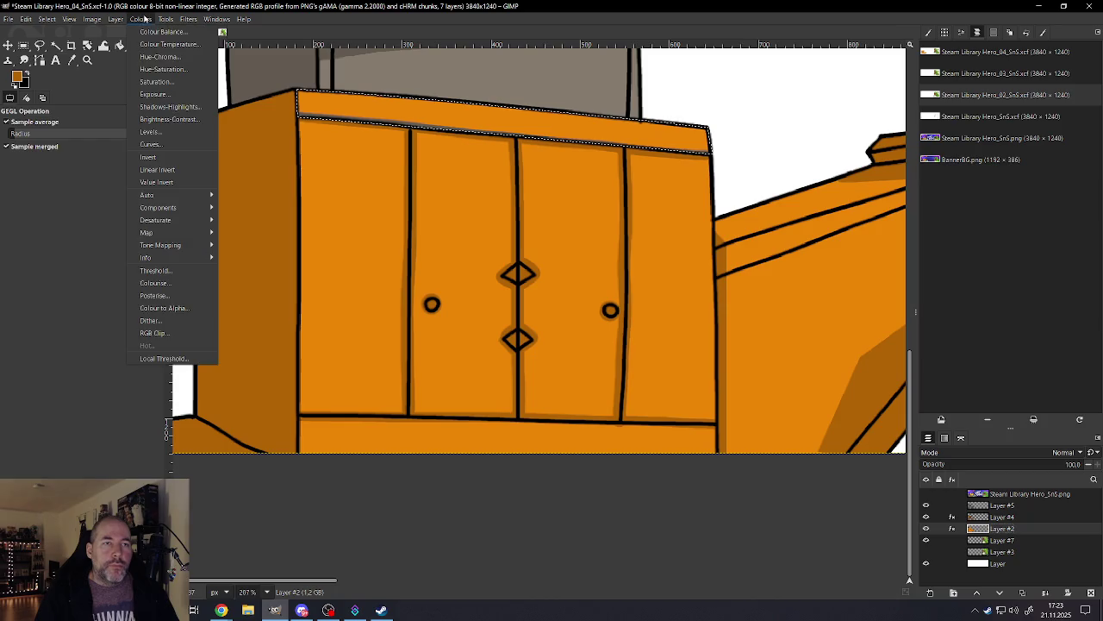
click(162, 69)
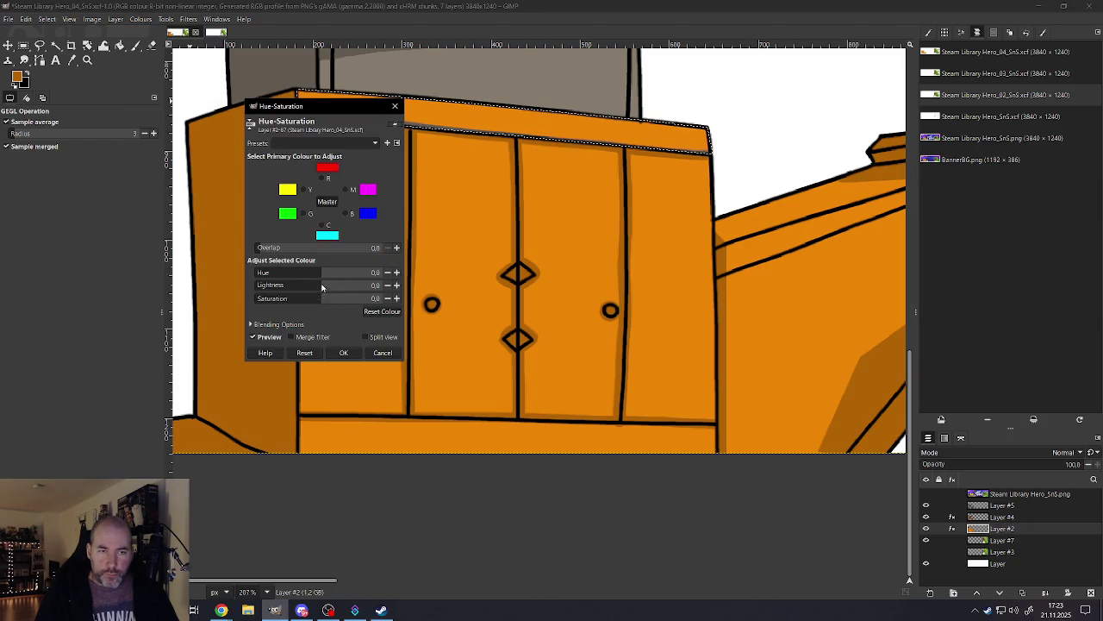
text(-90)
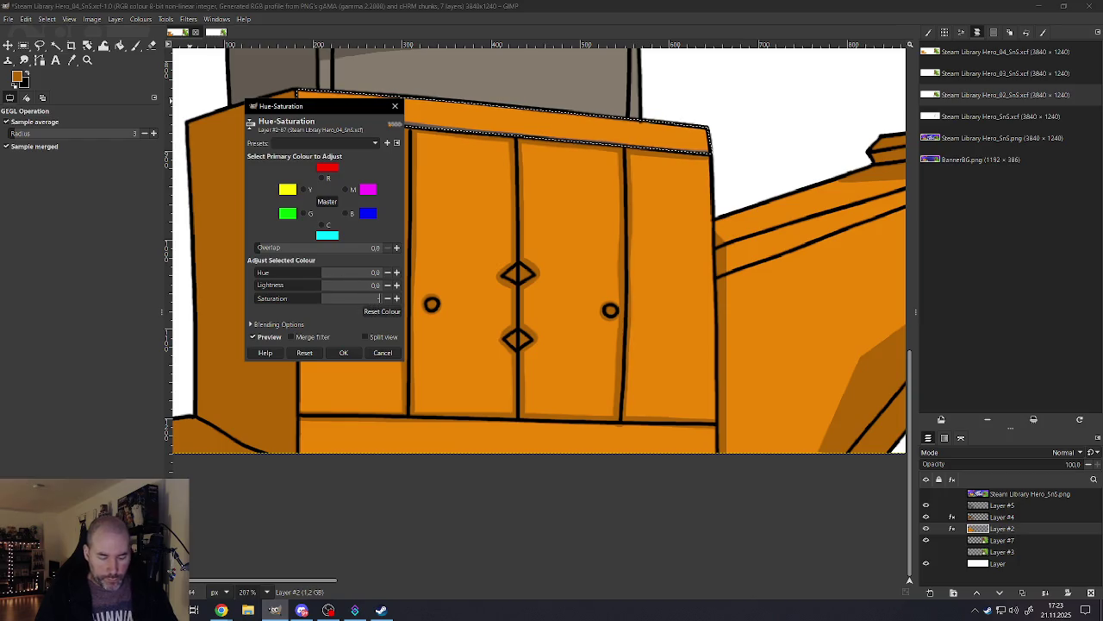
click(344, 353)
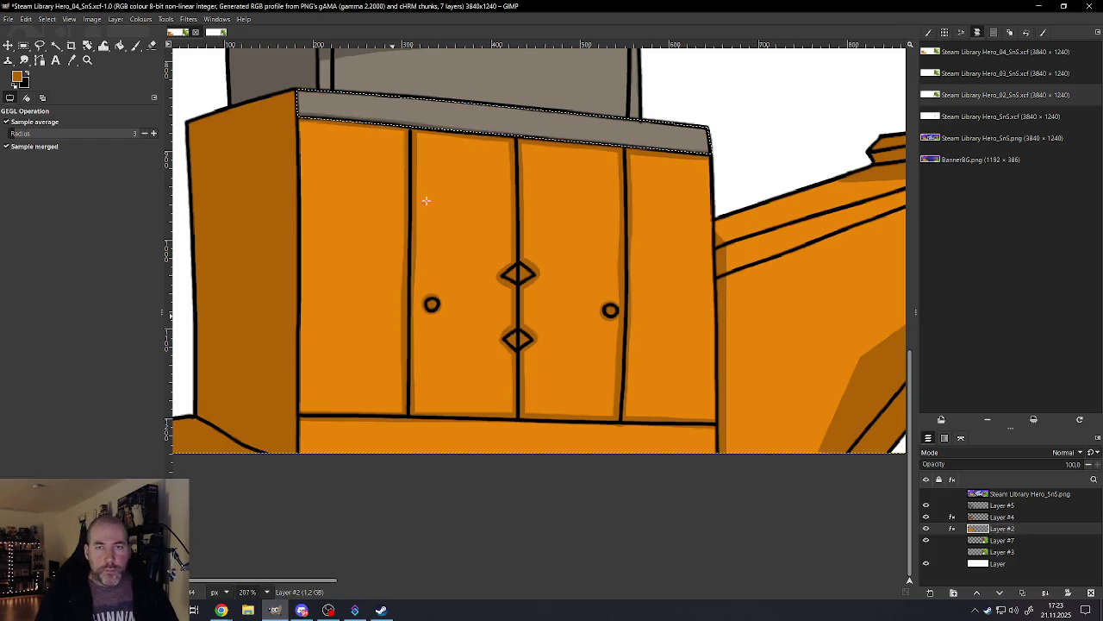
Step: Clear the selection and save Steam Library Hero_04_SnS.xcf
click(93, 18)
mouse_move(47, 19)
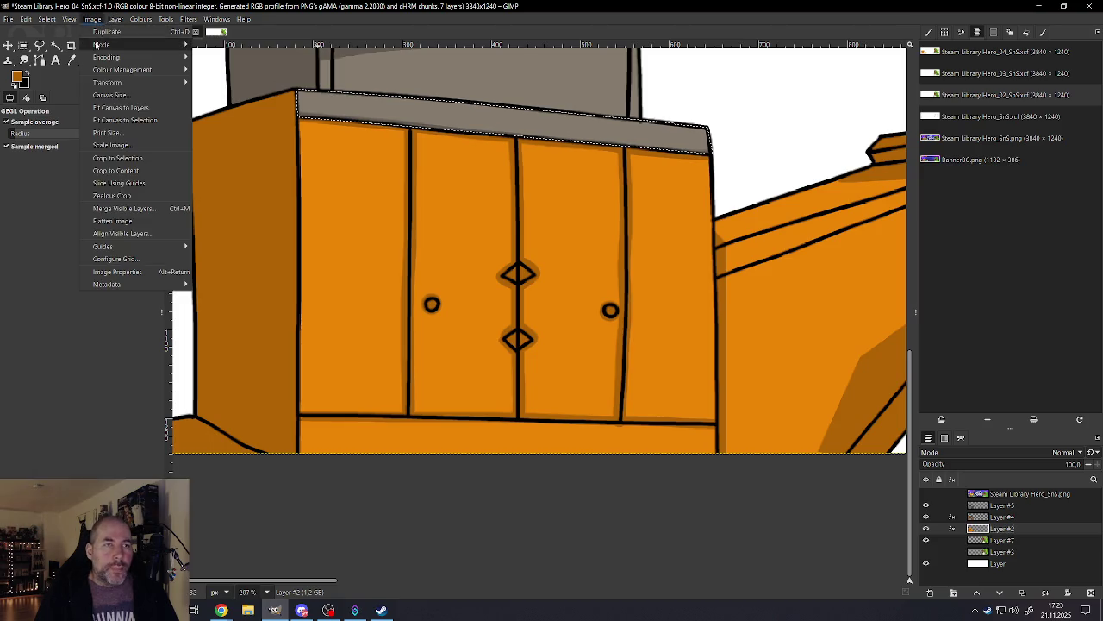
click(54, 44)
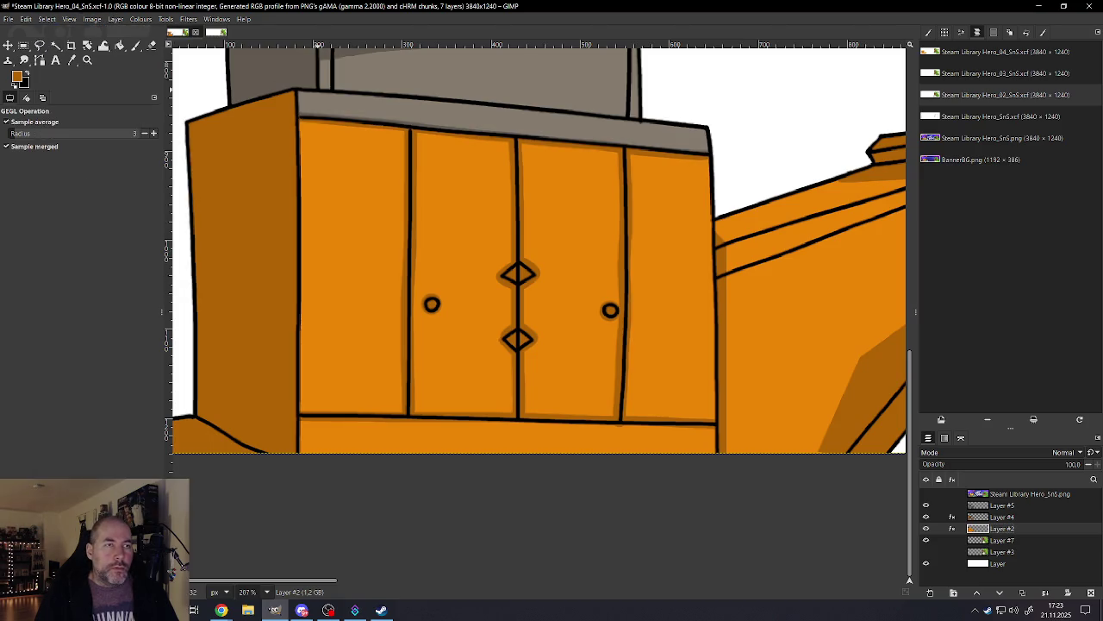
click(17, 19)
click(22, 106)
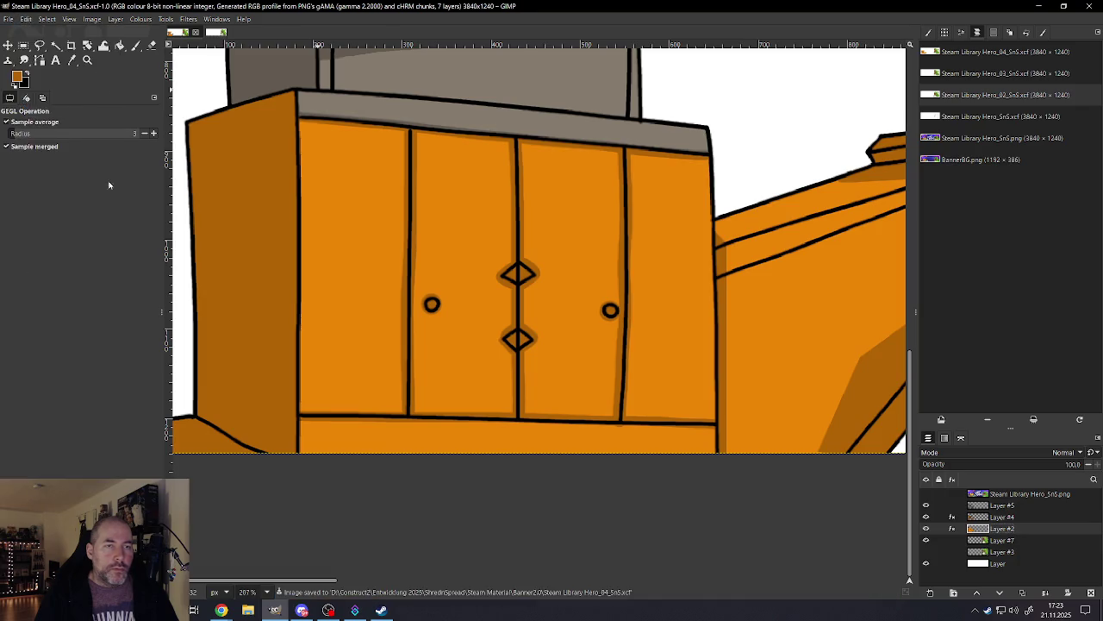
Step: Cancel the Hue-Saturation dialog and save the file again
click(298, 416)
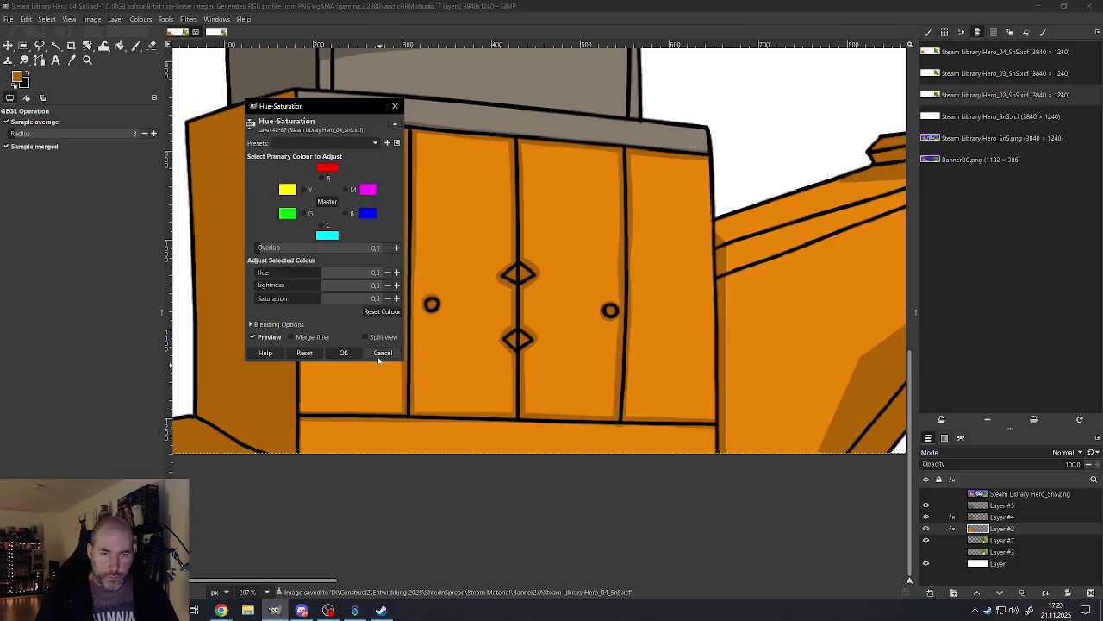
click(384, 356)
click(40, 46)
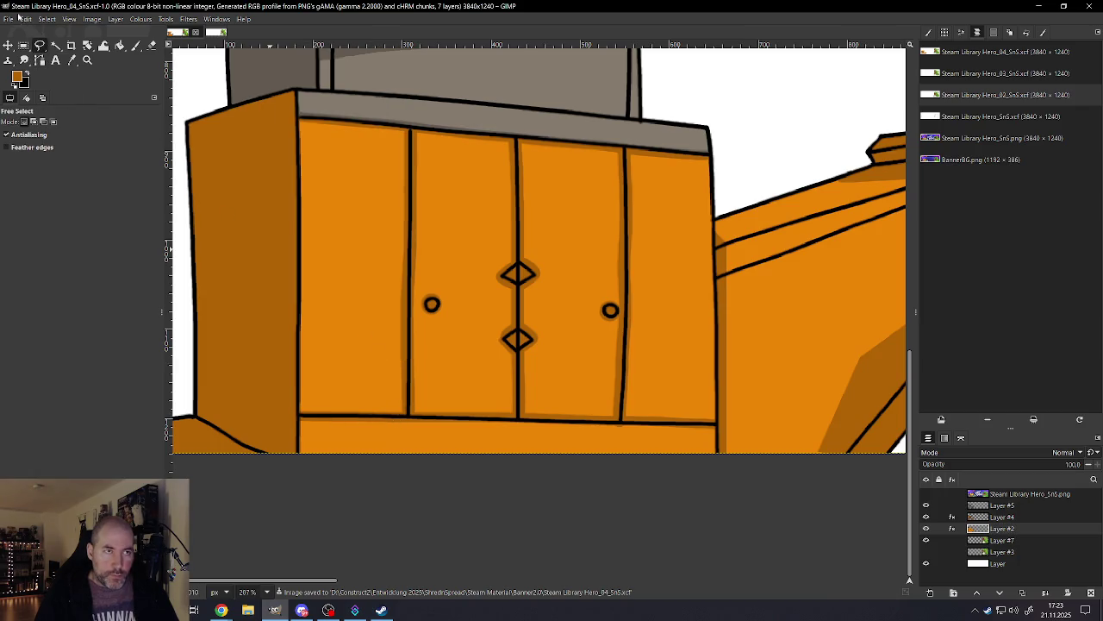
click(17, 19)
click(22, 106)
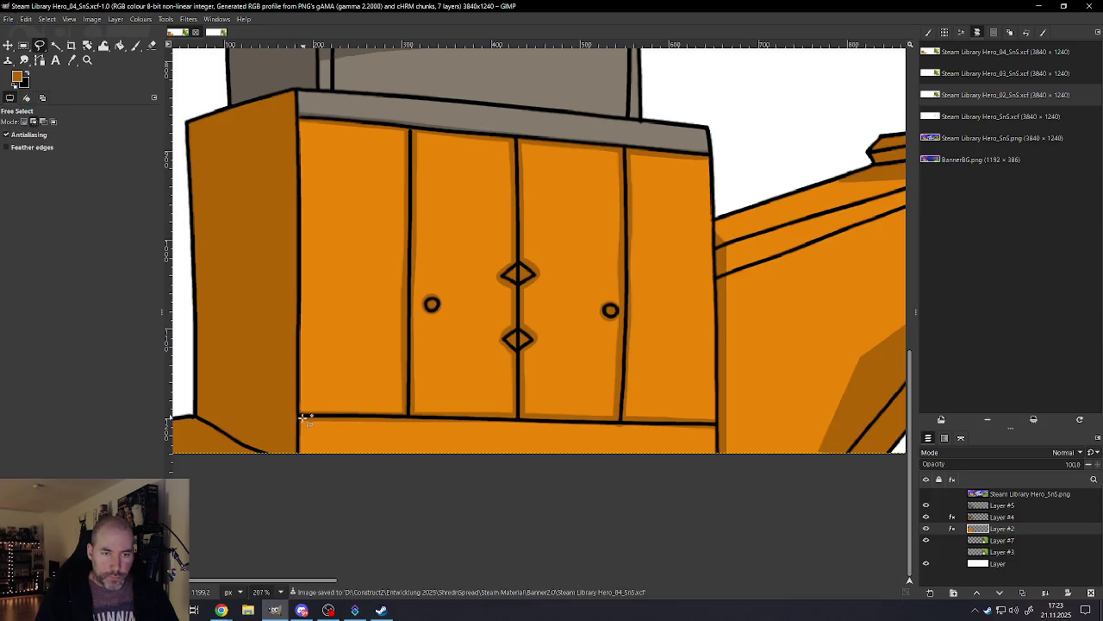
Step: Enclose the orange base board along the cabinet's bottom in a four-point polygon selection
click(715, 424)
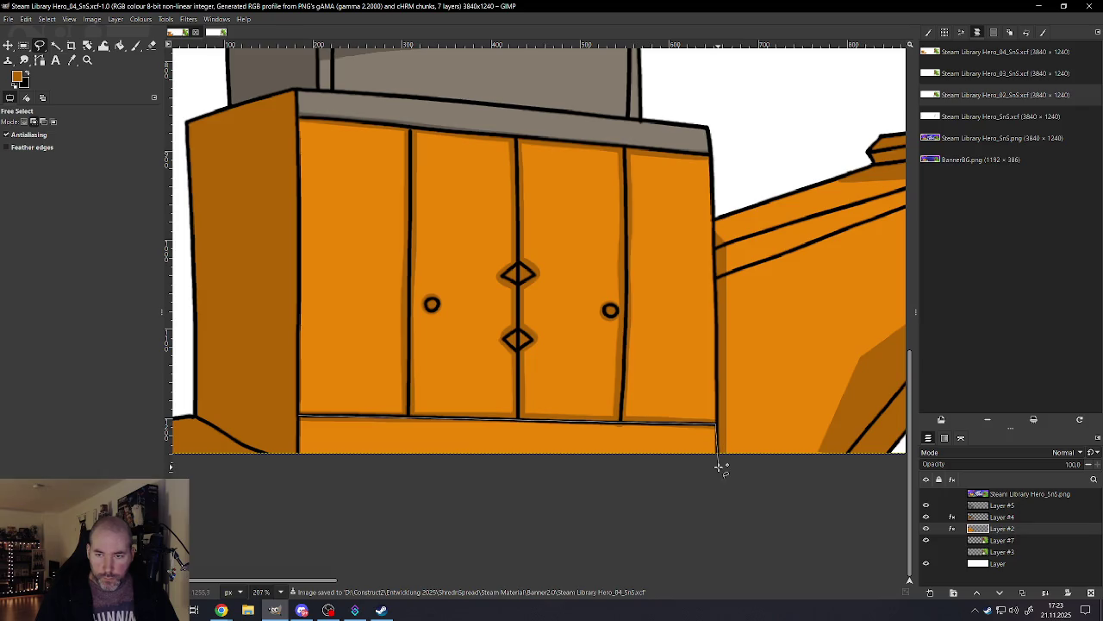
click(718, 466)
click(294, 464)
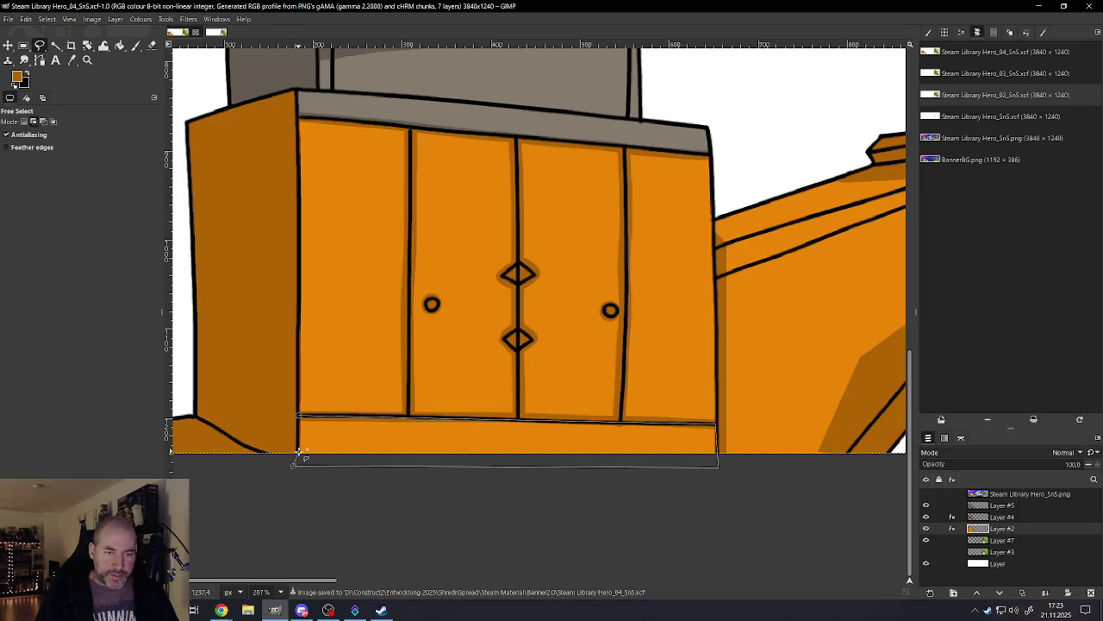
double_click(298, 416)
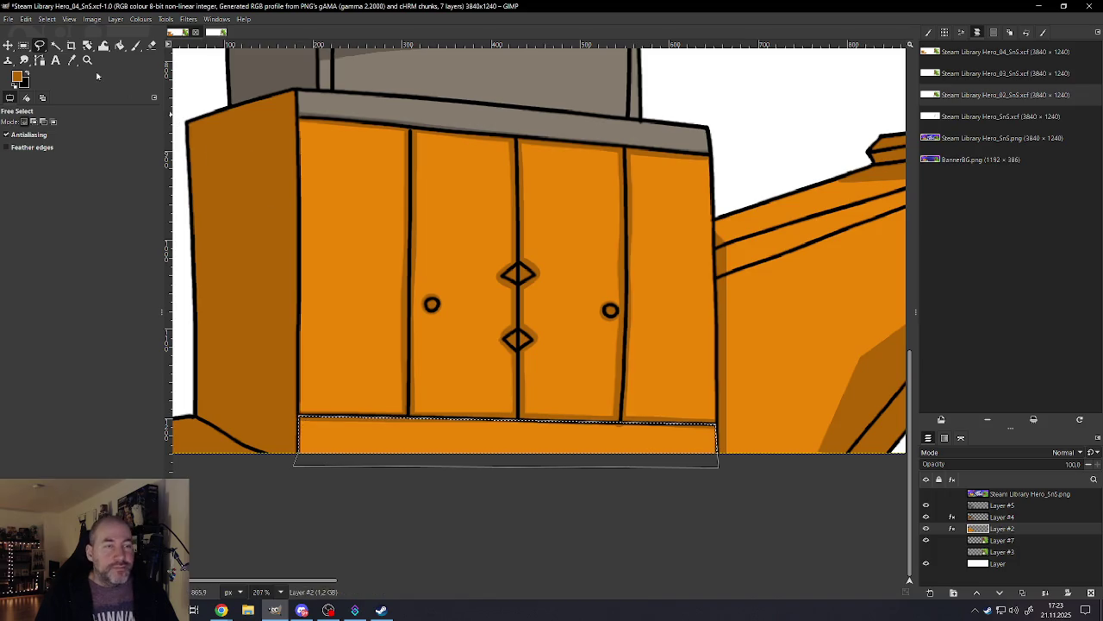
click(117, 20)
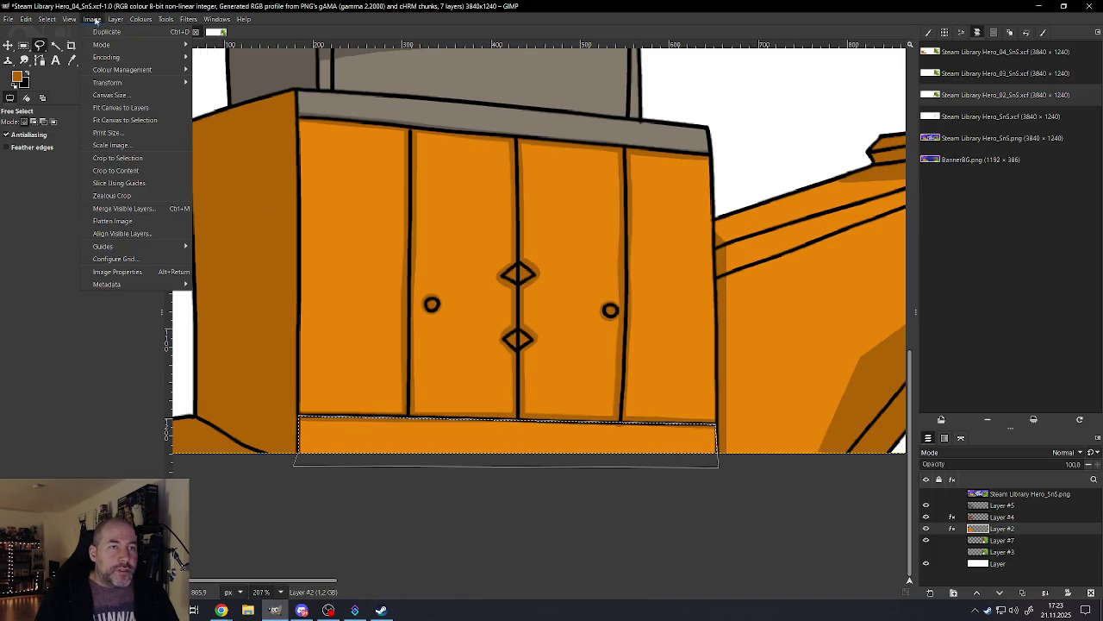
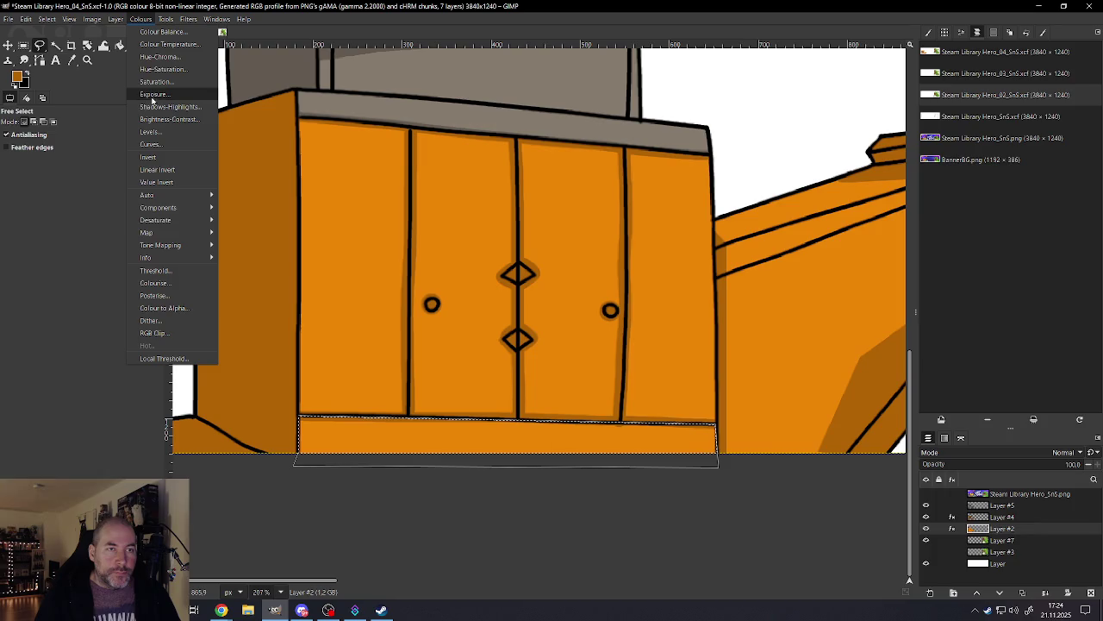
Step: Lower the bottom strip's saturation on Layer #2 with Hue-Saturation
click(161, 69)
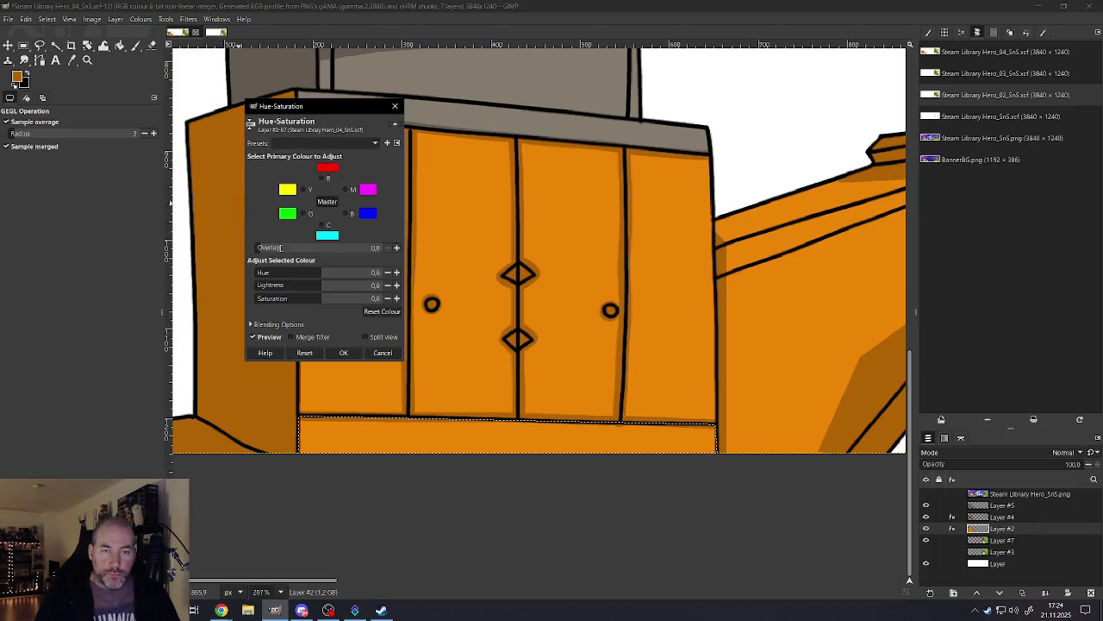
click(377, 298)
key(BackSpace)
click(343, 353)
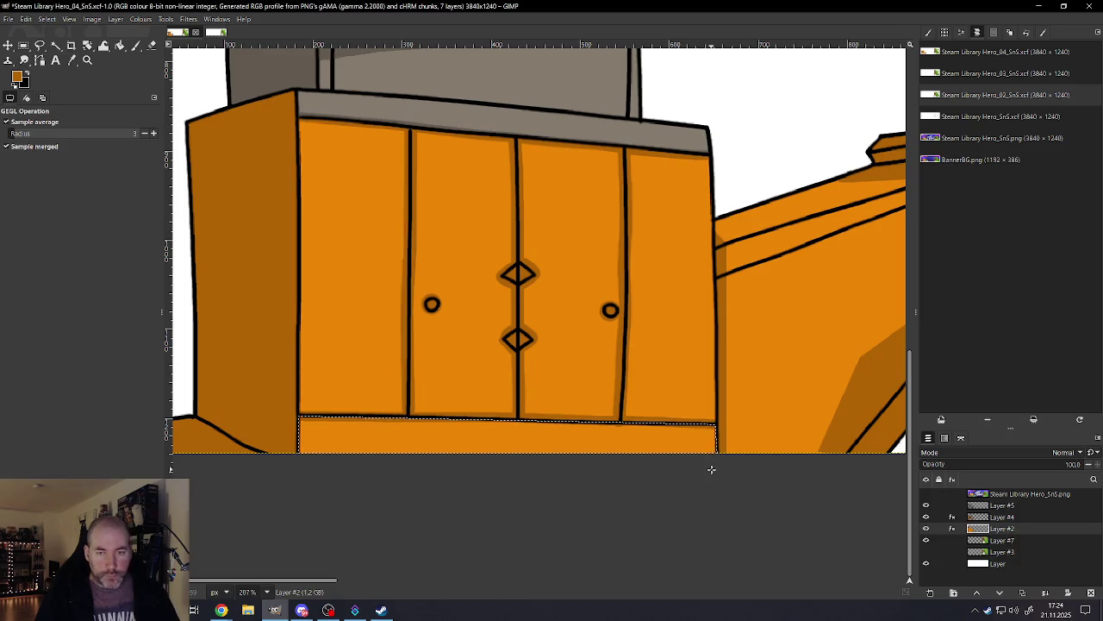
Step: On Layer #4, desaturate the bottom strip with Saturation -90
click(1002, 518)
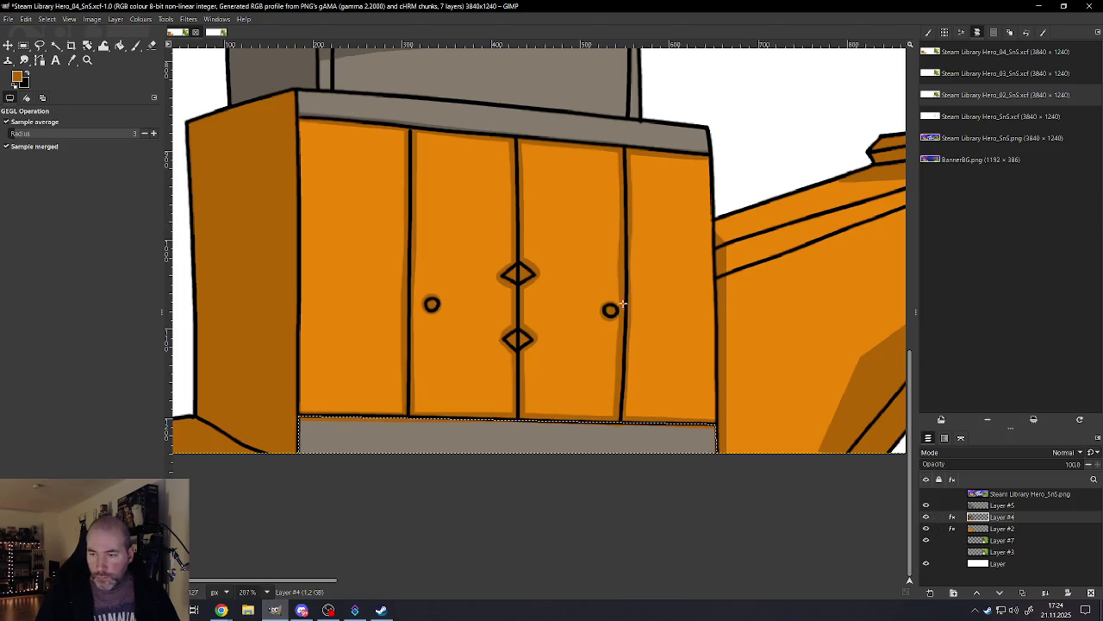
click(165, 19)
mouse_move(140, 19)
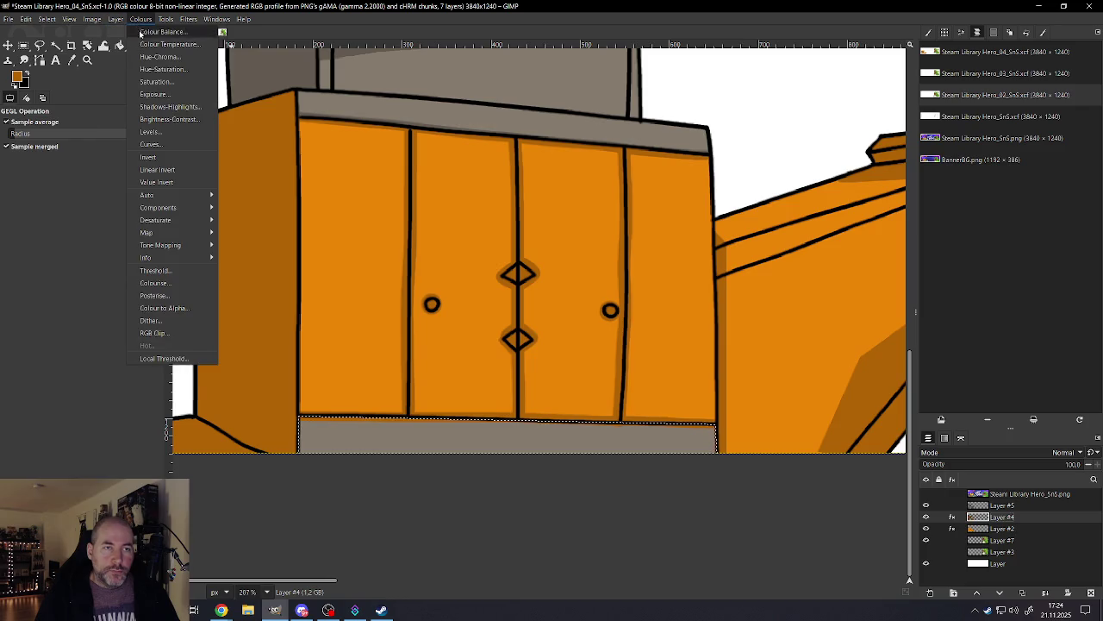
click(156, 75)
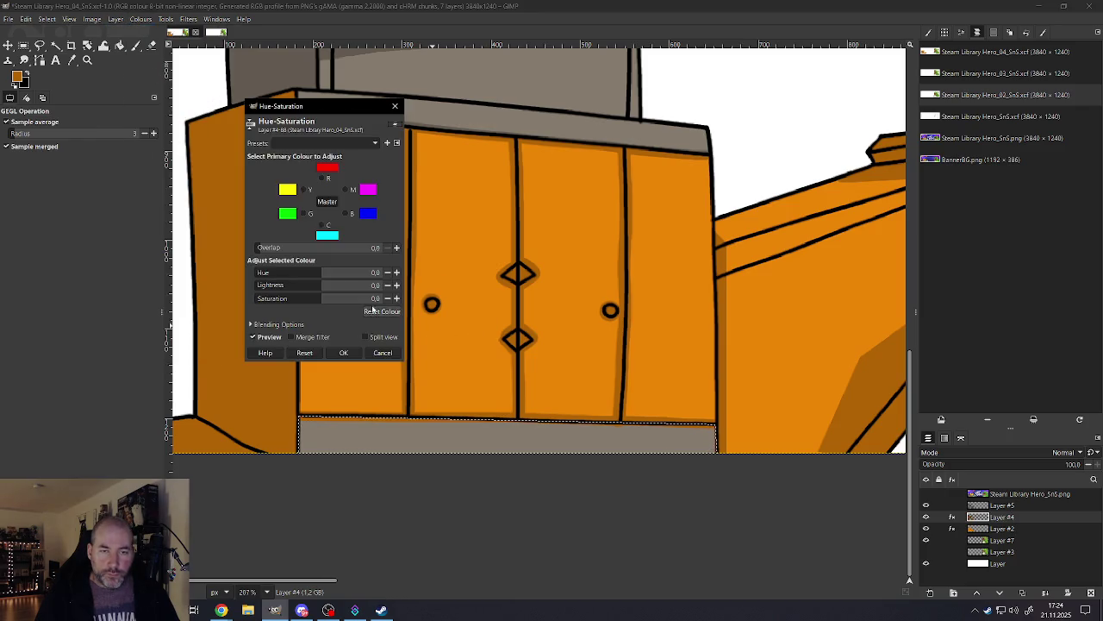
text(-90)
key(Return)
click(345, 354)
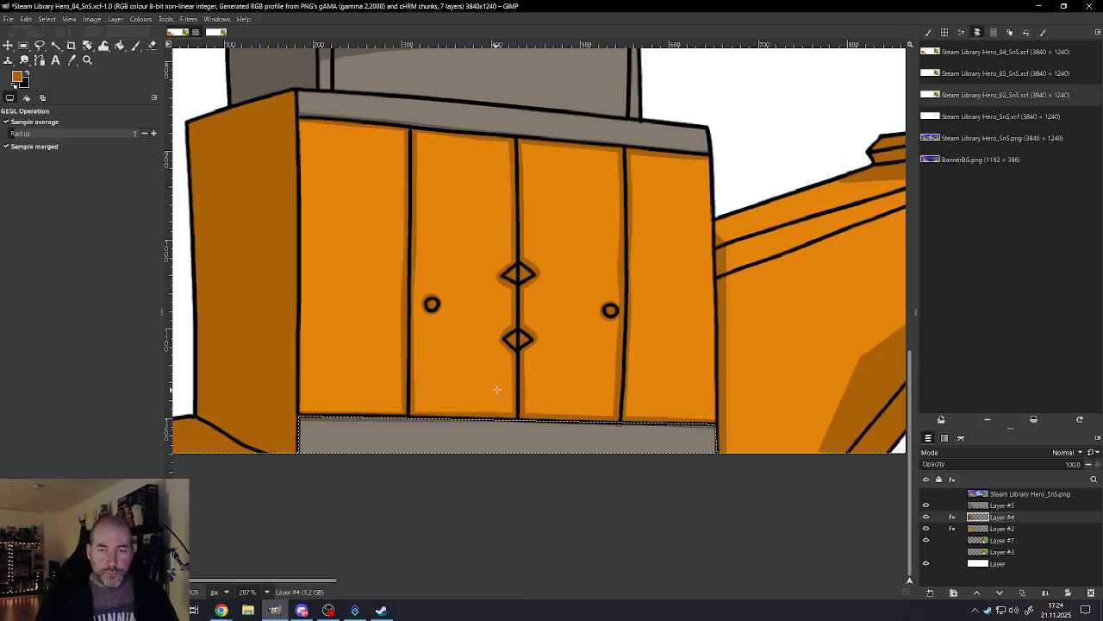
scroll(497, 390, down, 3)
scroll(497, 390, down, 1)
scroll(448, 343, up, 3)
scroll(448, 342, up, 2)
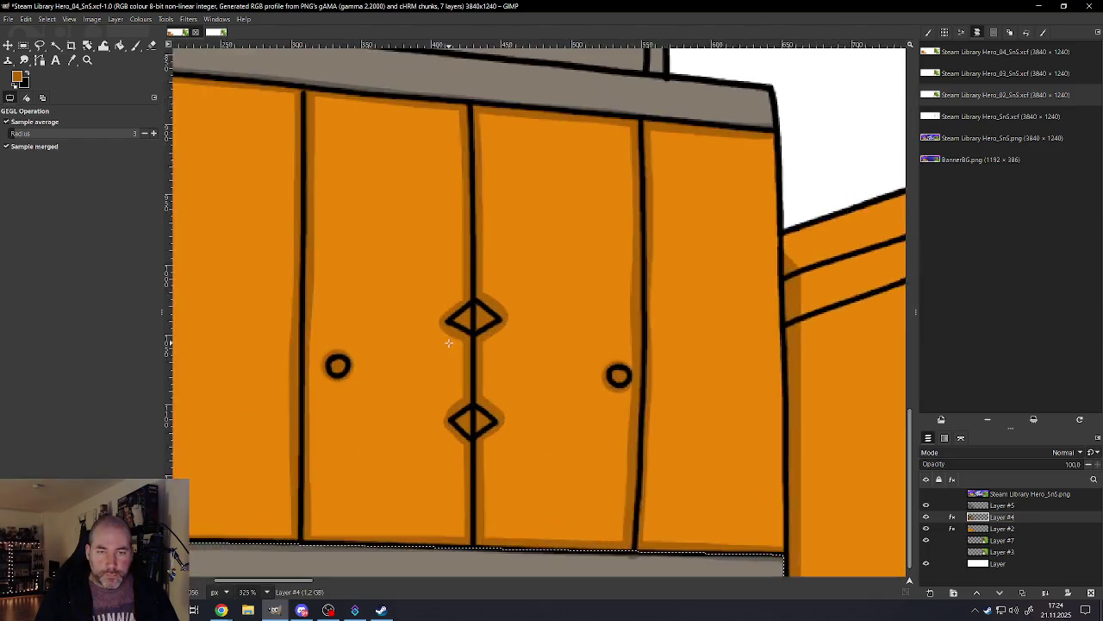
Step: Outline both door diamonds with a Free Select polygon
scroll(448, 342, up, 1)
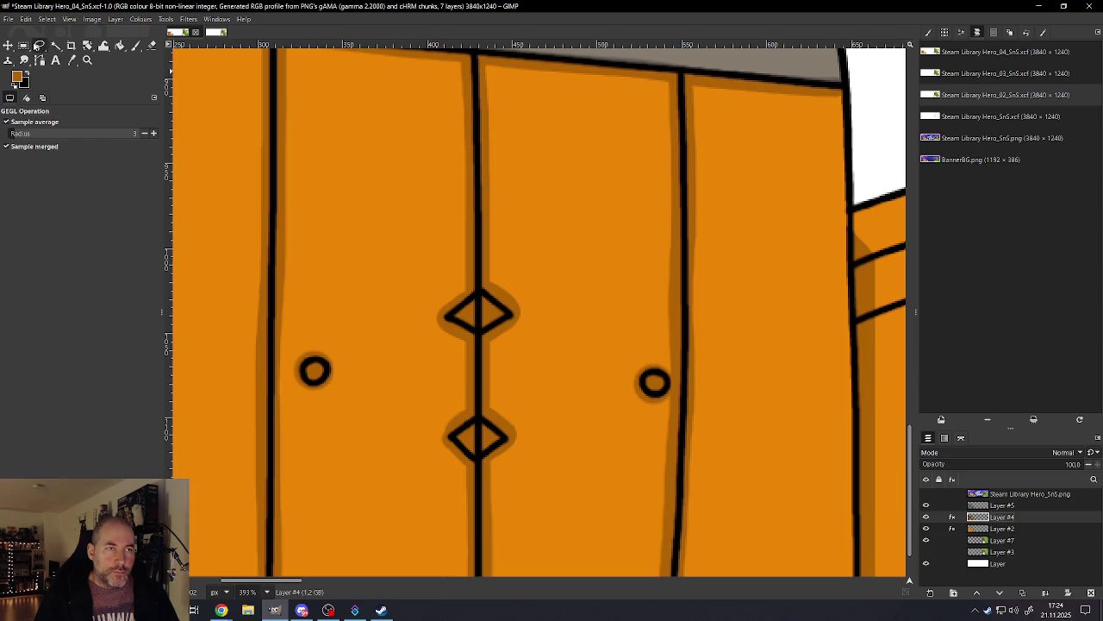
click(39, 45)
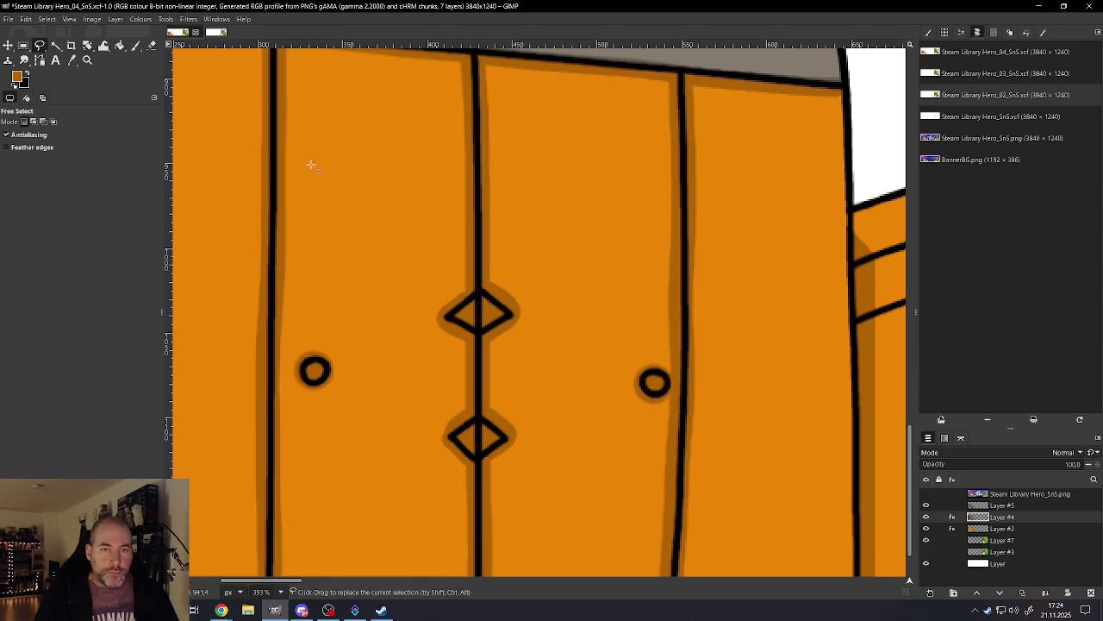
click(478, 294)
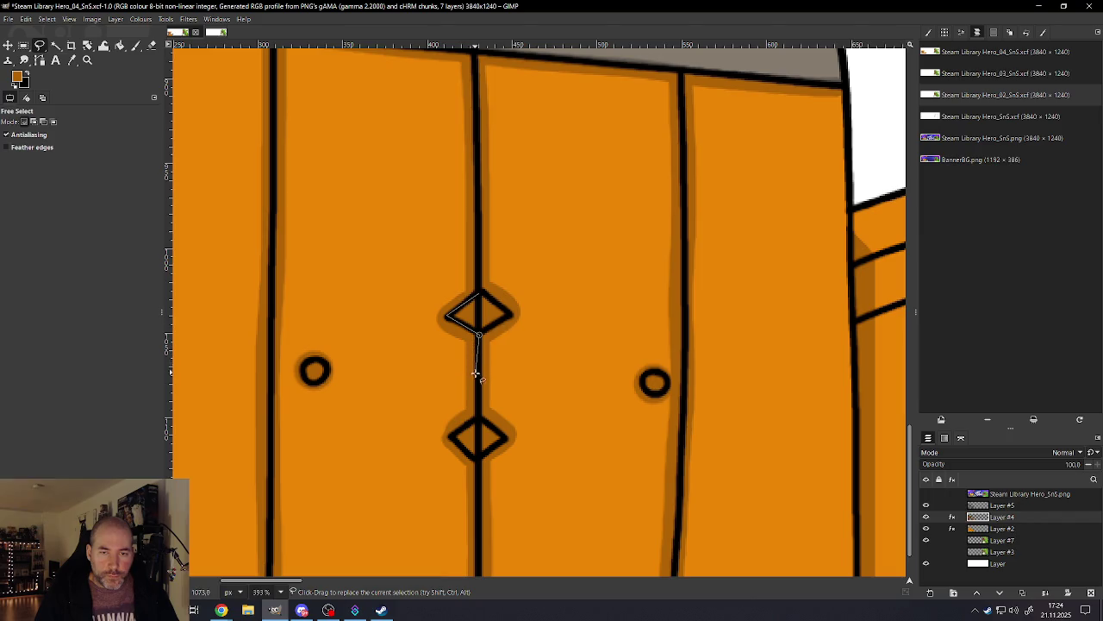
click(475, 419)
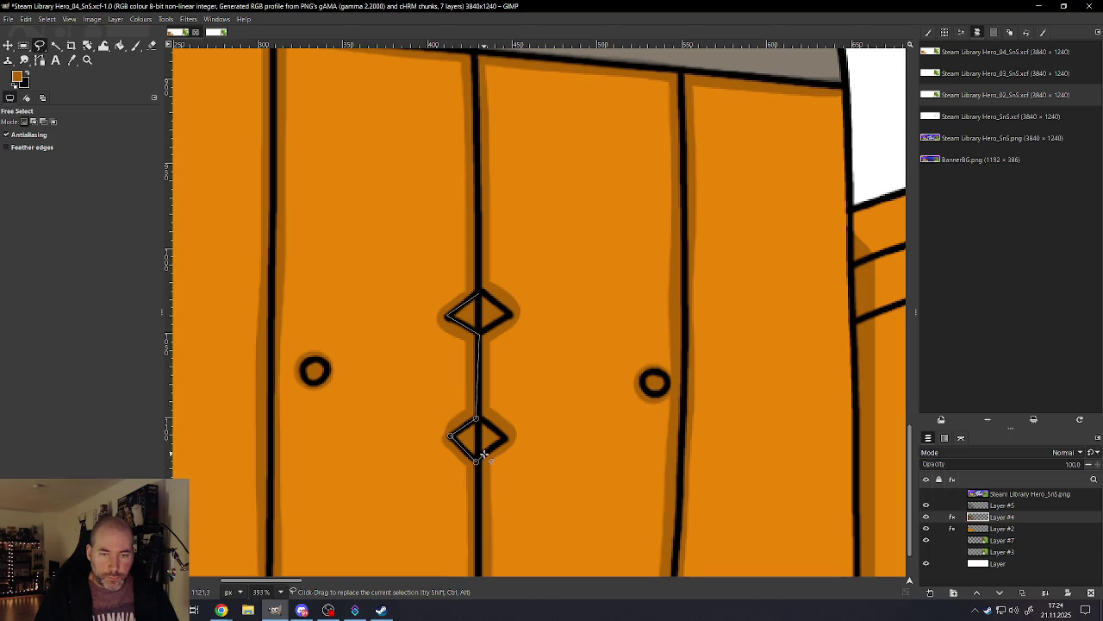
click(508, 440)
click(476, 419)
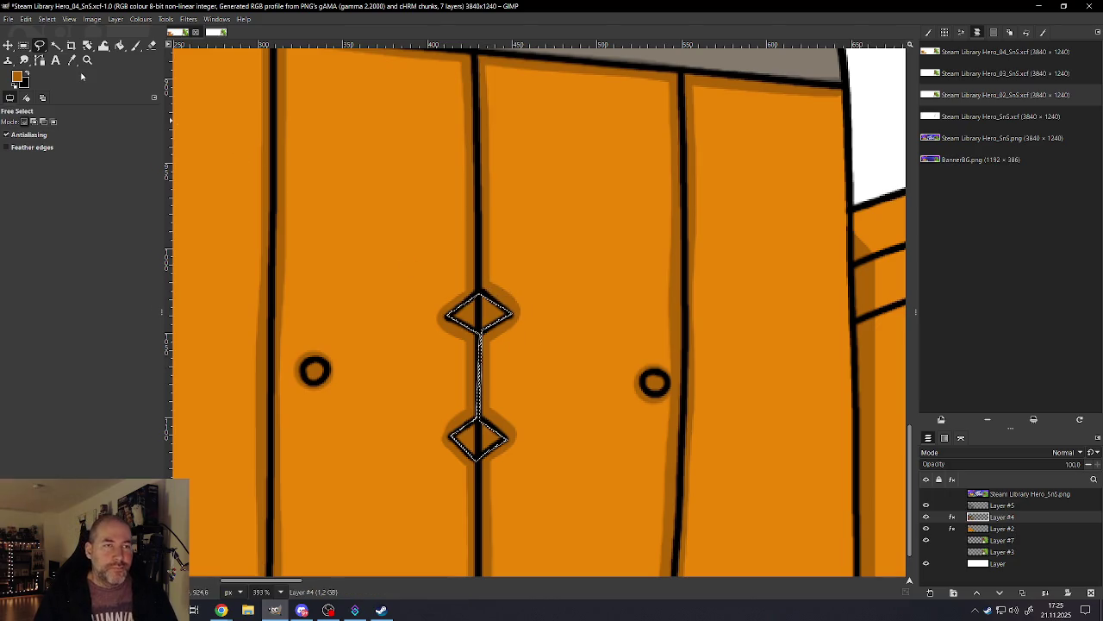
Step: Lower the diamonds' saturation with Hue-Saturation so they turn grey
click(115, 19)
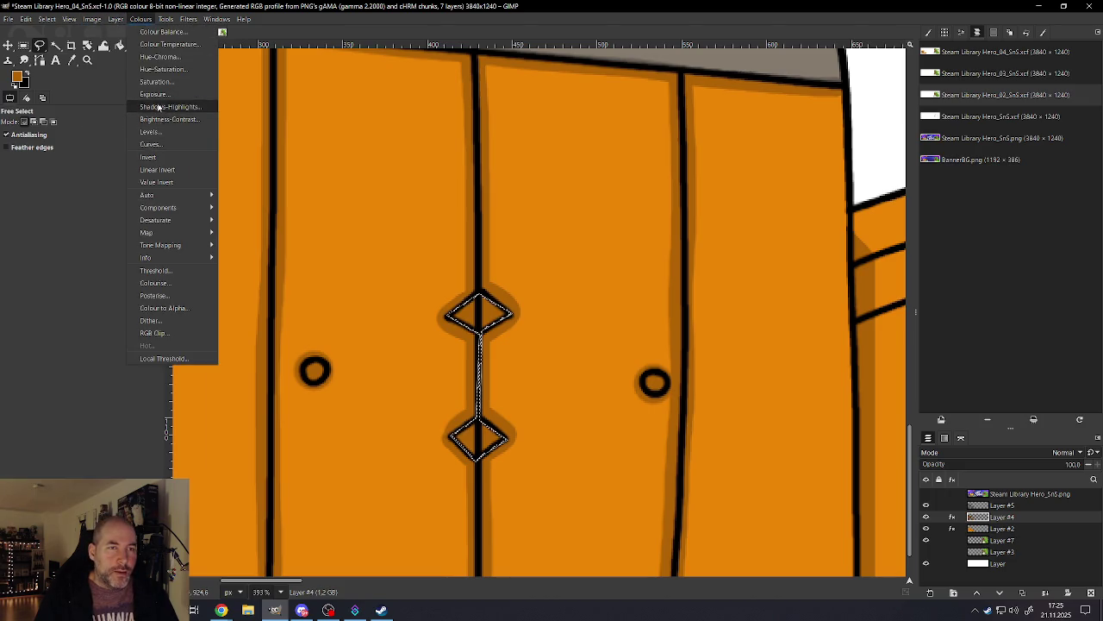
click(156, 72)
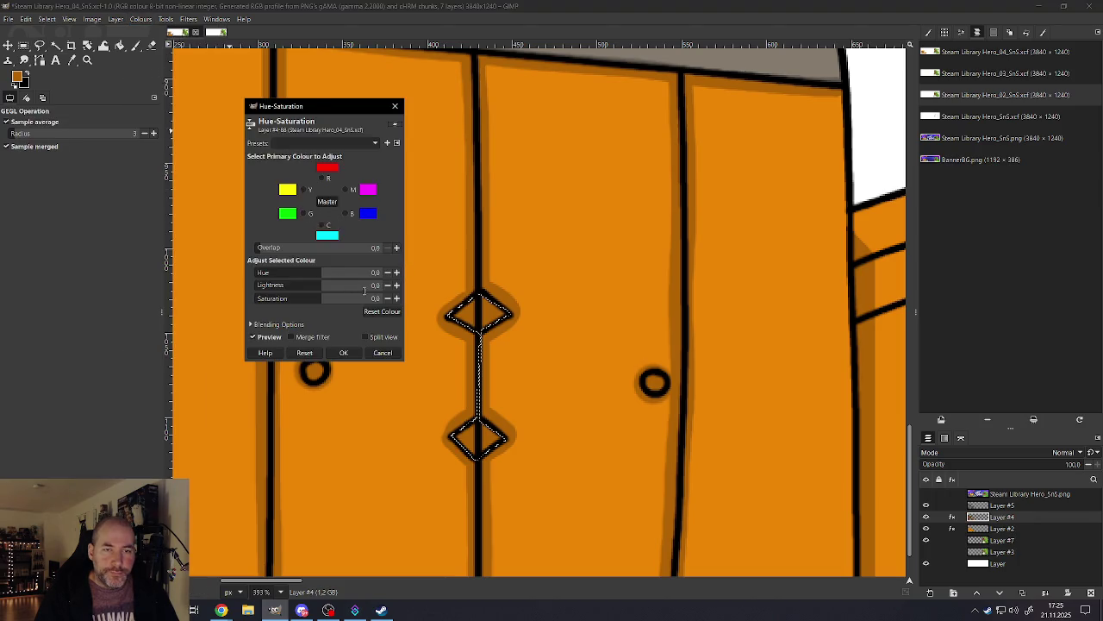
text(-90)
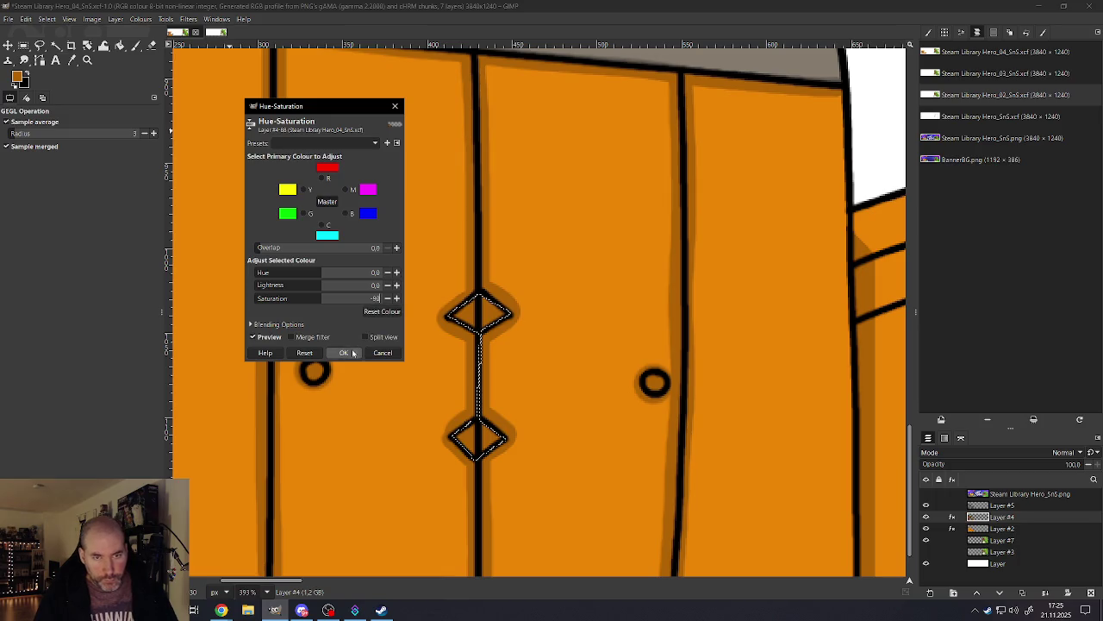
click(345, 352)
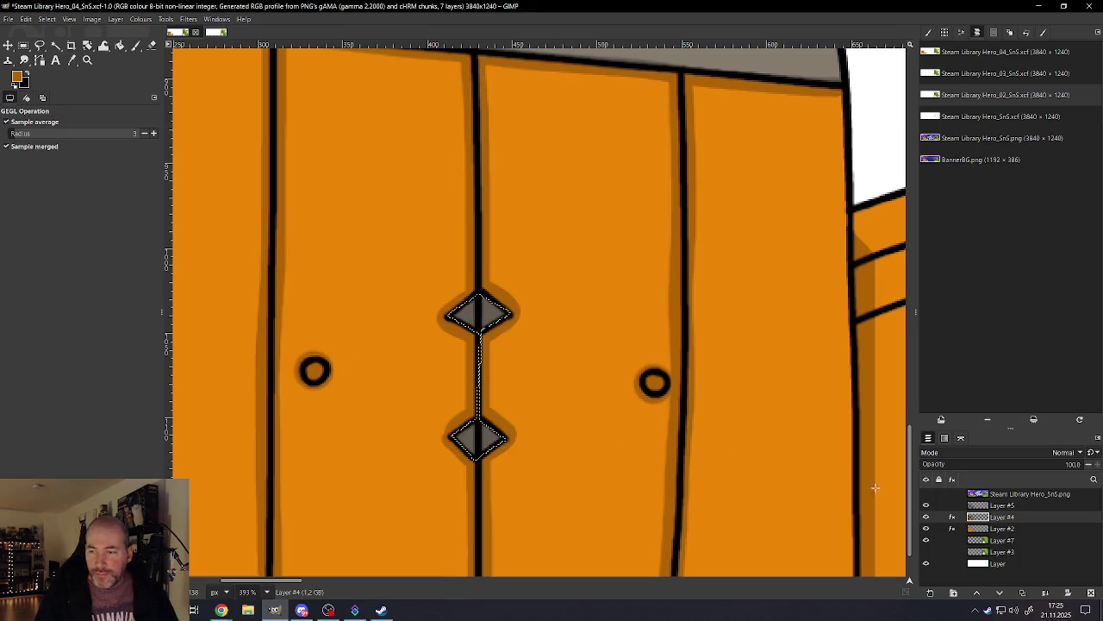
click(1006, 531)
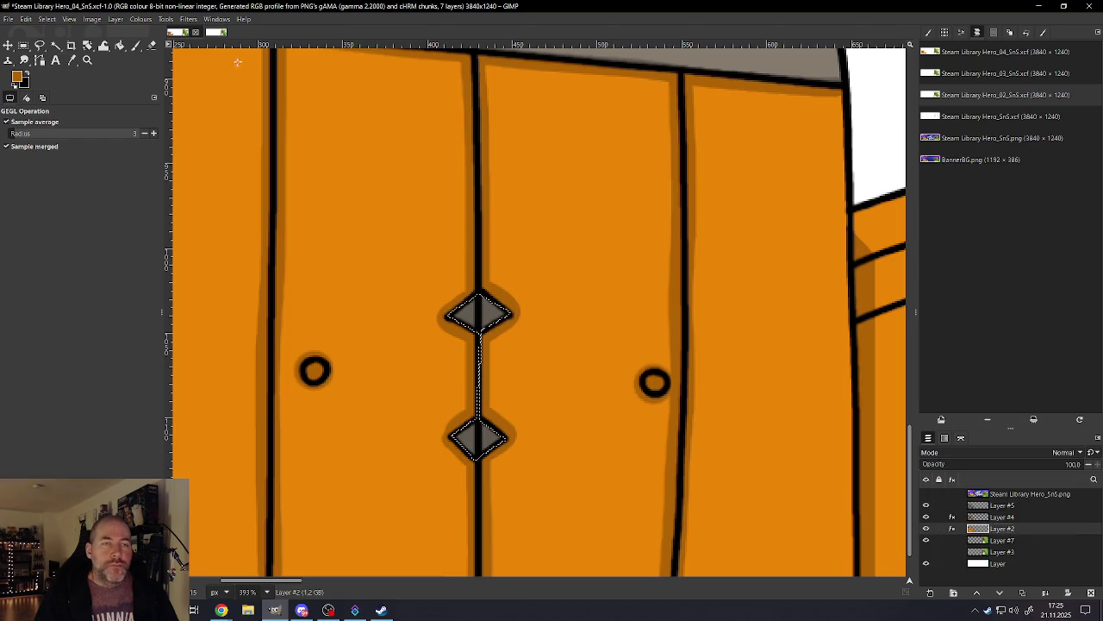
Step: Clear the selection around the diamonds
click(142, 19)
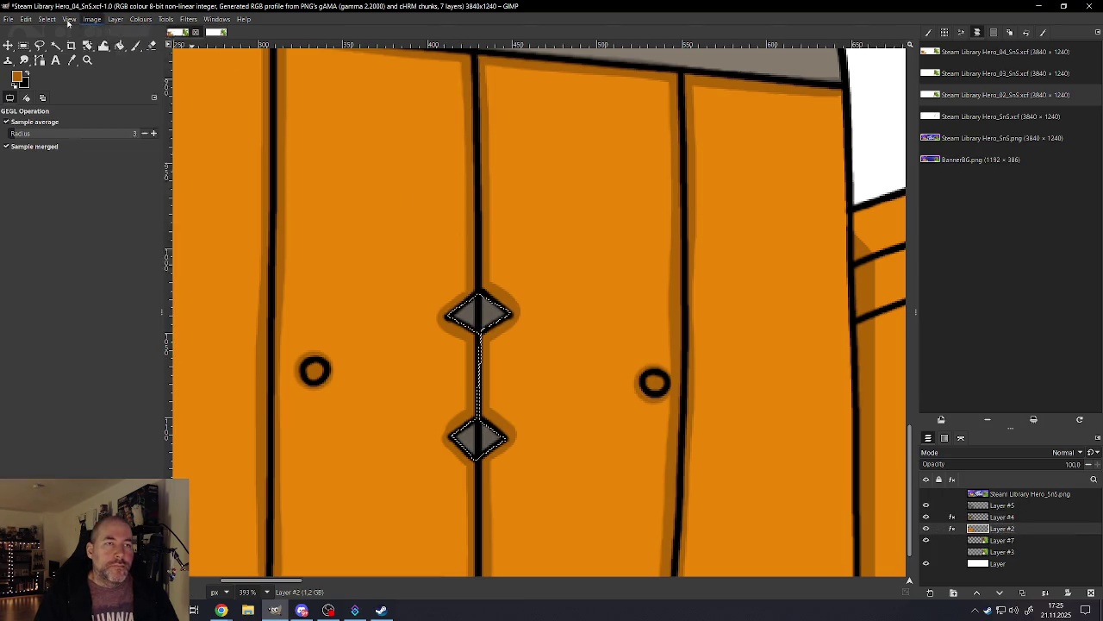
click(55, 44)
scroll(422, 377, down, 3)
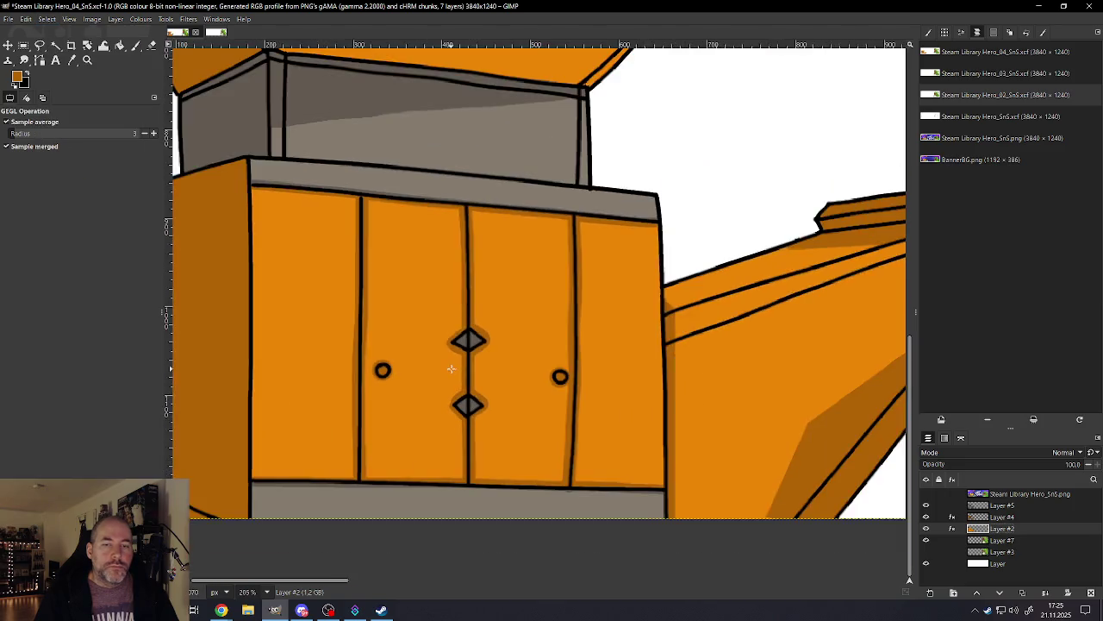
scroll(422, 378, up, 2)
scroll(421, 377, up, 2)
scroll(387, 377, up, 1)
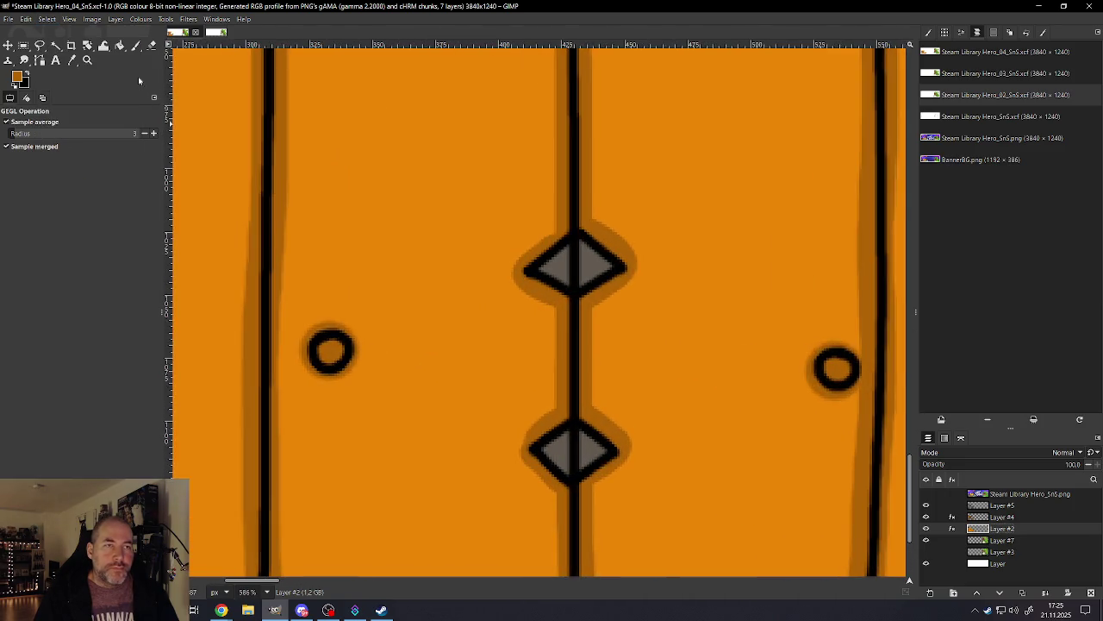
Step: Paint both door-knob centres with the diamonds' grey on Layer #4, then zoom out
click(135, 45)
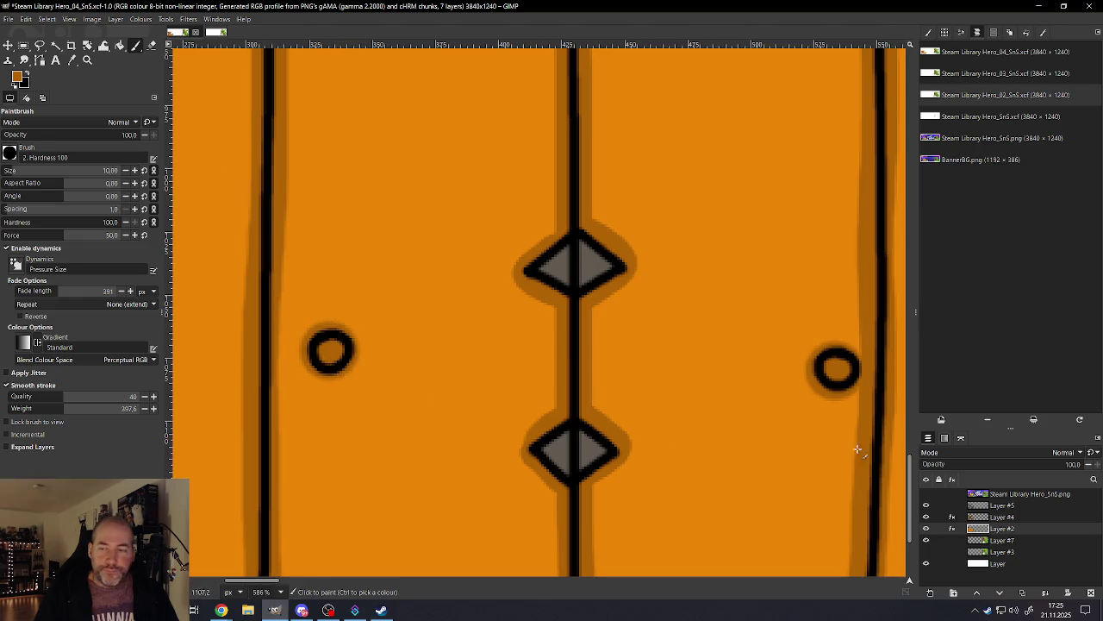
click(1001, 516)
ctrl+click(556, 264)
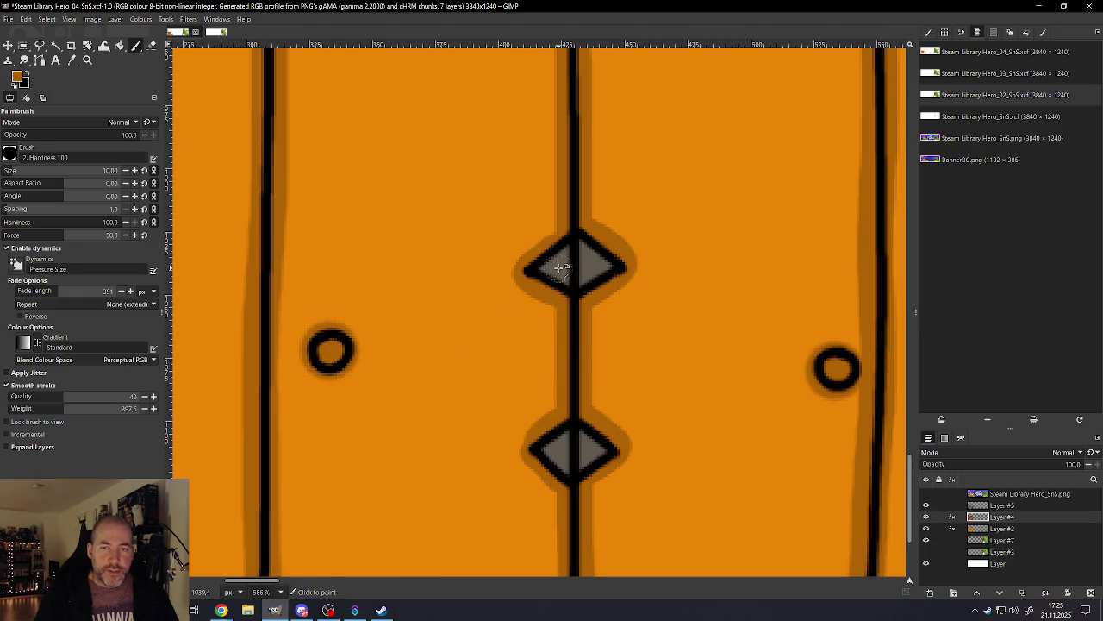
click(331, 352)
key(bracketright)
key(bracketright)
key(bracketright)
drag(831, 372, 836, 369)
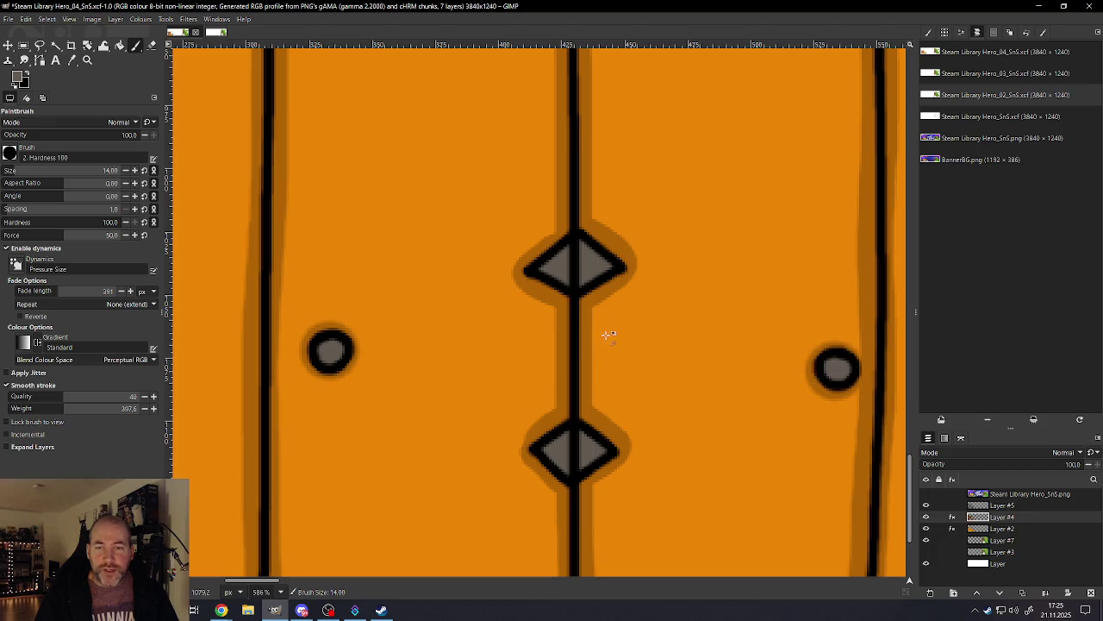
scroll(609, 334, down, 2)
key(m)
scroll(544, 327, down, 2)
scroll(603, 311, down, 1)
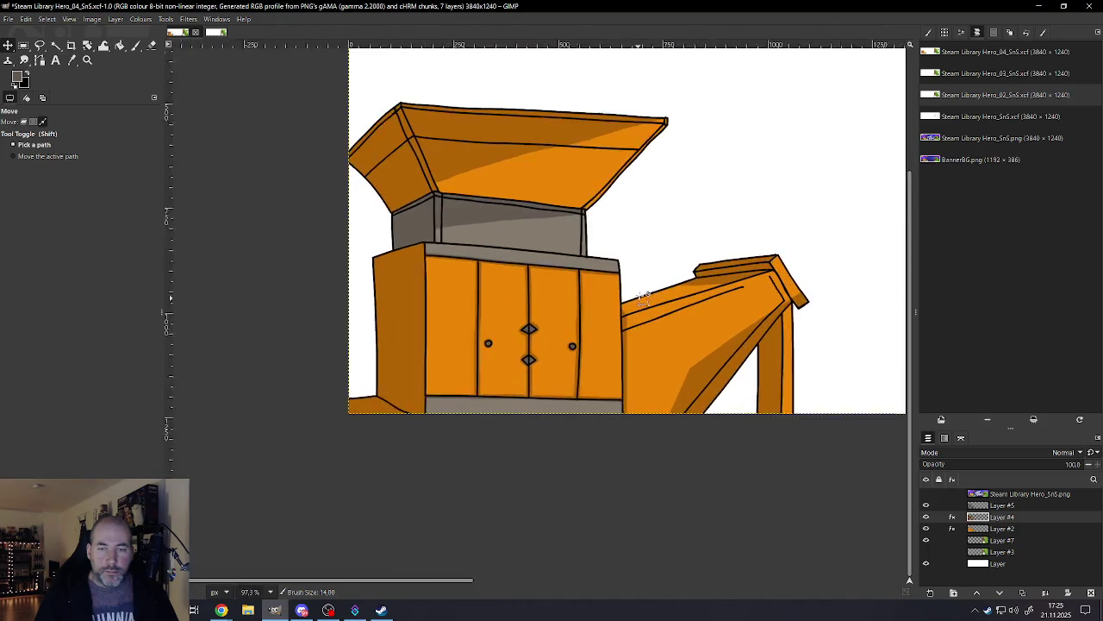
Step: Outline the support post under the chute with a Free Select polygon
scroll(643, 298, up, 1)
scroll(647, 298, down, 2)
scroll(776, 298, up, 1)
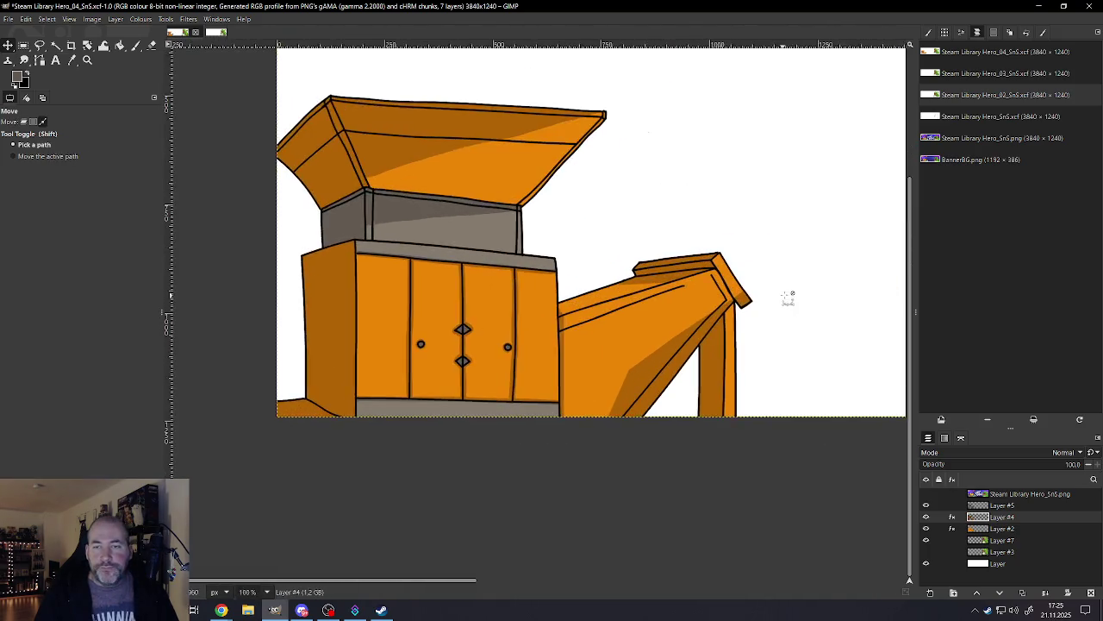
scroll(776, 284, up, 1)
scroll(732, 267, up, 1)
scroll(673, 285, up, 1)
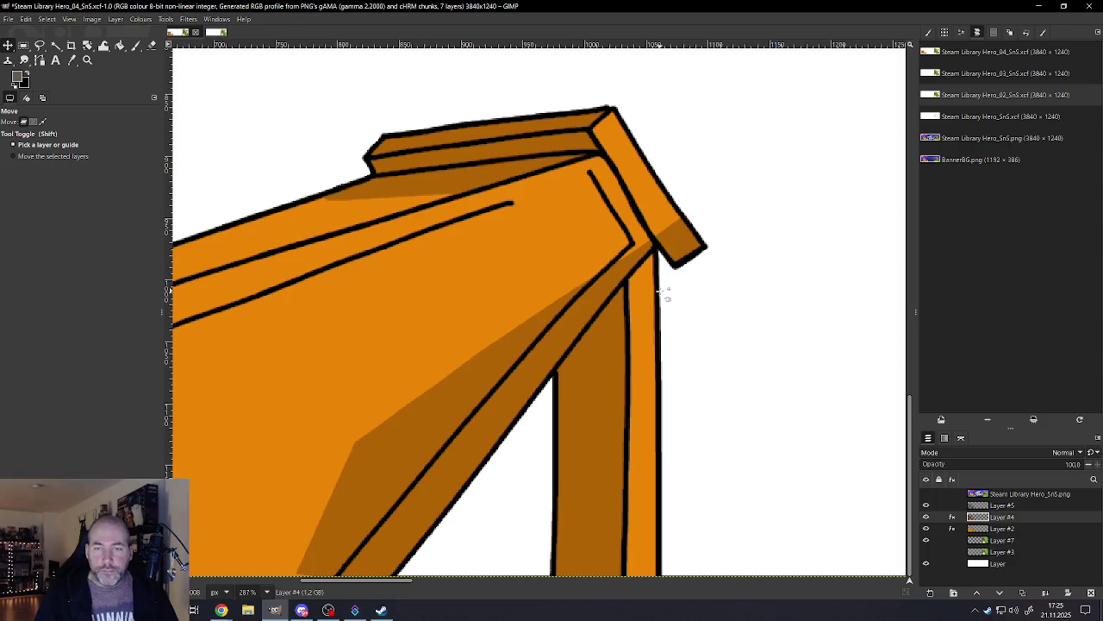
scroll(664, 293, down, 1)
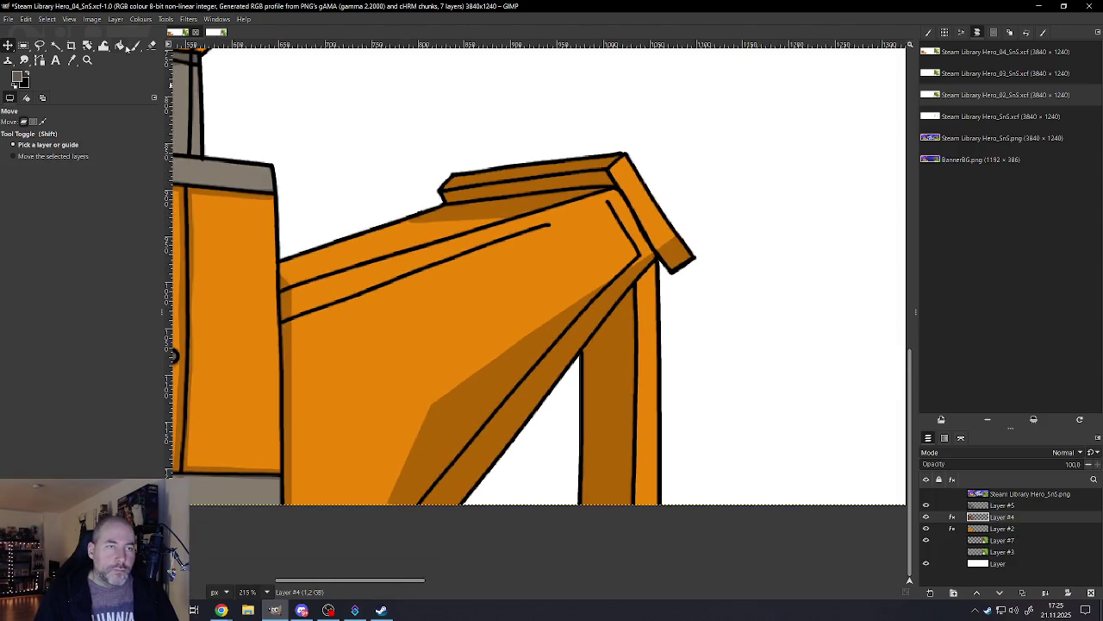
click(136, 46)
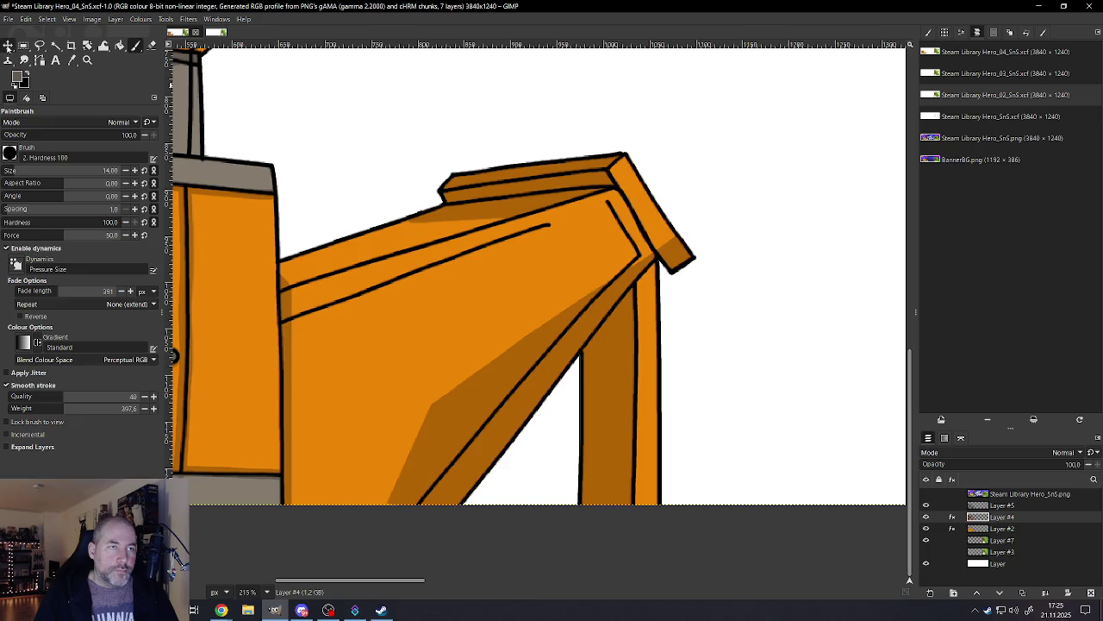
click(40, 46)
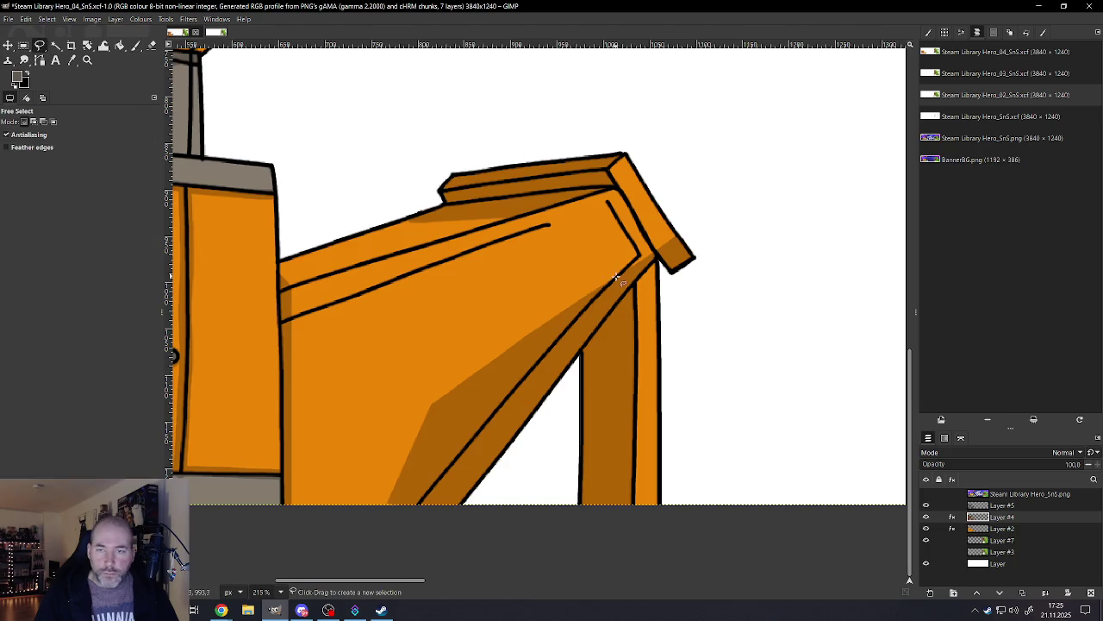
click(658, 261)
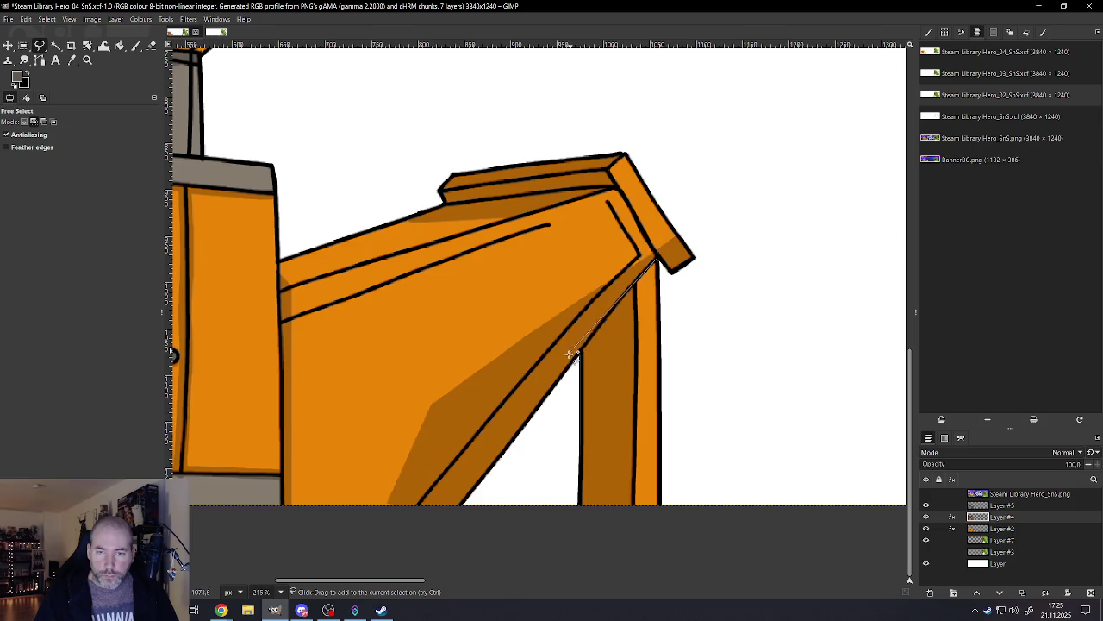
click(581, 518)
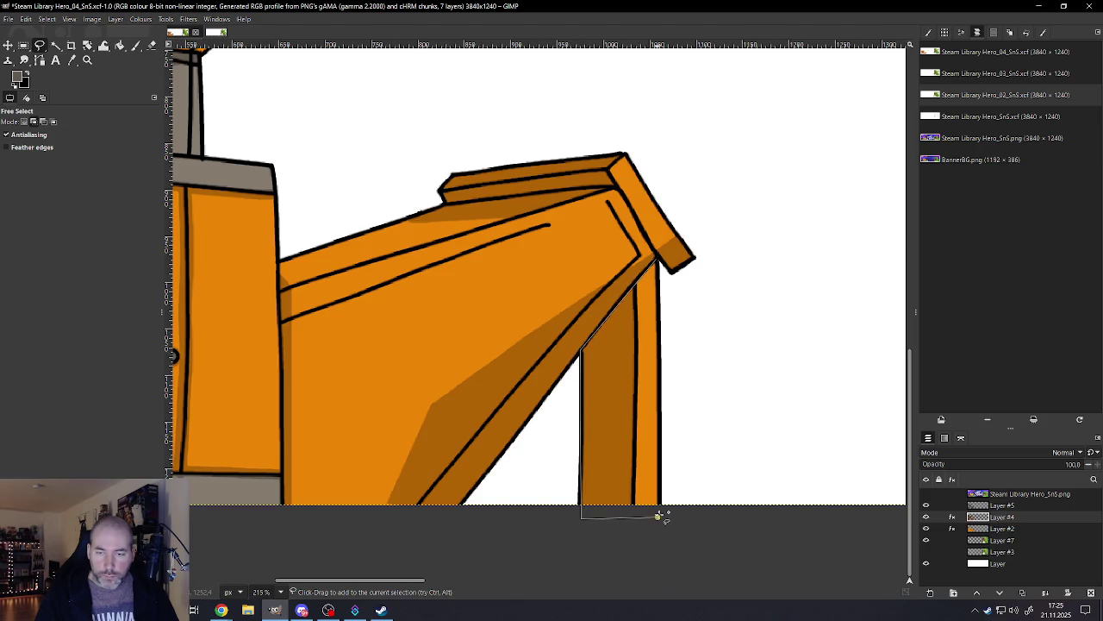
click(661, 515)
click(658, 261)
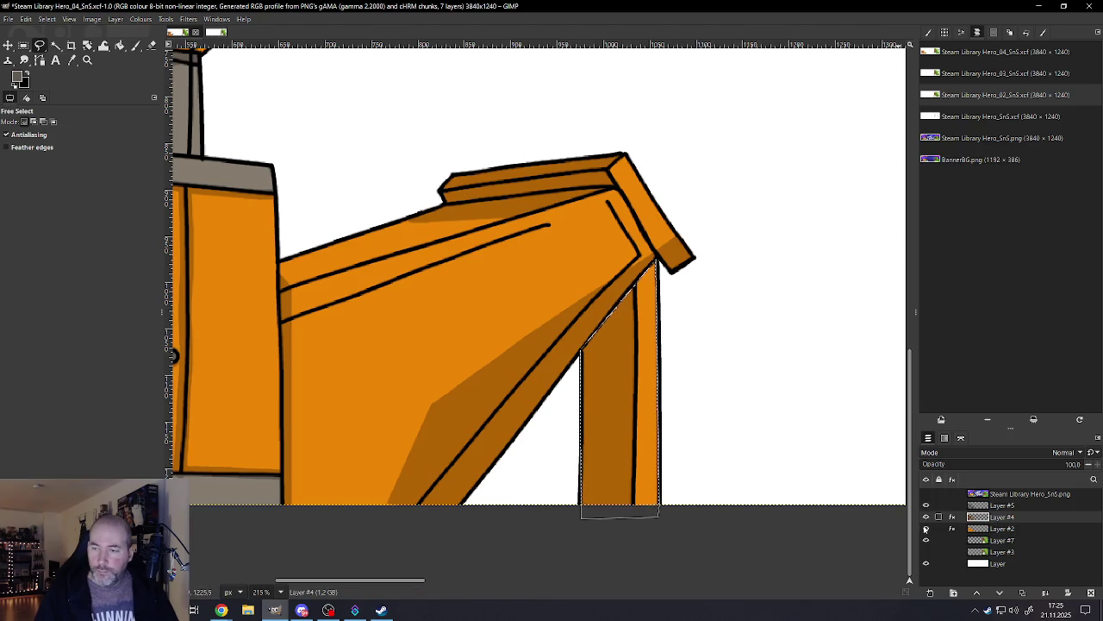
Step: Lower the post's saturation on Layer #2 via Hue-Saturation
click(1001, 528)
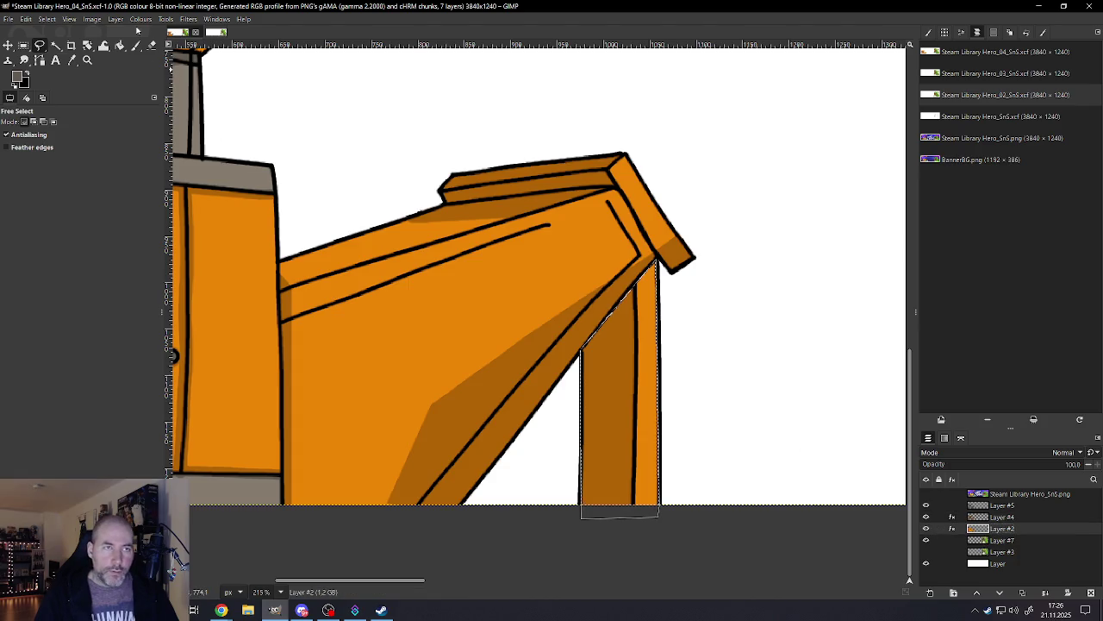
click(139, 19)
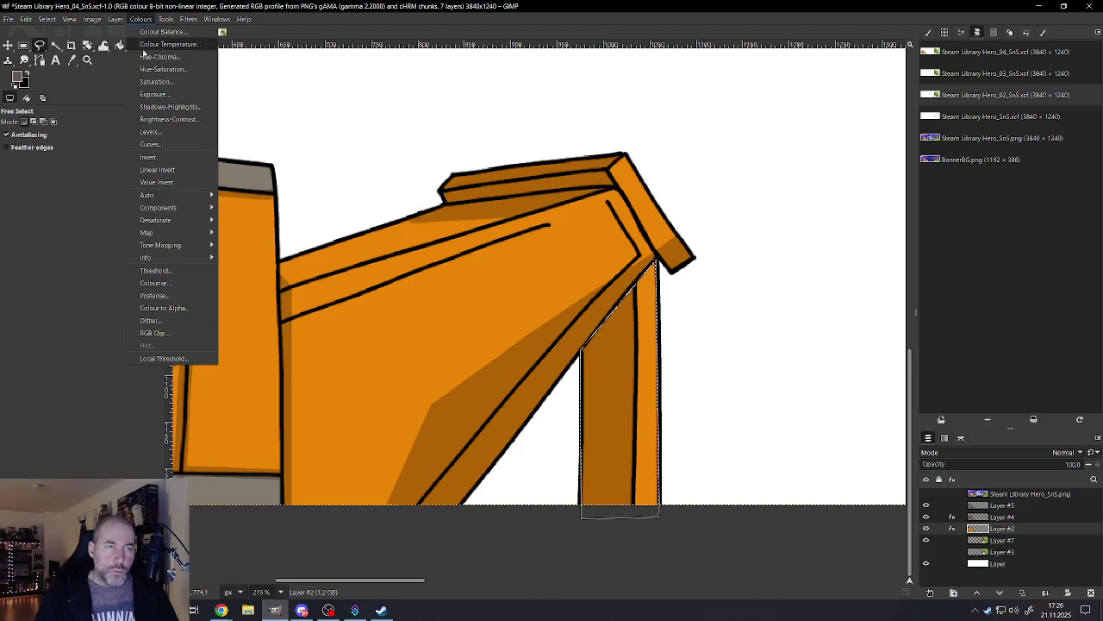
click(155, 71)
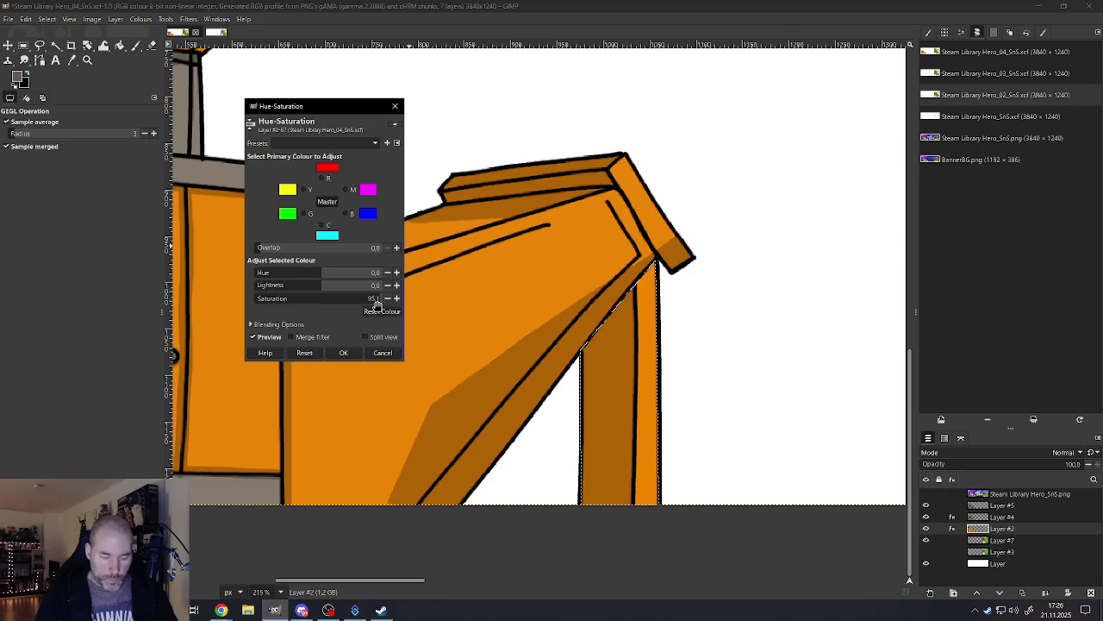
click(373, 298)
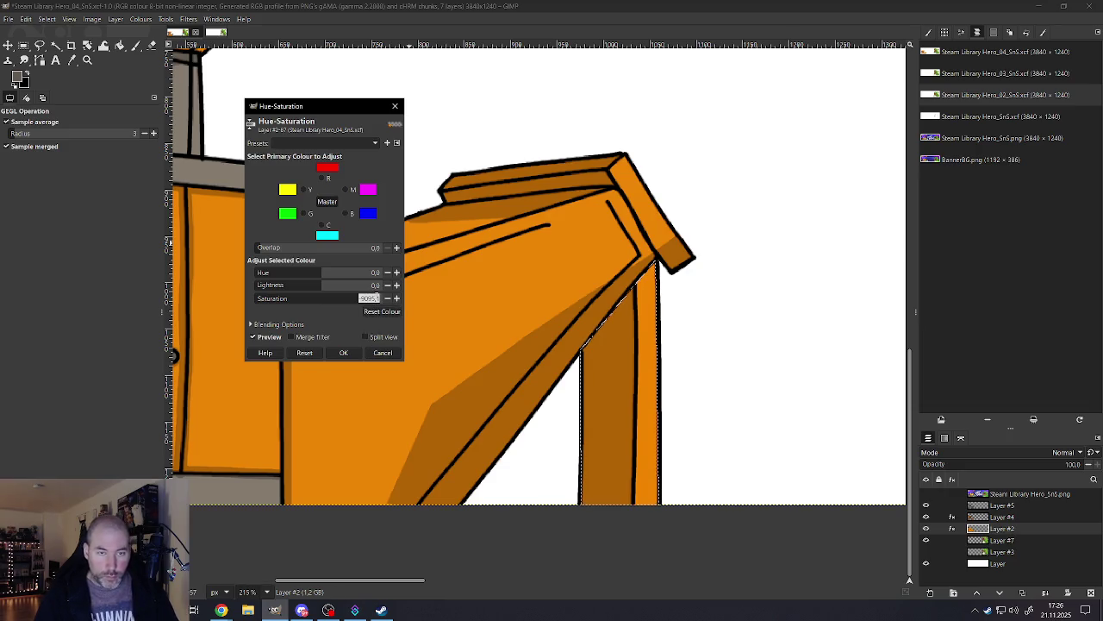
text(-90)
click(343, 353)
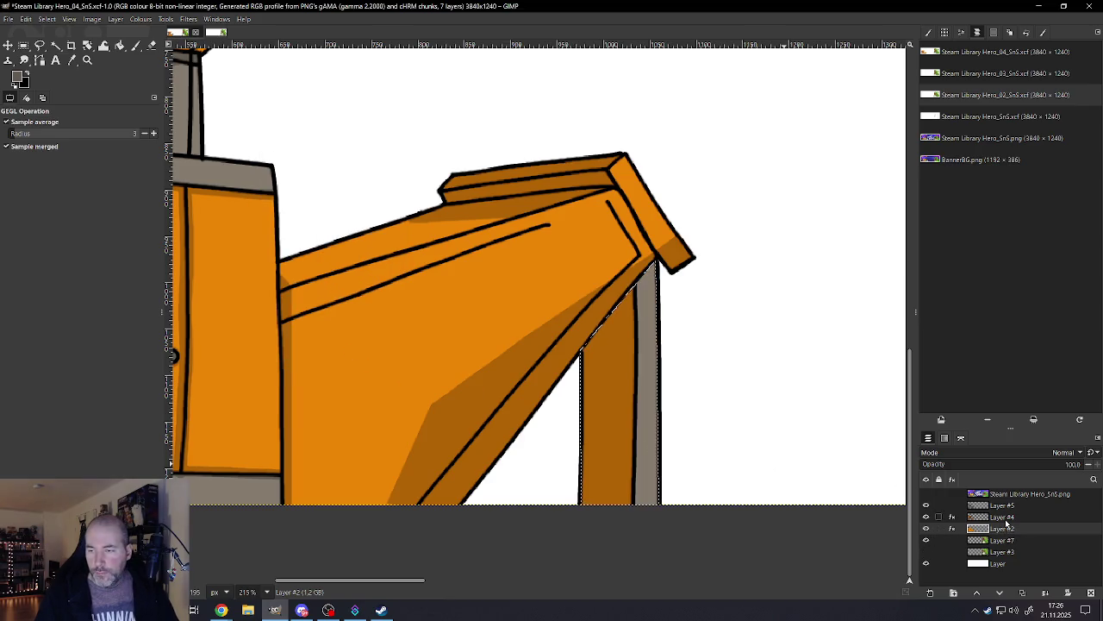
Step: Set Saturation -90 on Layer #4 to turn the post grey
click(1002, 516)
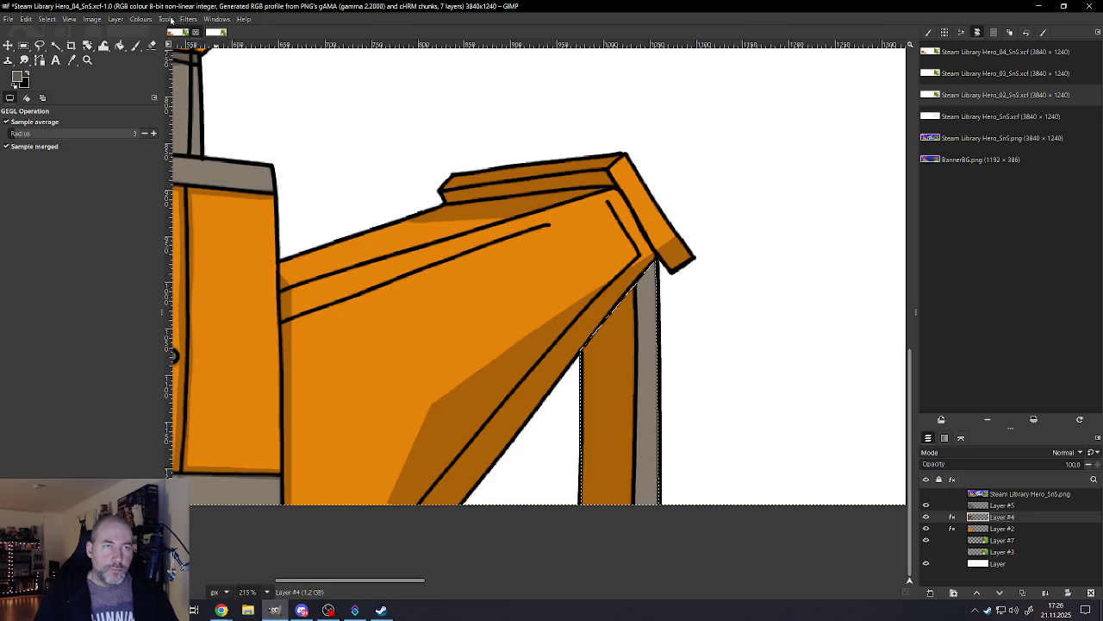
click(142, 19)
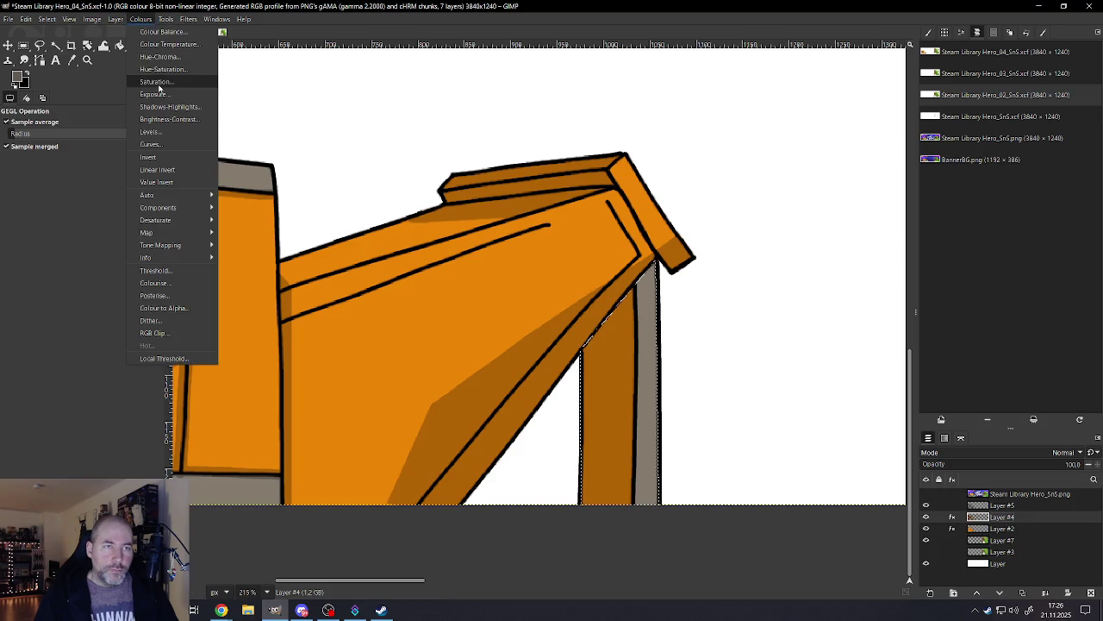
click(160, 69)
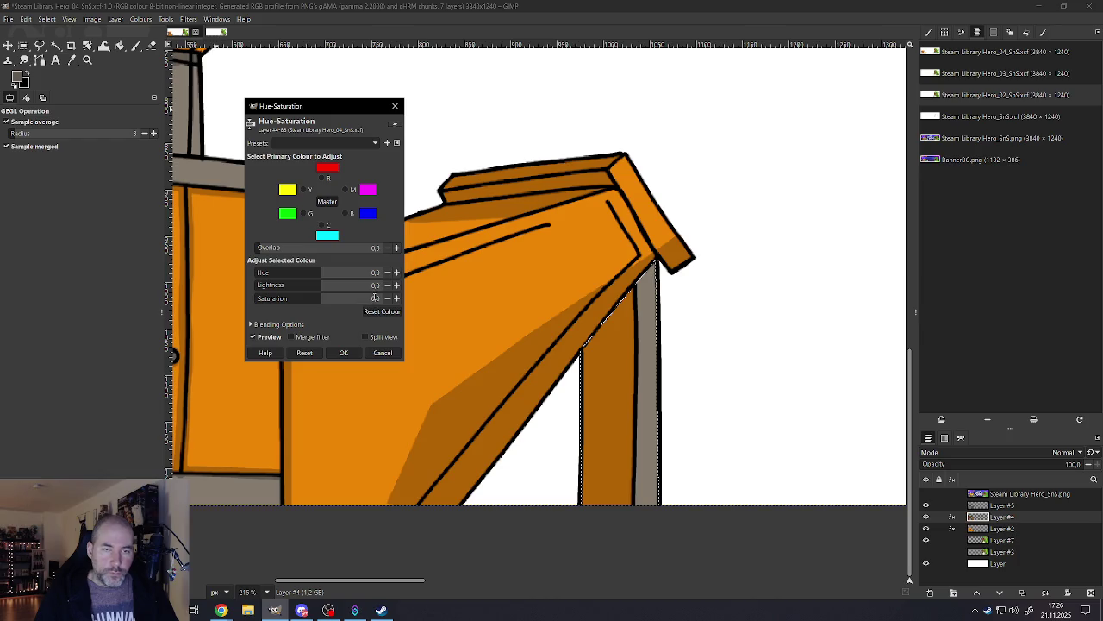
click(375, 298)
text(-90)
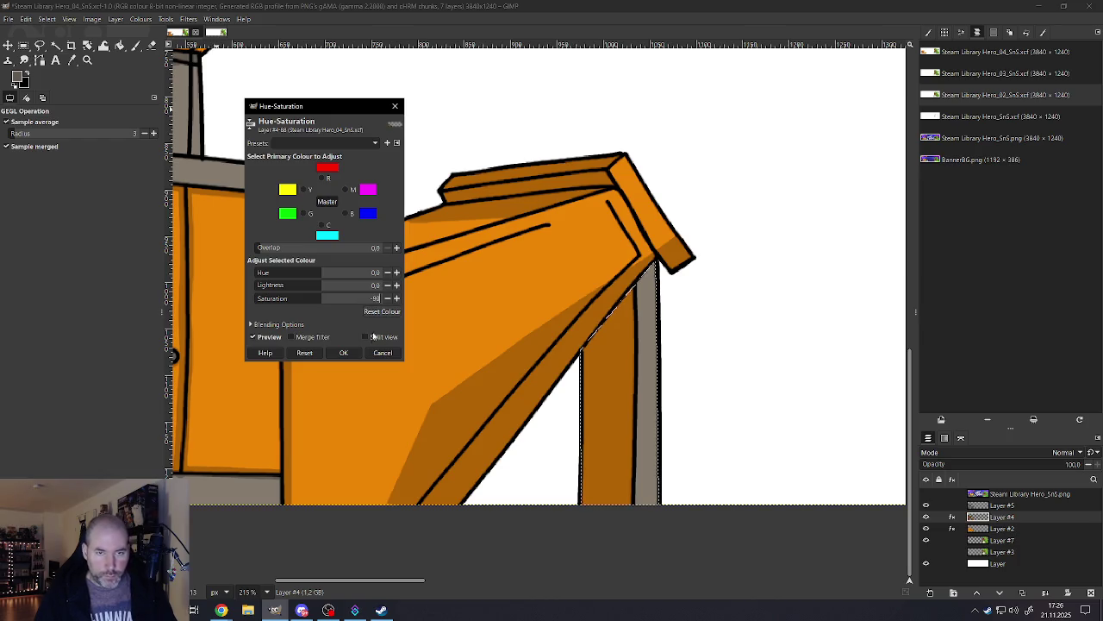
click(343, 352)
ctrl+scroll(486, 304, down, 5)
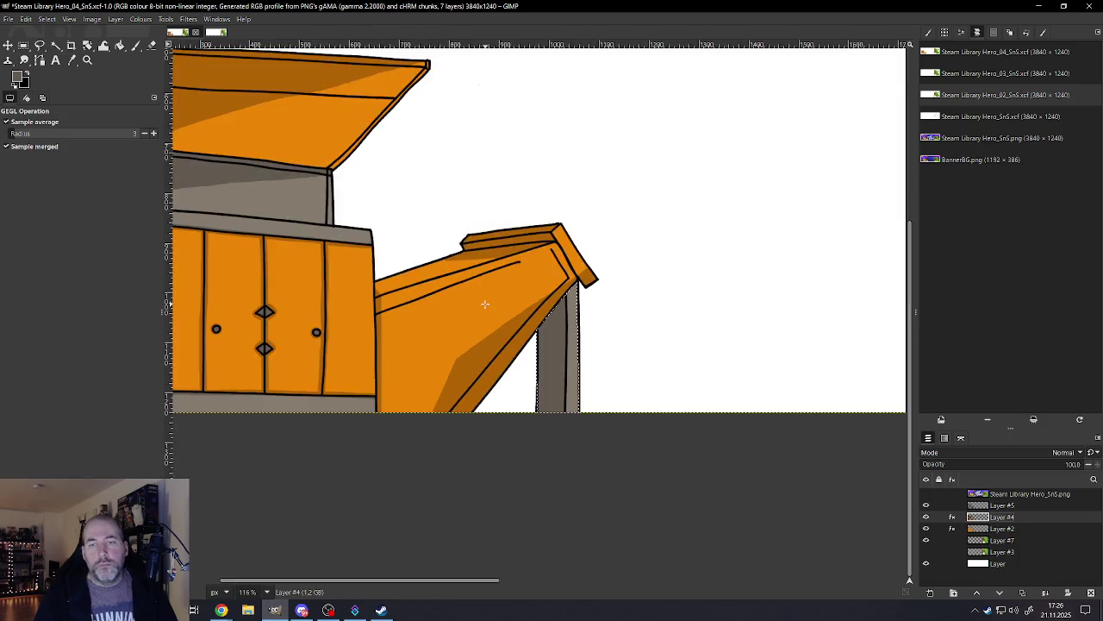
Step: Zoom in on the hopper and choose the Free Select tool
ctrl+scroll(486, 304, down, 3)
ctrl+scroll(443, 286, up, 1)
ctrl+scroll(442, 286, up, 1)
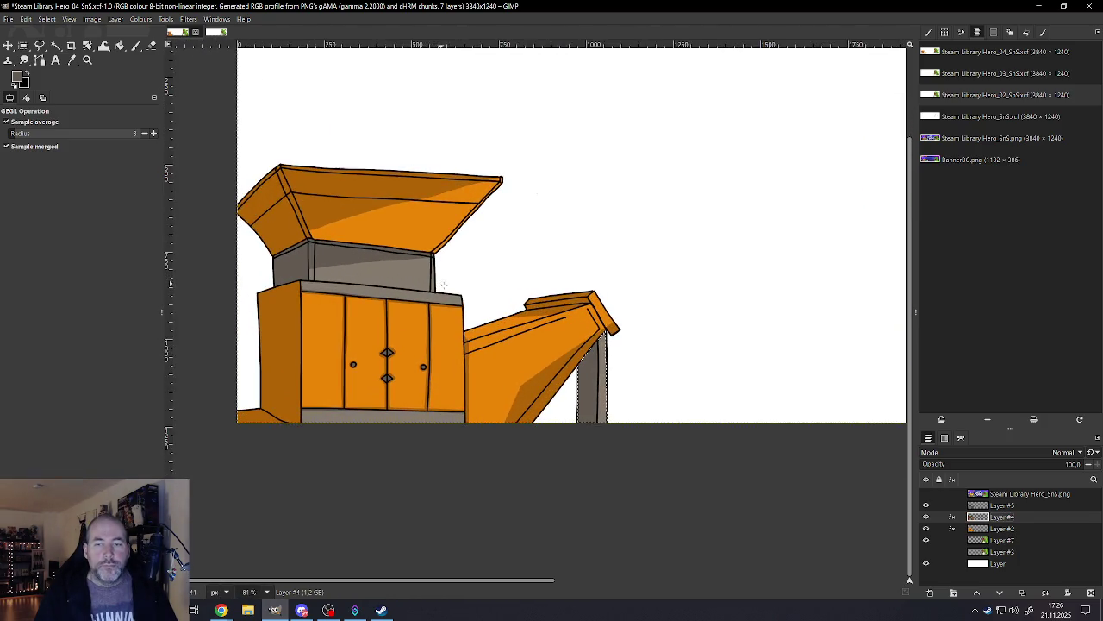
click(92, 19)
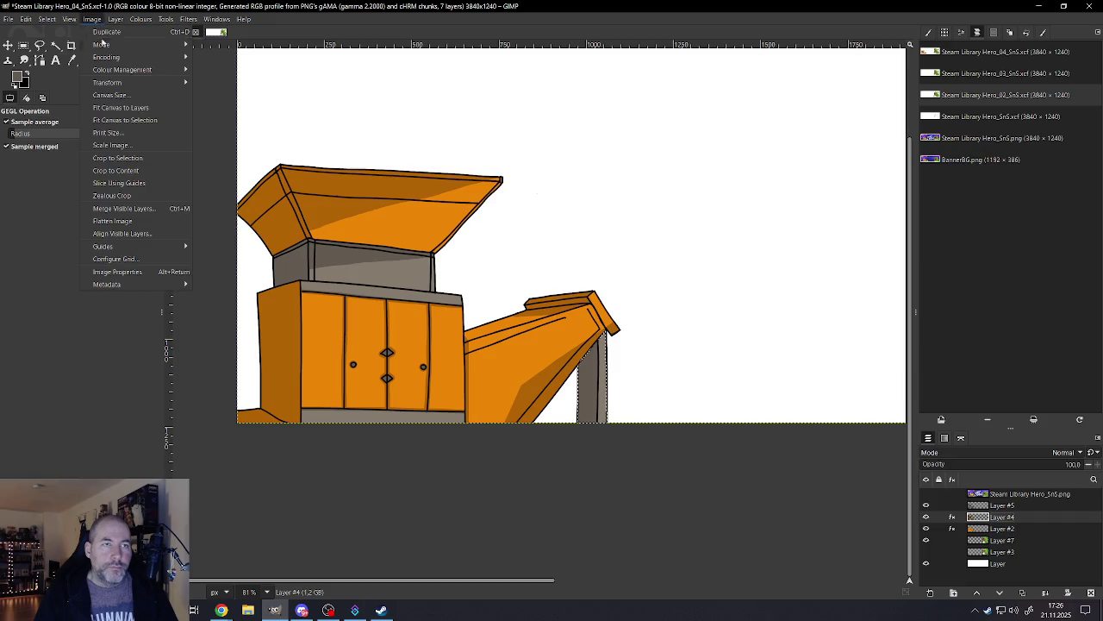
click(47, 19)
ctrl+scroll(363, 247, down, 6)
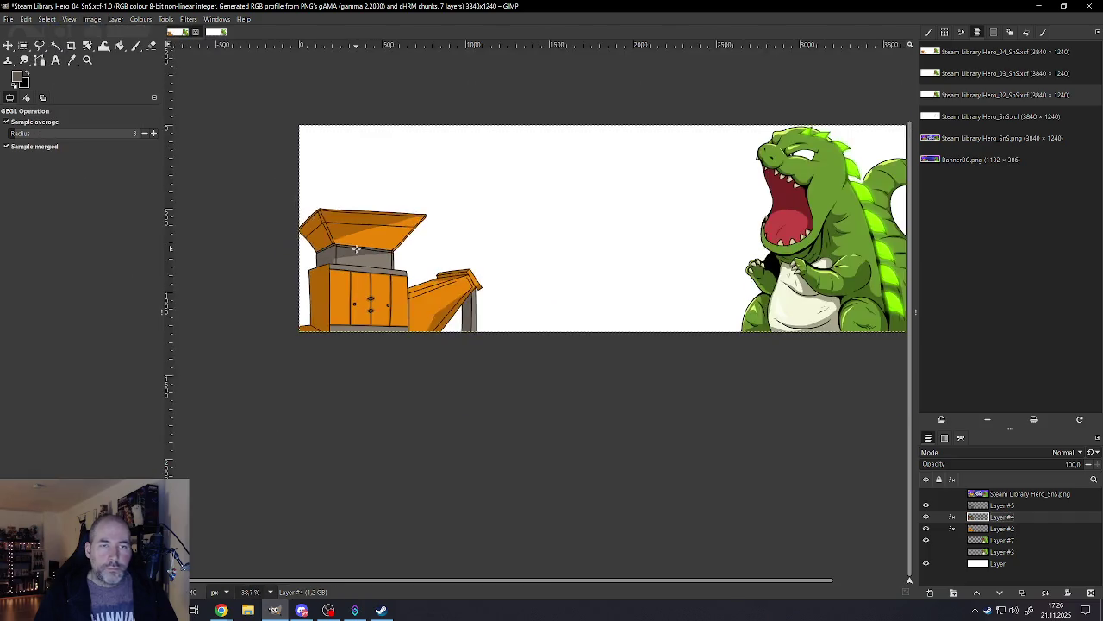
ctrl+scroll(363, 247, down, 4)
ctrl+scroll(363, 248, up, 6)
ctrl+scroll(354, 237, up, 4)
ctrl+scroll(344, 223, up, 3)
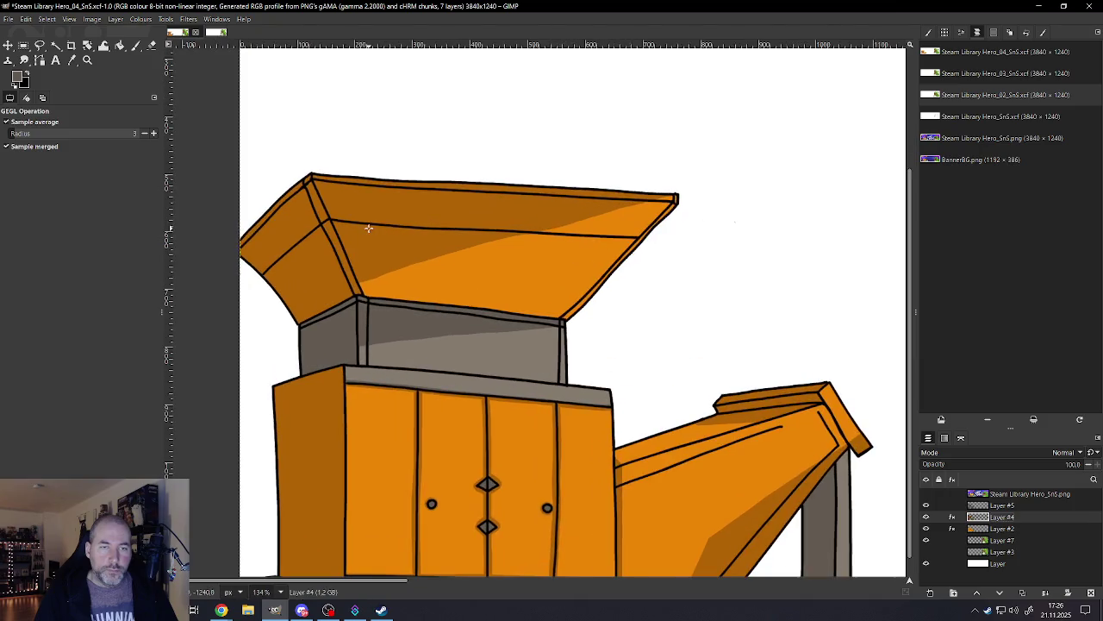
ctrl+scroll(344, 223, up, 3)
ctrl+scroll(340, 221, down, 2)
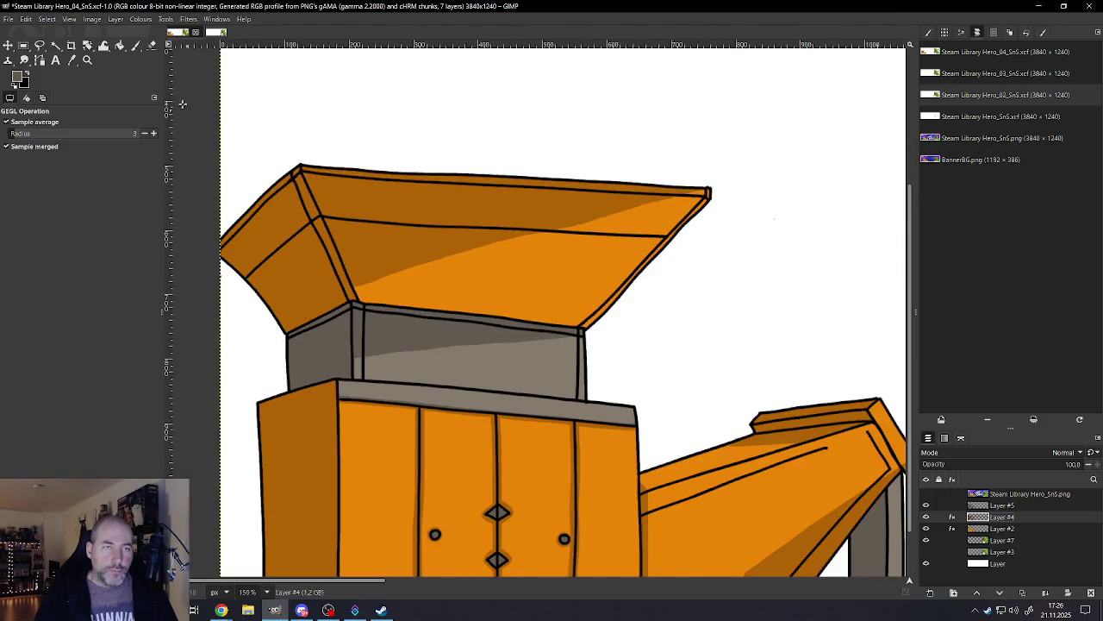
click(55, 47)
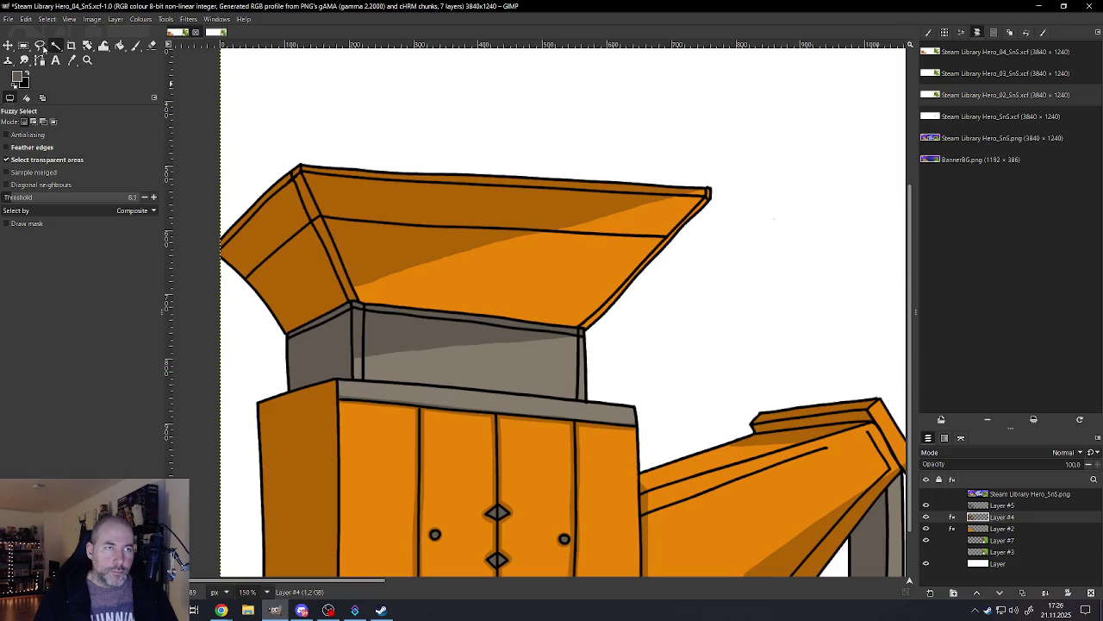
click(40, 46)
Step: Trace the hopper's top rim with a polygon and close it as a selection
click(221, 252)
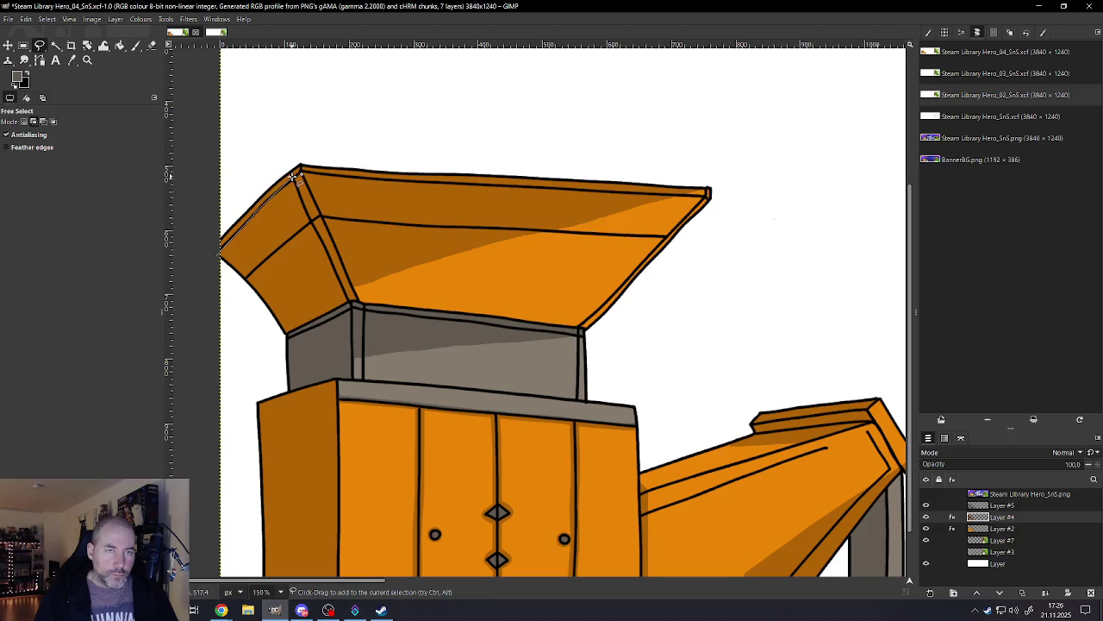
click(357, 300)
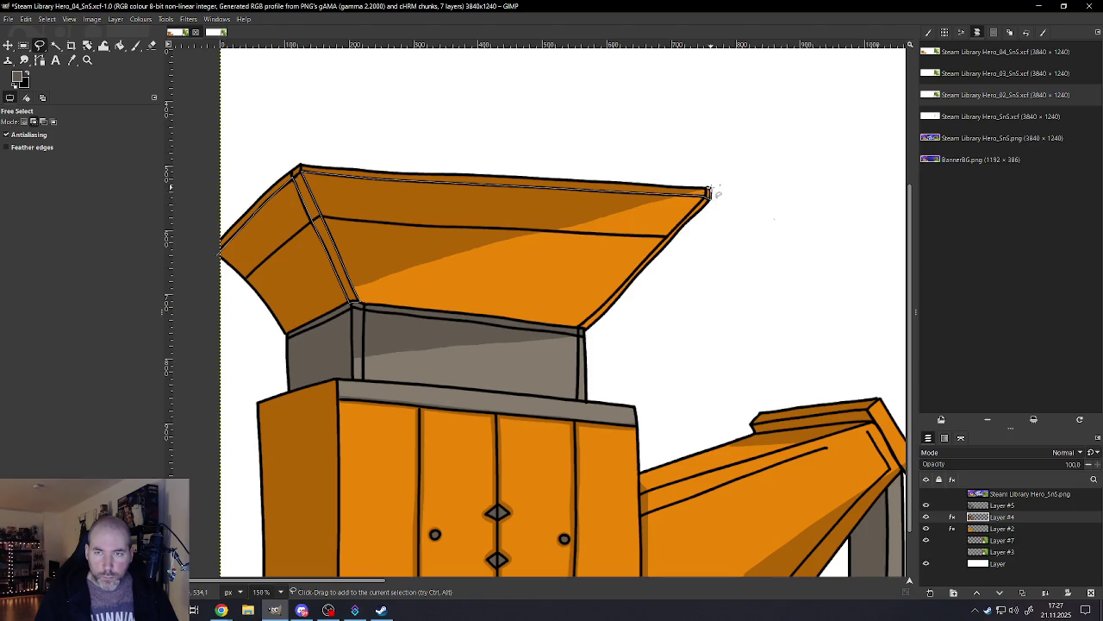
click(707, 191)
click(657, 192)
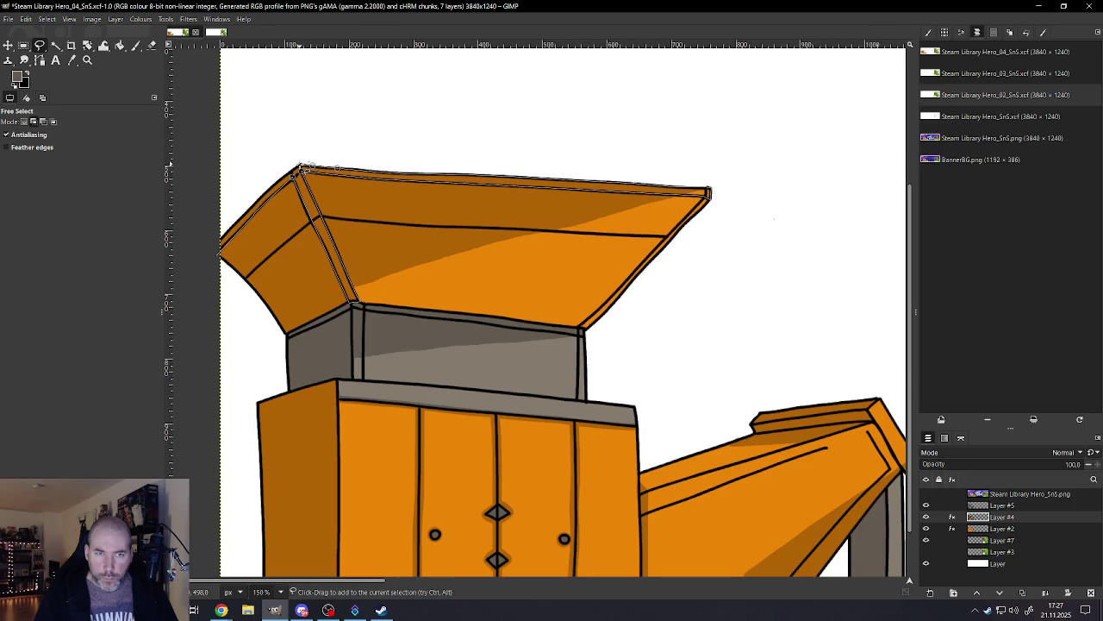
click(278, 181)
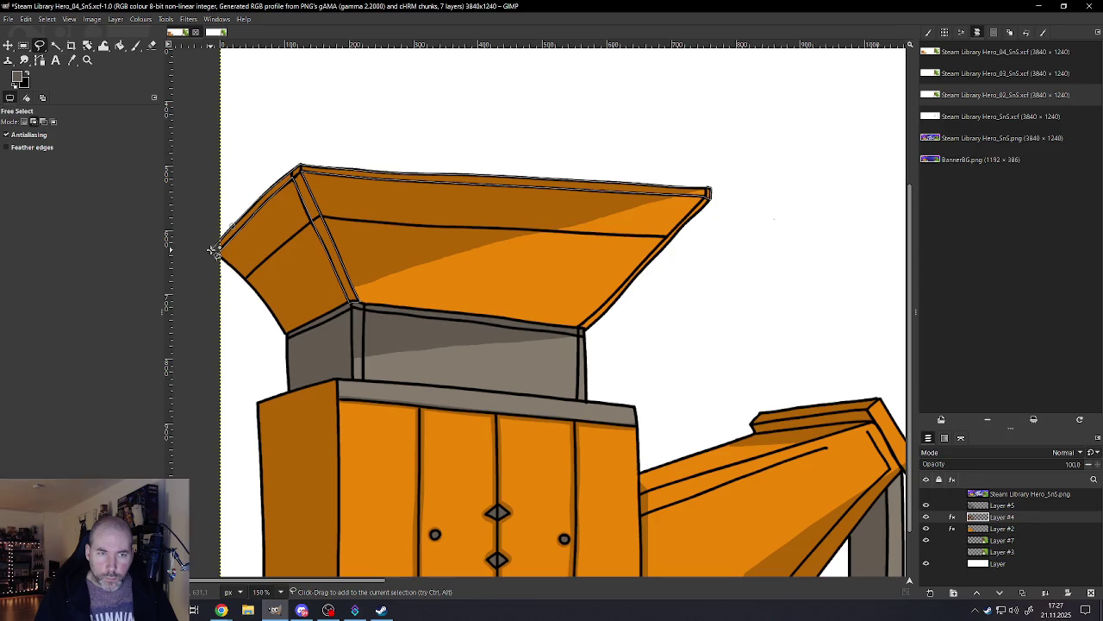
click(217, 254)
key(Return)
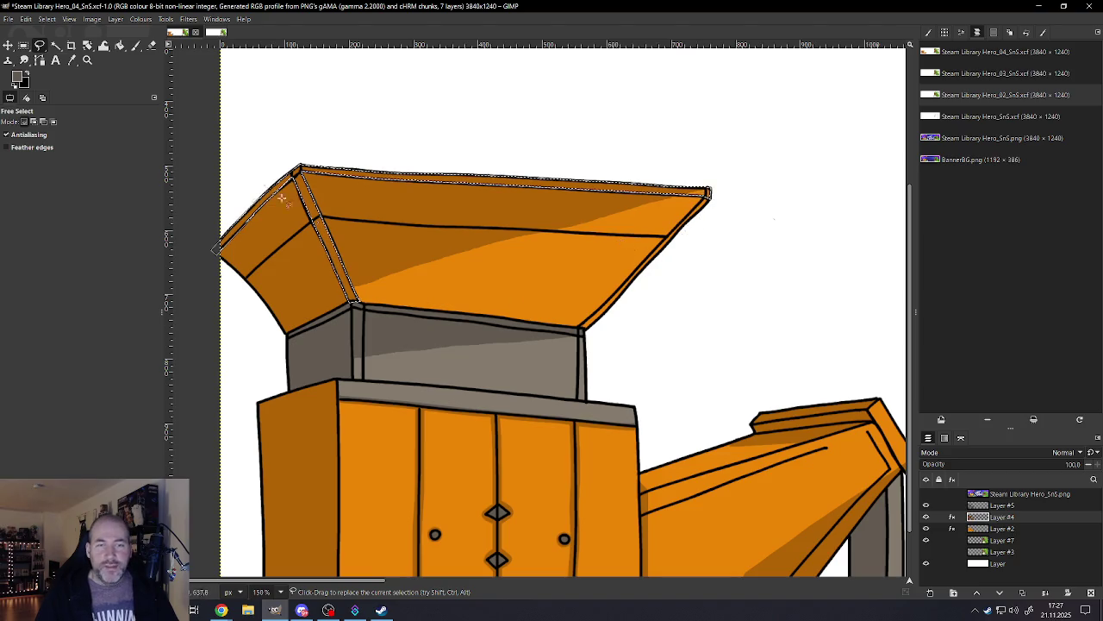
click(115, 18)
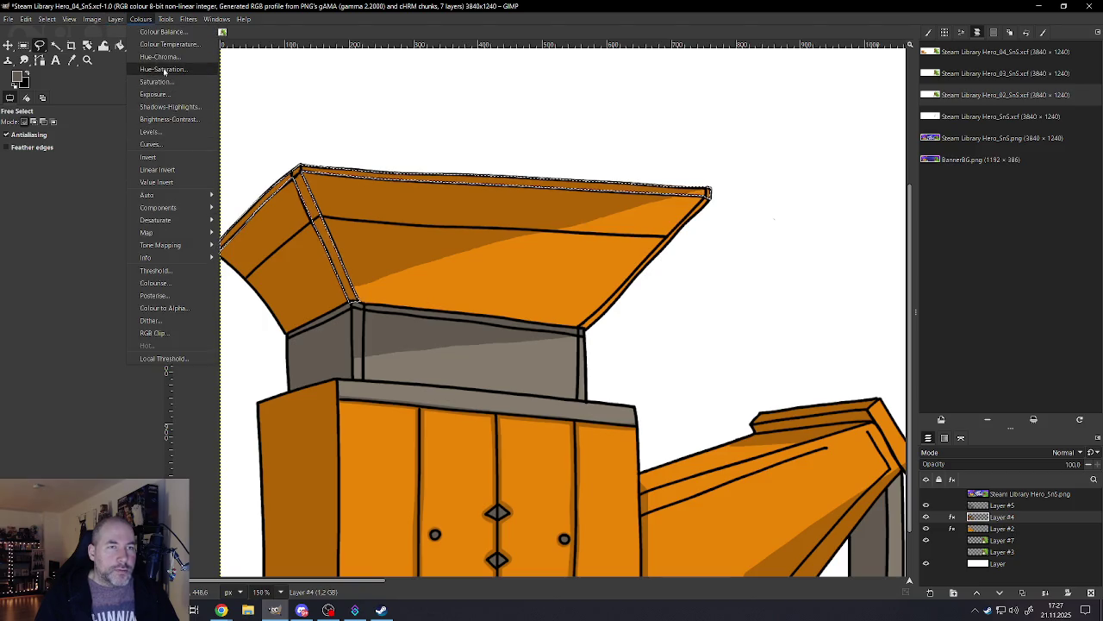
Step: Set Saturation -100 on Layer #4 to grey the selected trim
click(162, 69)
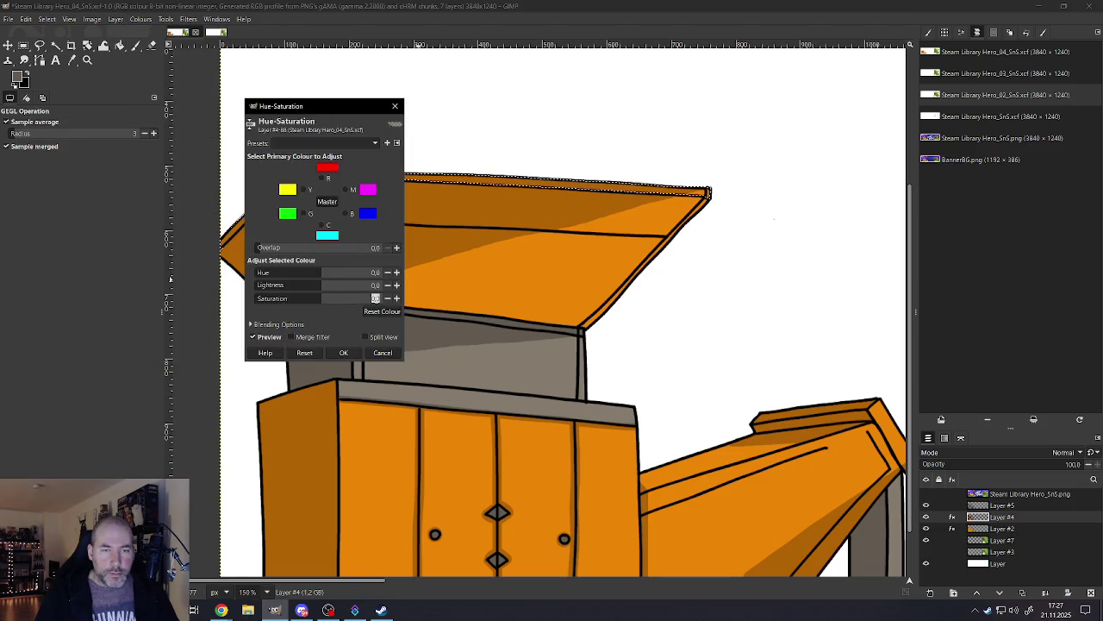
text(-100)
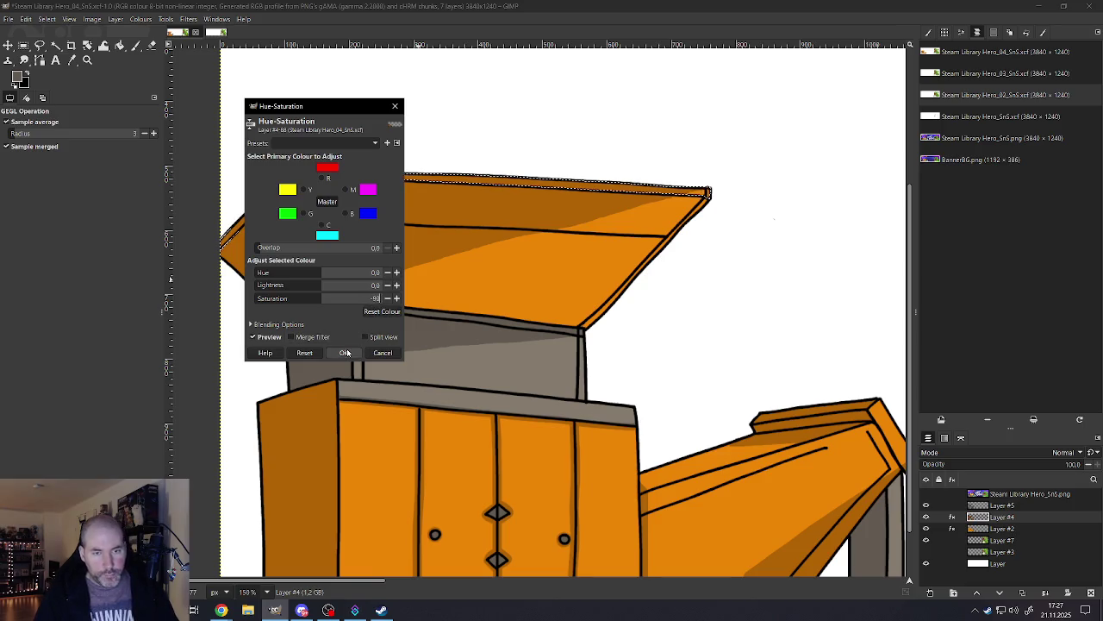
click(343, 353)
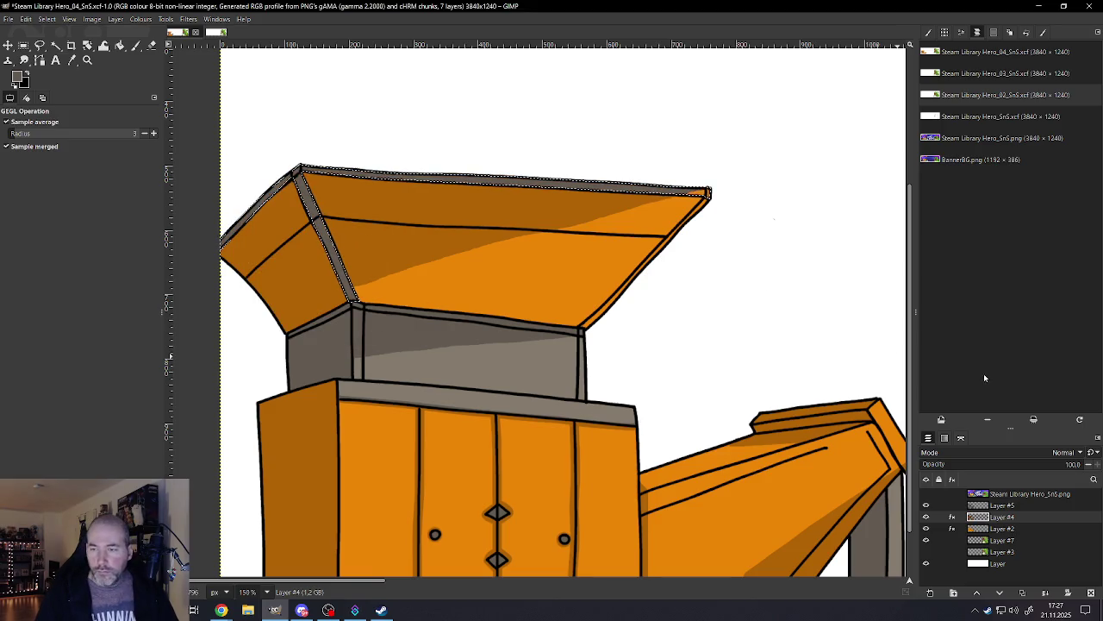
Step: Desaturate the trim on Layer #2 with Saturation -5
click(1000, 528)
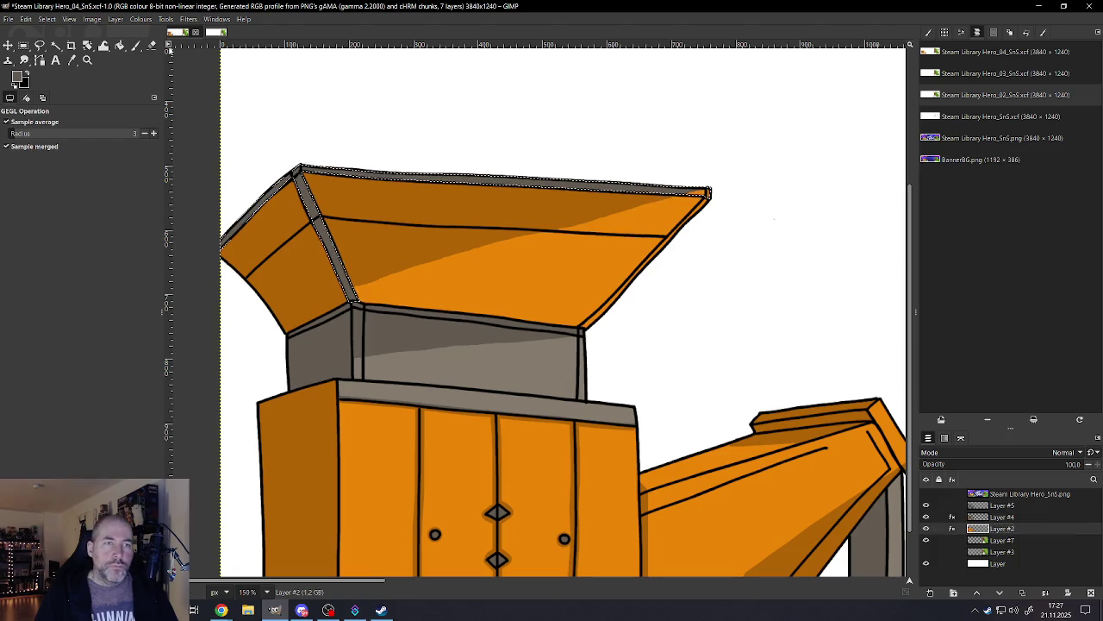
click(140, 21)
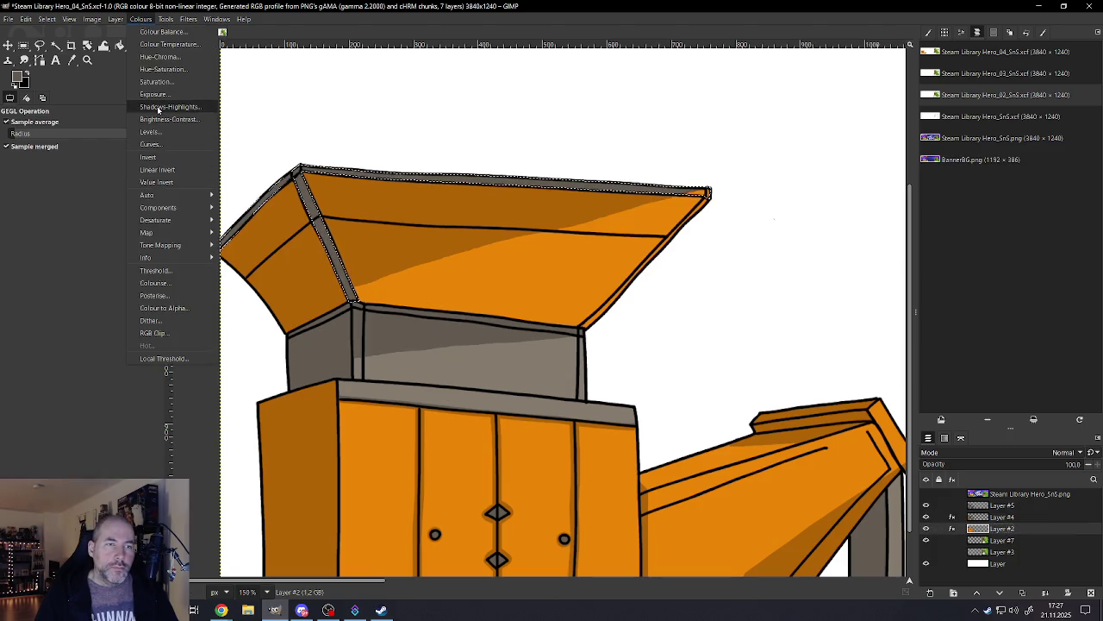
click(160, 69)
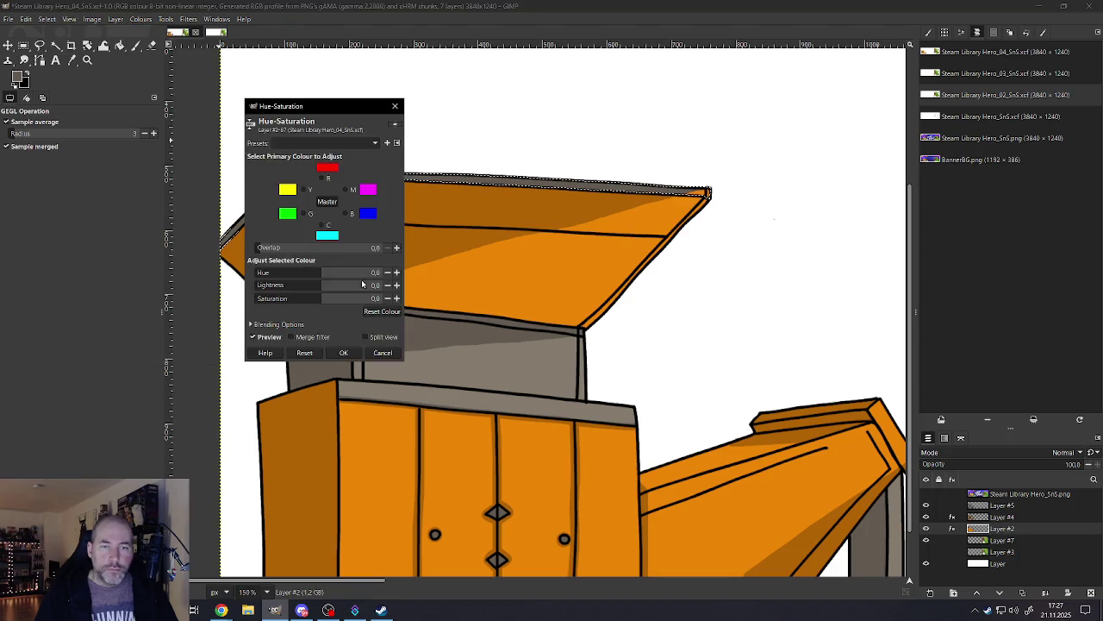
drag(375, 296, 385, 298)
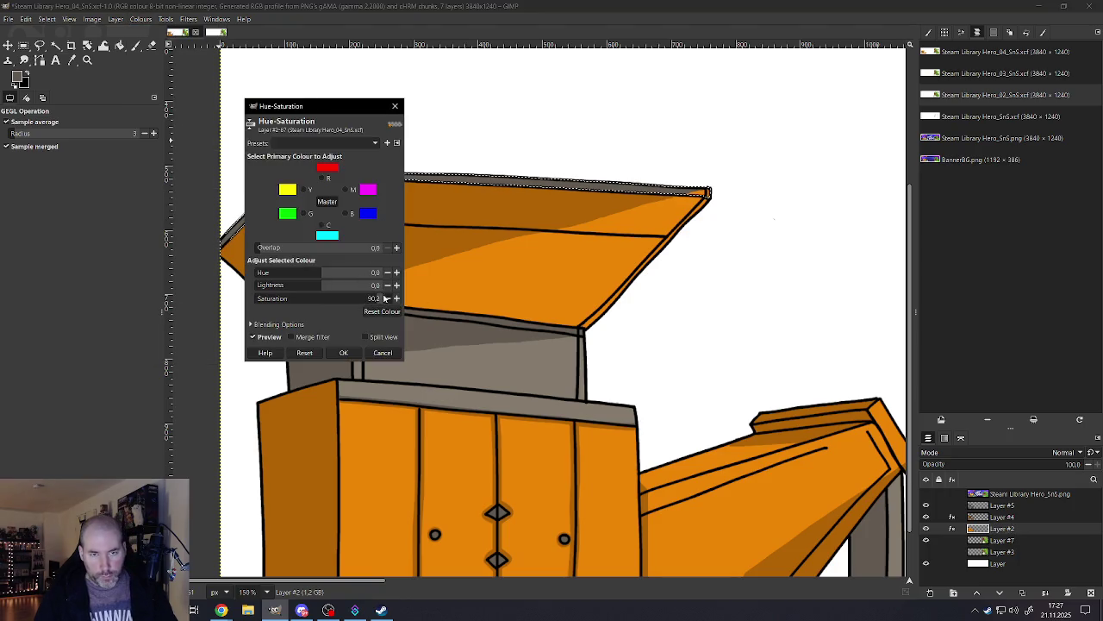
drag(373, 298, 355, 294)
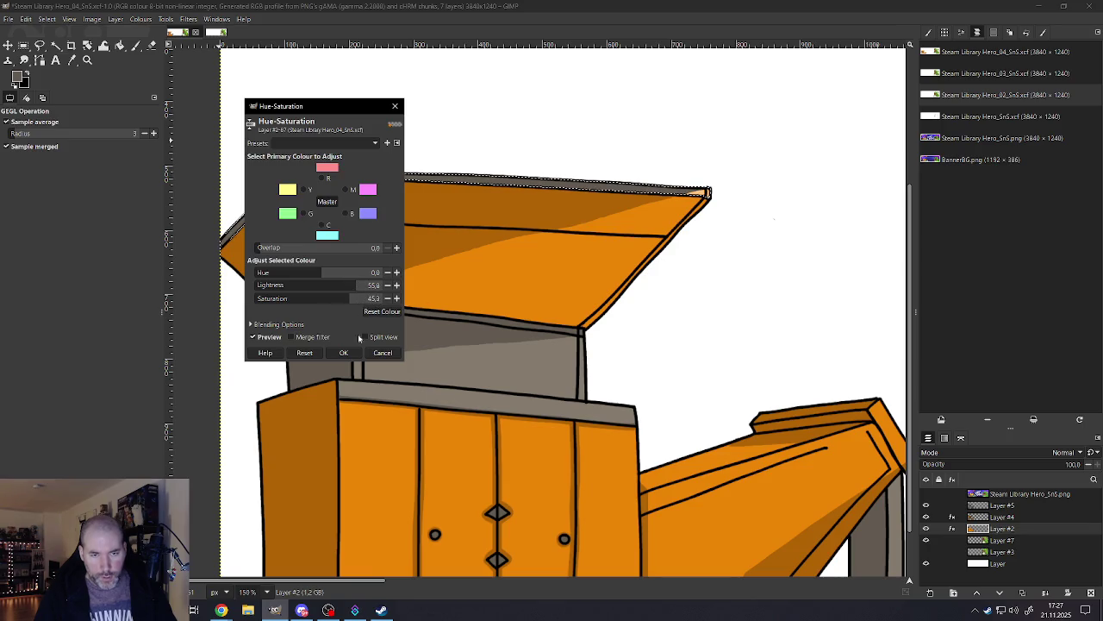
click(383, 352)
click(148, 20)
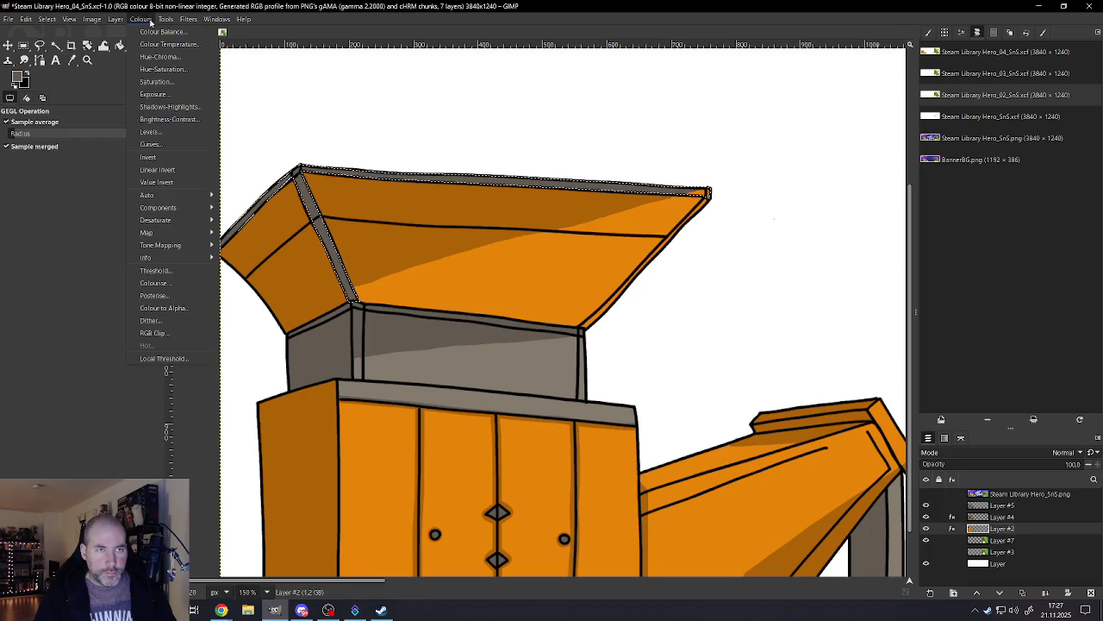
click(163, 69)
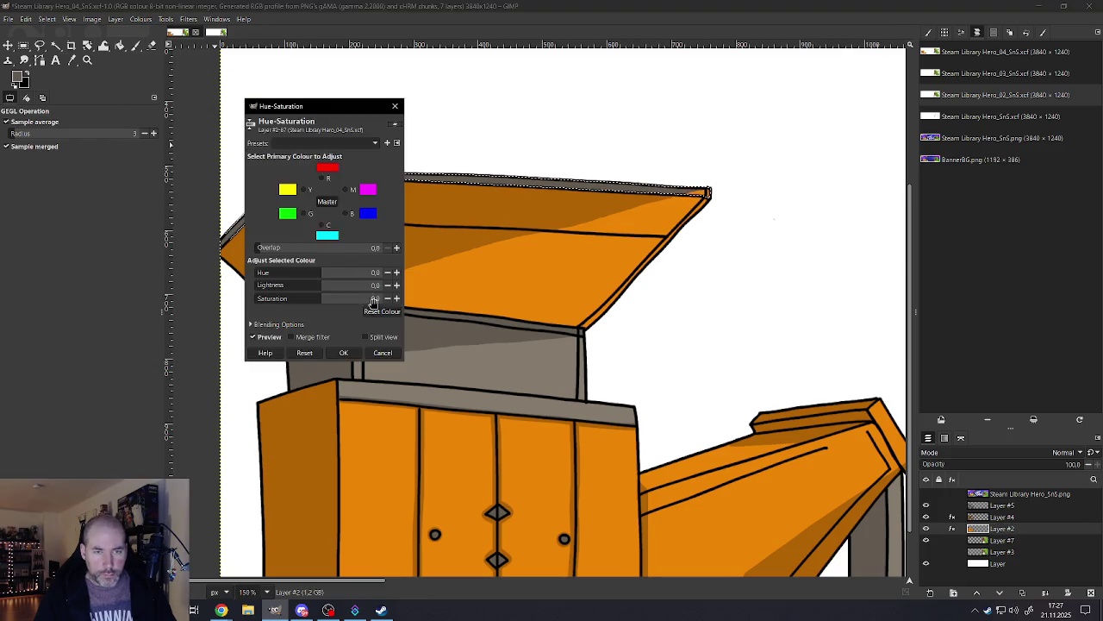
click(375, 298)
text(-50)
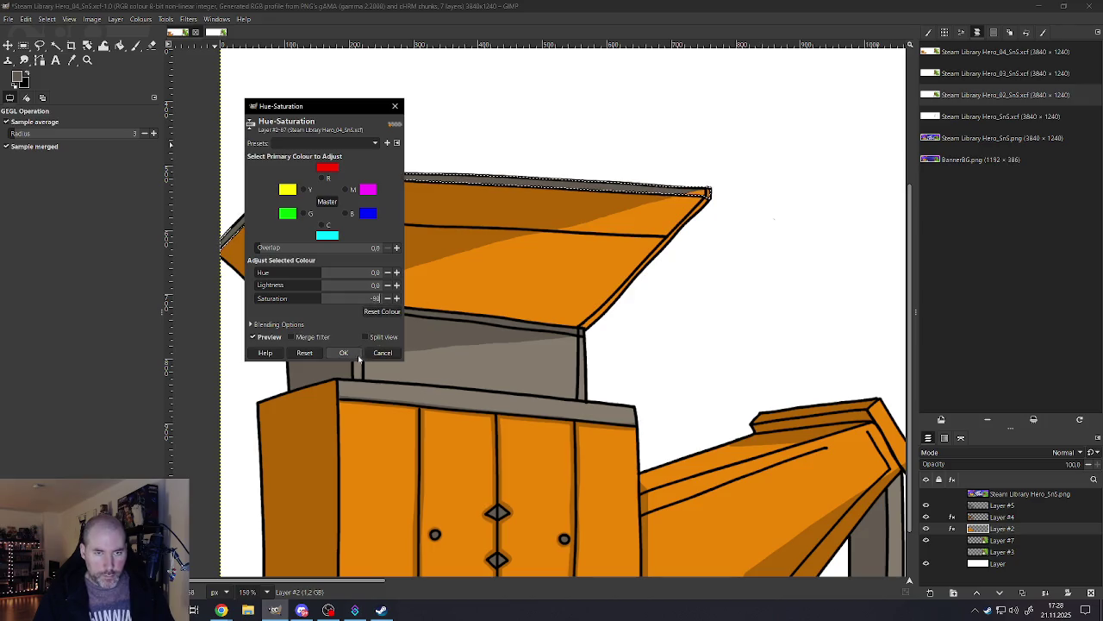
click(343, 353)
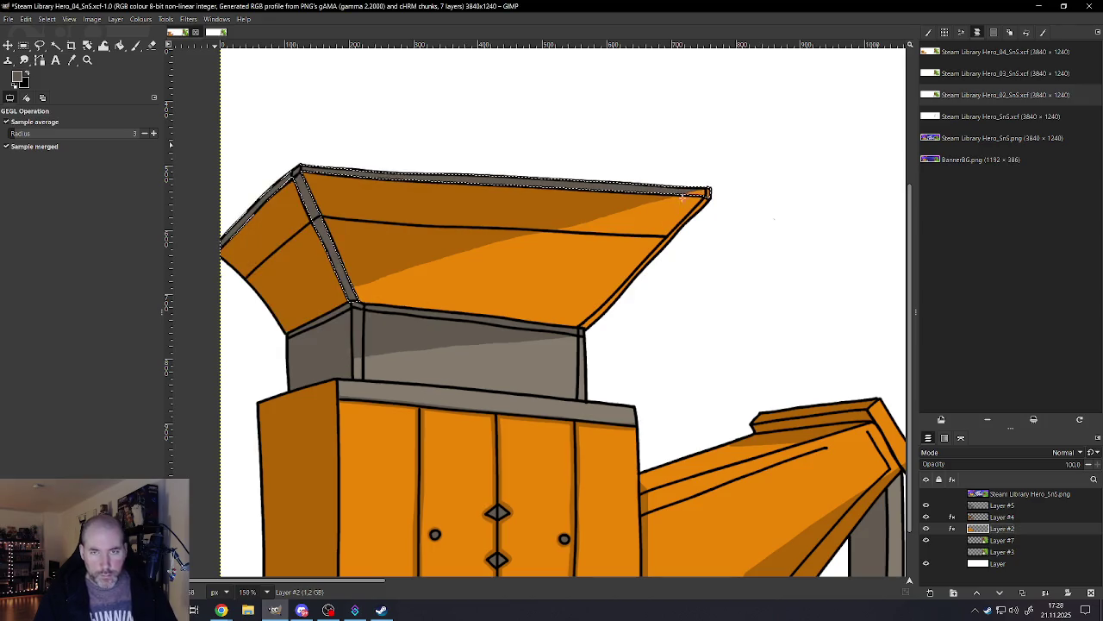
scroll(708, 210, down, 1)
Step: Save the image
scroll(699, 216, up, 2)
scroll(690, 220, up, 2)
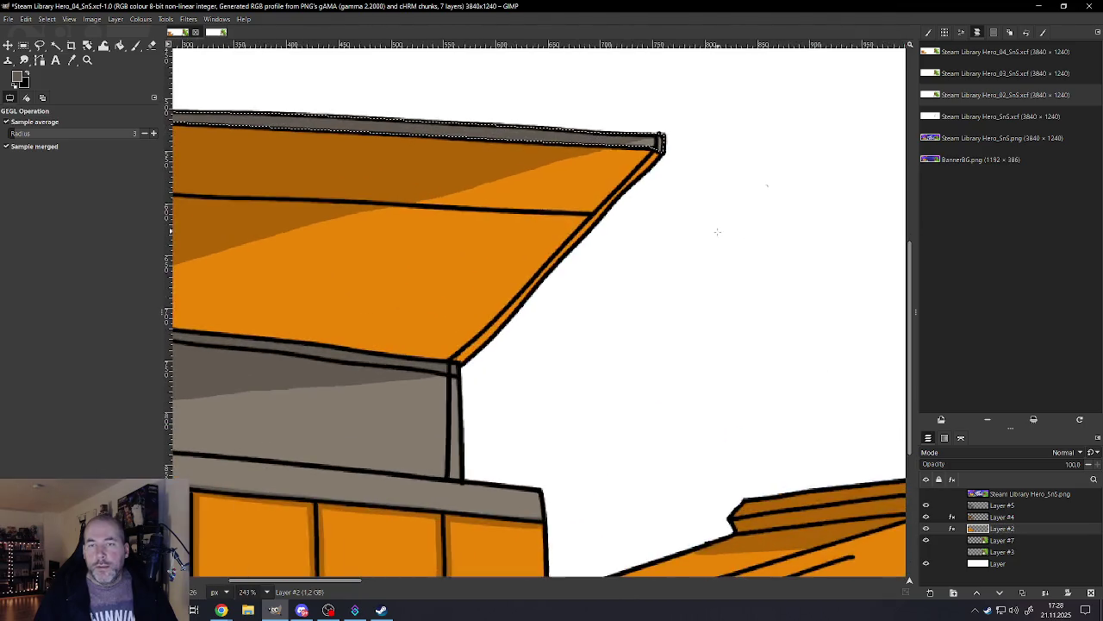
click(8, 19)
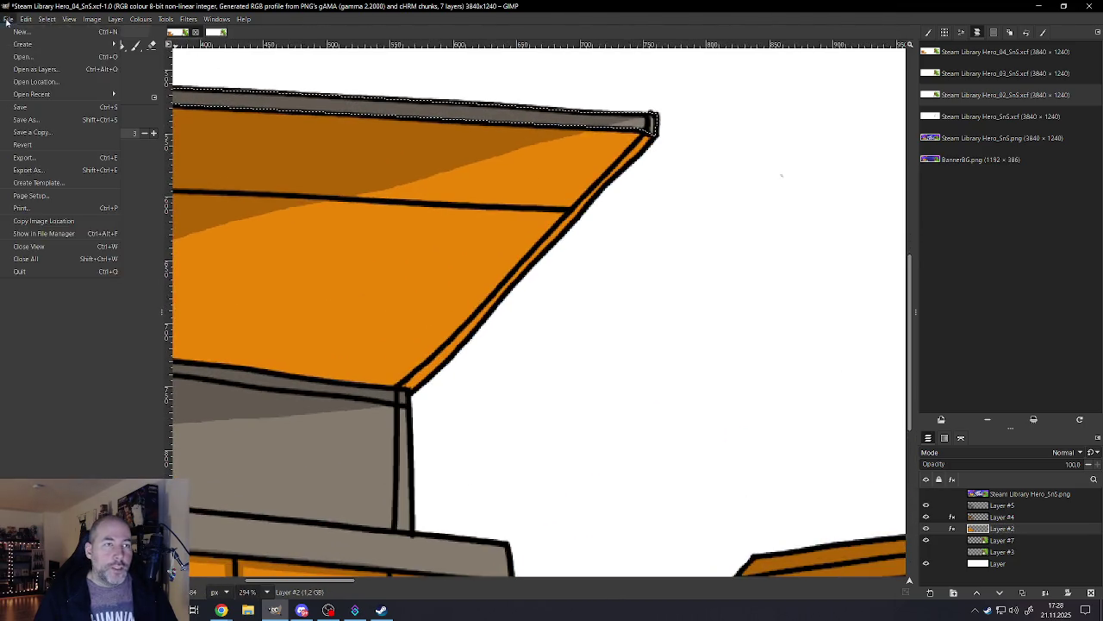
click(19, 107)
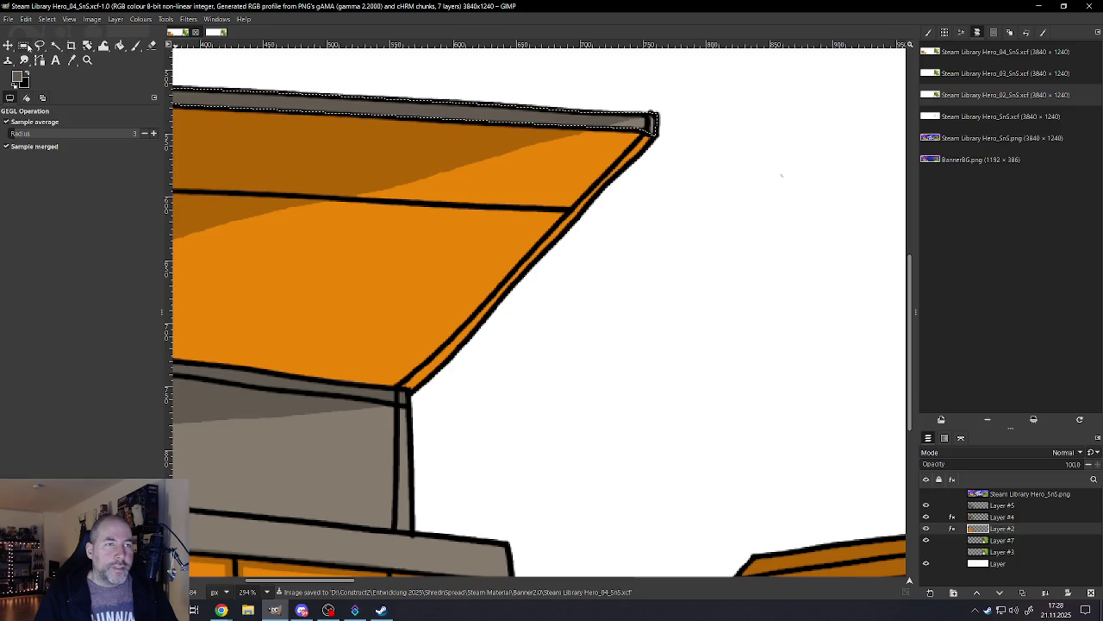
Step: Clear the selection and outline the roof's right slanted edge strip
click(38, 46)
click(46, 19)
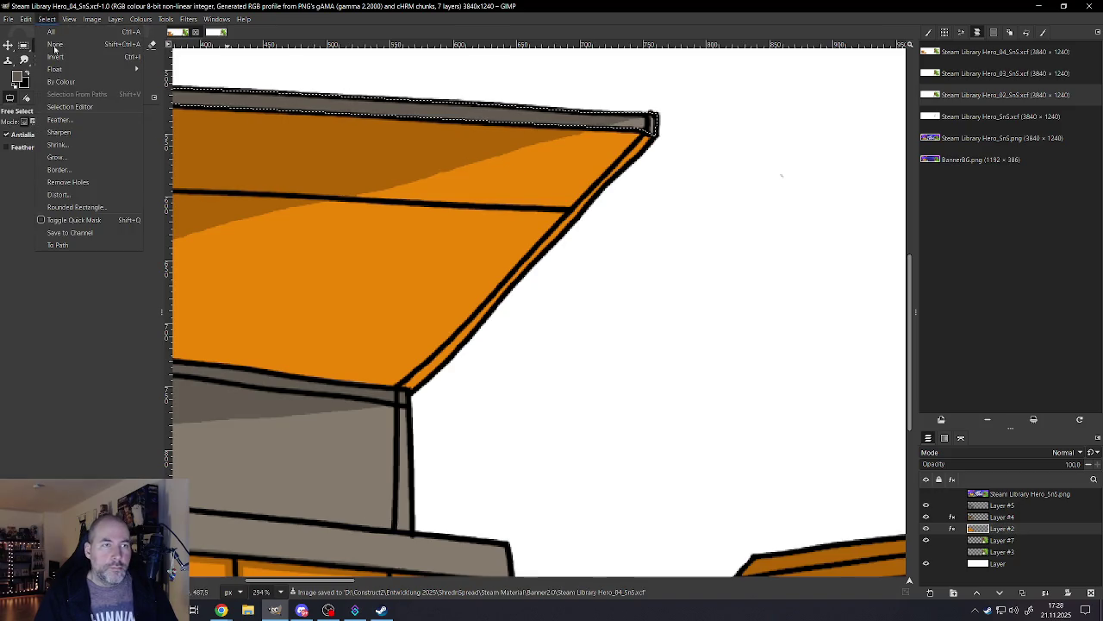
click(55, 45)
click(639, 130)
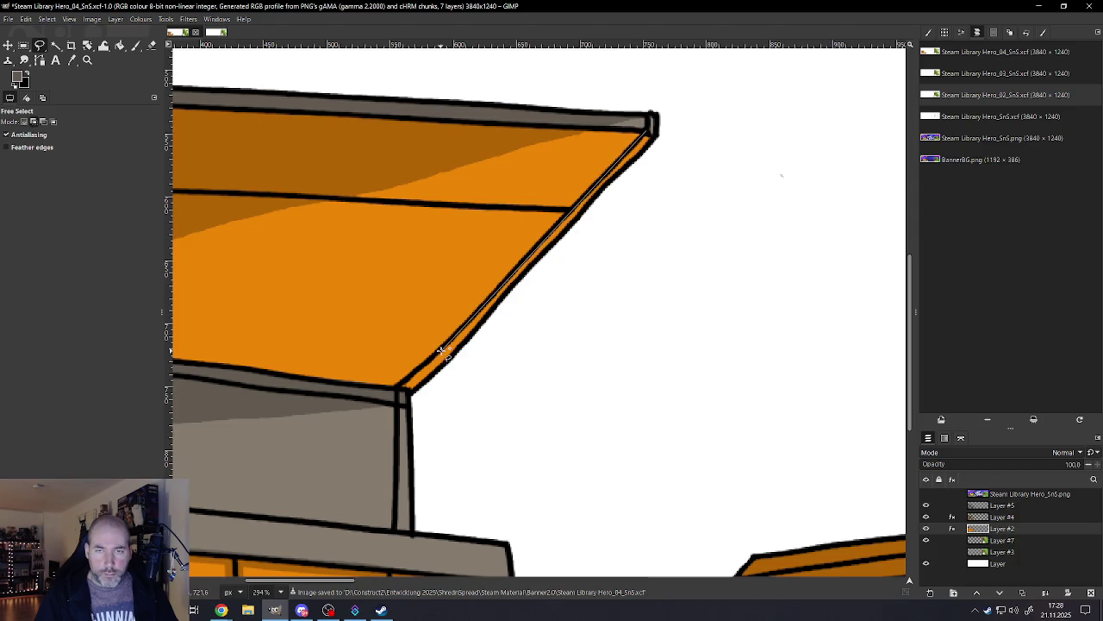
click(394, 387)
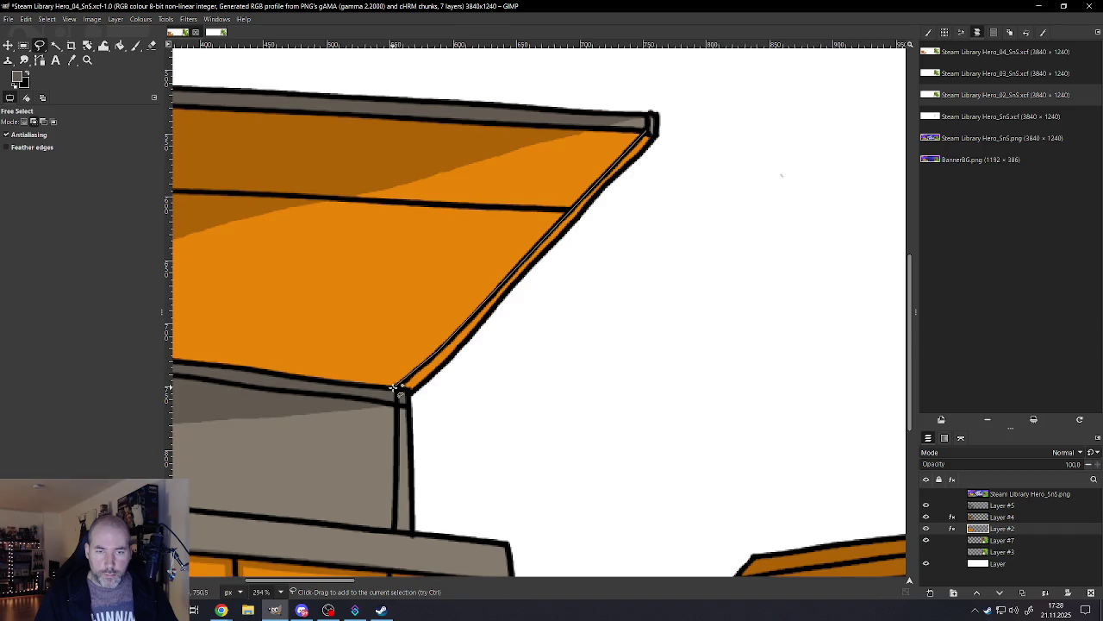
click(438, 348)
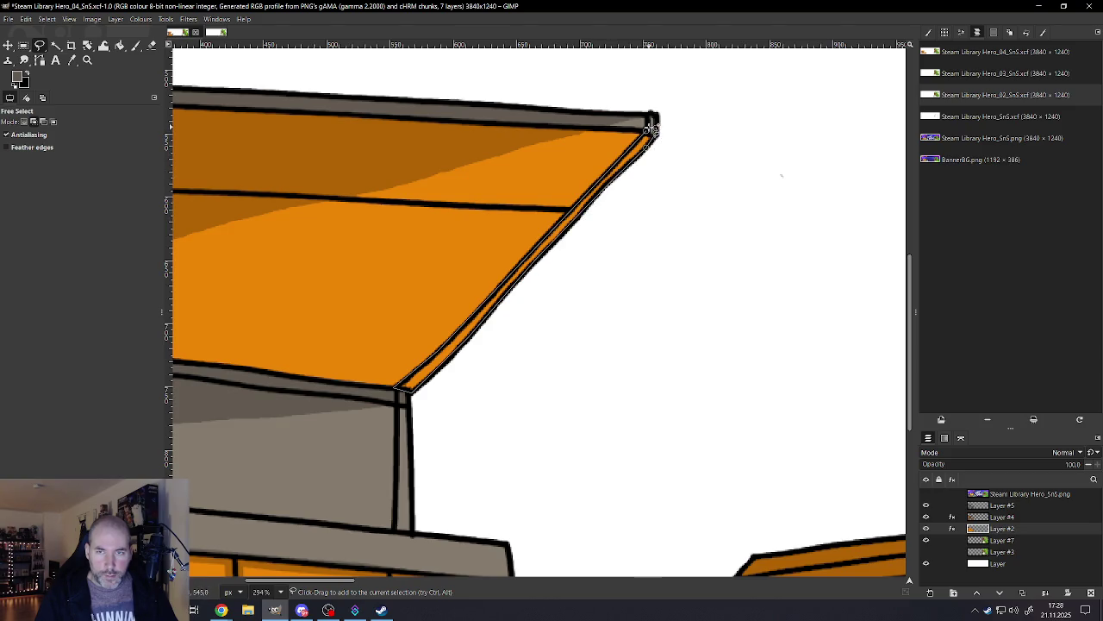
key(Return)
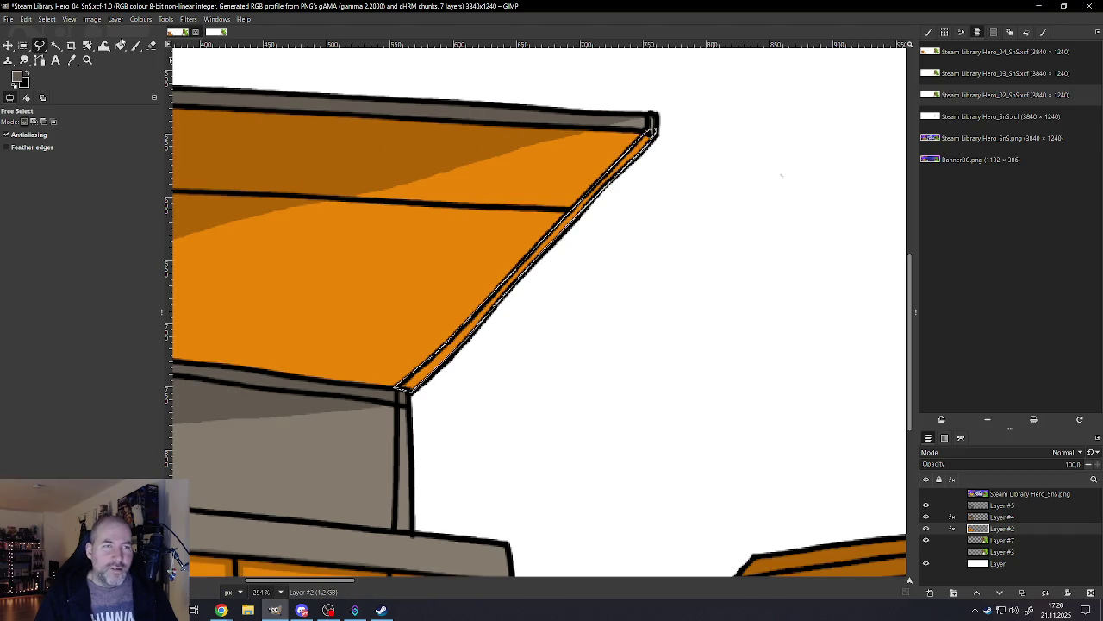
Step: Set Saturation -90 on the roof's right edge strip, then clear the selection
click(93, 19)
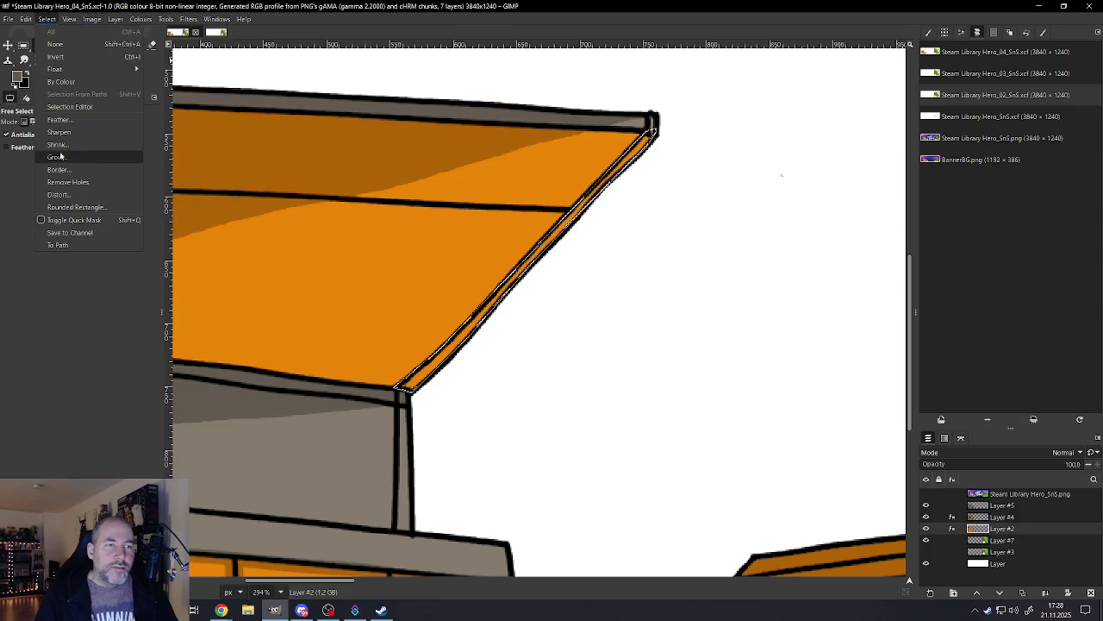
mouse_move(140, 19)
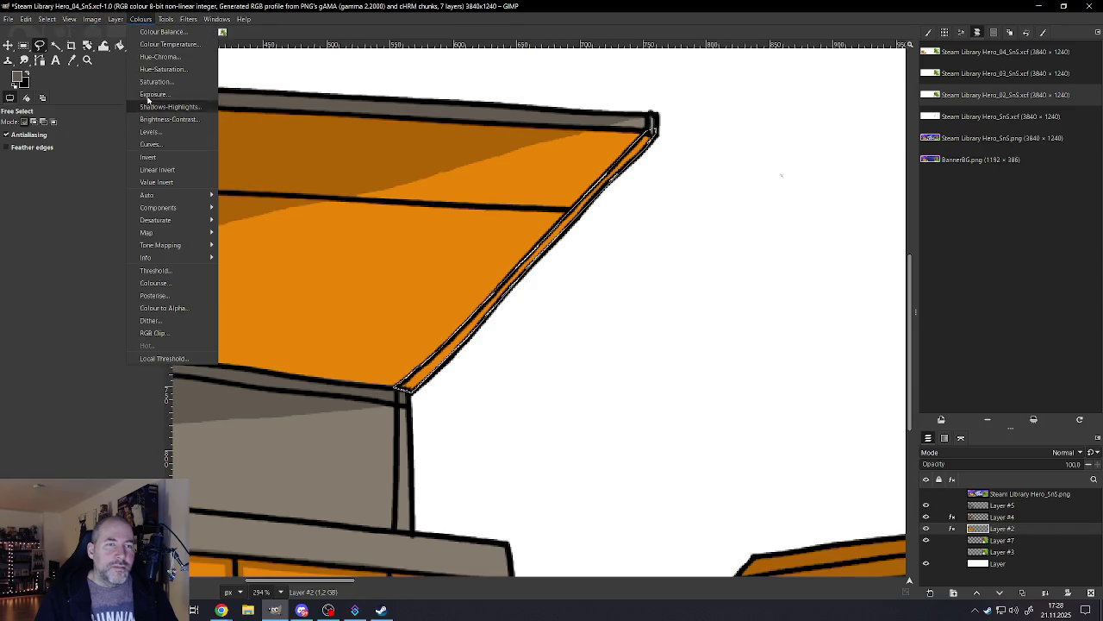
click(162, 69)
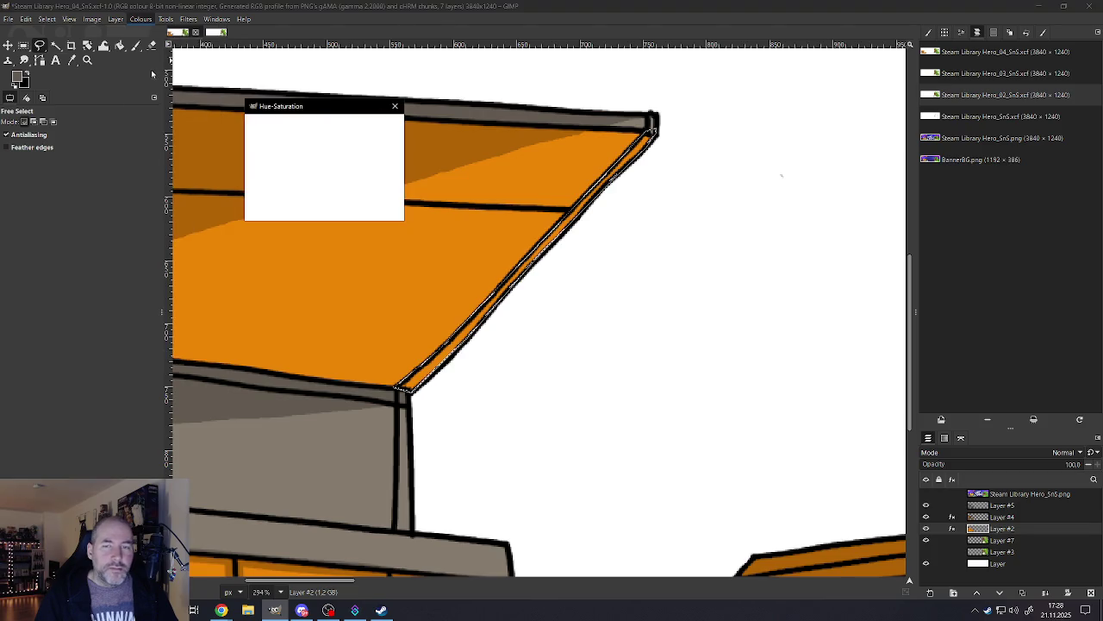
click(375, 299)
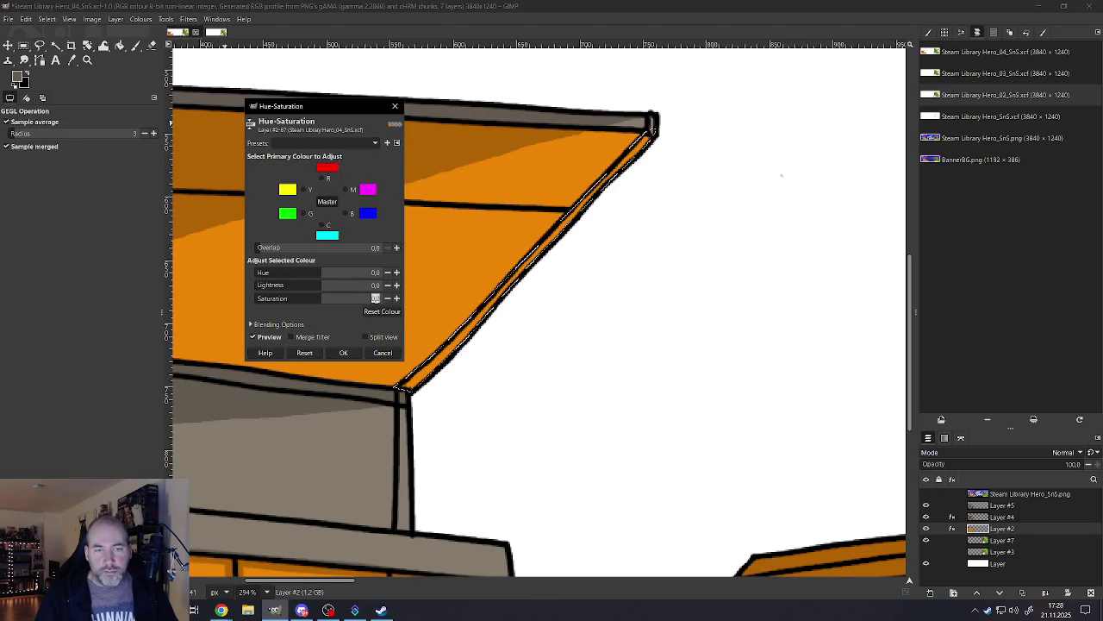
text(-90)
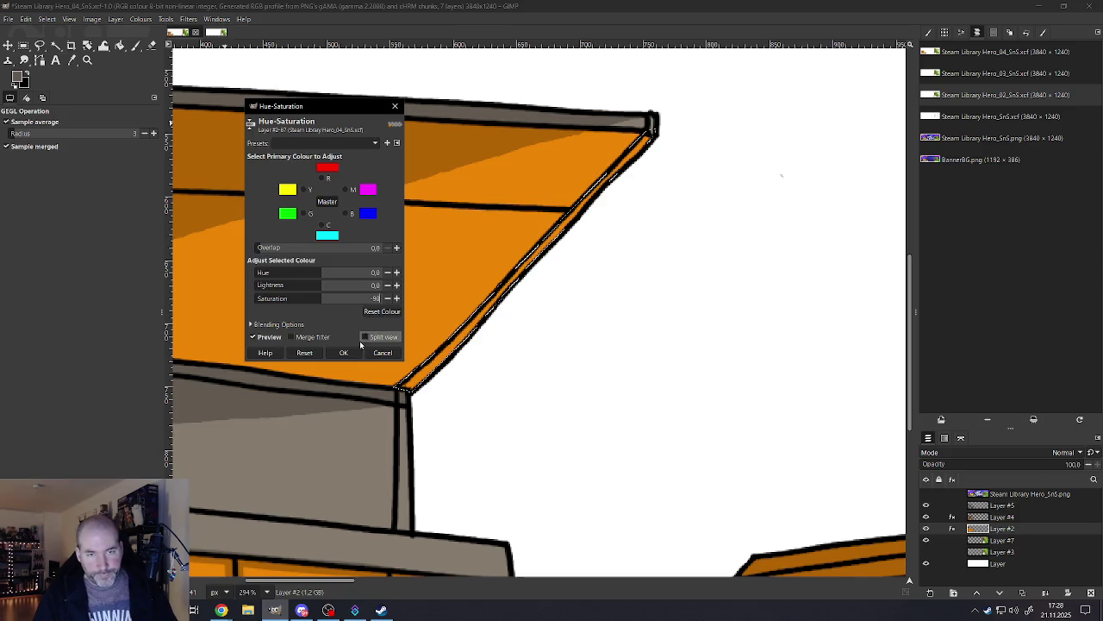
click(344, 353)
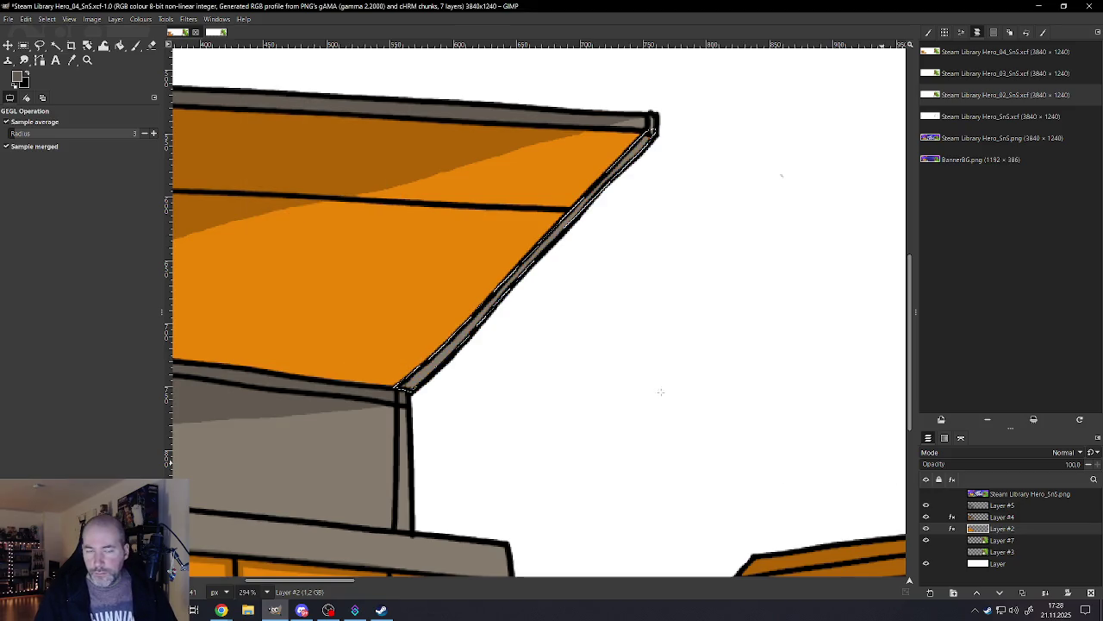
scroll(660, 391, down, 1)
scroll(638, 362, down, 1)
scroll(612, 336, down, 1)
scroll(590, 312, down, 1)
scroll(494, 361, down, 1)
scroll(494, 361, up, 2)
click(46, 19)
click(51, 41)
Step: Zoom in on the machine's right-hand chute and its support post
scroll(413, 318, down, 2)
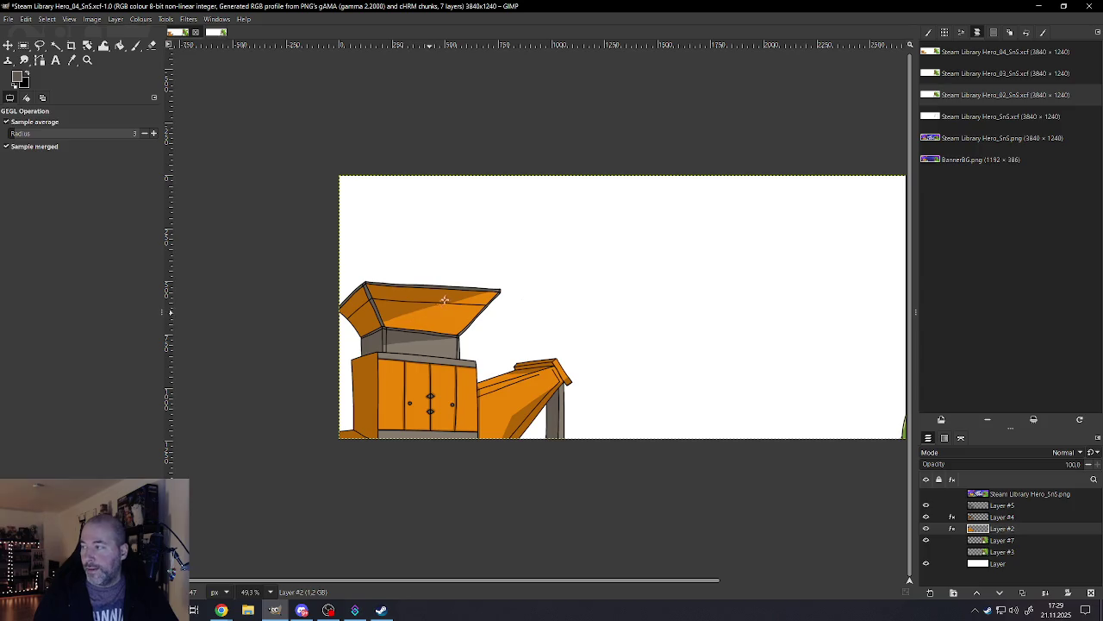
scroll(422, 401, up, 1)
scroll(423, 405, up, 2)
scroll(426, 420, up, 1)
scroll(426, 425, down, 1)
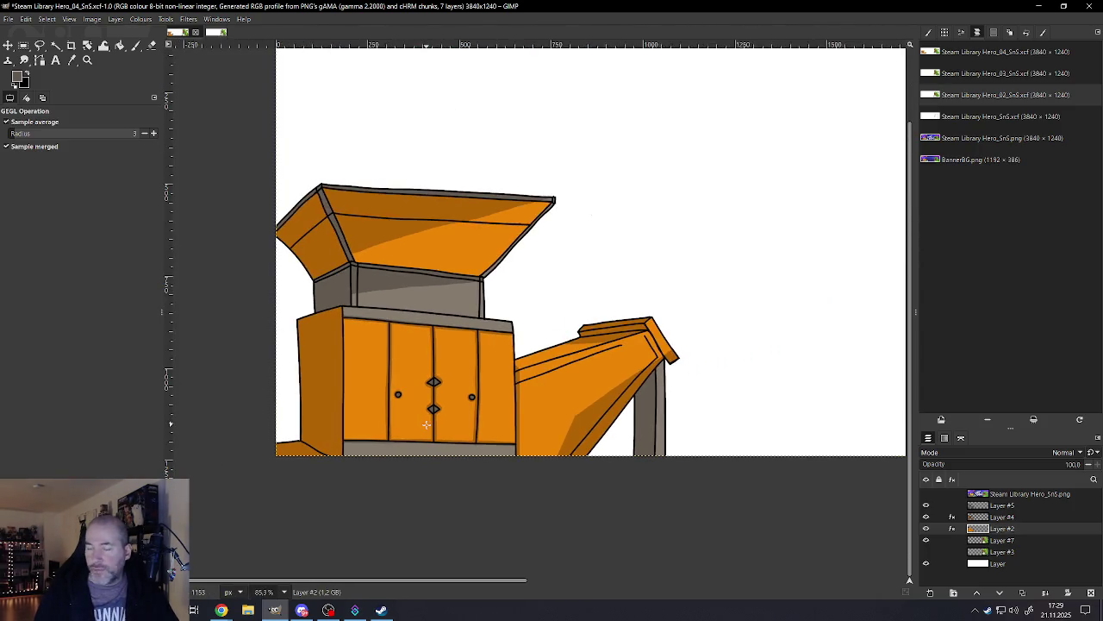
scroll(694, 377, up, 1)
scroll(694, 377, up, 2)
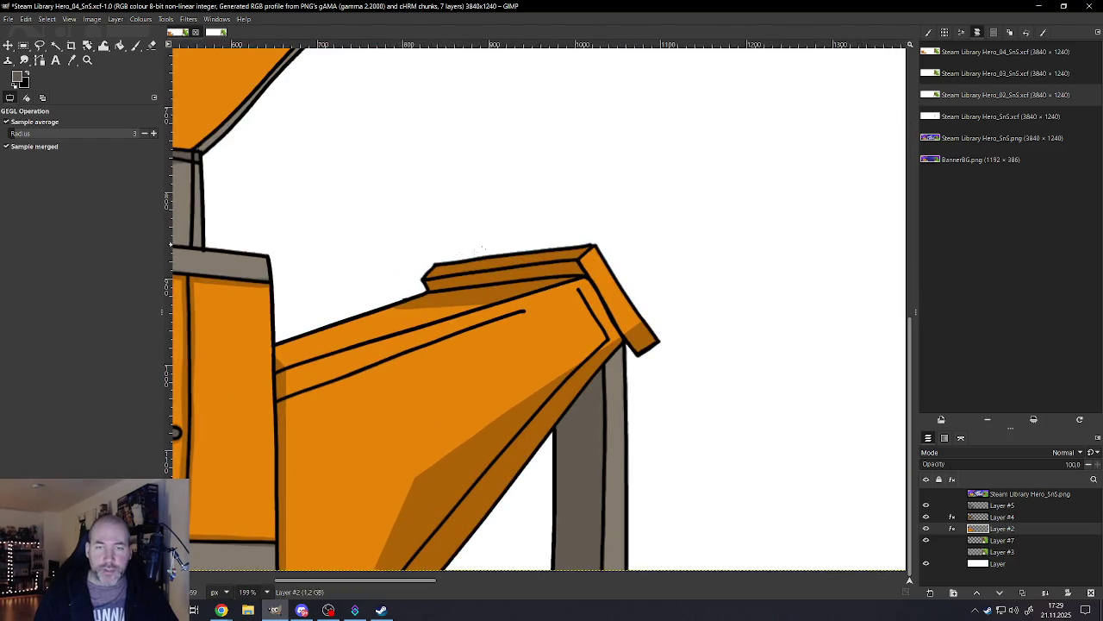
scroll(611, 296, up, 2)
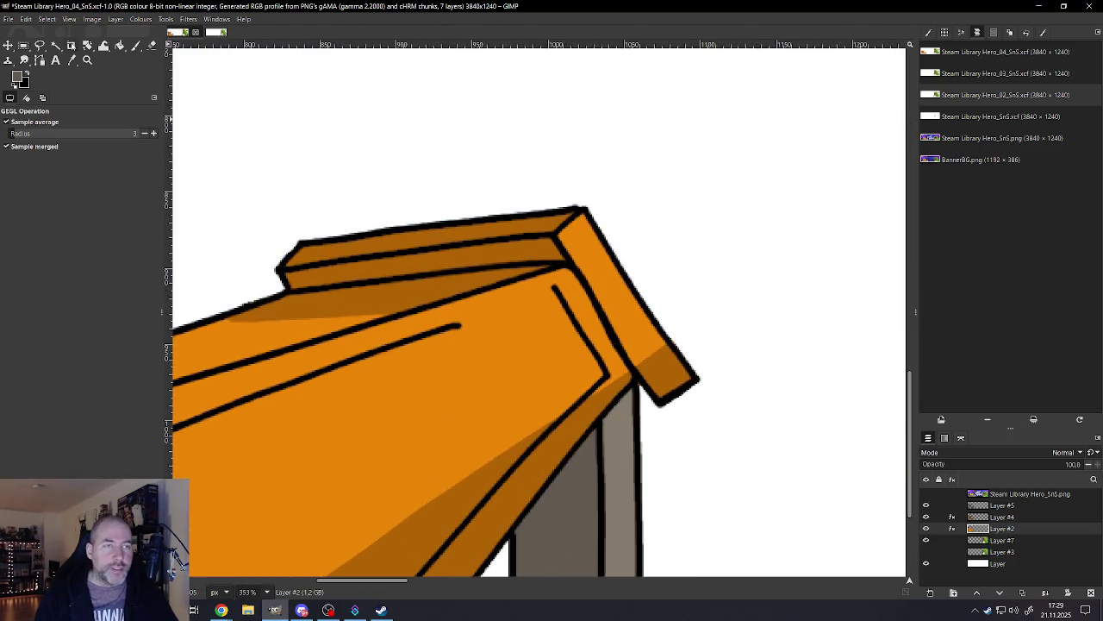
Step: Outline the orange roof plank with Free Select and commit it as a selection
click(38, 46)
click(287, 292)
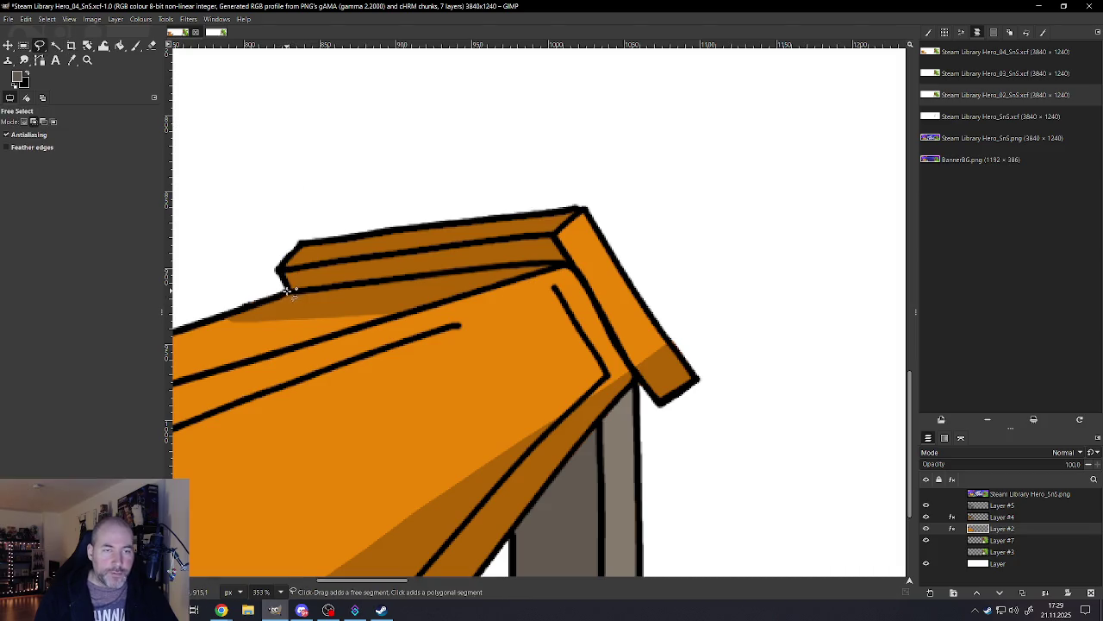
click(567, 264)
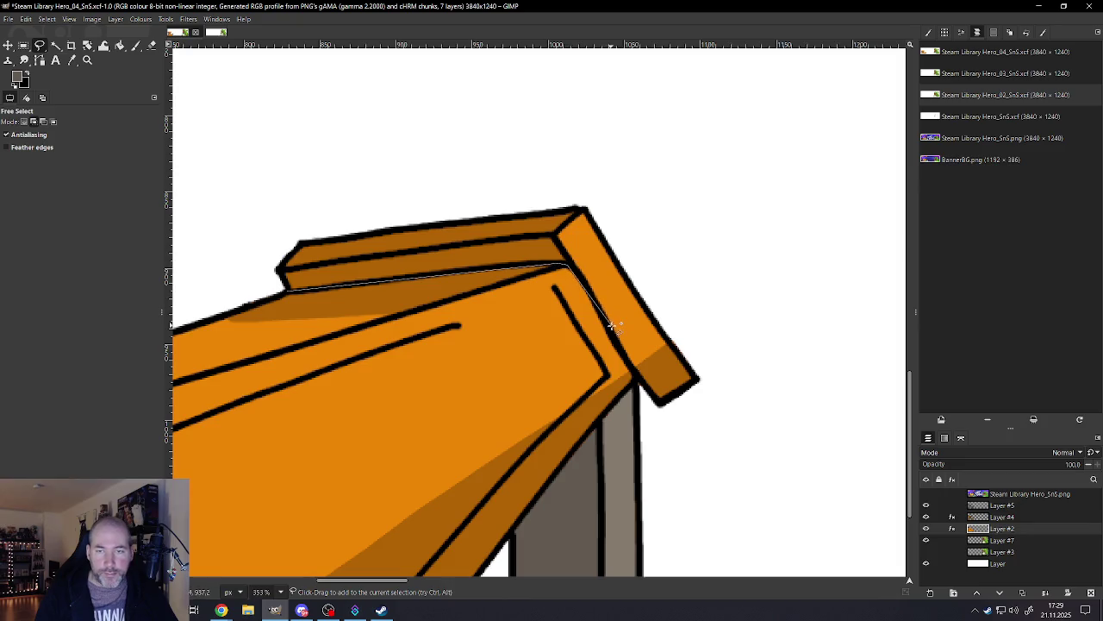
click(637, 376)
click(660, 402)
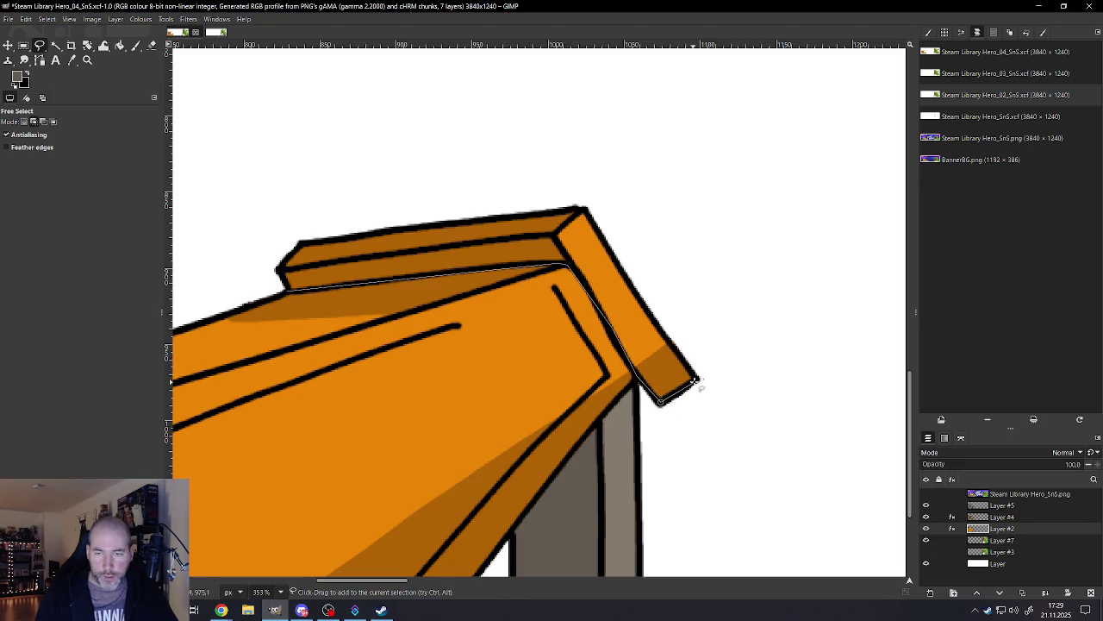
click(699, 379)
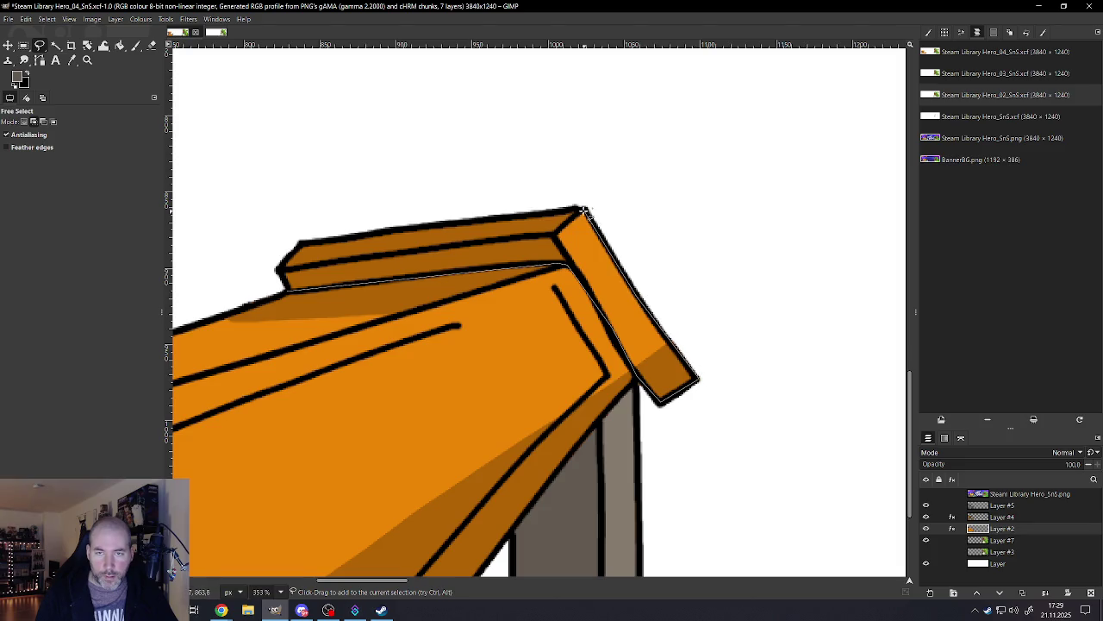
click(585, 209)
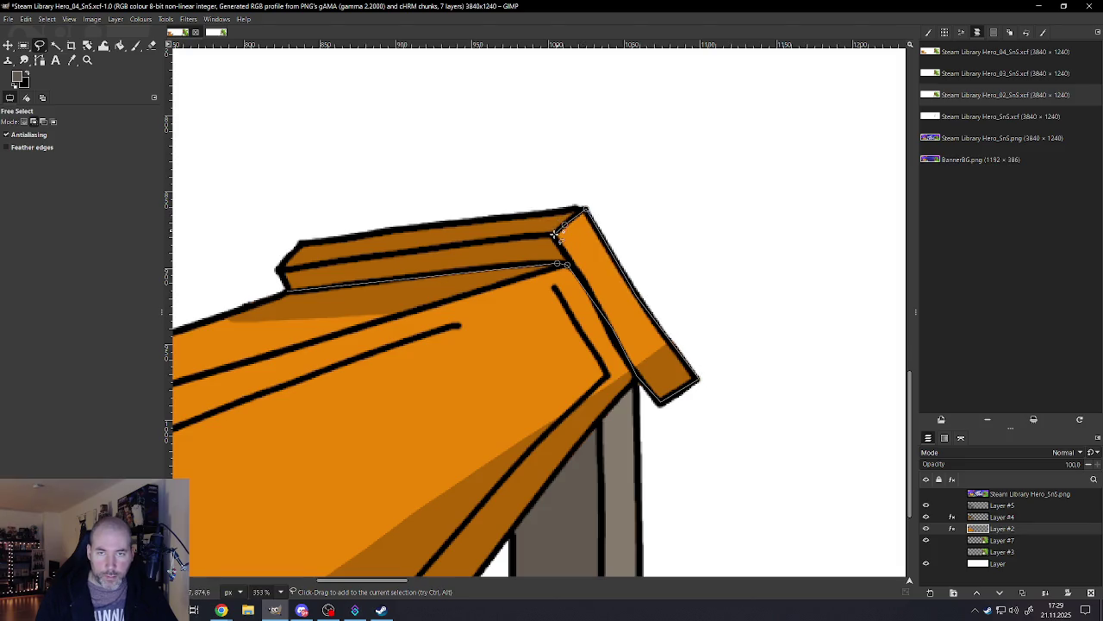
click(554, 235)
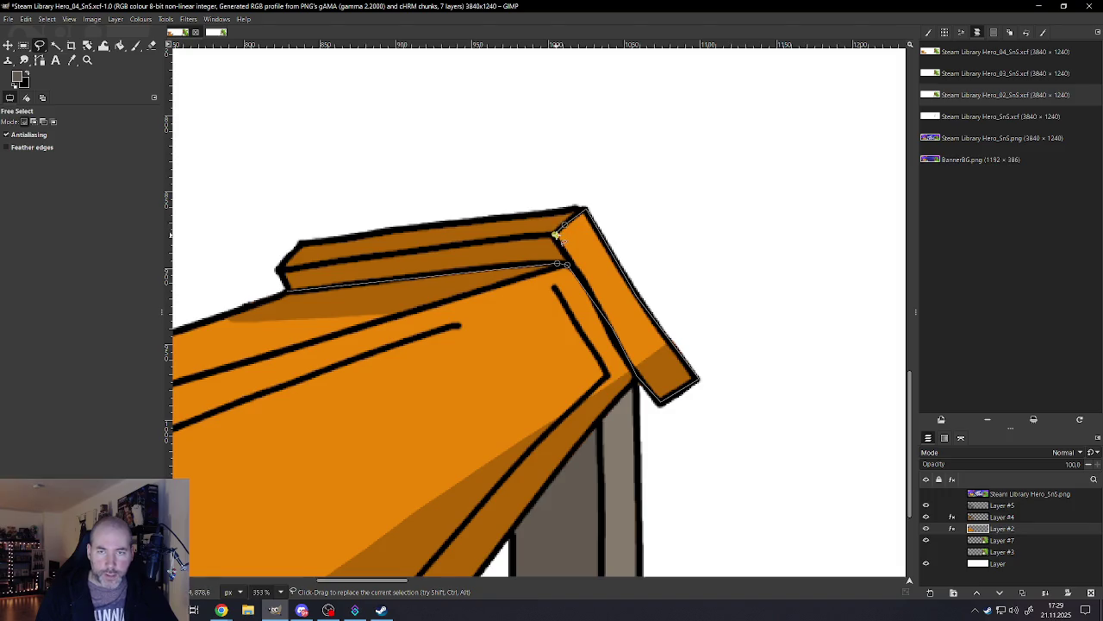
key(Return)
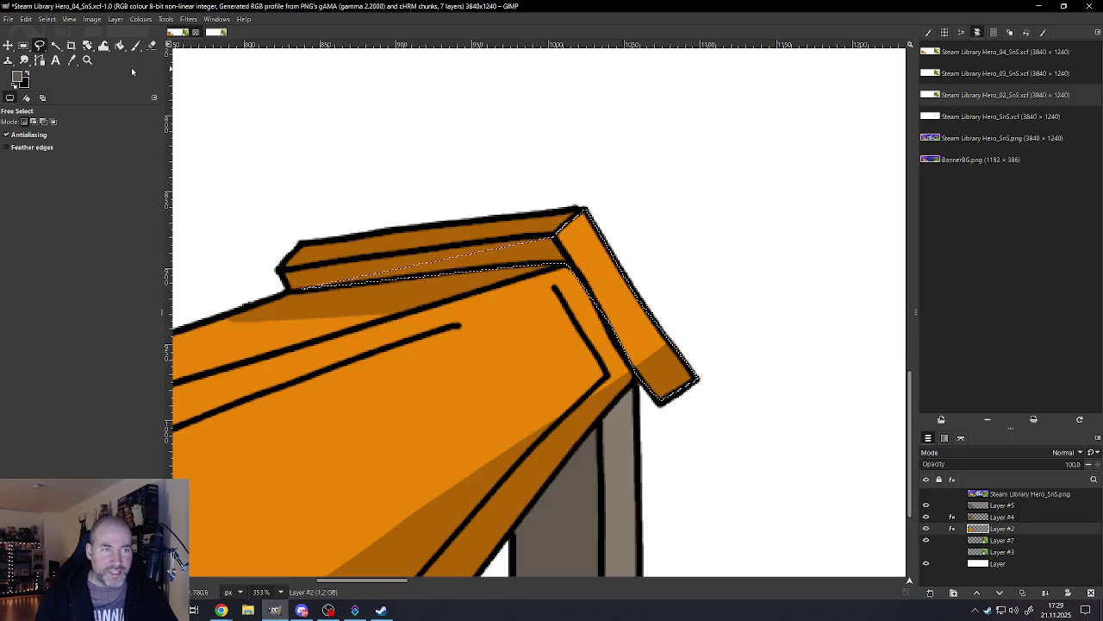
Step: Trace an outline around the top board's left end and commit it
click(301, 245)
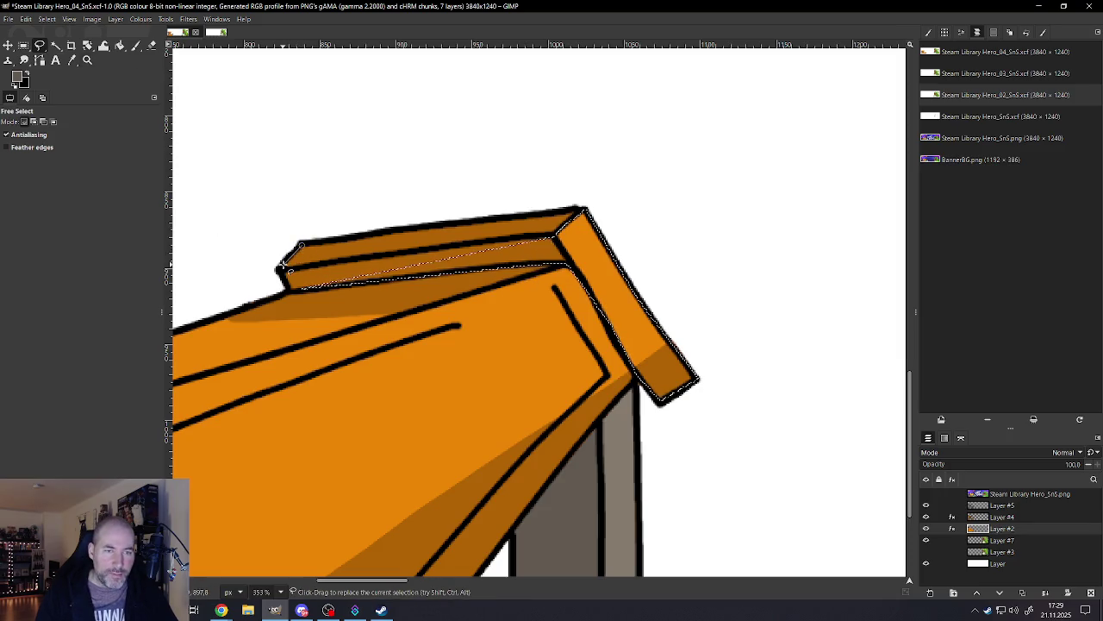
click(278, 270)
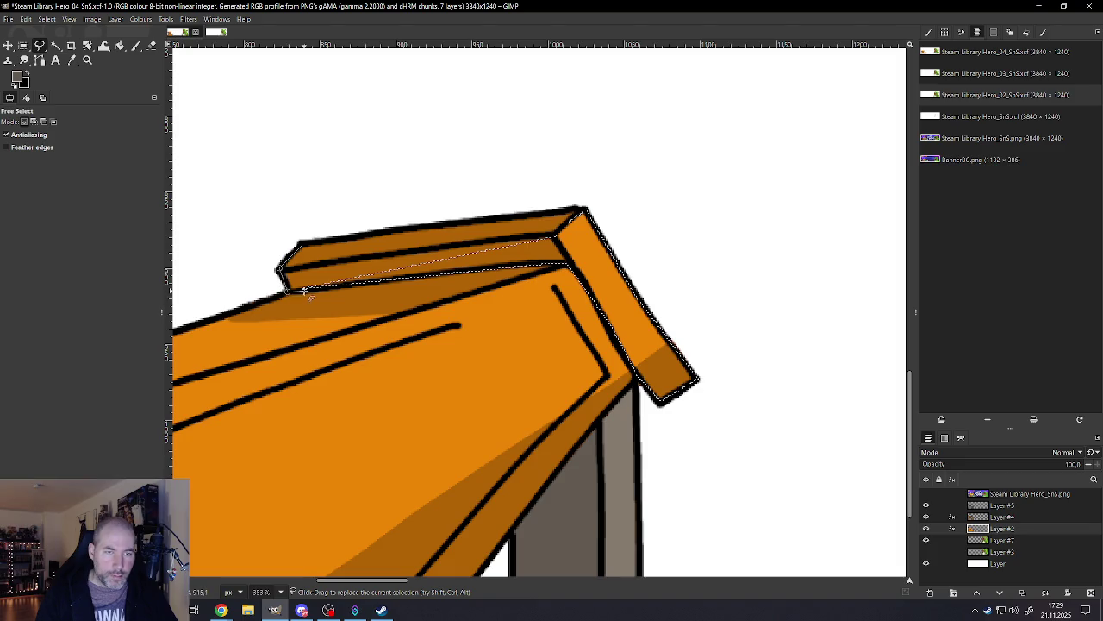
click(558, 237)
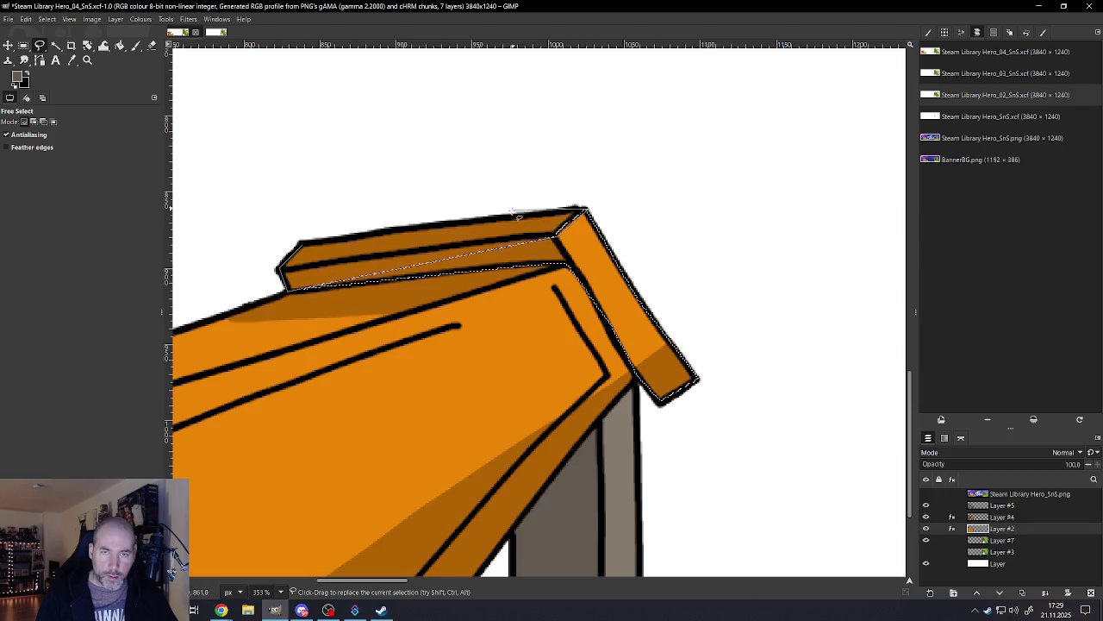
click(301, 244)
key(Return)
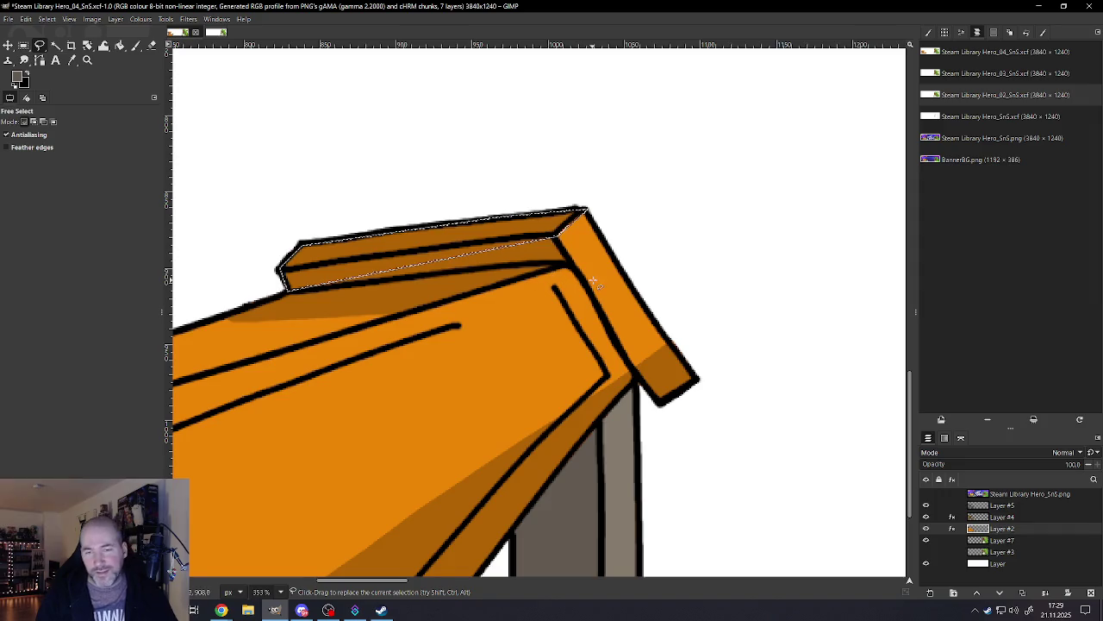
Step: Clear the selection, re-outline the whole plank, and crop the image to it
click(47, 19)
click(53, 44)
click(659, 402)
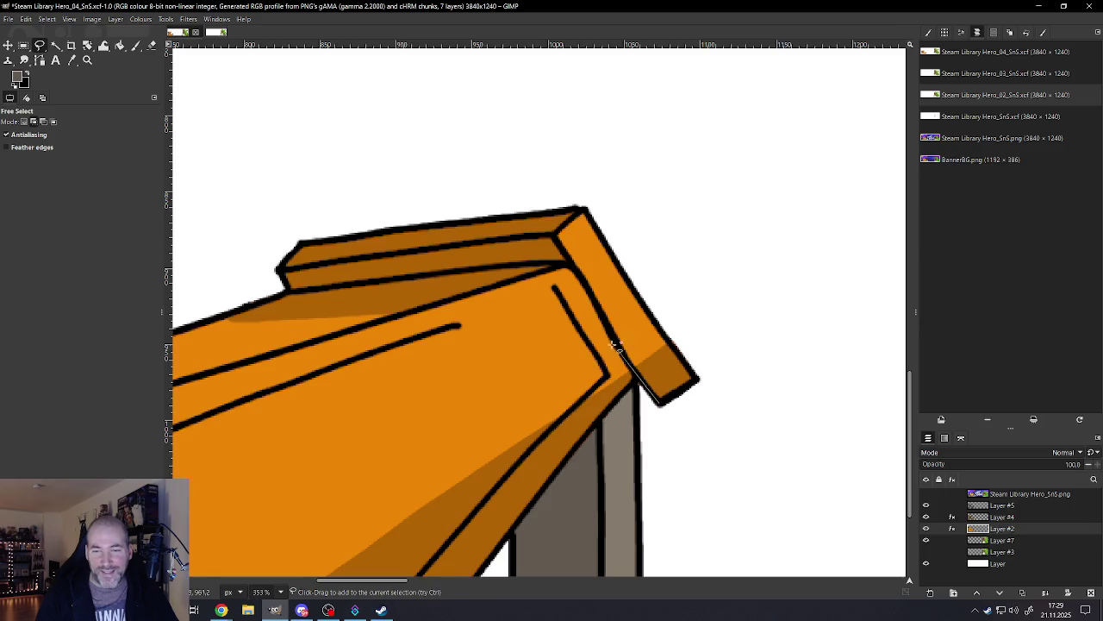
click(568, 263)
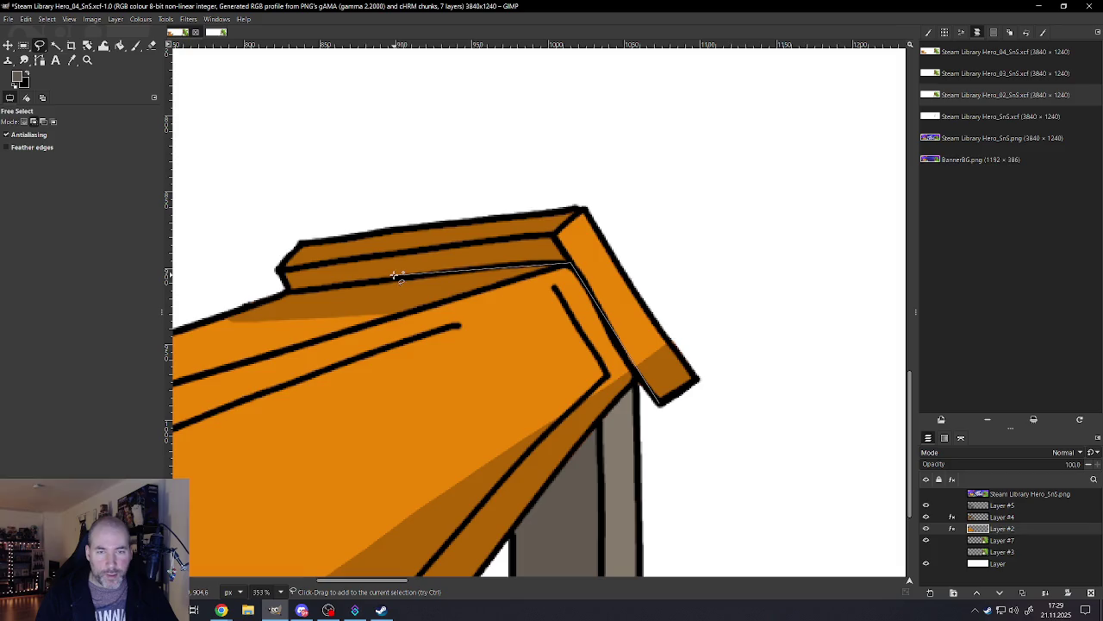
click(277, 270)
click(300, 243)
click(580, 209)
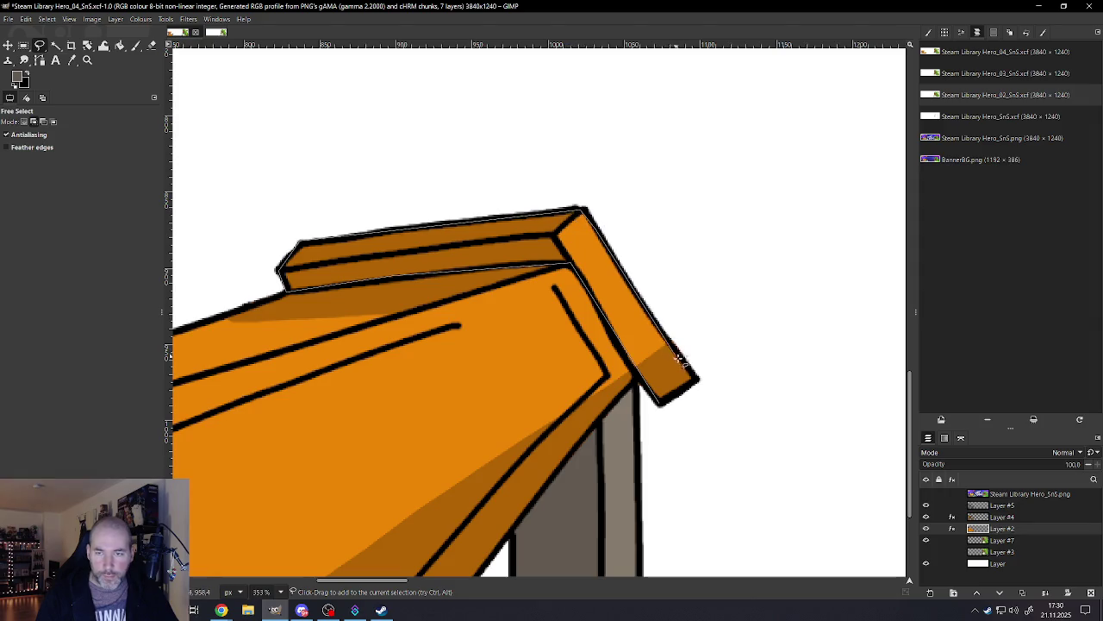
click(696, 379)
click(660, 403)
key(Return)
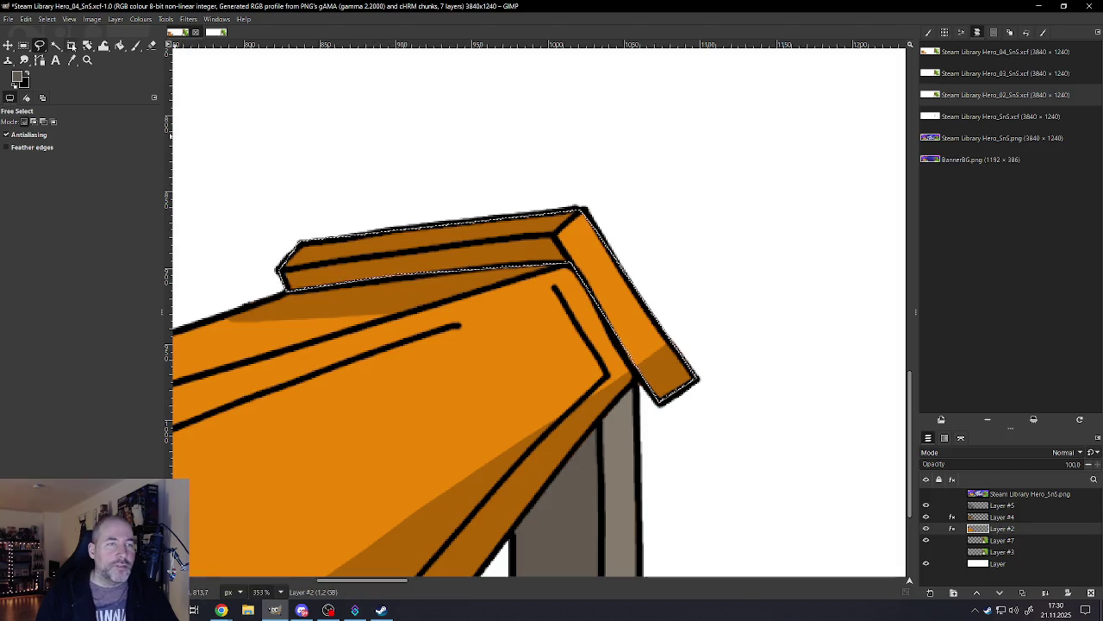
click(93, 19)
click(117, 158)
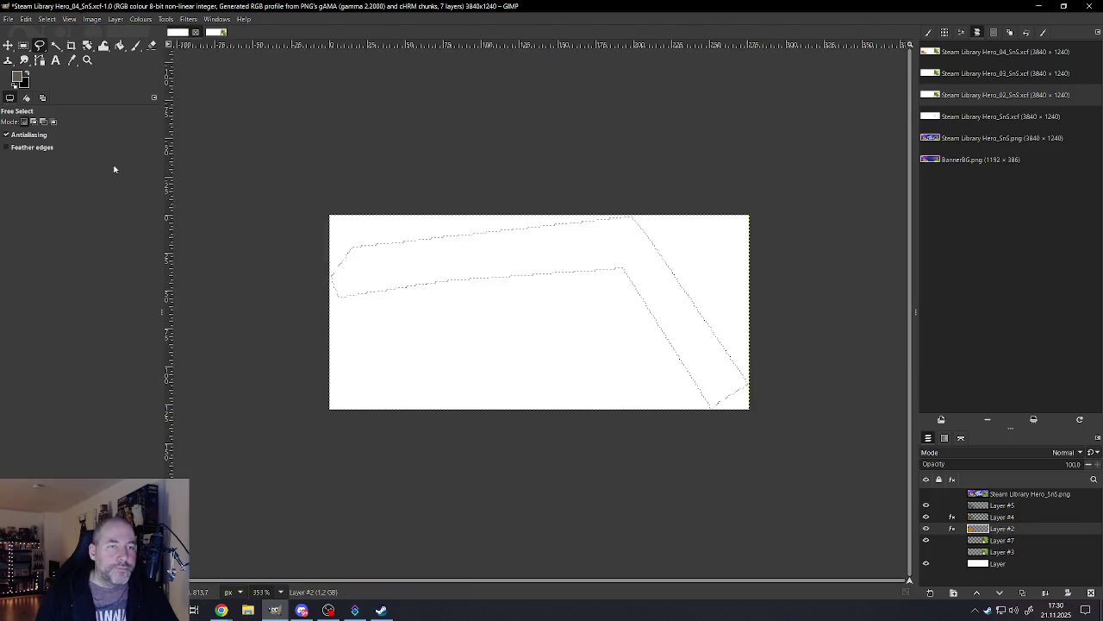
Step: Undo the crop and desaturate the board with Hue-Saturation at -98
key(ctrl+z)
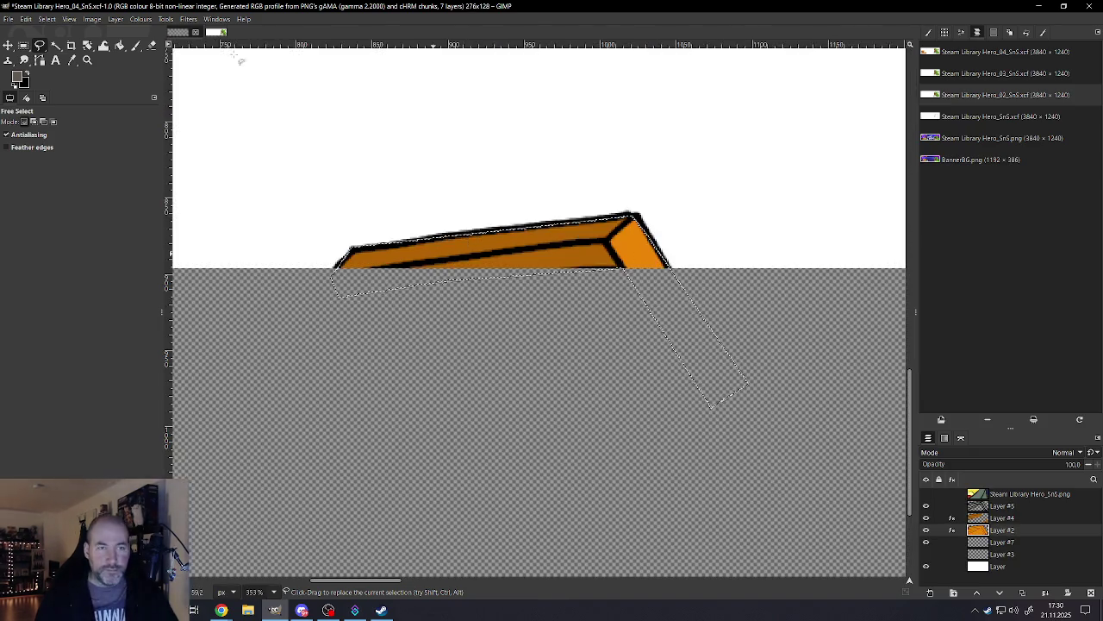
click(143, 20)
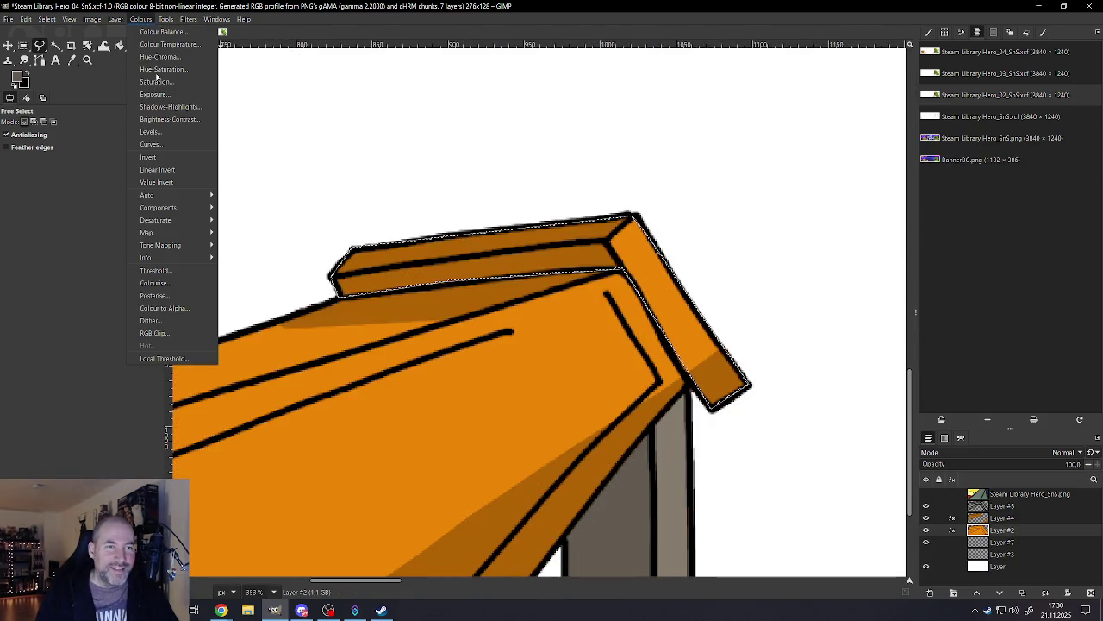
click(159, 75)
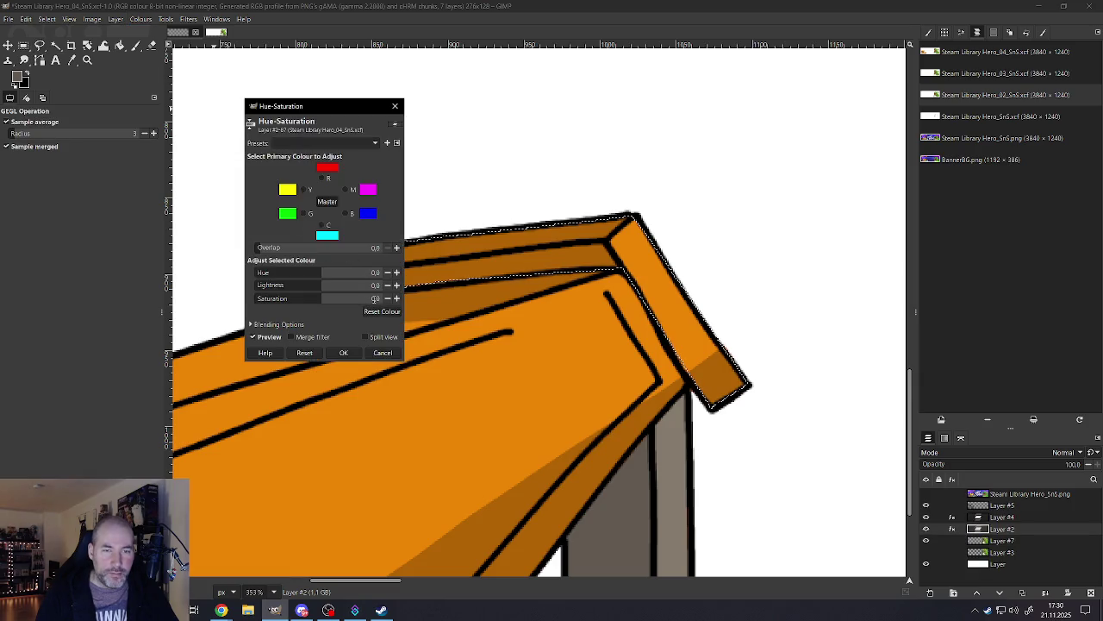
text(-98)
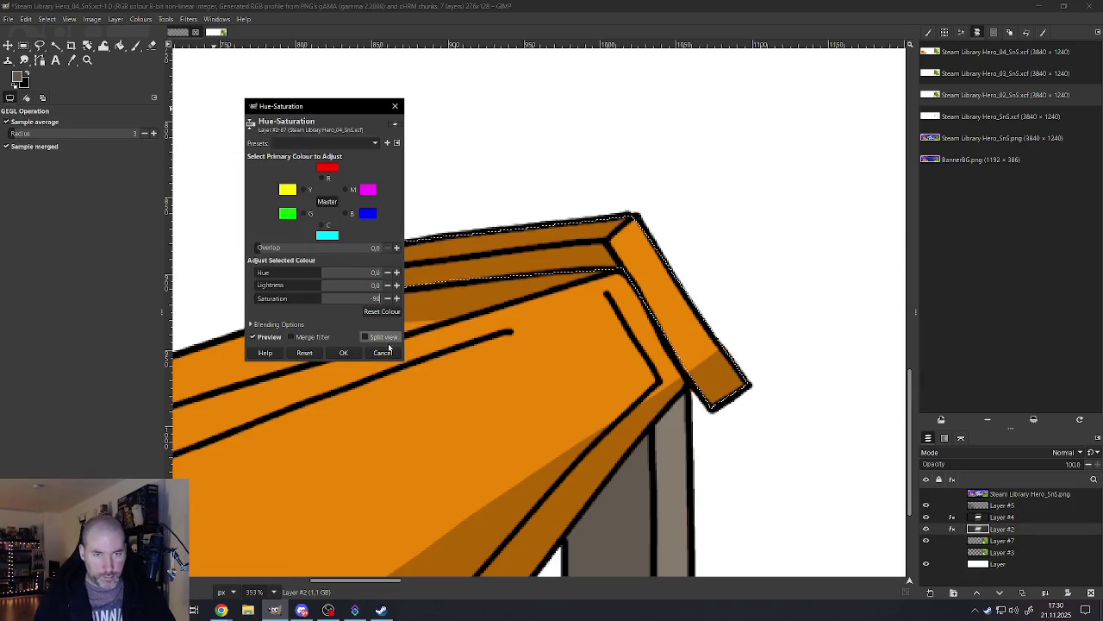
click(350, 354)
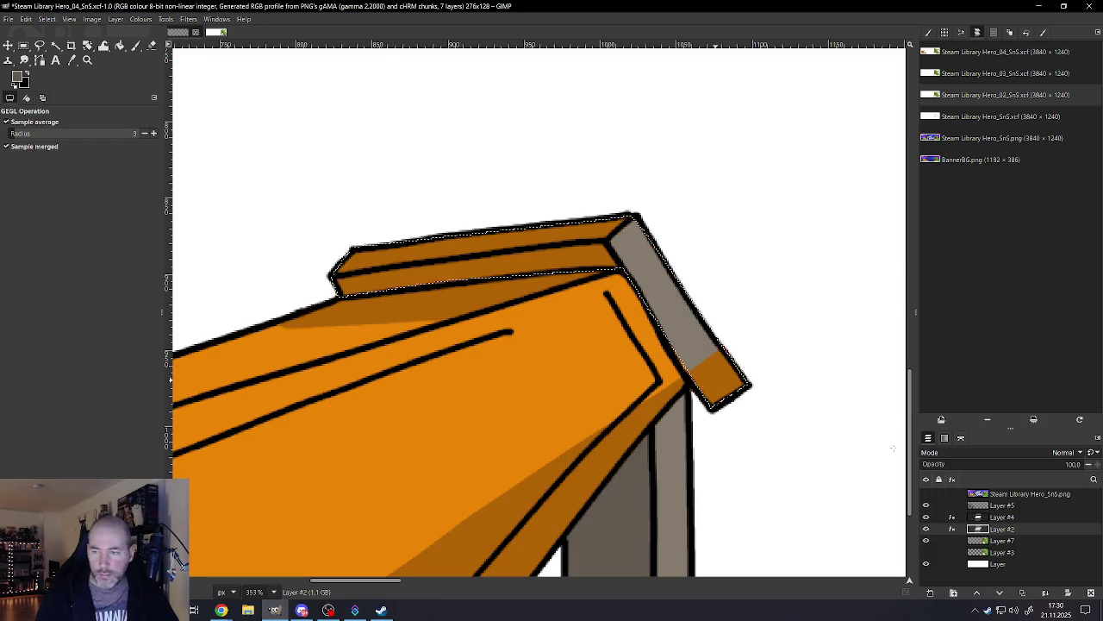
Step: Switch between Layer #4 and Layer #2 and toggle Layer #4's visibility to check shading
click(1005, 516)
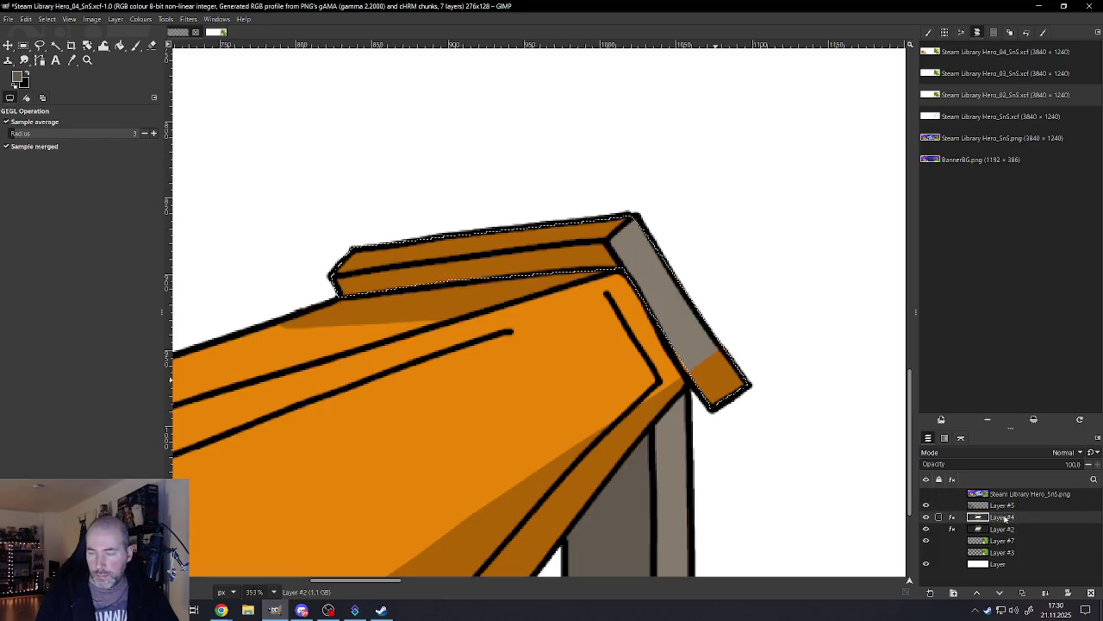
click(1001, 530)
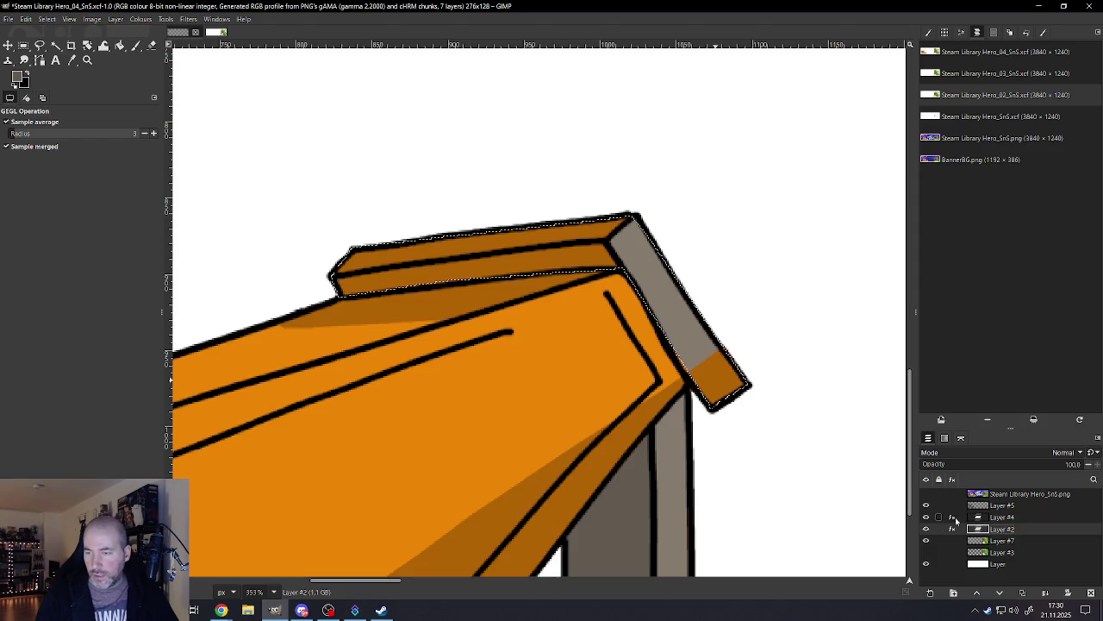
click(953, 517)
click(999, 518)
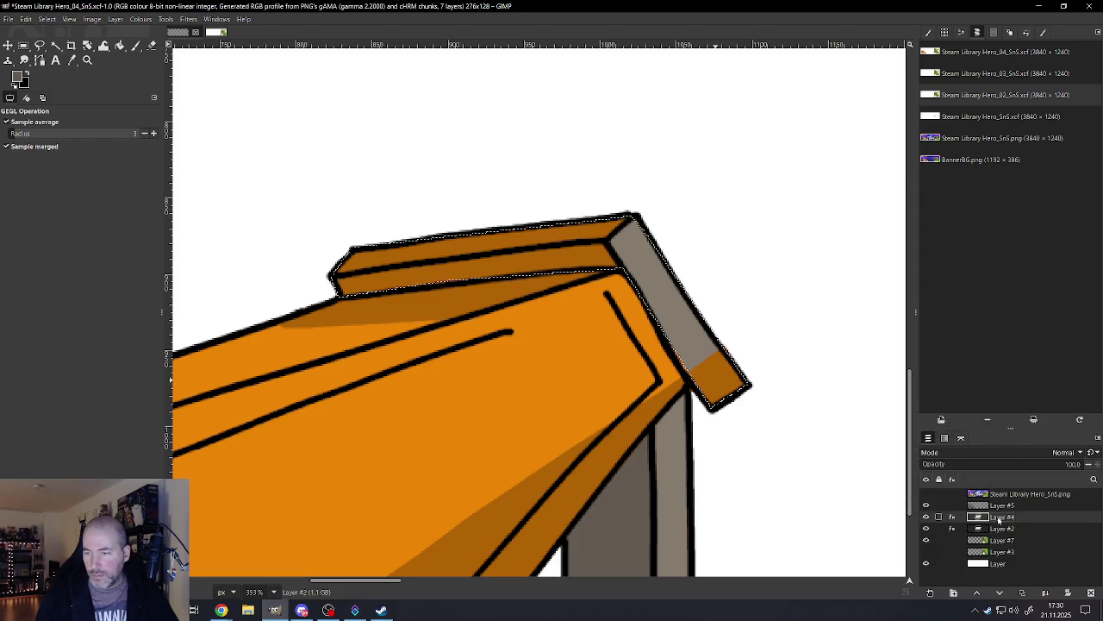
click(926, 518)
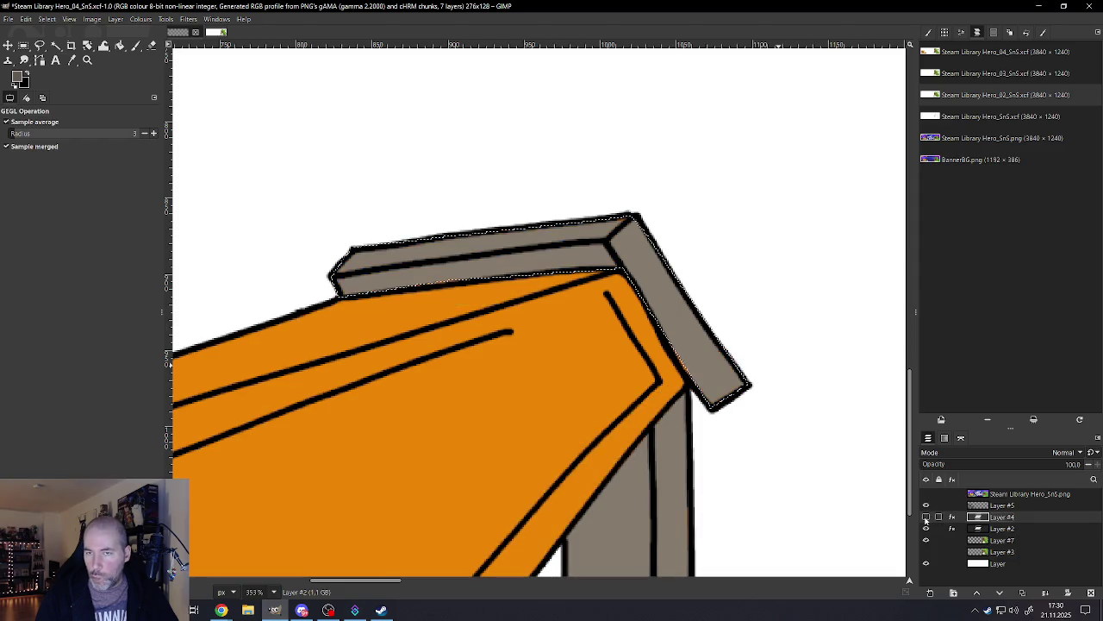
click(926, 517)
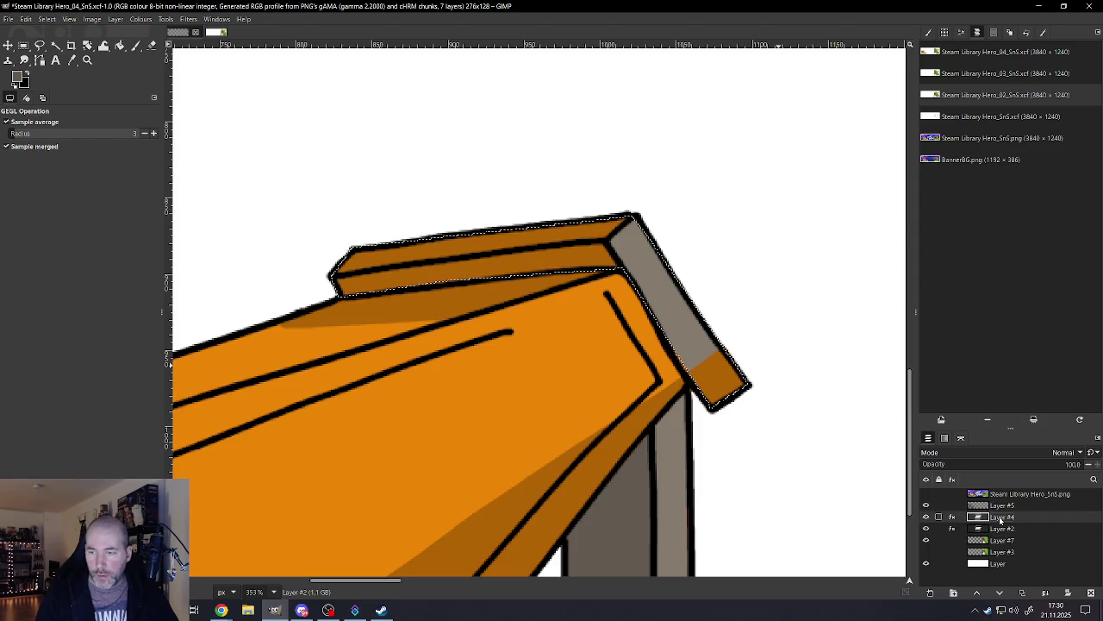
Step: Reapply Hue-Saturation to turn the top board grey, then select none
click(166, 19)
mouse_move(141, 19)
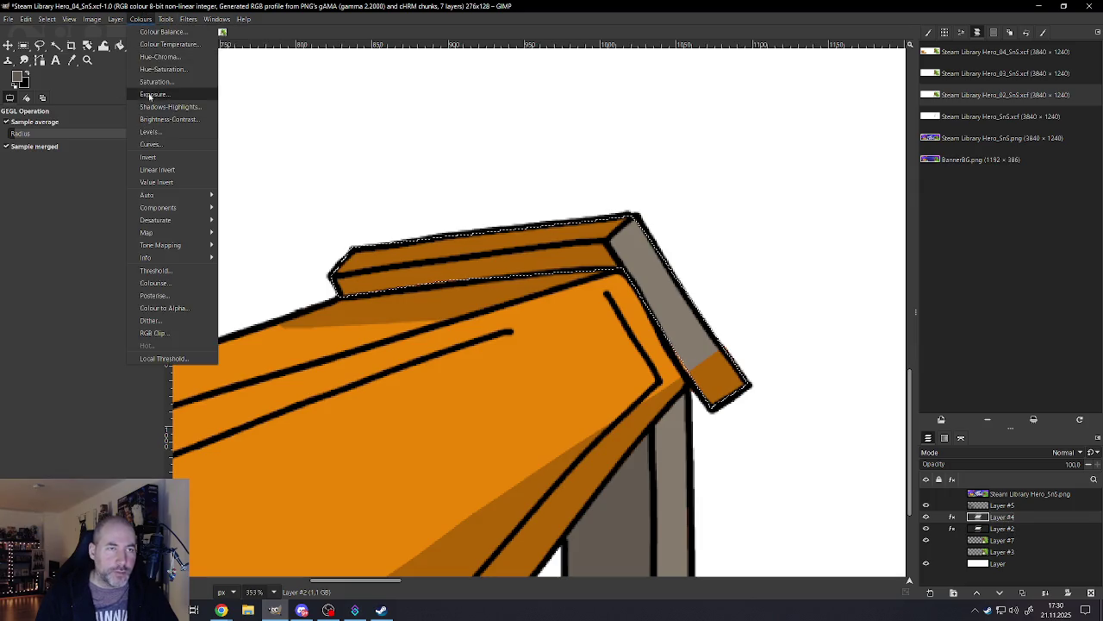
click(172, 69)
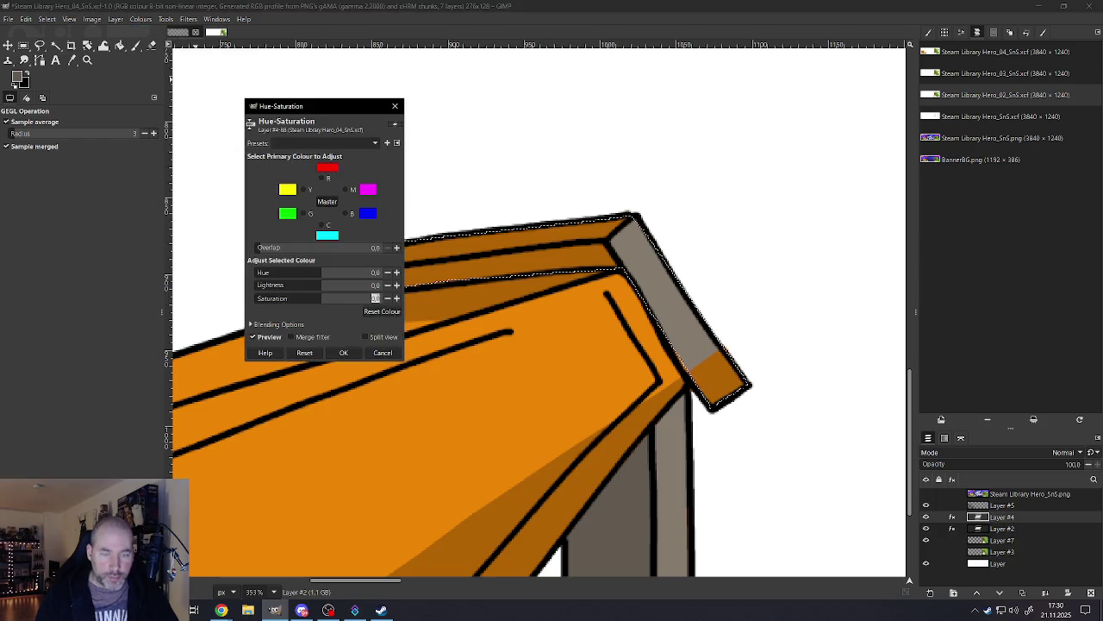
click(349, 350)
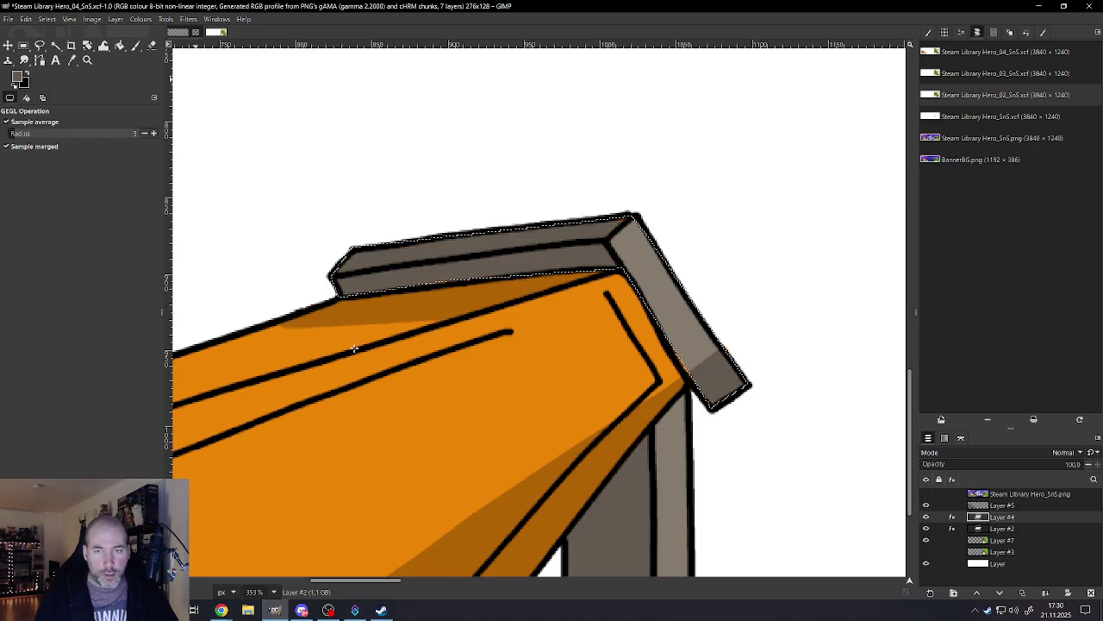
click(46, 19)
click(56, 46)
scroll(440, 312, down, 3)
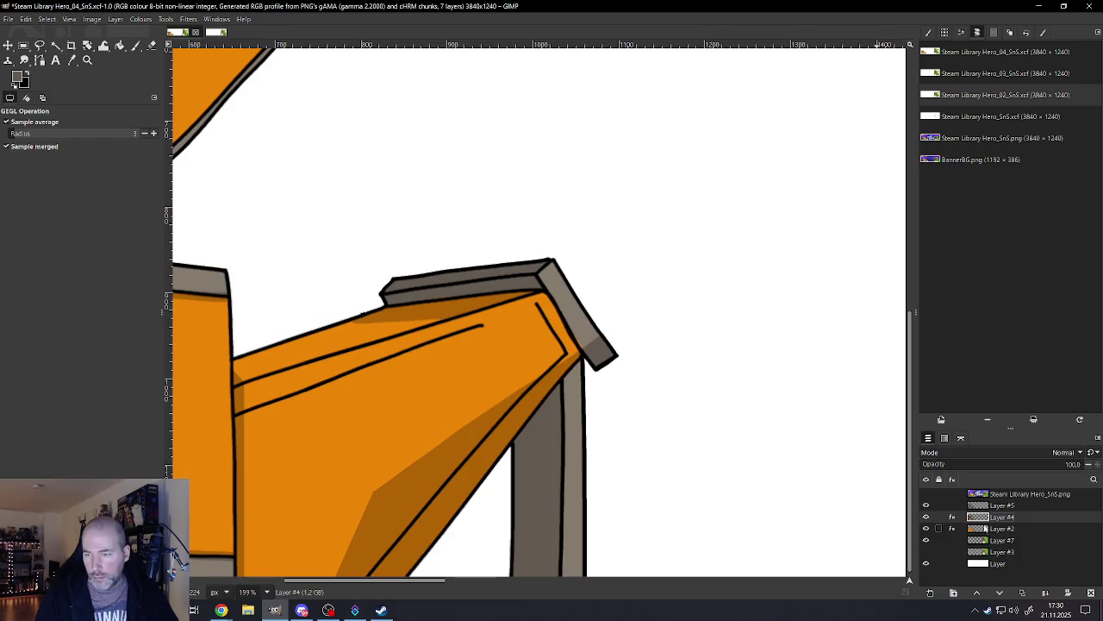
Step: Inspect Layer #4's effects list, then zoom the view out
click(954, 517)
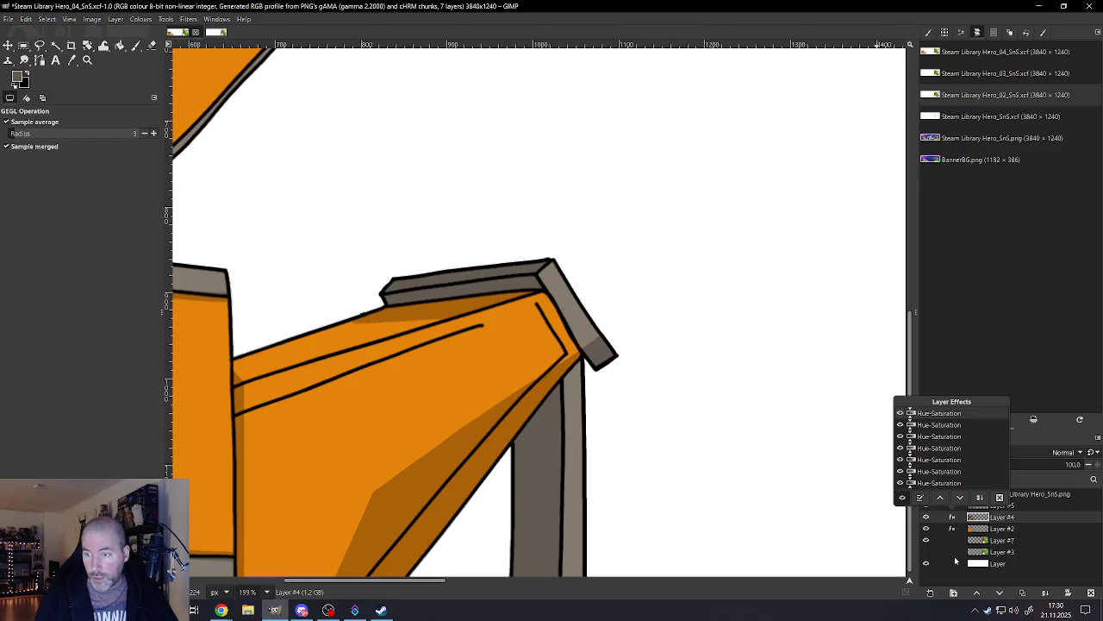
click(1009, 531)
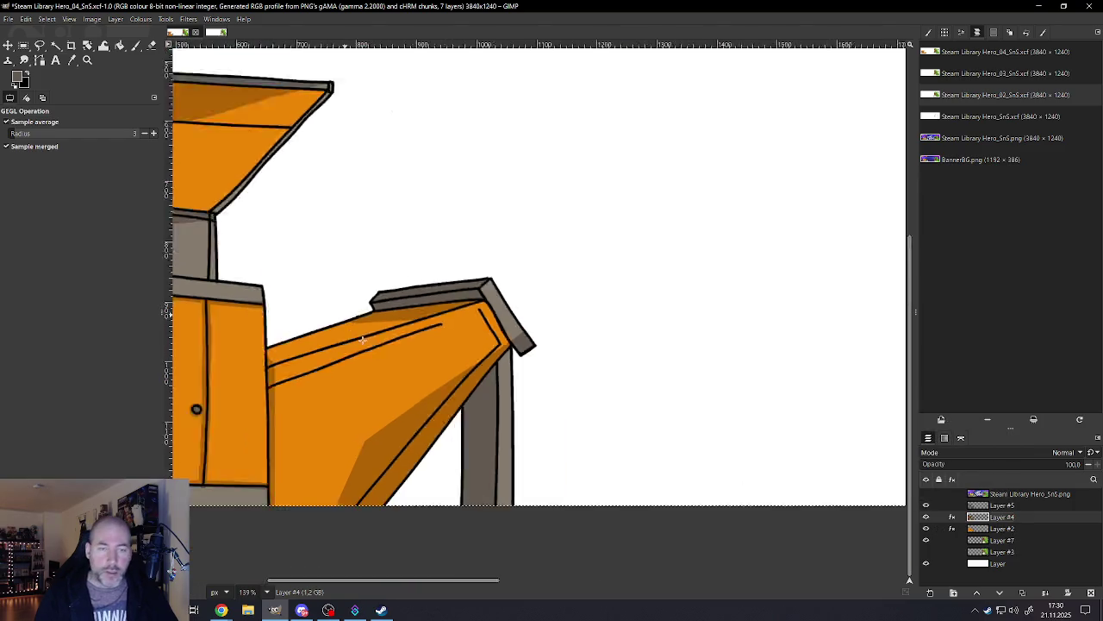
ctrl+scroll(488, 385, down, 4)
ctrl+scroll(488, 386, down, 5)
ctrl+scroll(308, 338, down, 2)
ctrl+scroll(308, 338, up, 1)
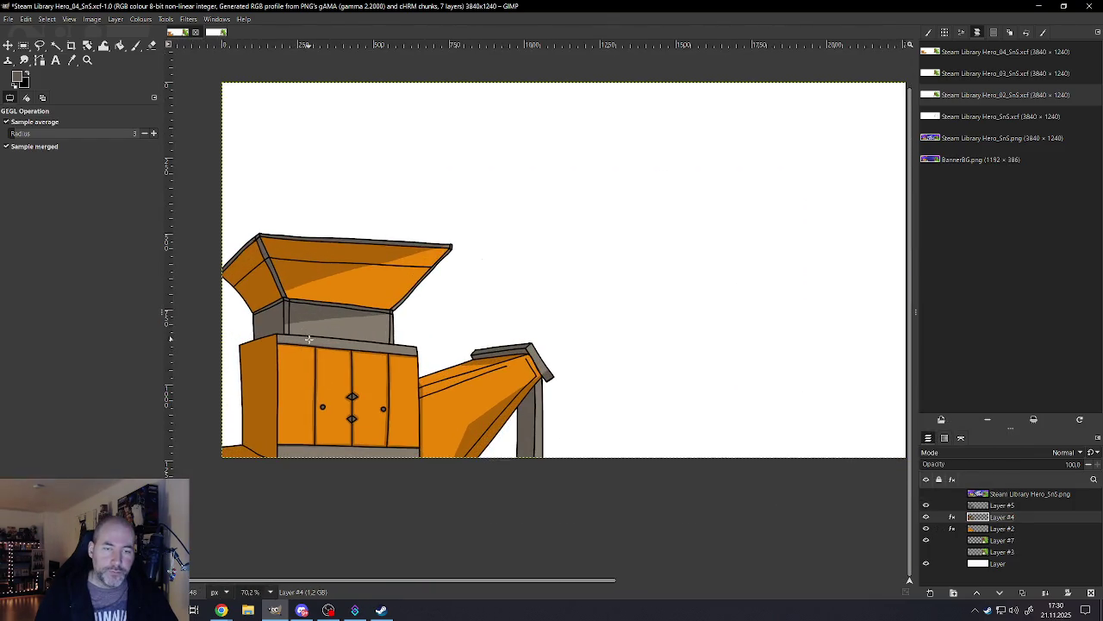
ctrl+scroll(308, 338, up, 1)
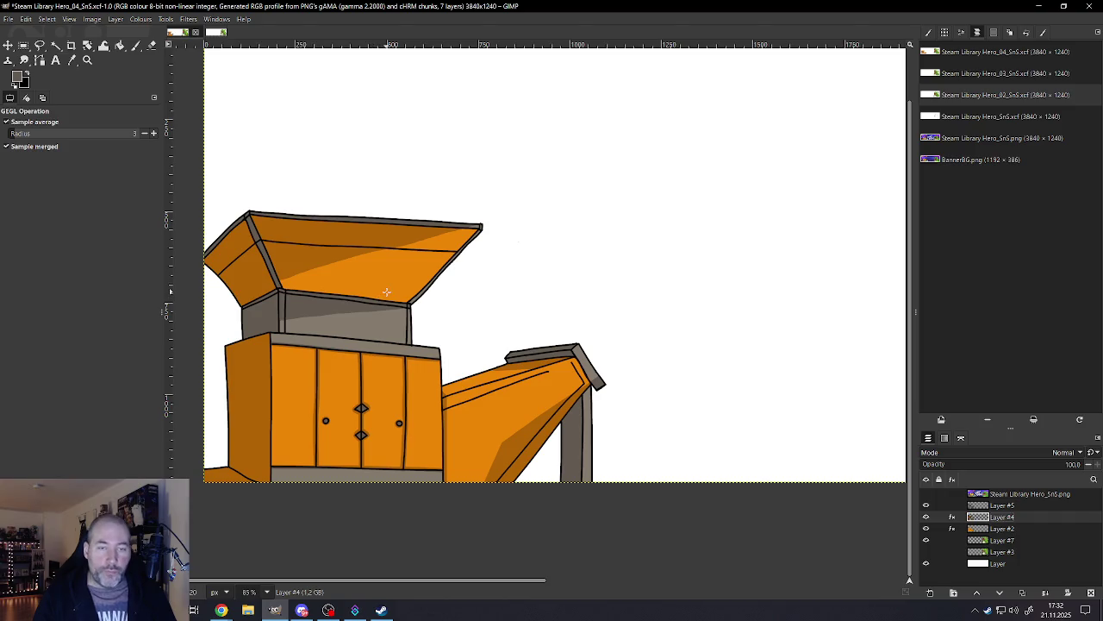
ctrl+scroll(386, 292, down, 3)
ctrl+scroll(329, 362, up, 2)
ctrl+scroll(345, 345, up, 2)
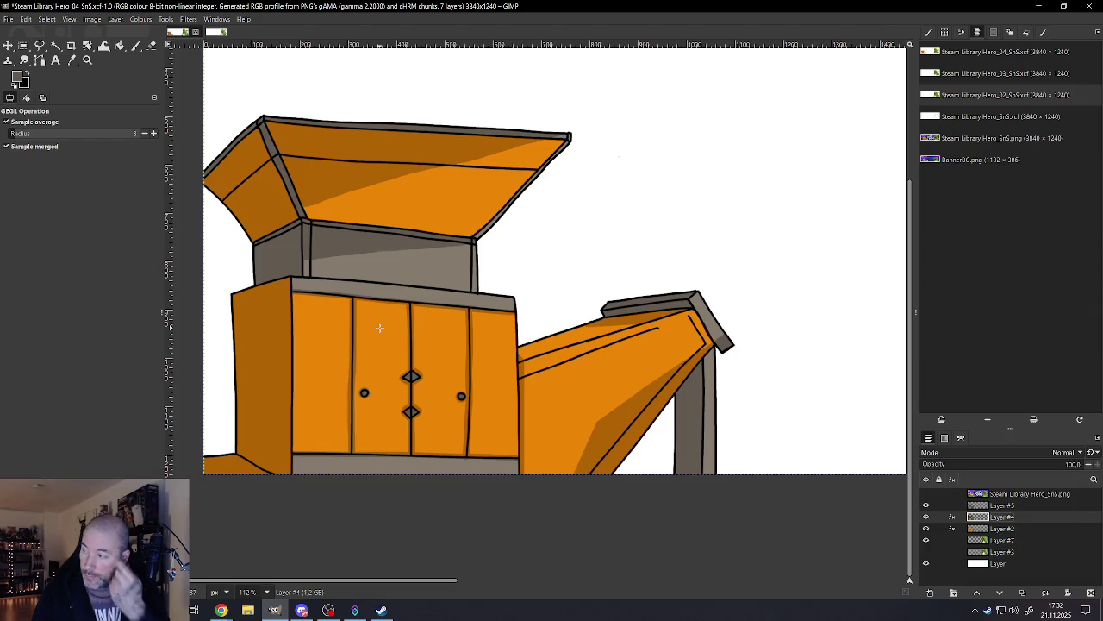
ctrl+scroll(379, 327, up, 2)
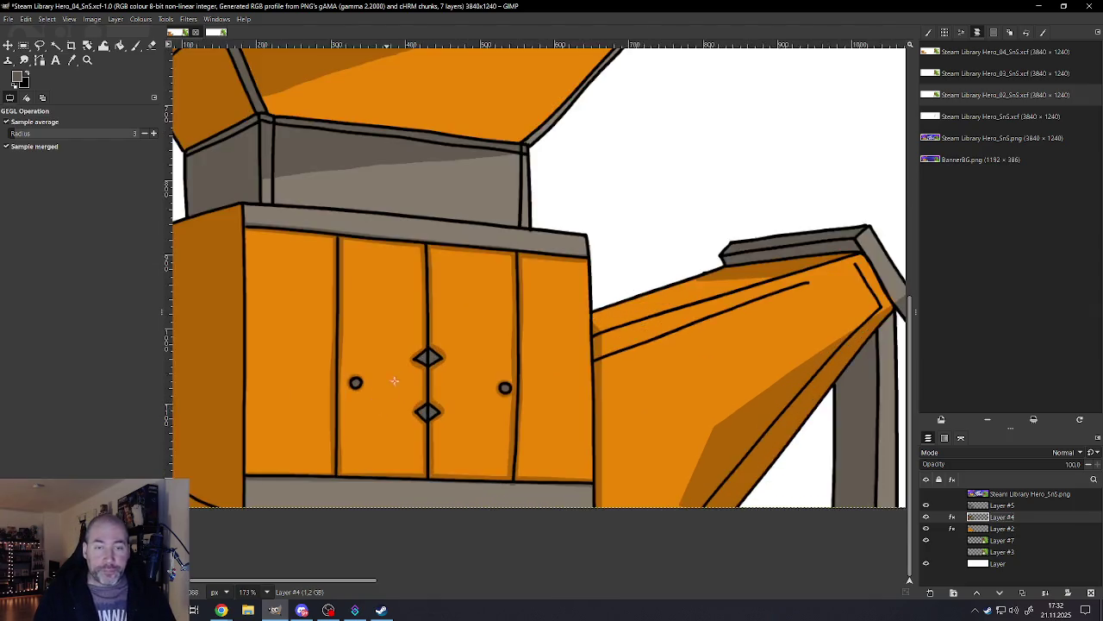
ctrl+scroll(404, 334, up, 2)
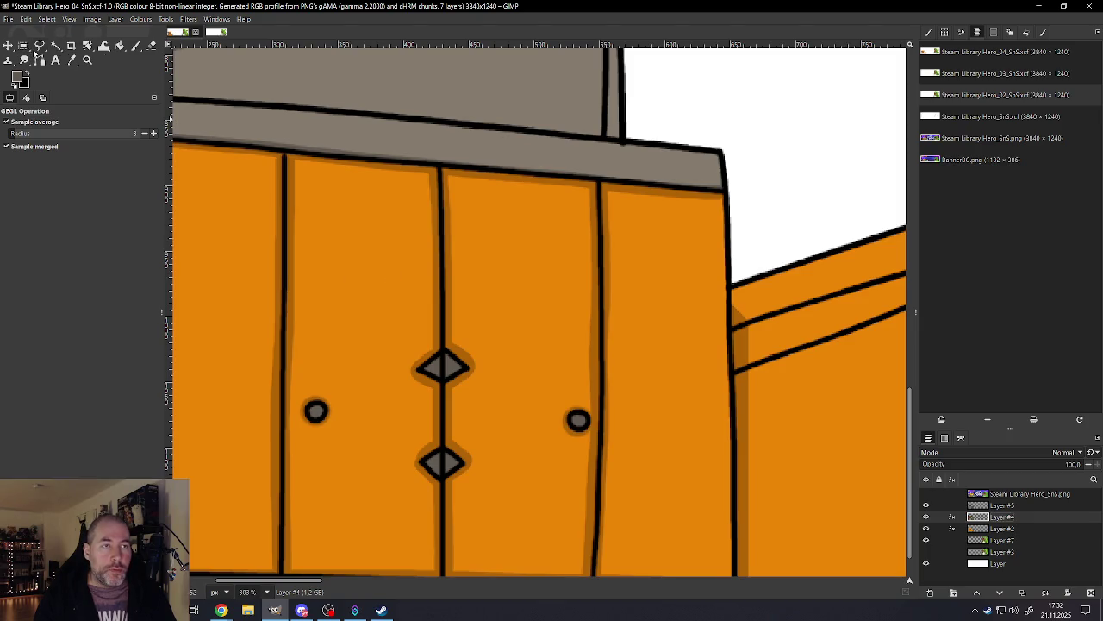
click(992, 506)
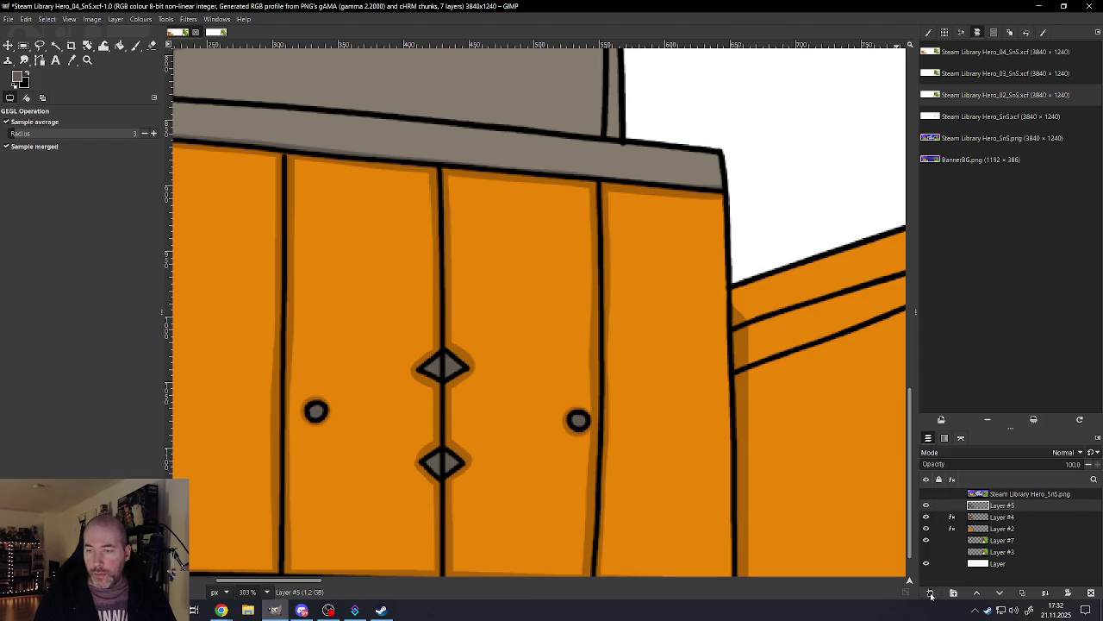
Step: Add a new layer and set the Paintbrush to black at size 3
right_click(999, 510)
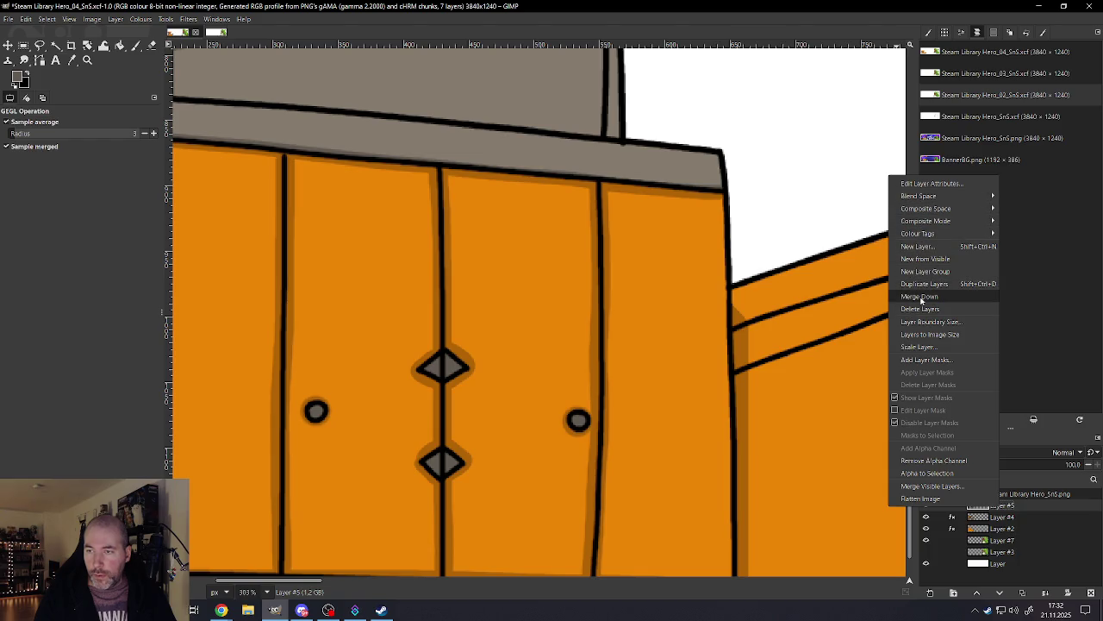
click(919, 284)
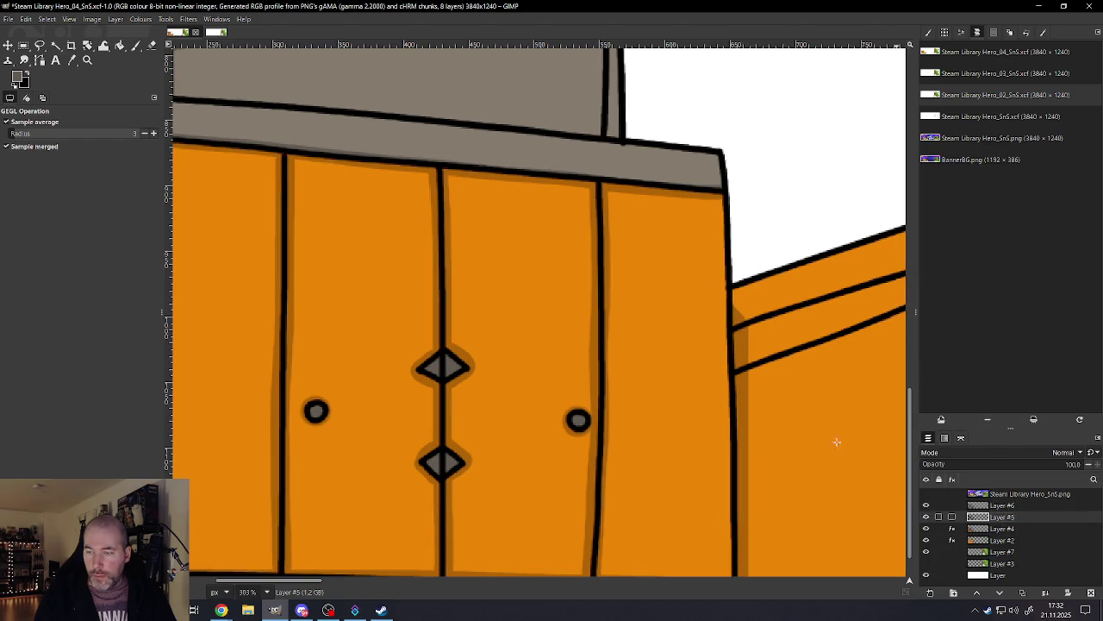
click(41, 46)
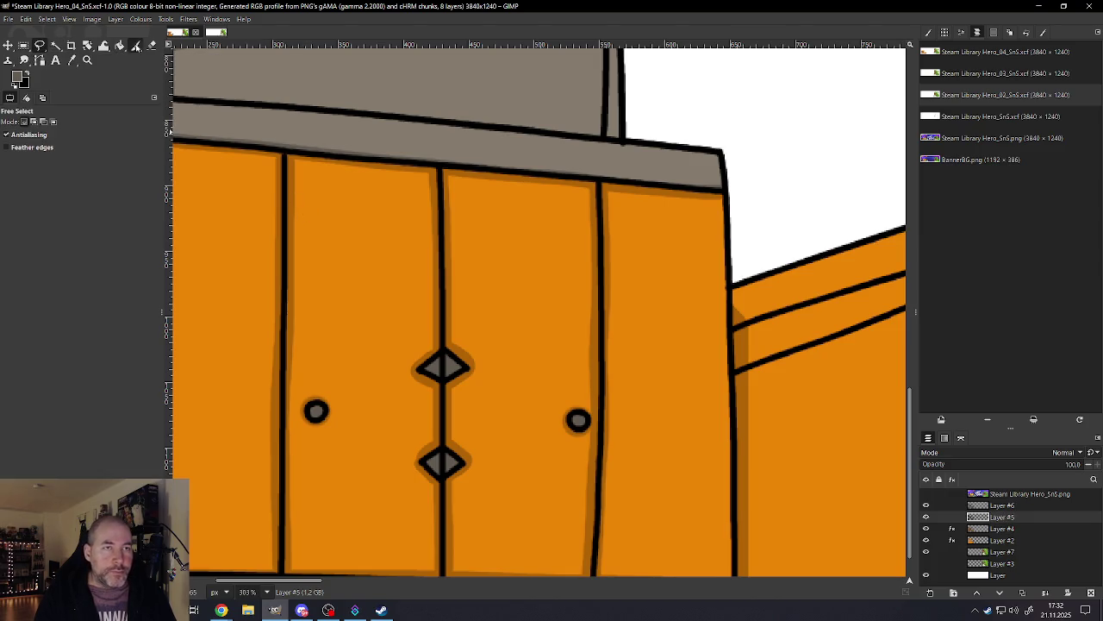
click(135, 46)
click(17, 79)
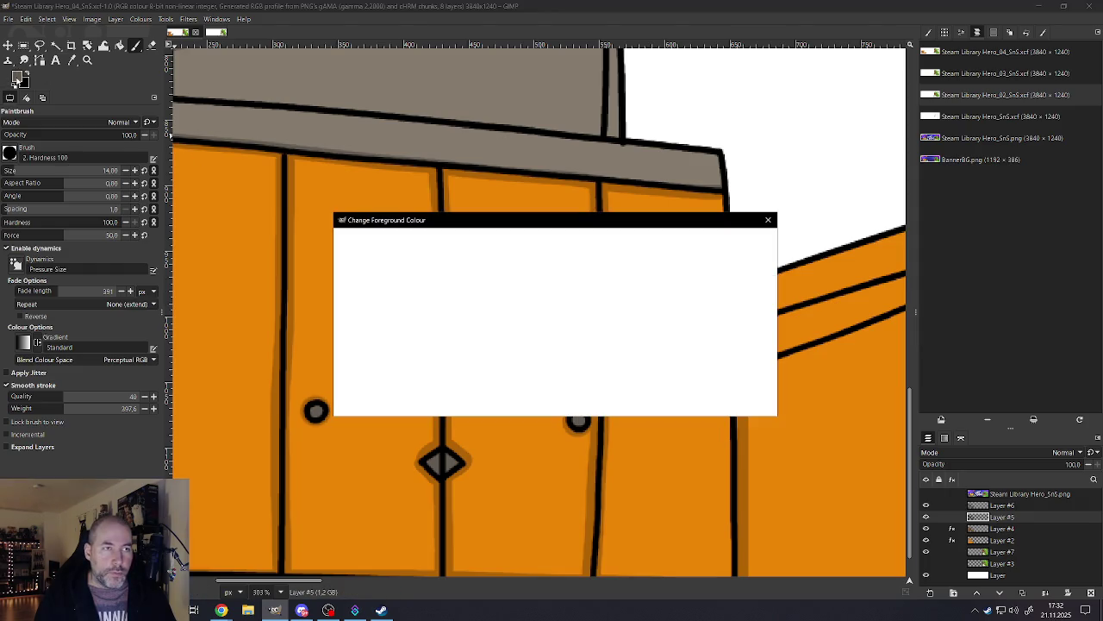
click(723, 404)
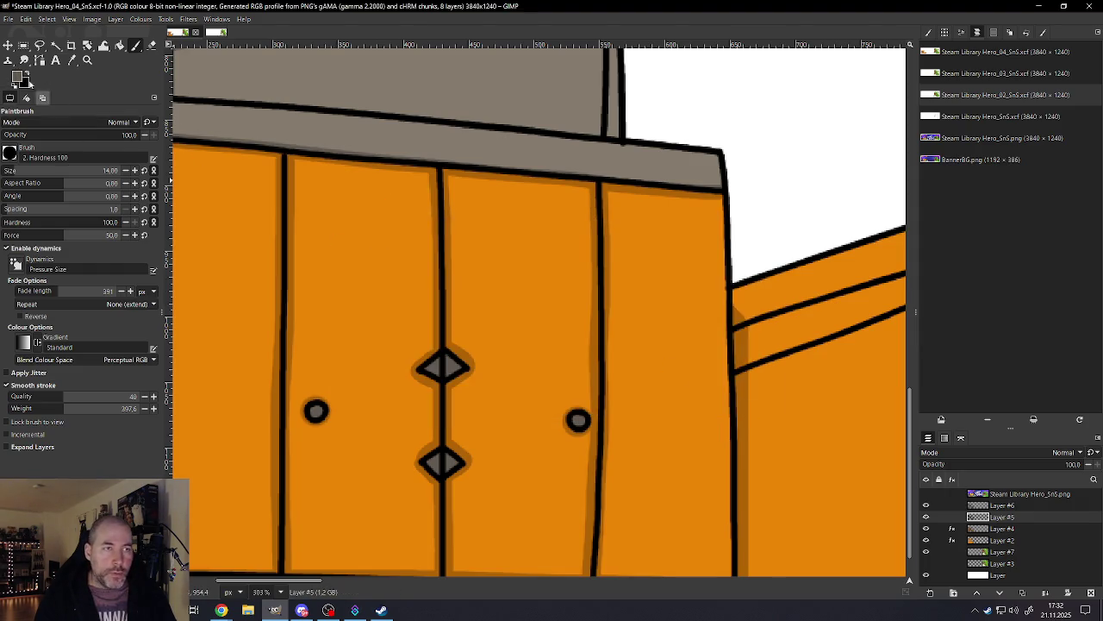
click(27, 75)
key(bracketleft)
key(bracketleft)
key(bracketleft)
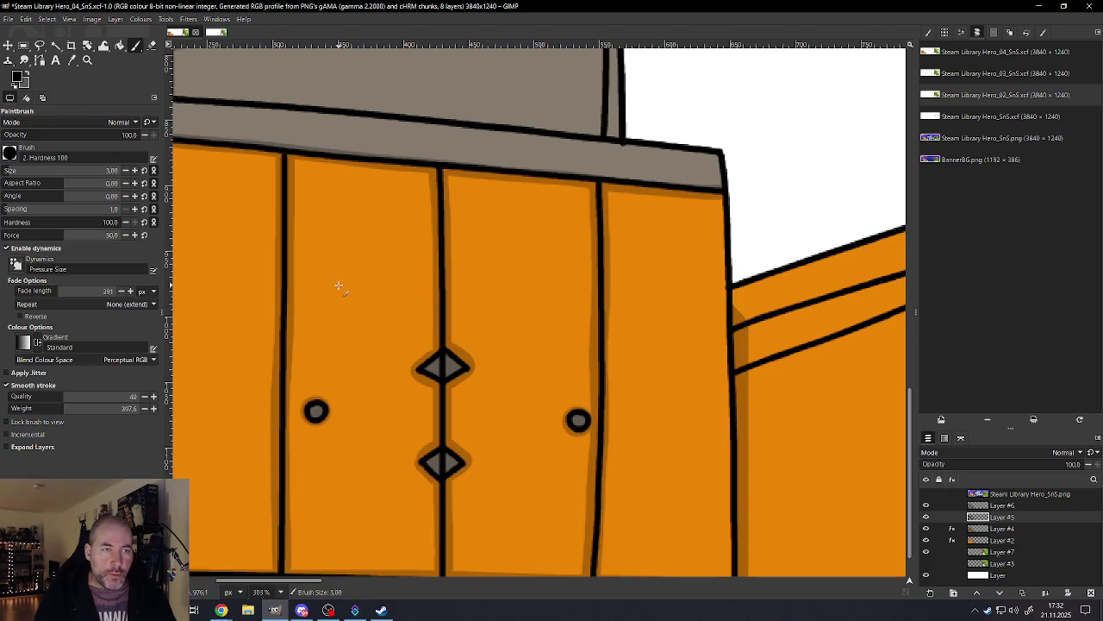
scroll(345, 276, up, 1)
scroll(333, 268, up, 1)
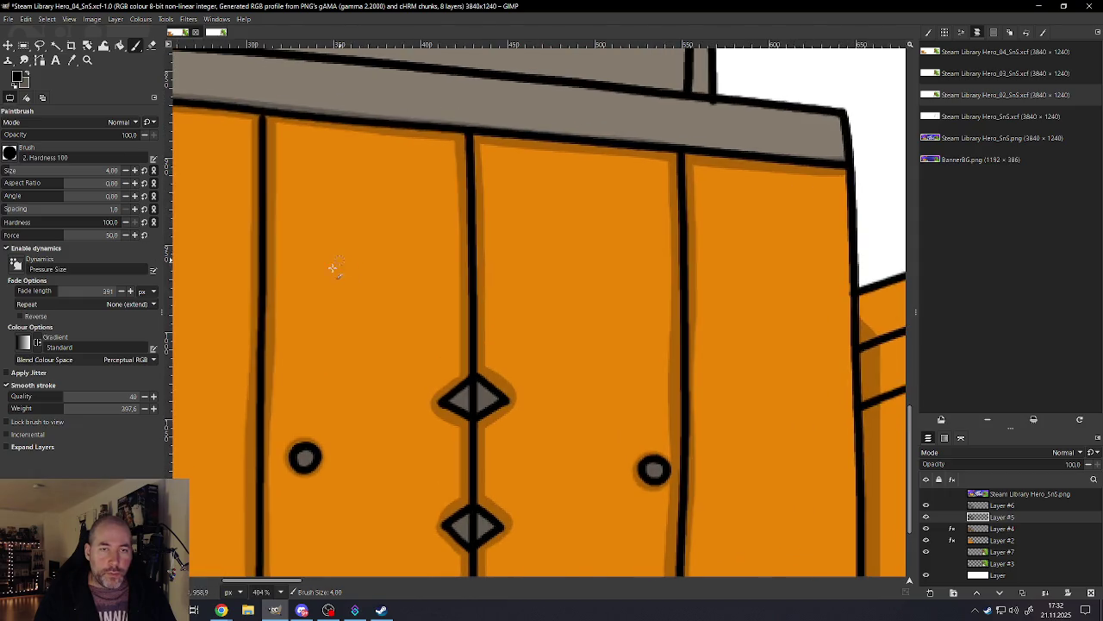
Step: Draw a black triangle outline on the left cabinet door above its handle
drag(316, 282, 406, 298)
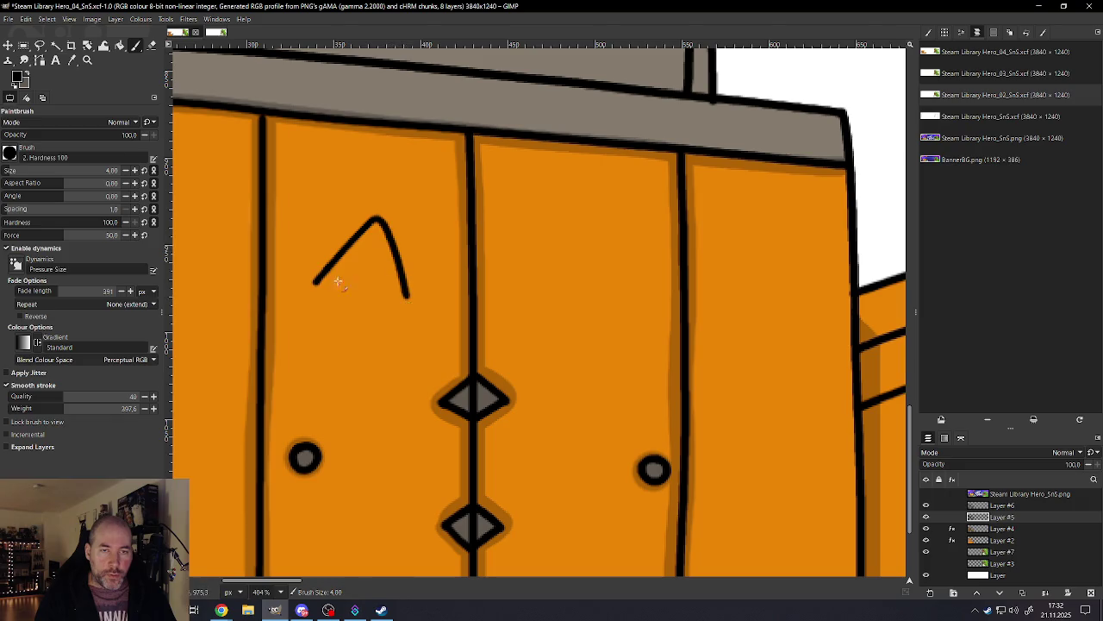
key(ctrl+z)
mouse_move(315, 288)
mouse_down()
mouse_move(363, 236)
mouse_move(409, 306)
mouse_up()
drag(315, 293, 412, 303)
scroll(405, 310, down, 1)
scroll(357, 360, down, 3)
scroll(360, 349, up, 2)
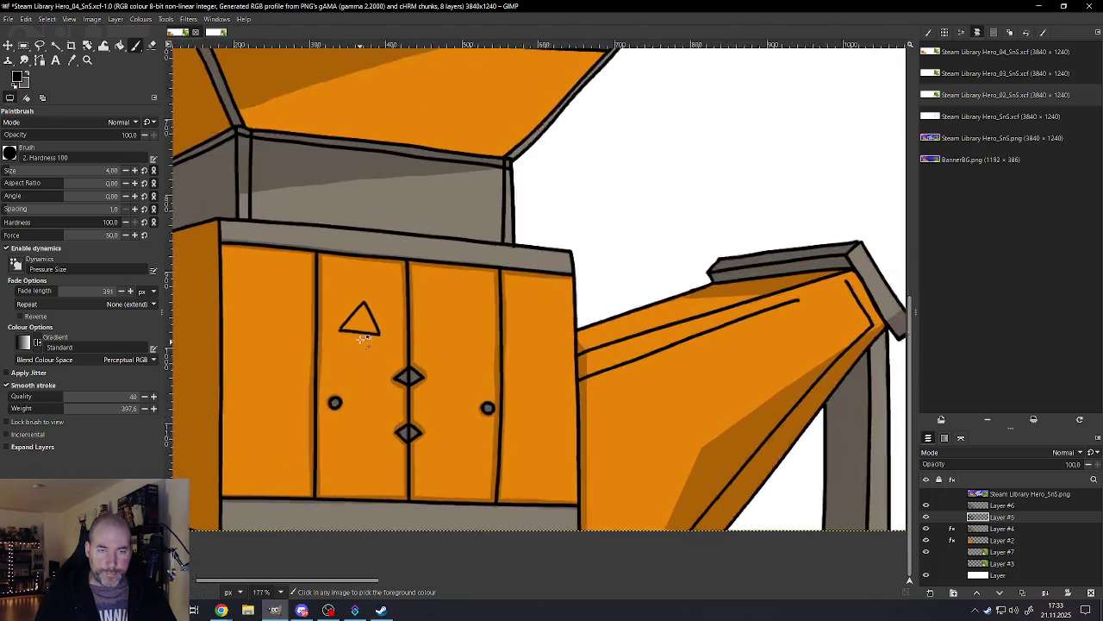
scroll(360, 336, up, 2)
scroll(336, 319, up, 2)
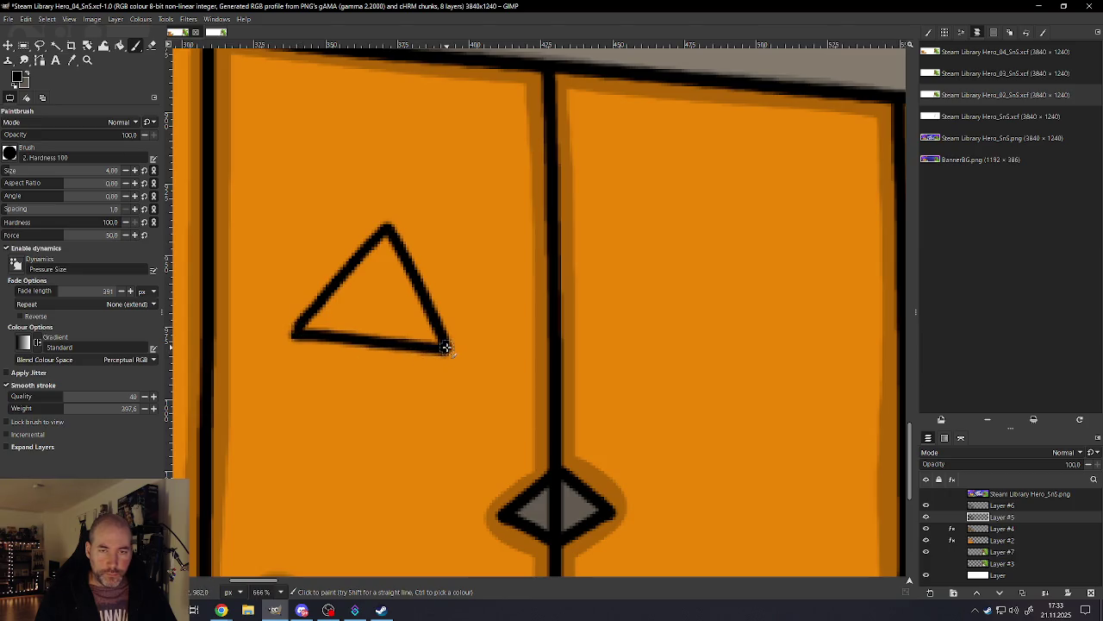
click(16, 78)
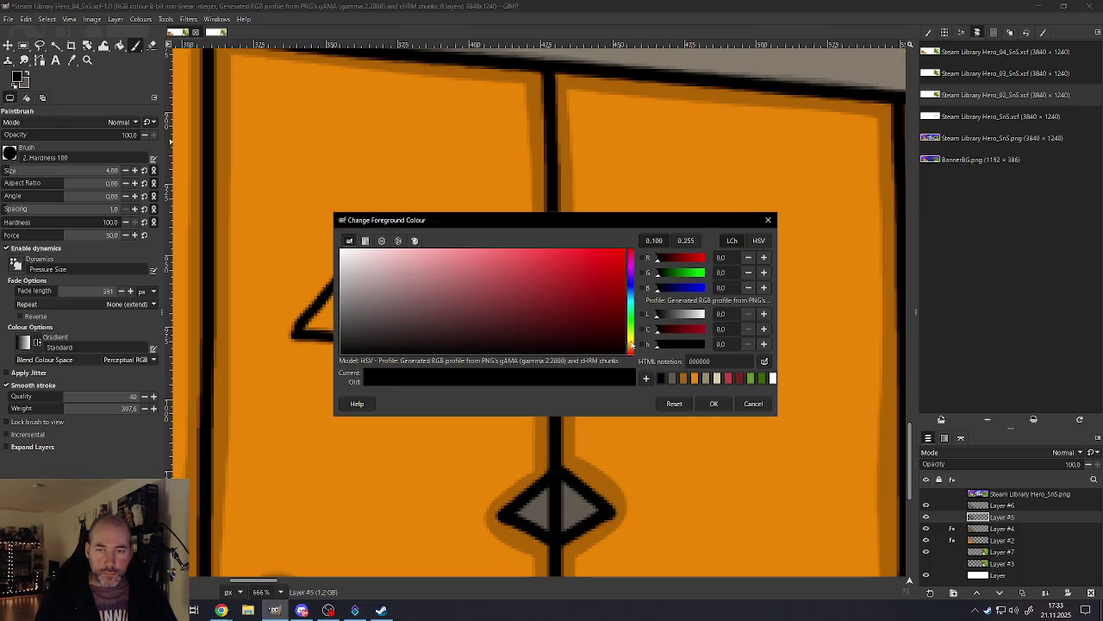
Step: Set the foreground colour to a soft bright yellow
click(630, 344)
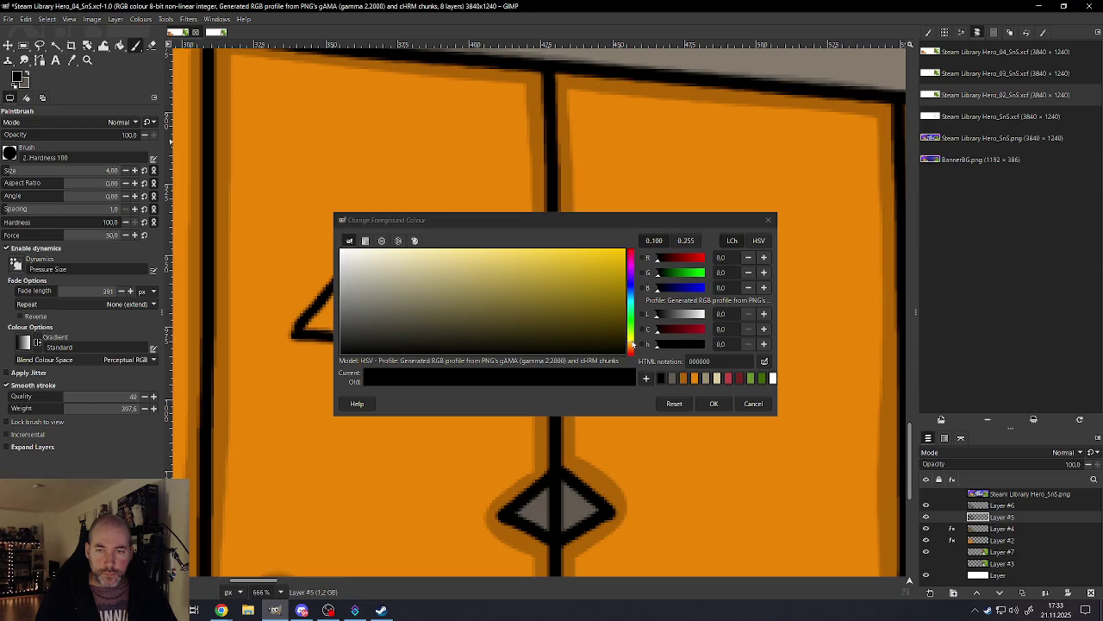
click(630, 346)
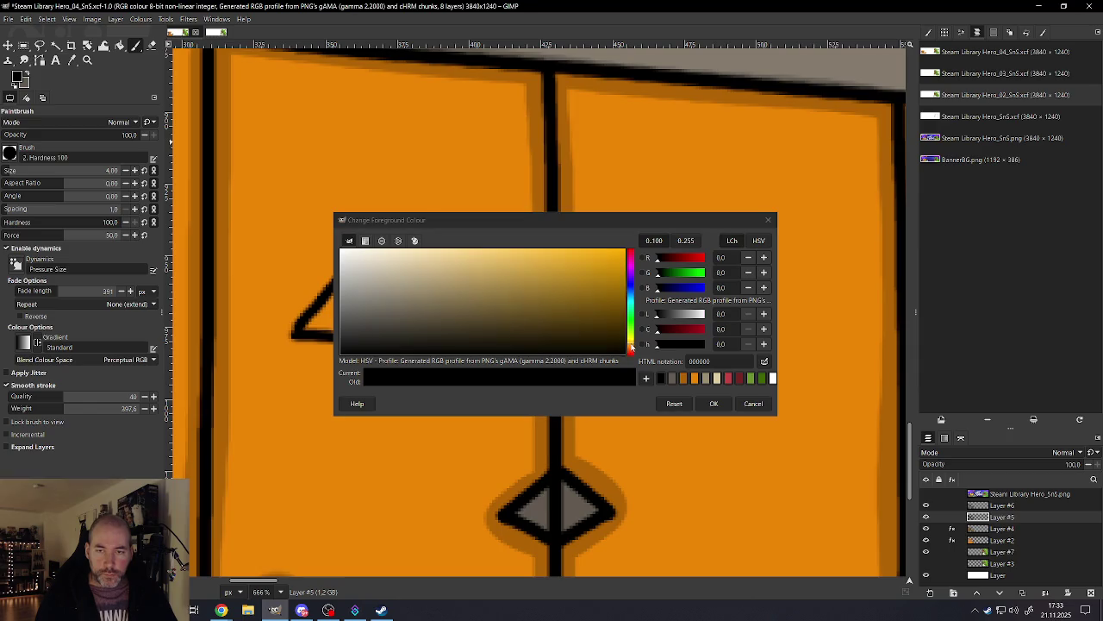
click(631, 348)
click(631, 345)
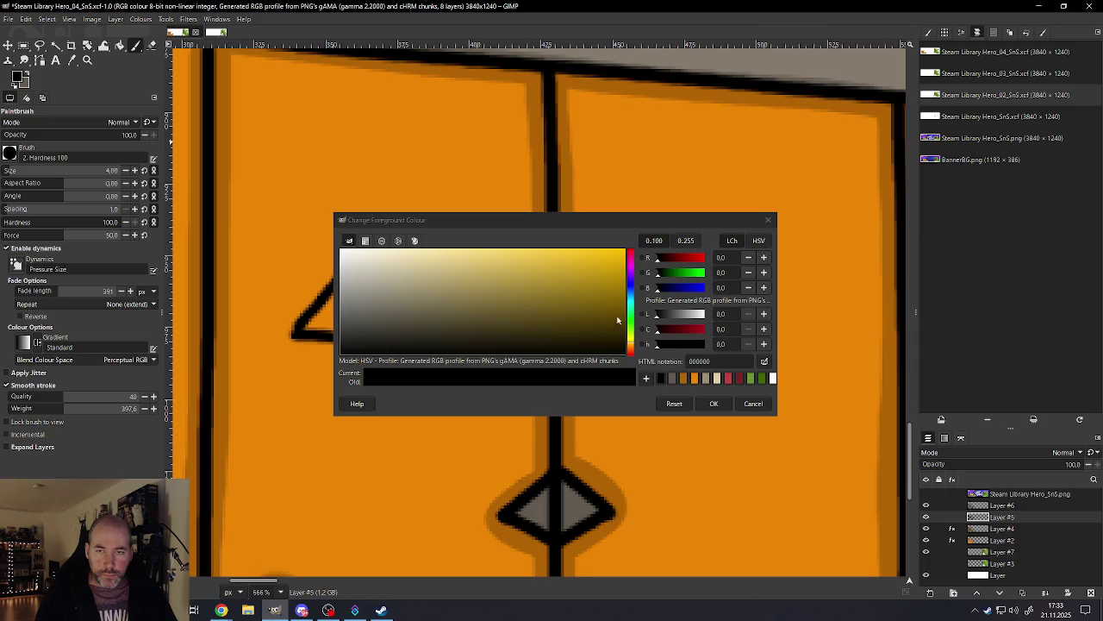
click(621, 257)
mouse_move(617, 257)
mouse_down()
mouse_move(608, 255)
mouse_move(638, 235)
mouse_up()
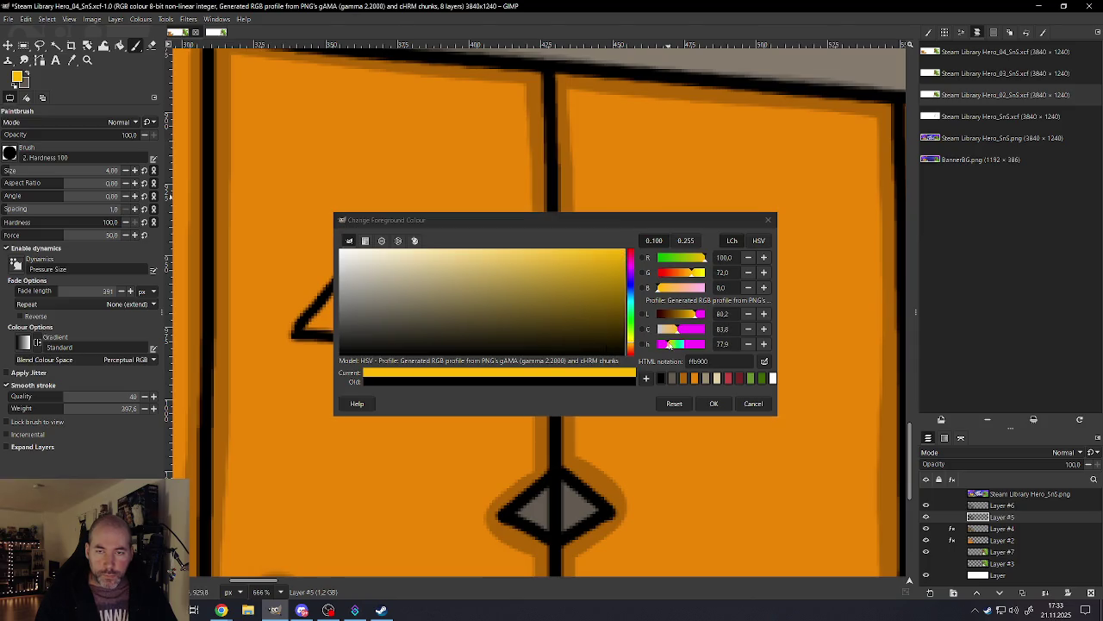
click(712, 402)
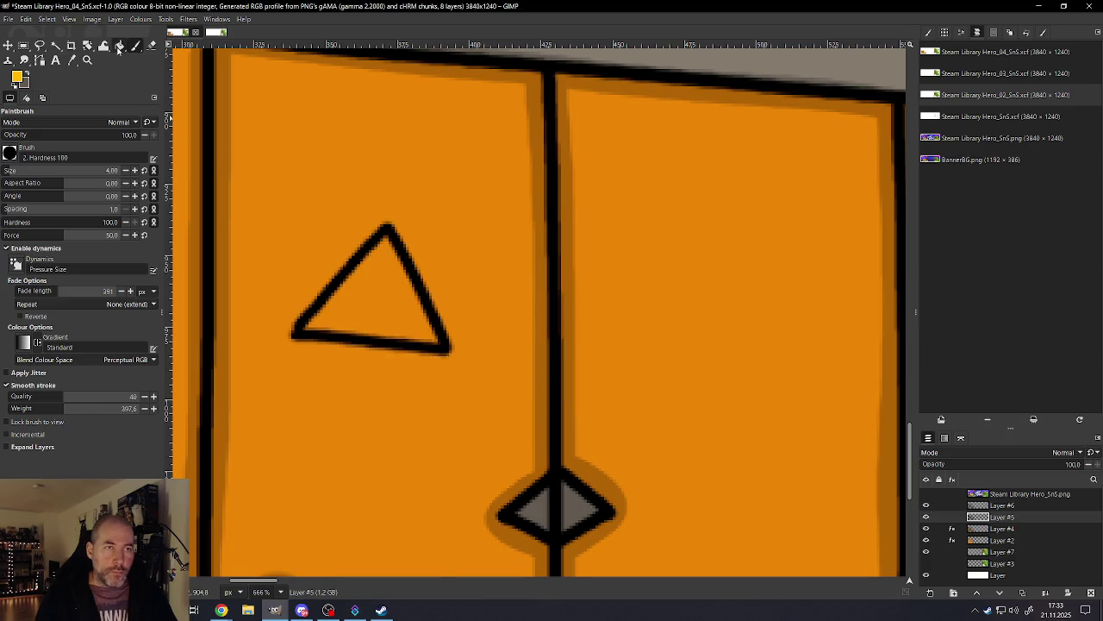
Step: Add a new layer and paint yellow inside the warning triangle with the Paintbrush
click(120, 46)
click(55, 45)
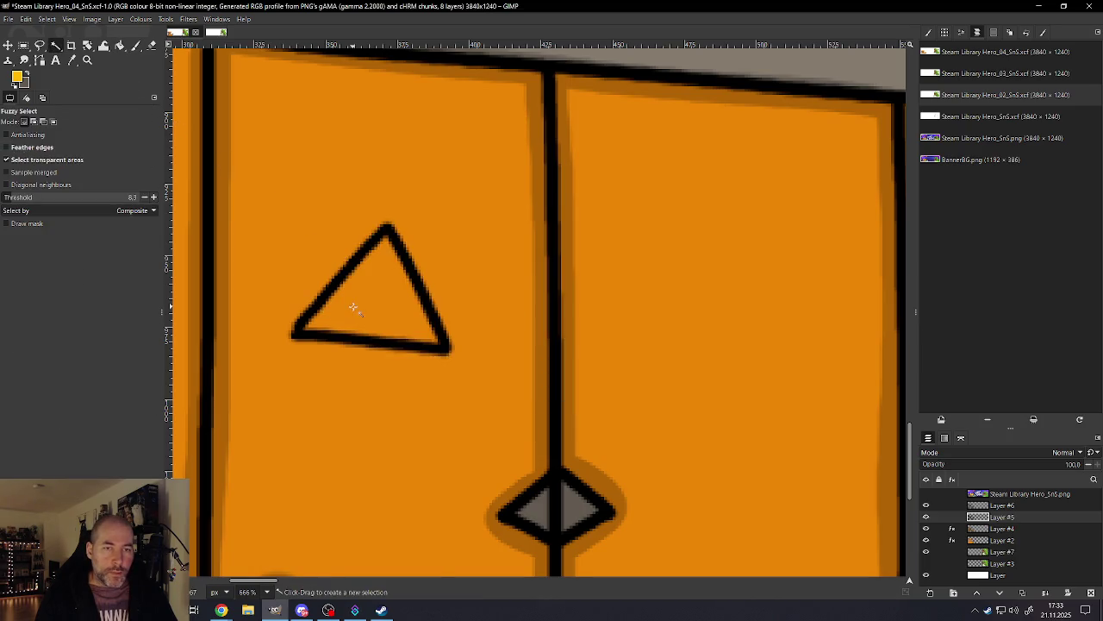
click(136, 45)
drag(386, 252, 301, 333)
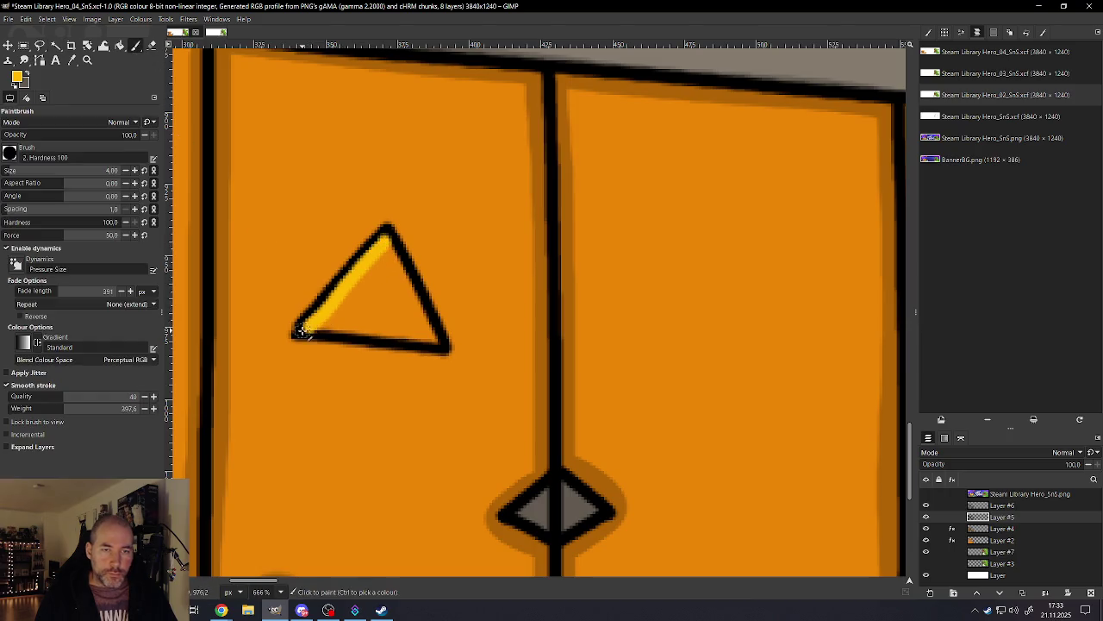
key(ctrl+z)
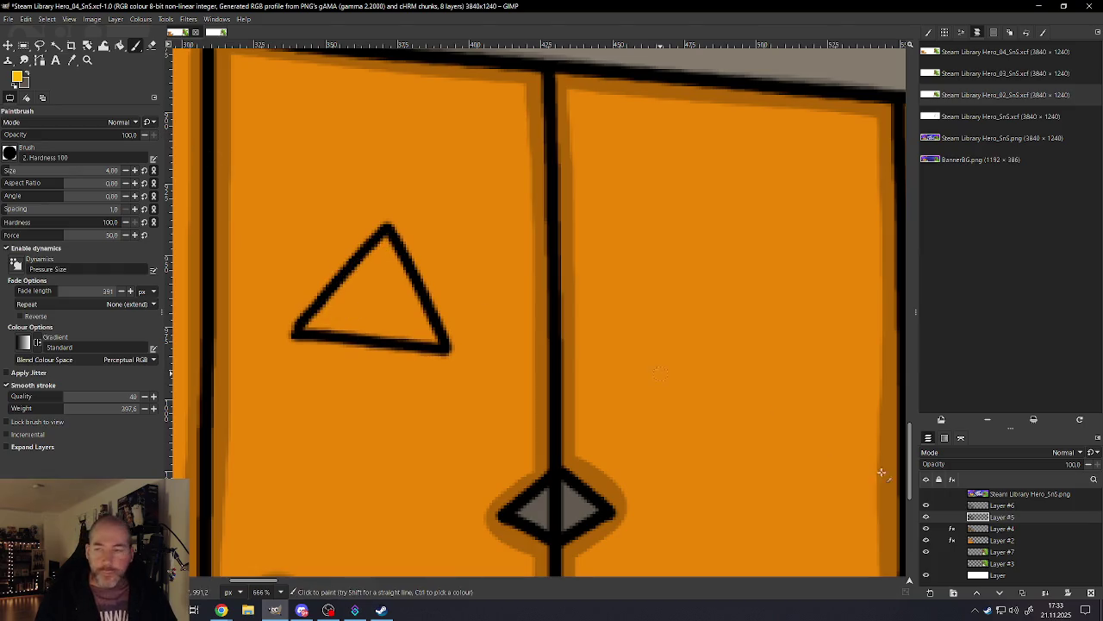
right_click(1000, 518)
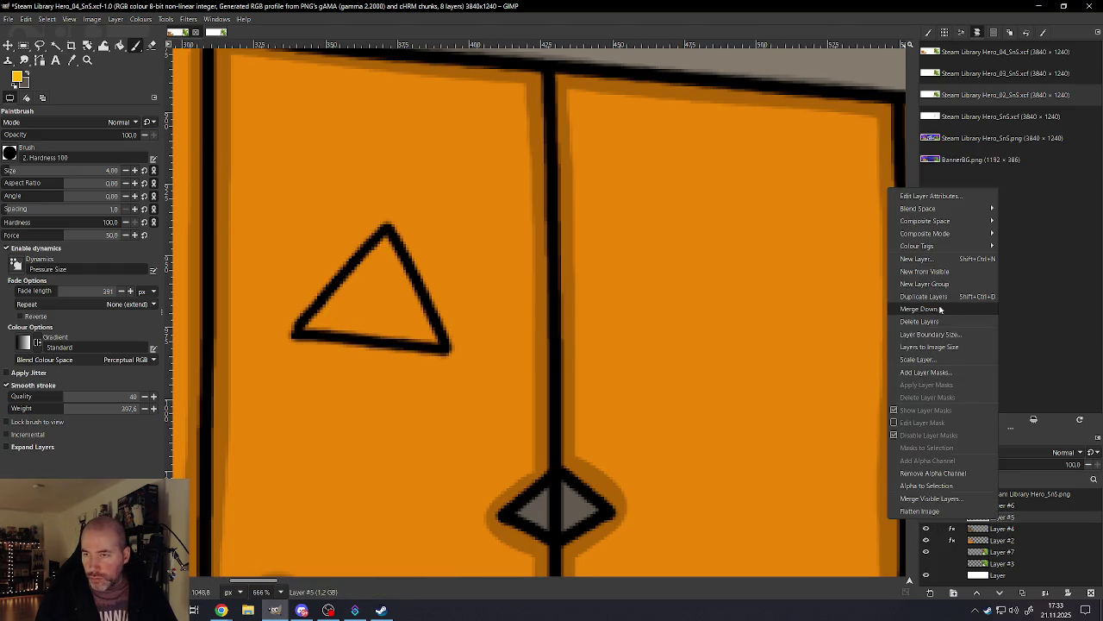
click(921, 315)
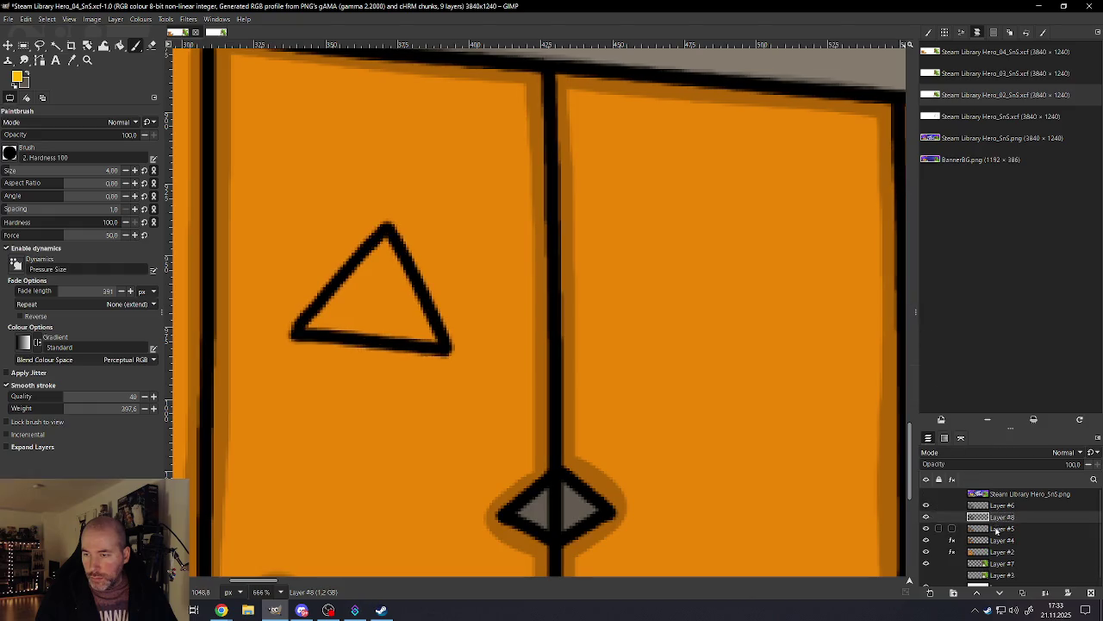
mouse_move(387, 239)
mouse_down()
mouse_move(312, 319)
mouse_move(443, 343)
mouse_move(312, 324)
mouse_move(388, 258)
mouse_move(412, 329)
mouse_move(362, 313)
mouse_move(380, 266)
mouse_move(382, 311)
mouse_move(380, 298)
mouse_up()
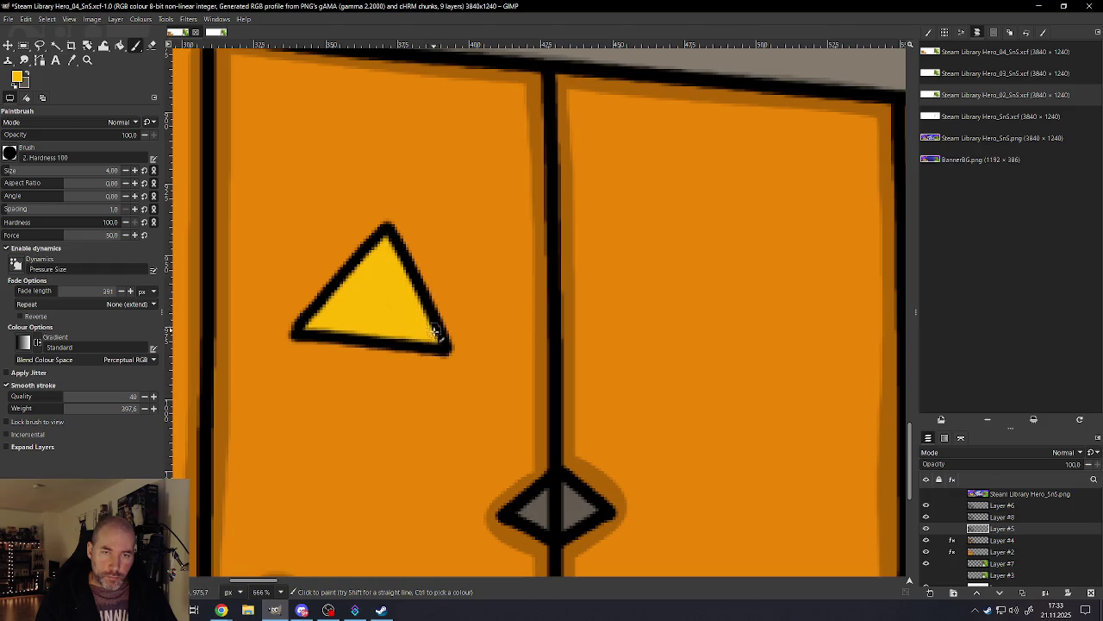
scroll(404, 339, down, 3)
scroll(388, 345, down, 2)
scroll(383, 362, down, 1)
scroll(381, 373, down, 1)
scroll(381, 373, up, 2)
scroll(381, 373, up, 2)
scroll(381, 373, up, 1)
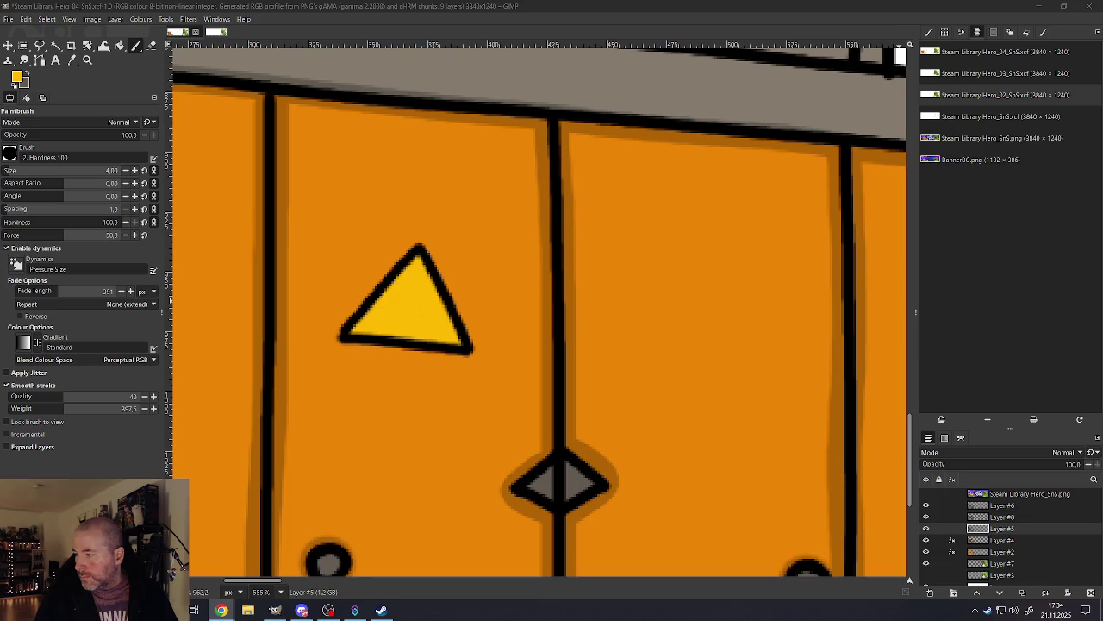
scroll(655, 358, down, 3)
scroll(626, 367, down, 2)
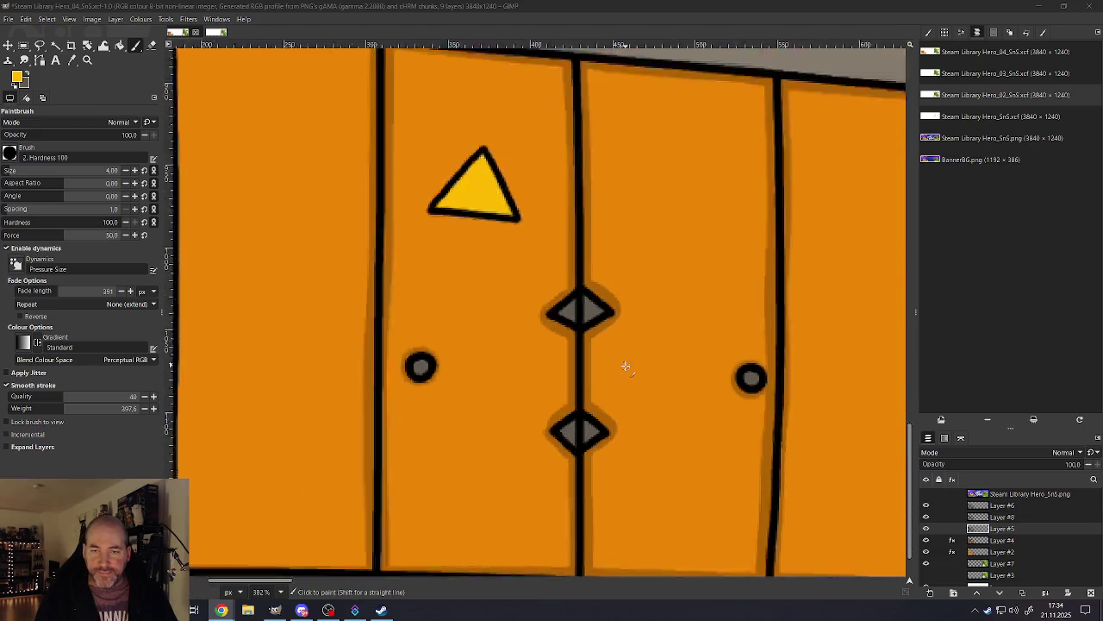
scroll(625, 366, down, 3)
scroll(529, 380, up, 1)
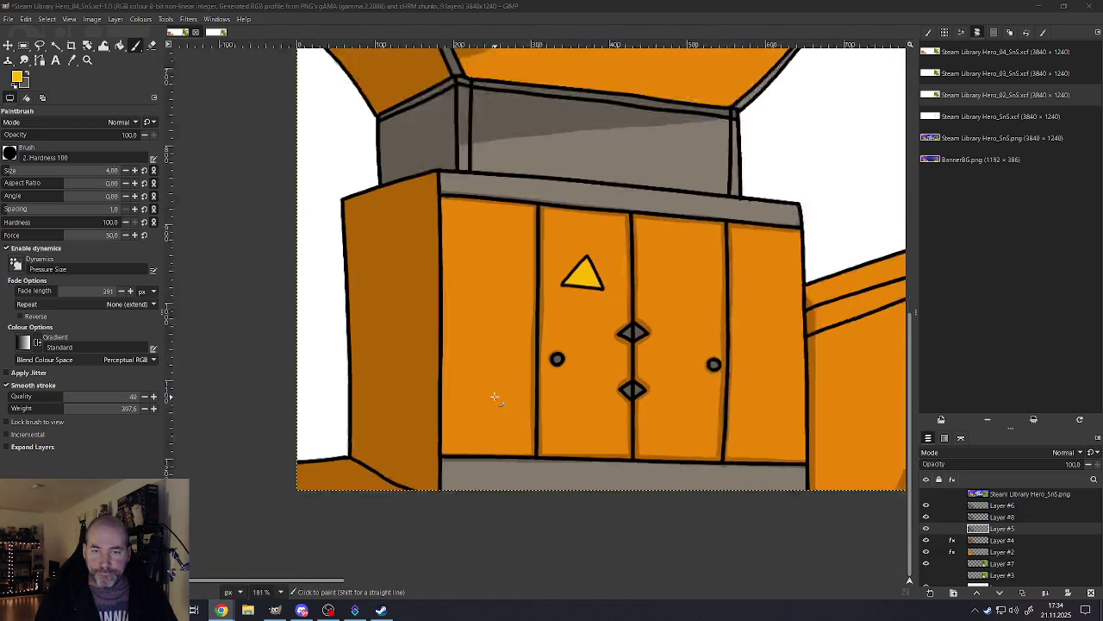
scroll(509, 391, up, 1)
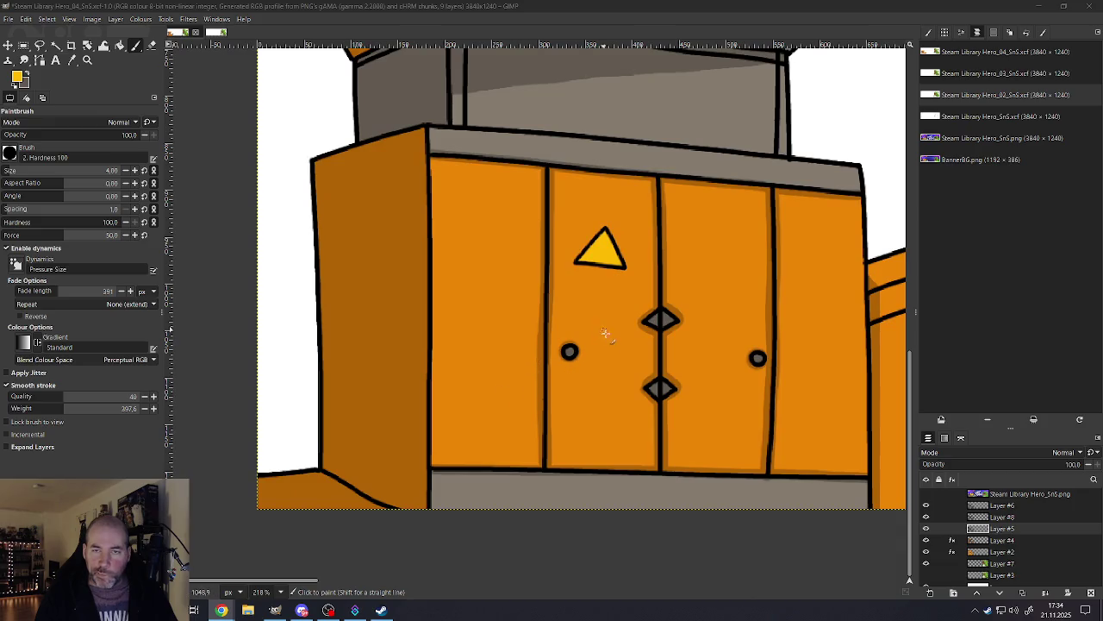
scroll(718, 301, down, 3)
scroll(719, 301, up, 1)
scroll(634, 295, up, 4)
scroll(632, 296, up, 2)
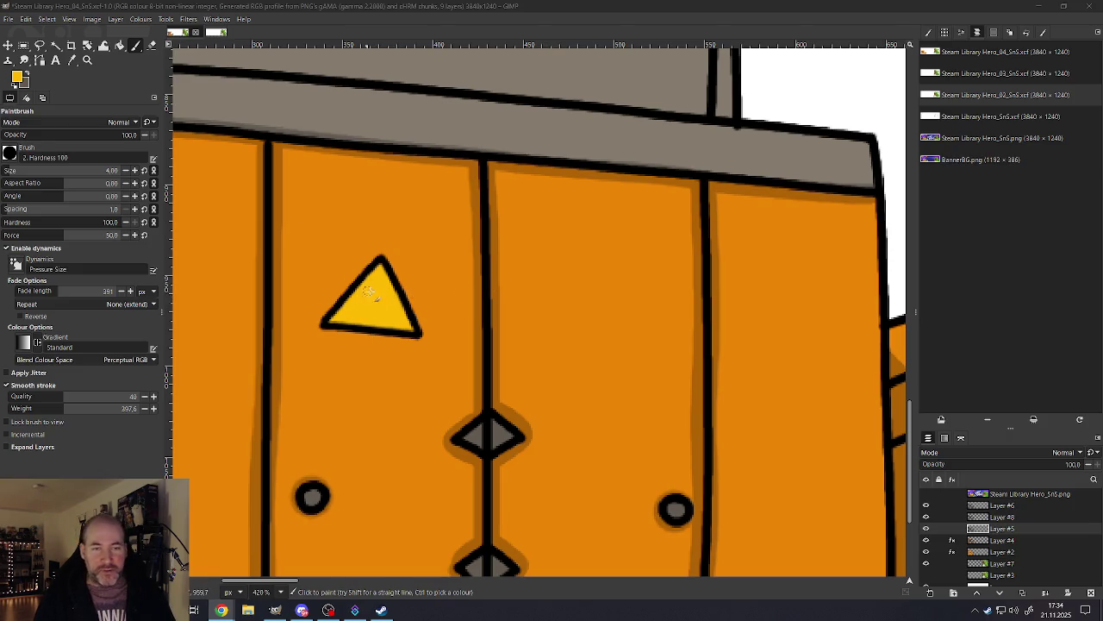
scroll(371, 294, up, 2)
scroll(371, 297, up, 2)
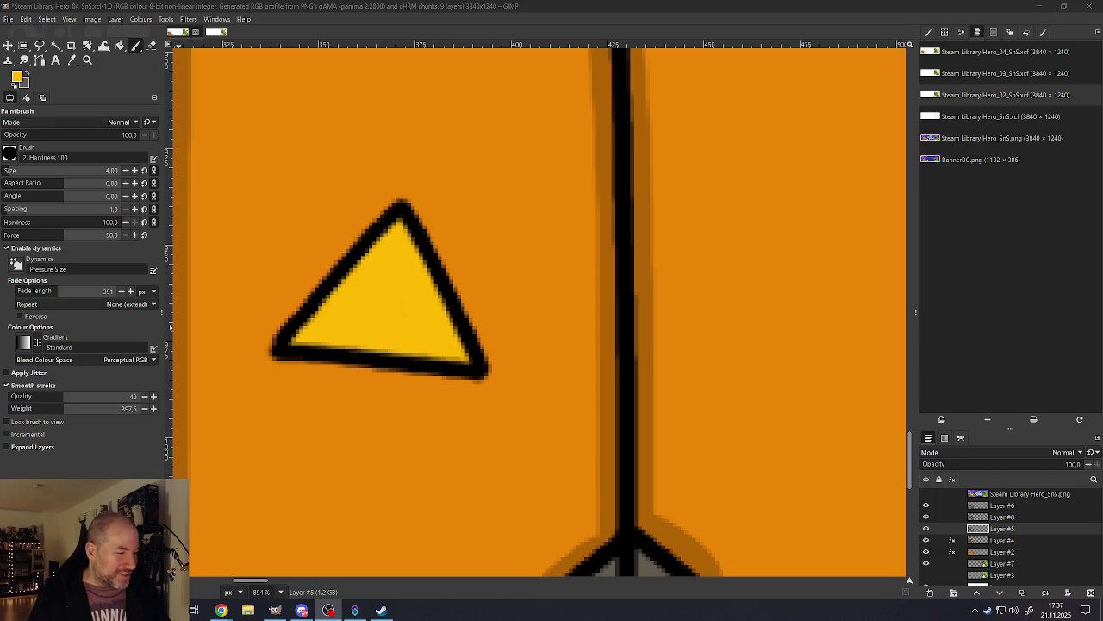
Step: Zoom out and back in to inspect the machine and dinosaur banner artwork
scroll(492, 378, down, 2)
scroll(492, 378, down, 2)
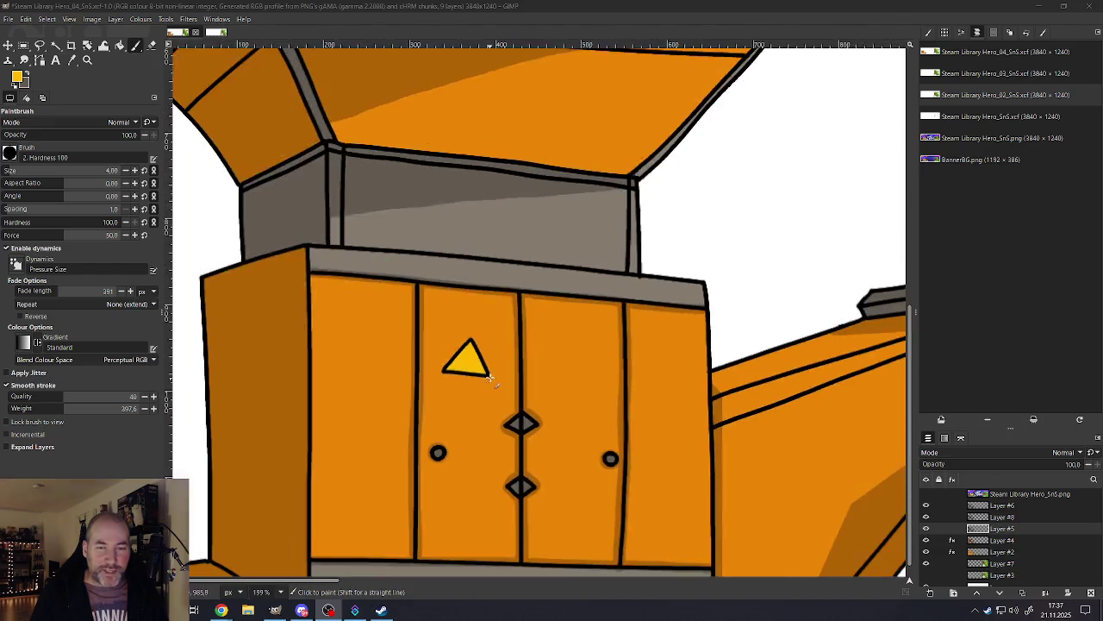
scroll(489, 377, down, 3)
scroll(560, 362, down, 2)
scroll(621, 345, down, 2)
scroll(665, 338, up, 1)
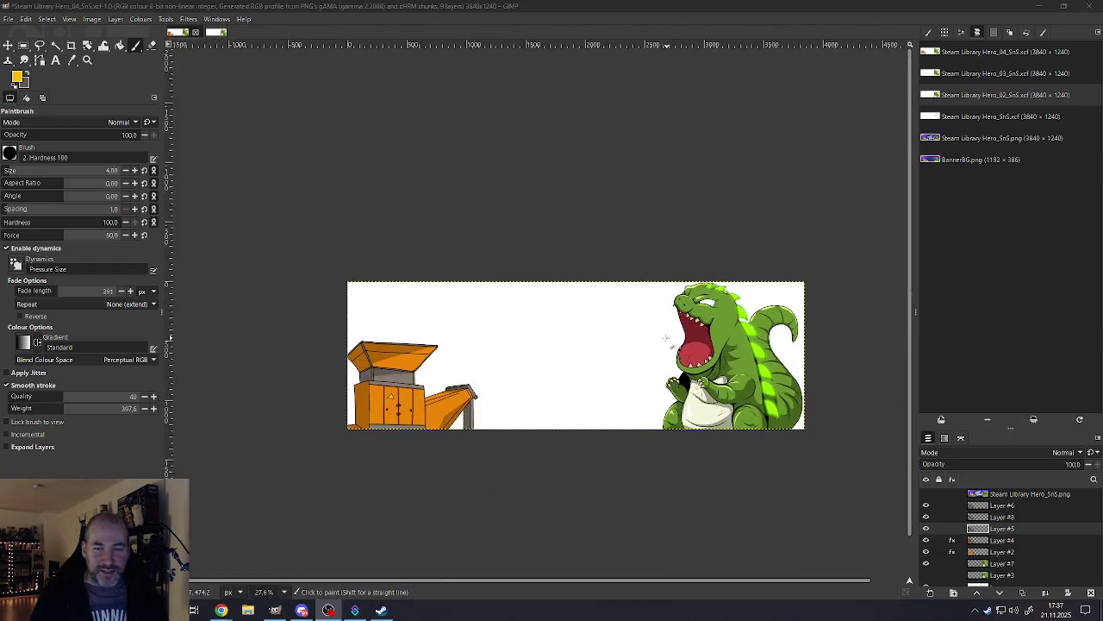
scroll(665, 338, up, 2)
scroll(640, 353, up, 1)
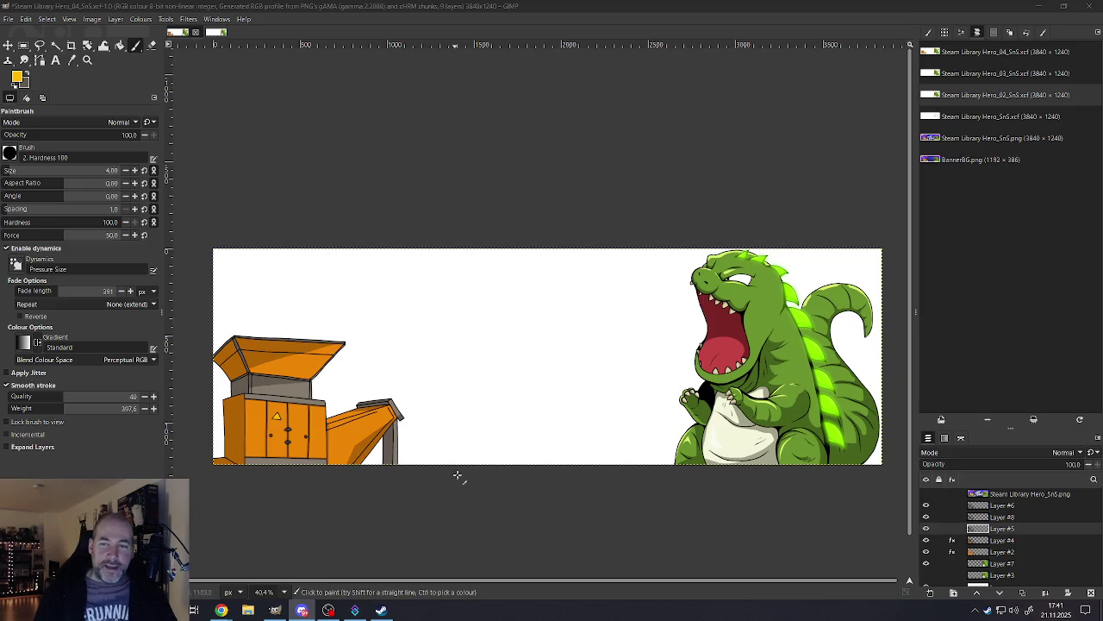
Step: Show the 'Steam Library Hero_SnS.png' layer, zoom to inspect it, then bring up the Steam store page
click(926, 494)
click(926, 494)
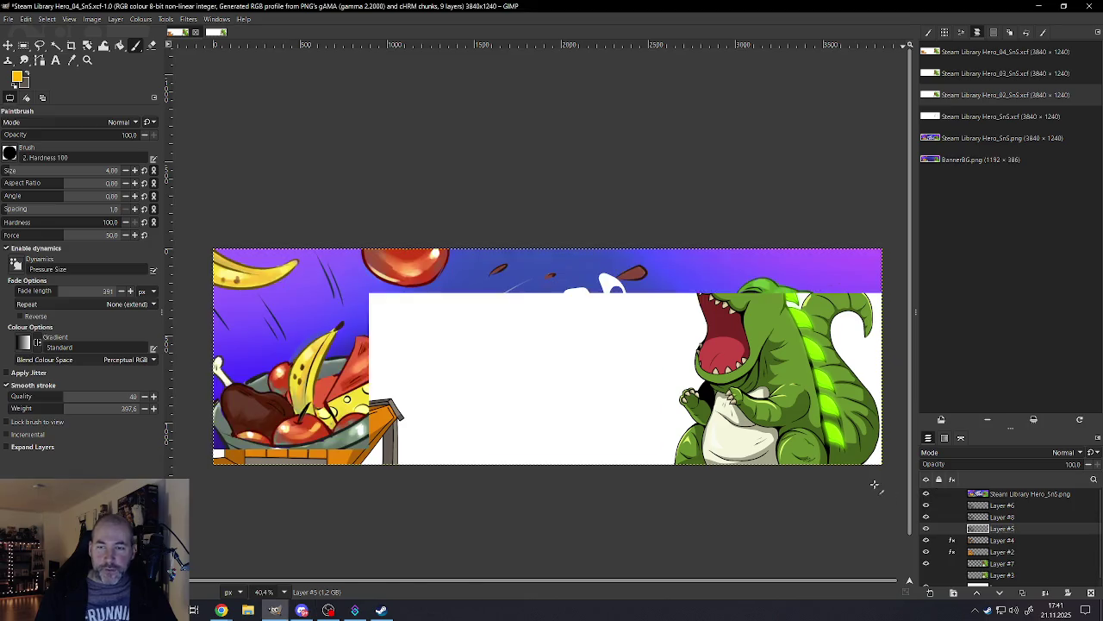
scroll(592, 414, down, 1)
scroll(591, 413, down, 1)
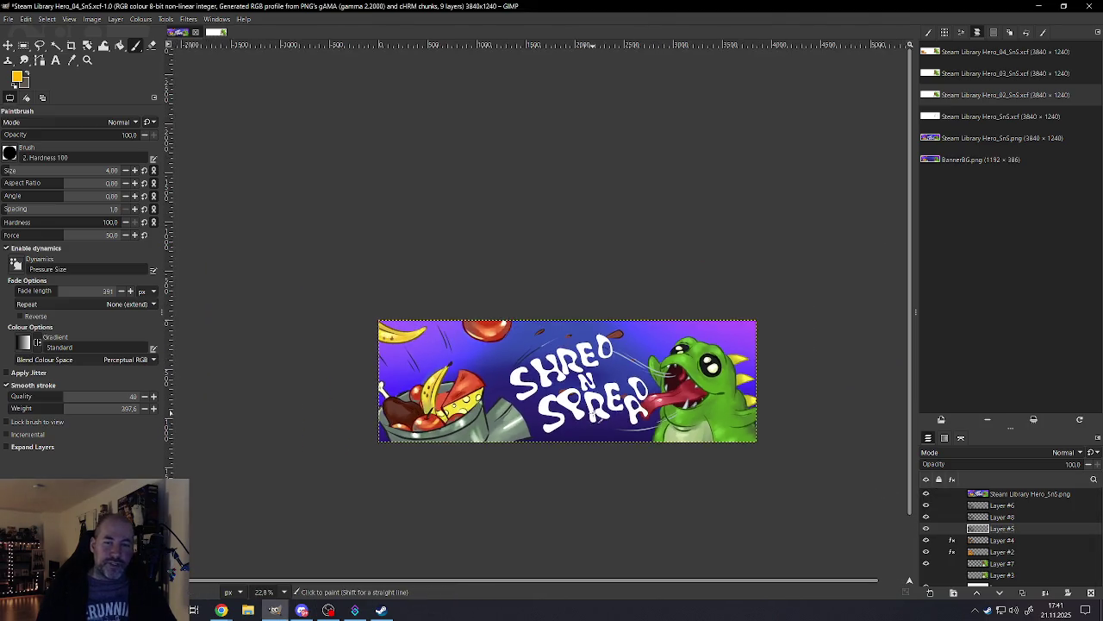
scroll(655, 414, up, 1)
scroll(656, 413, up, 1)
scroll(655, 414, down, 1)
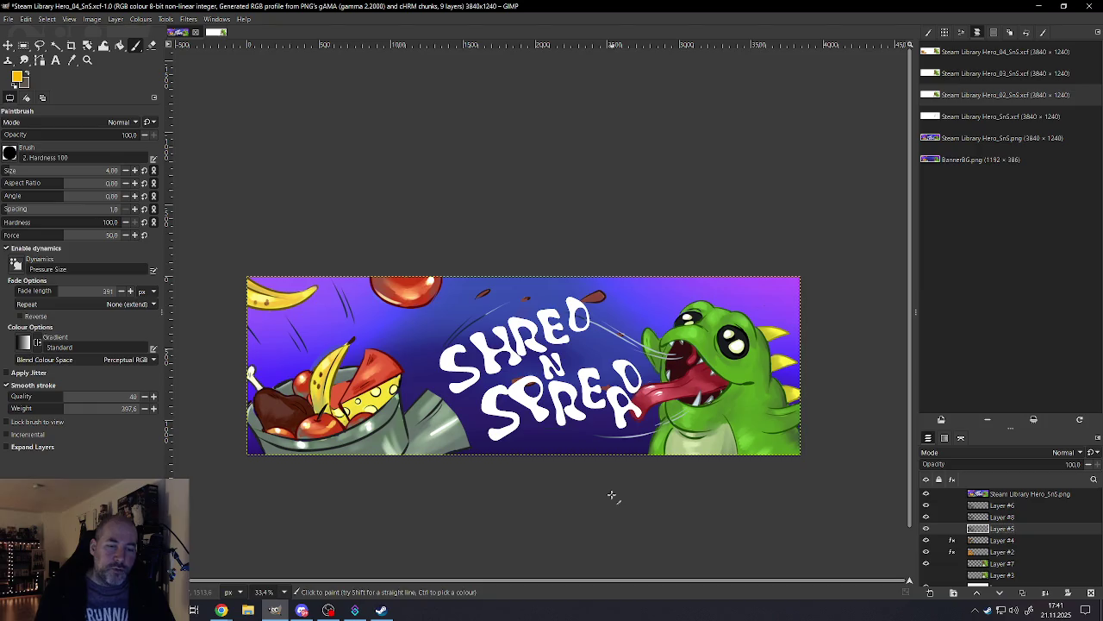
click(382, 611)
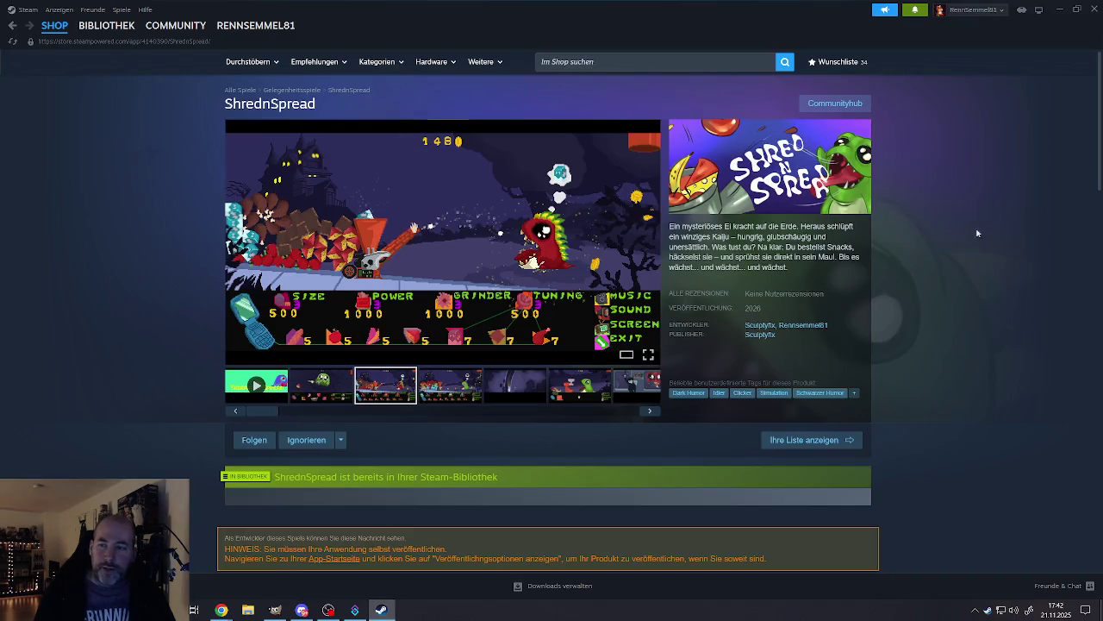
scroll(414, 345, down, 5)
scroll(413, 341, up, 5)
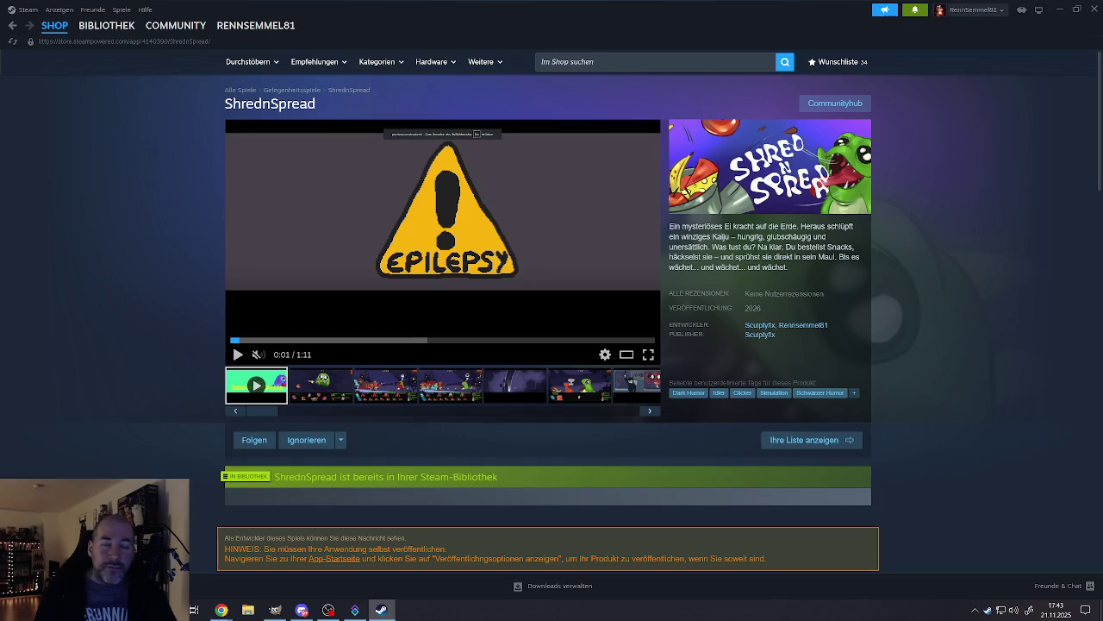
click(1060, 12)
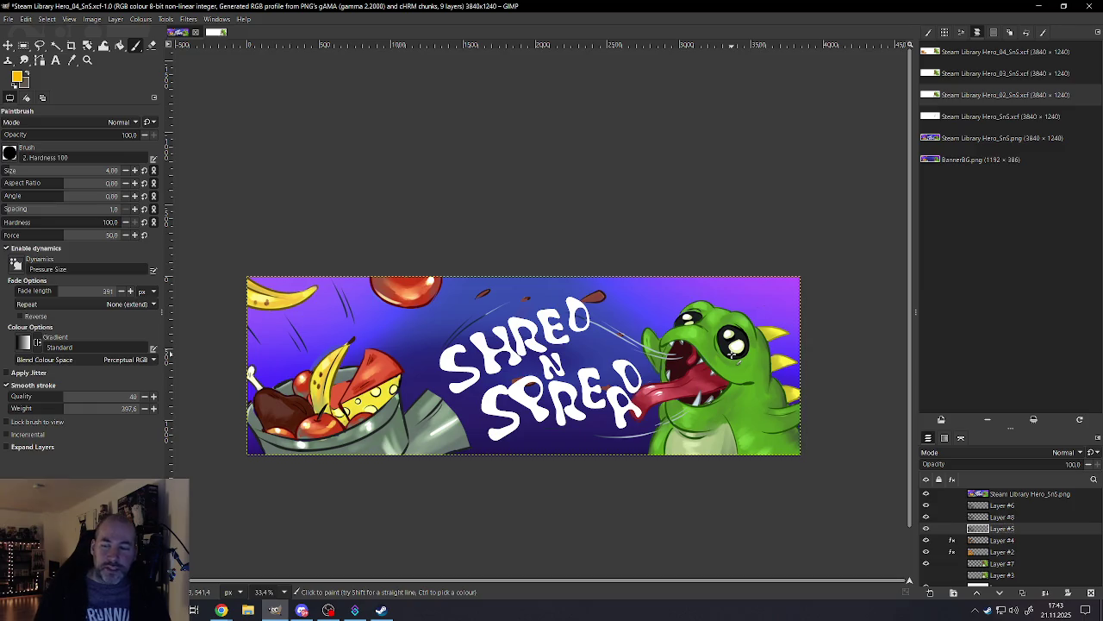
Step: Toggle the Shred N Spread banner layer off and on to compare, then return to the store page
scroll(943, 515, down, 1)
scroll(943, 515, up, 1)
click(926, 493)
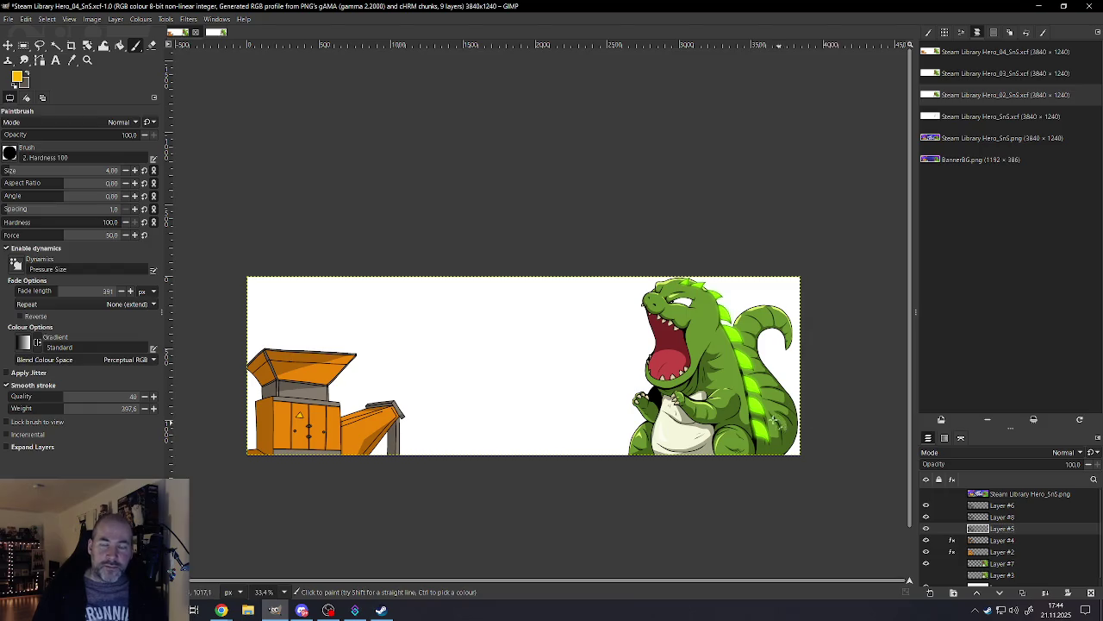
scroll(575, 388, up, 4)
scroll(574, 388, up, 4)
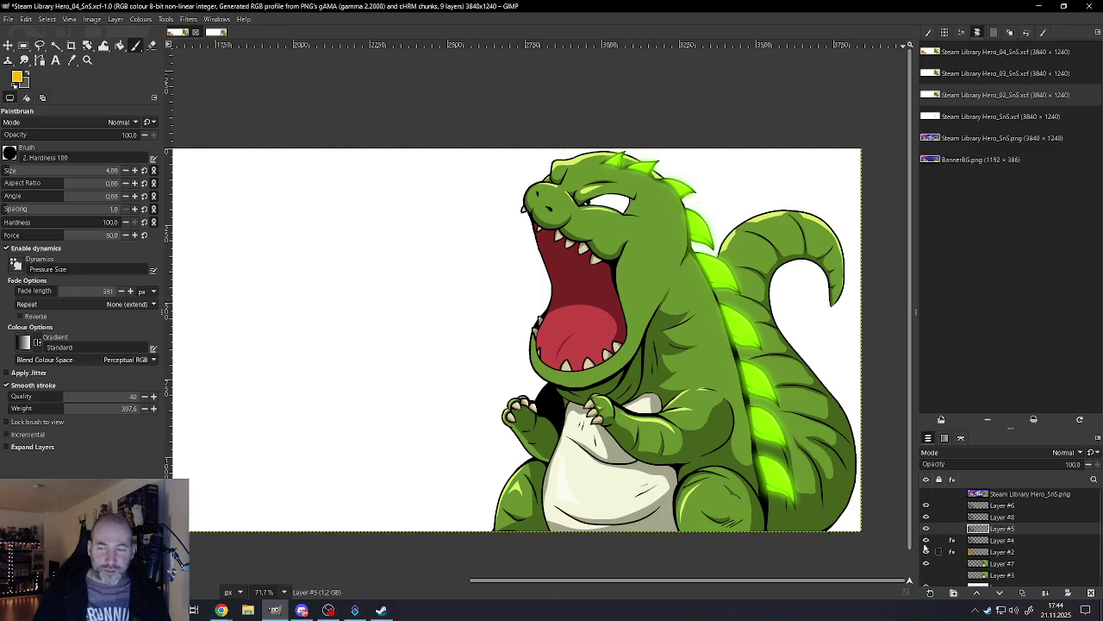
click(926, 493)
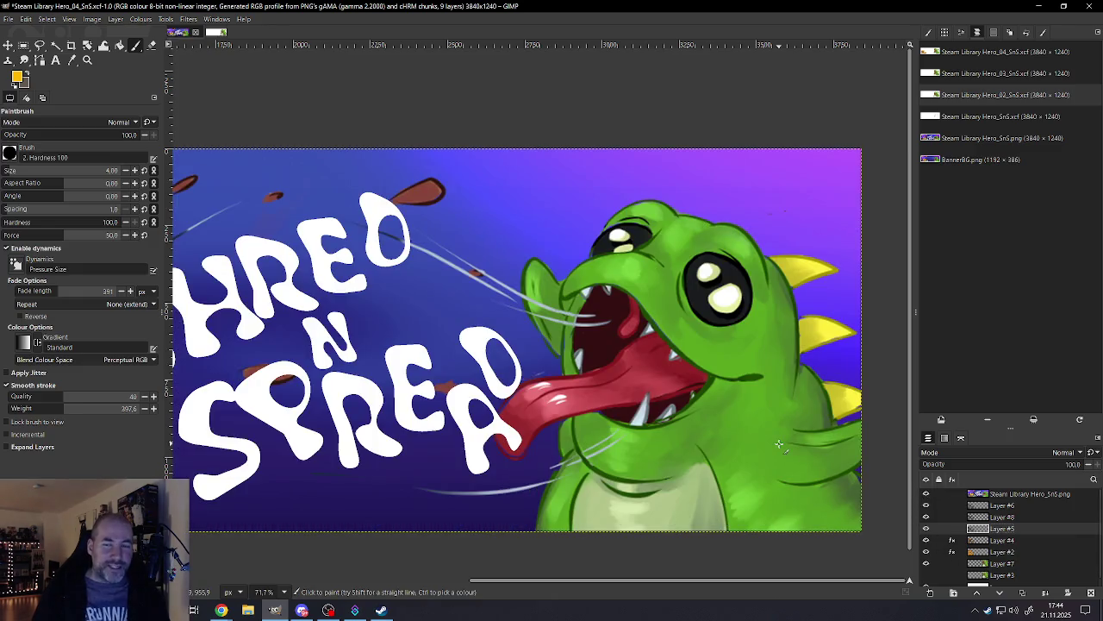
scroll(689, 388, down, 3)
scroll(689, 388, down, 2)
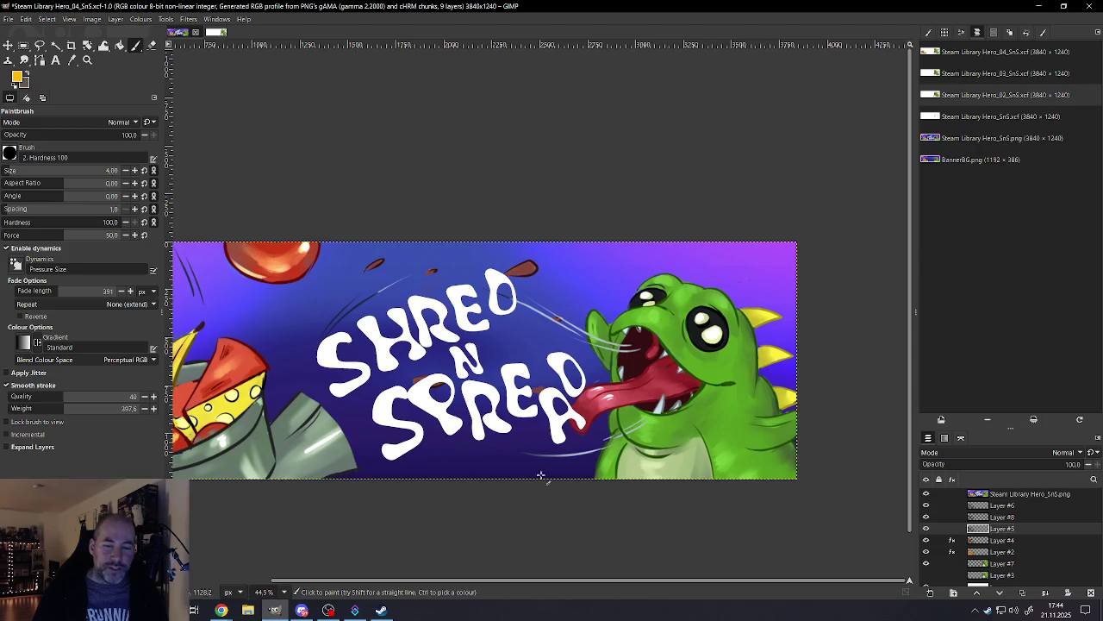
click(381, 610)
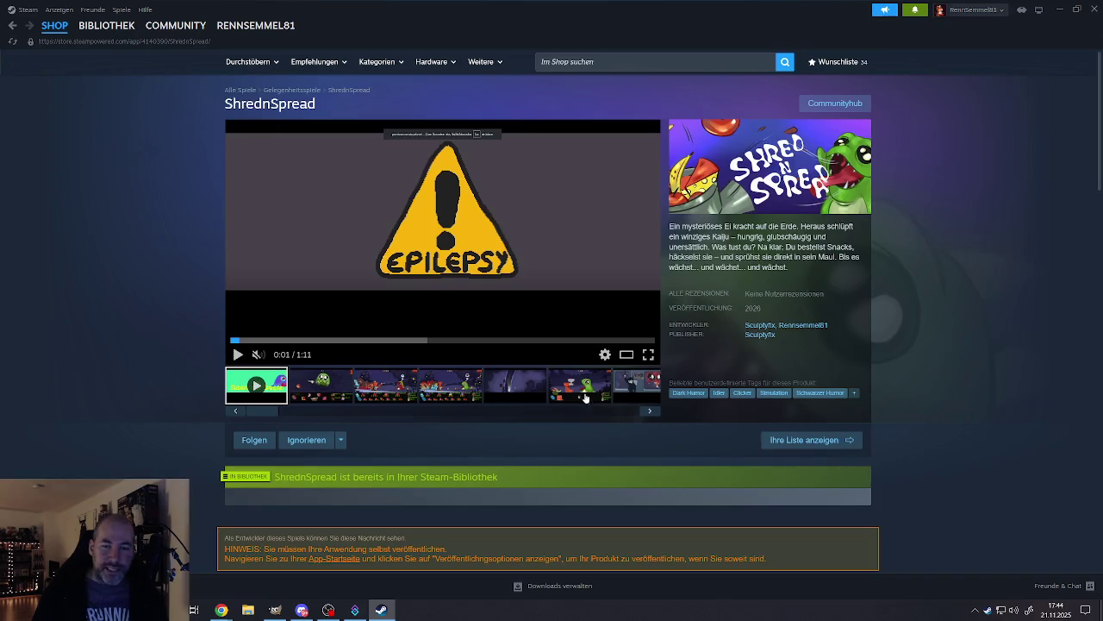
Step: View the sixth screenshot thumbnail on the store page, then minimise Steam
click(584, 398)
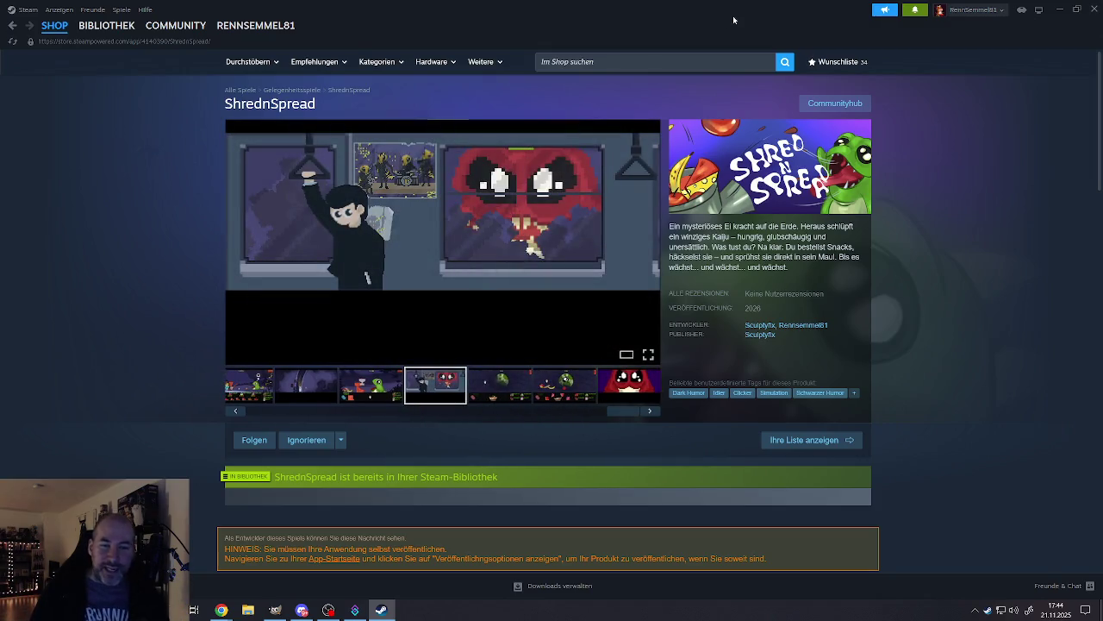
mouse_move(442, 216)
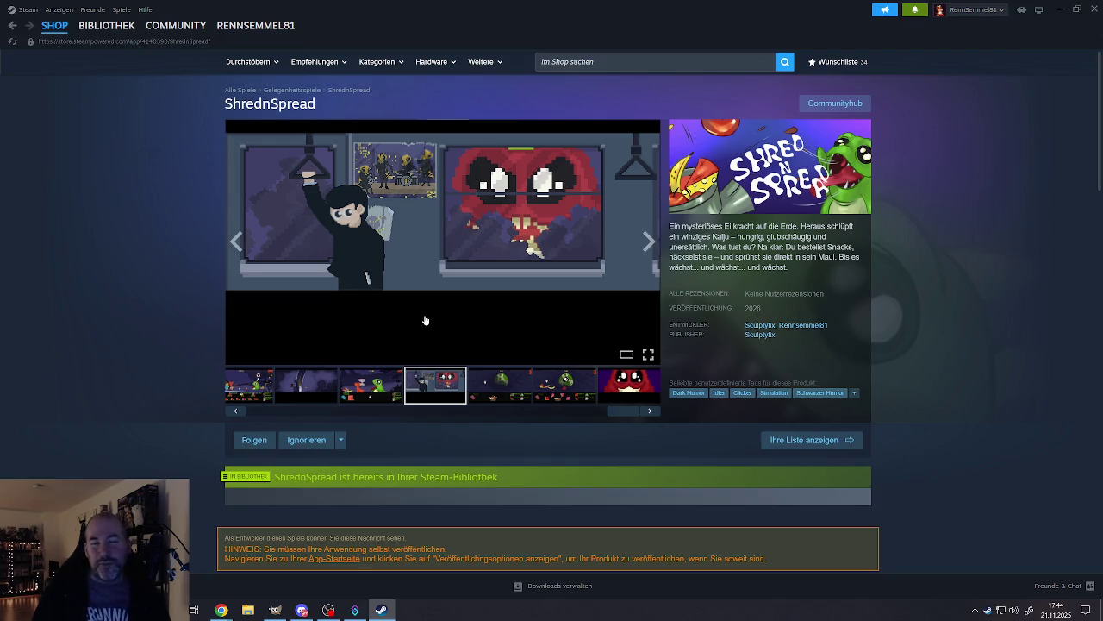
click(1062, 9)
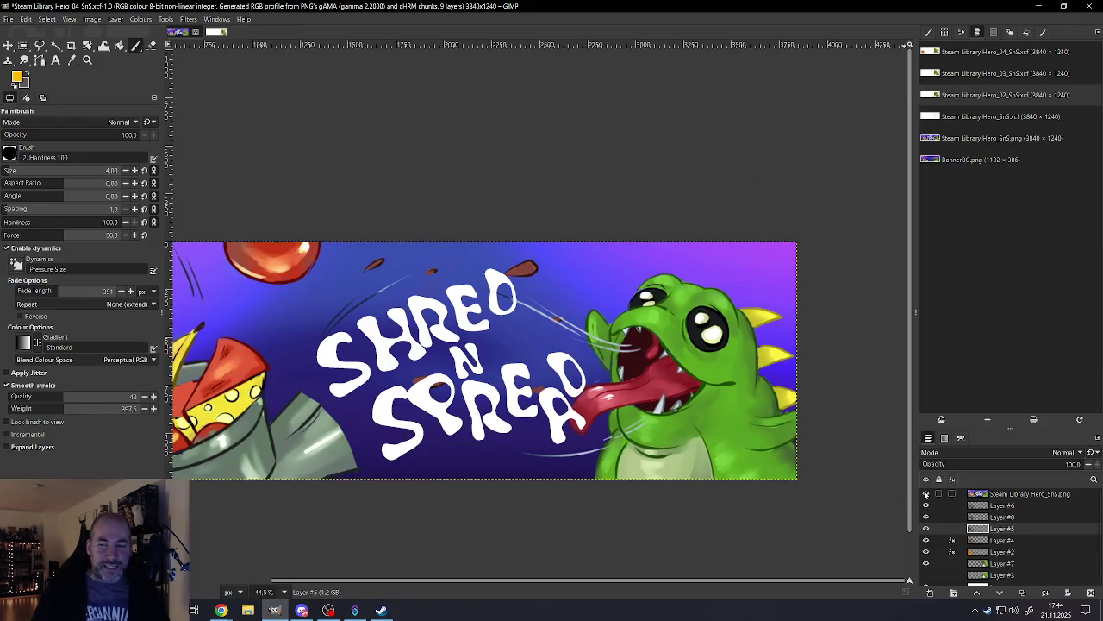
Step: Hide the 'Steam Library Hero_SnS.png' layer and zoom to view the machine and dinosaur
click(926, 493)
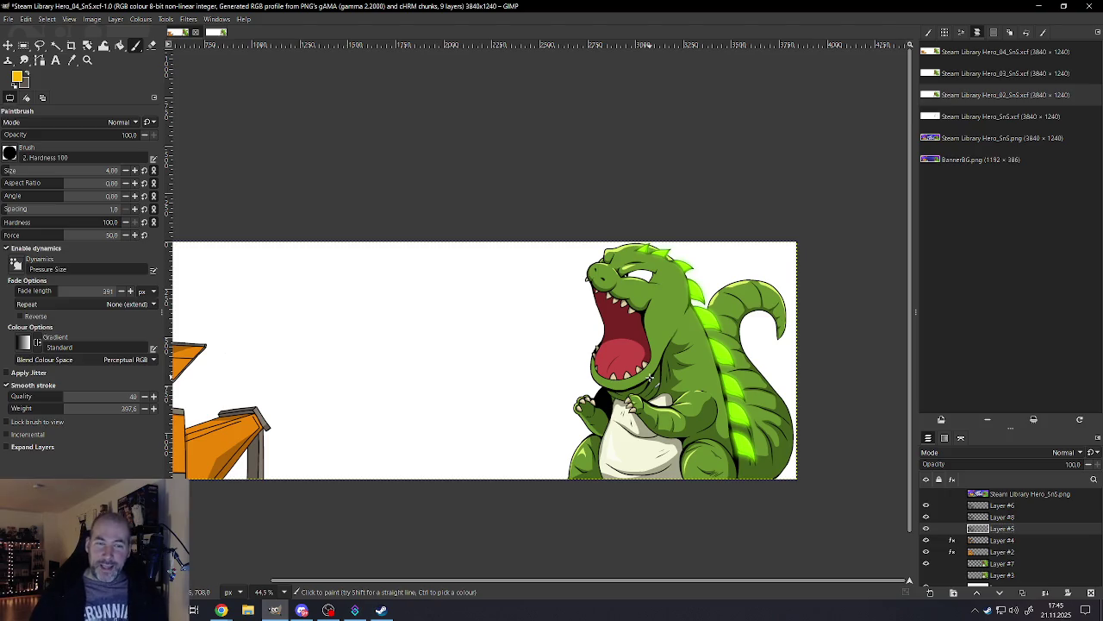
scroll(653, 380, down, 4)
scroll(545, 379, down, 1)
scroll(396, 383, up, 2)
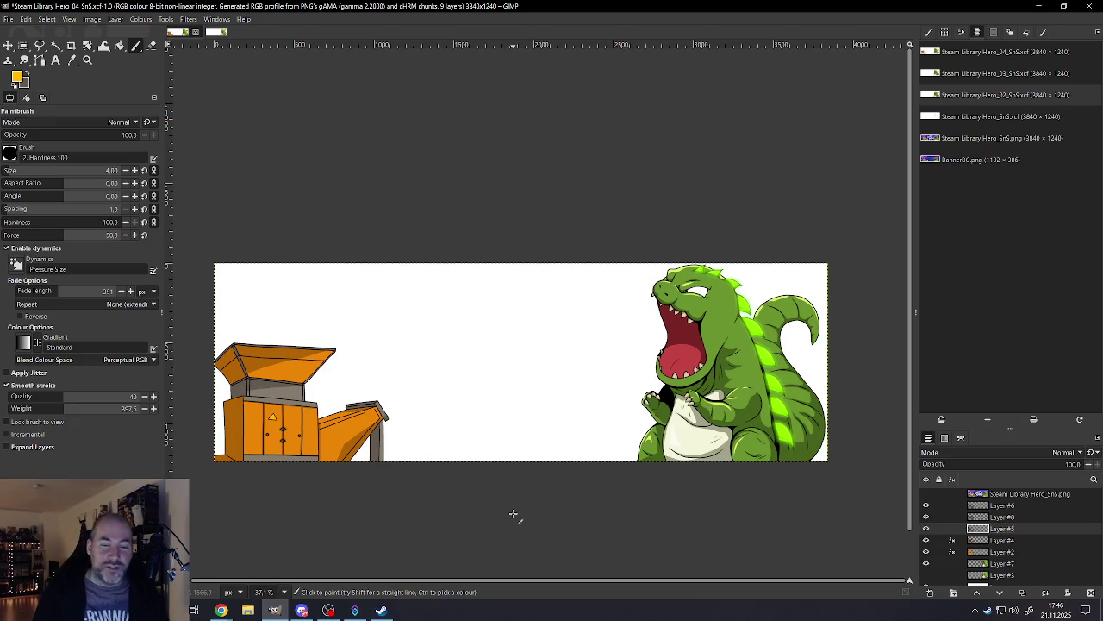
Step: Switch to Steam and browse the green egg, green kaiju and first screenshots
click(381, 609)
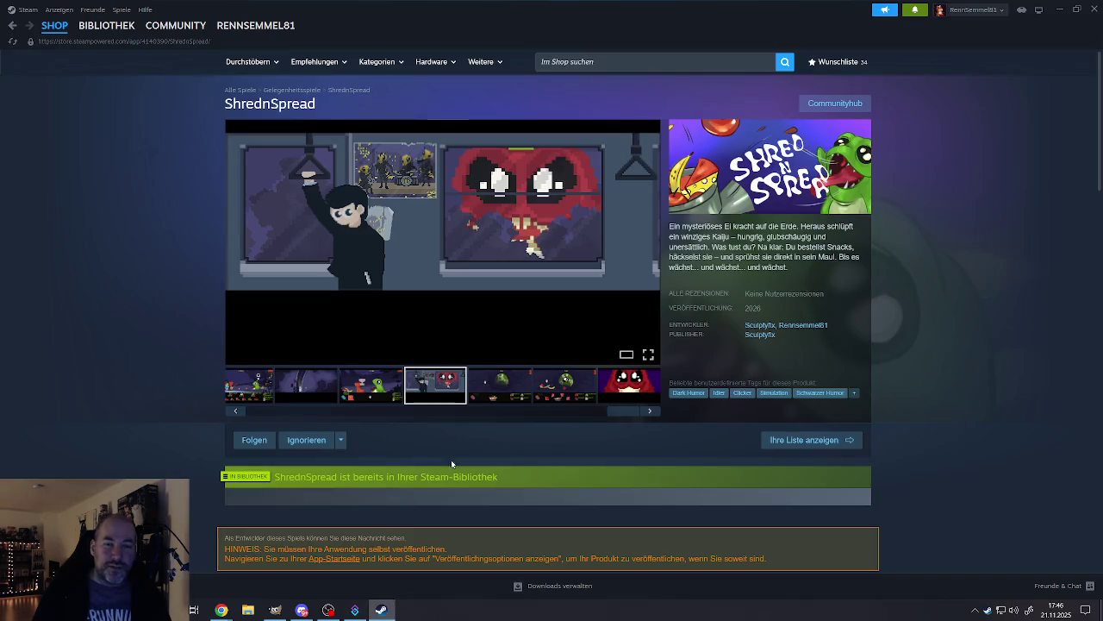
click(491, 388)
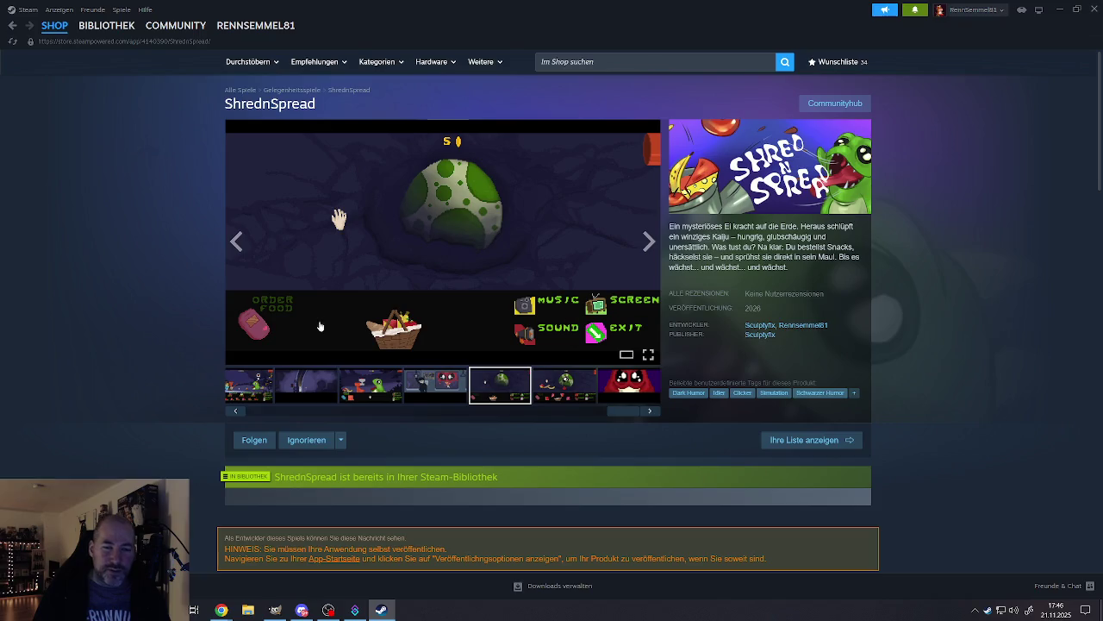
click(371, 388)
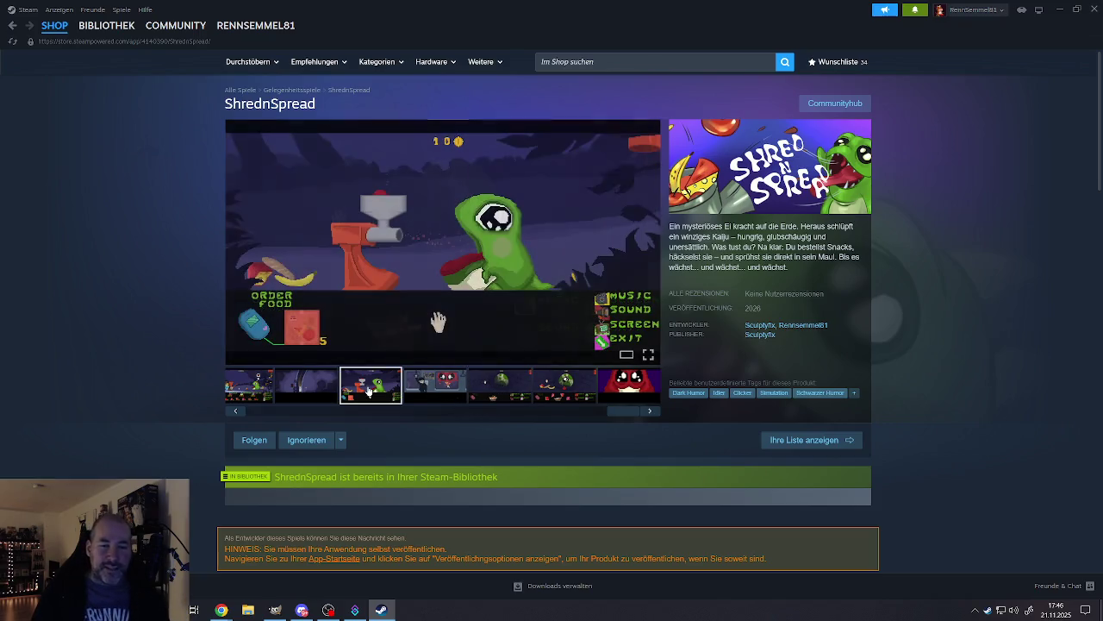
click(309, 388)
click(250, 385)
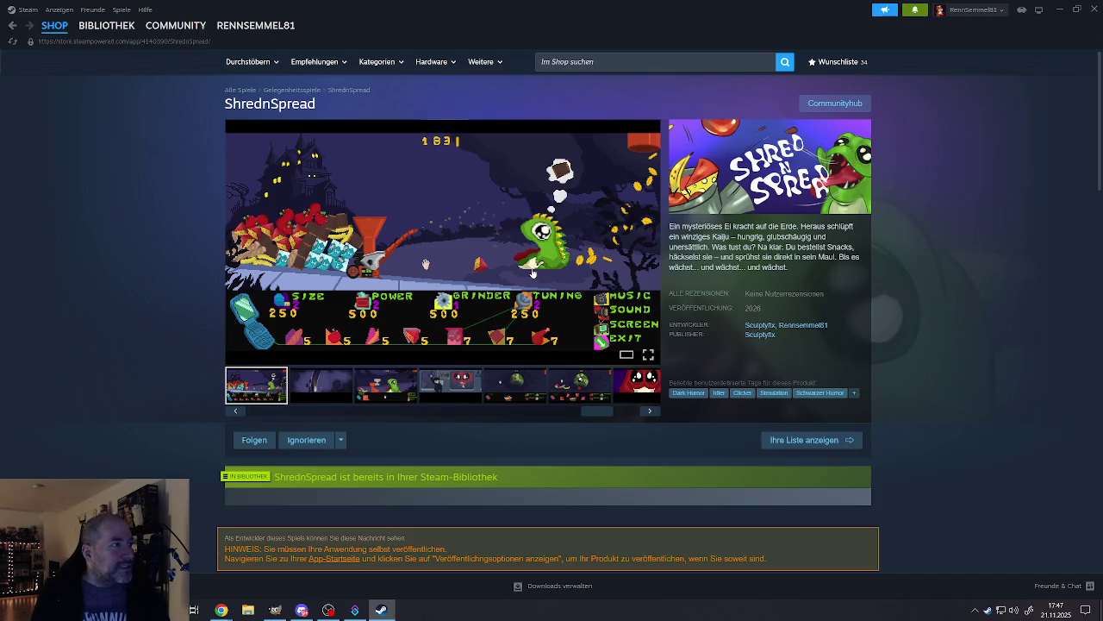
mouse_move(442, 241)
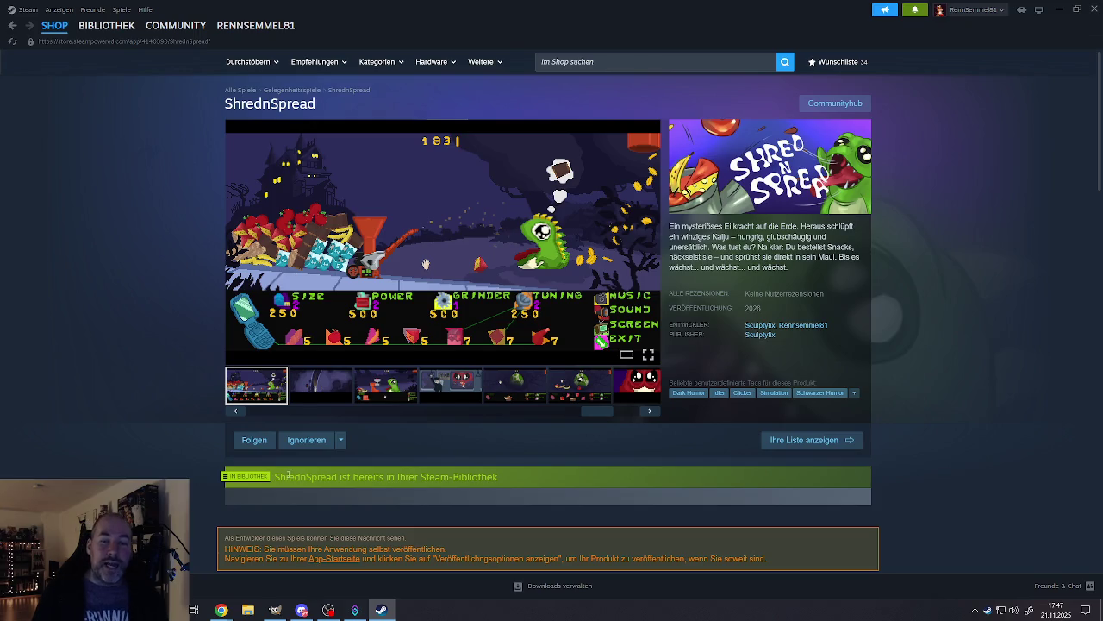
Step: Scroll the store page down and back up, then minimise Steam to return to GIMP
scroll(288, 473, down, 3)
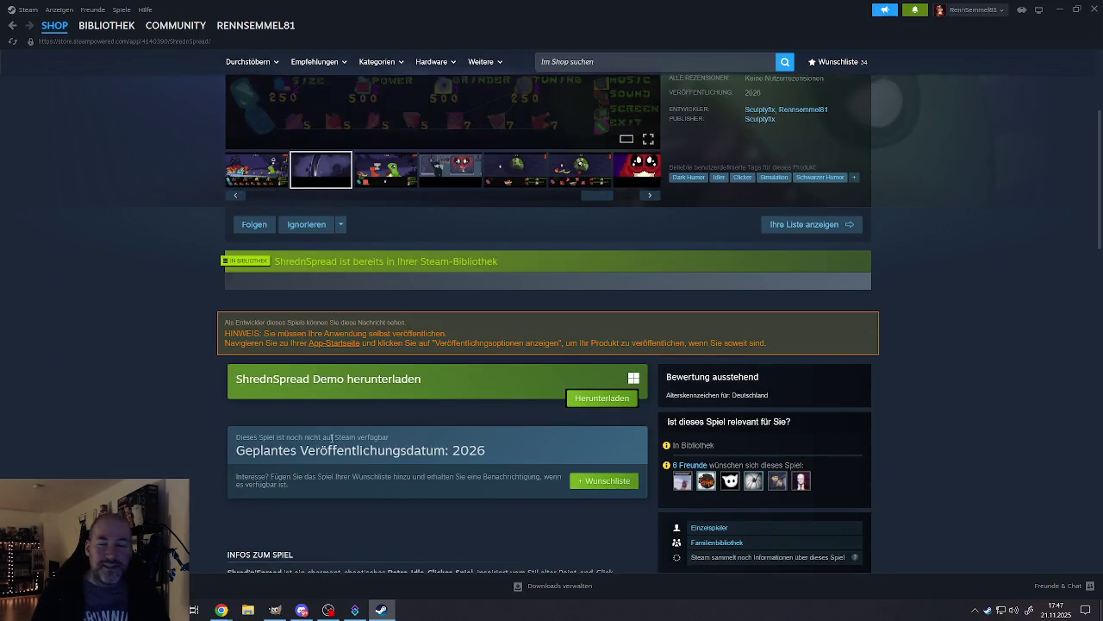
scroll(294, 466, up, 2)
scroll(429, 326, down, 3)
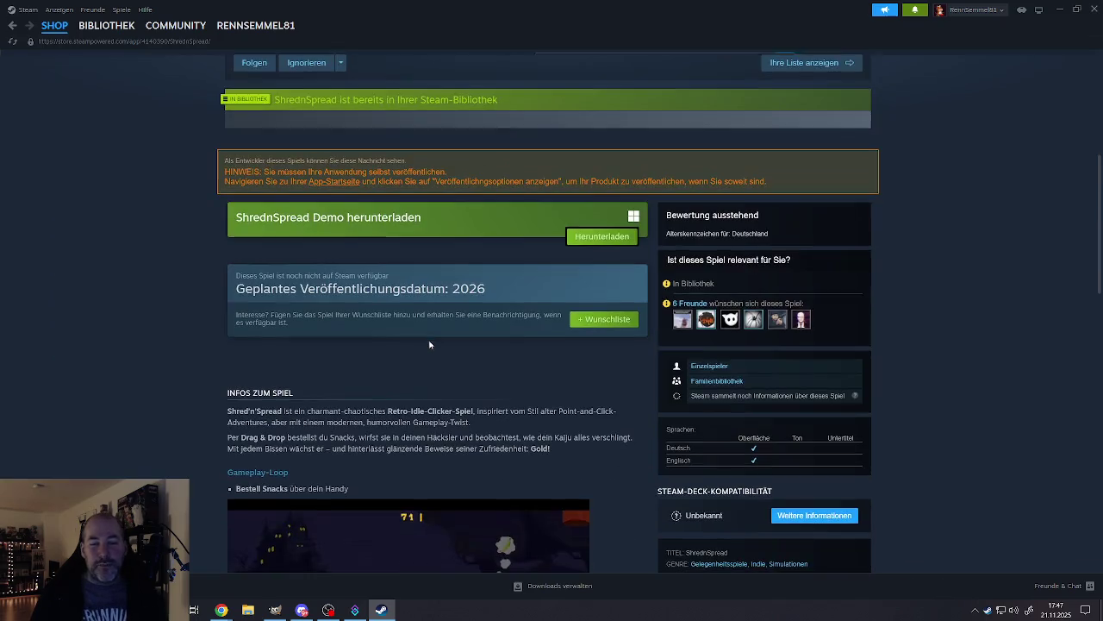
scroll(432, 362, up, 2)
scroll(432, 358, up, 2)
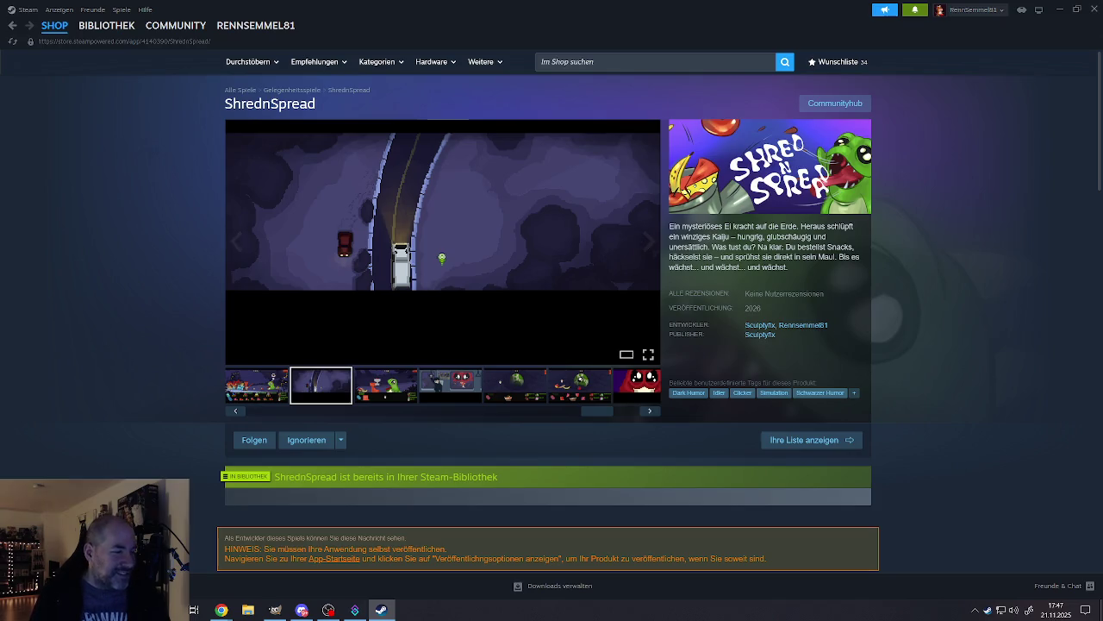
key(alt+Tab)
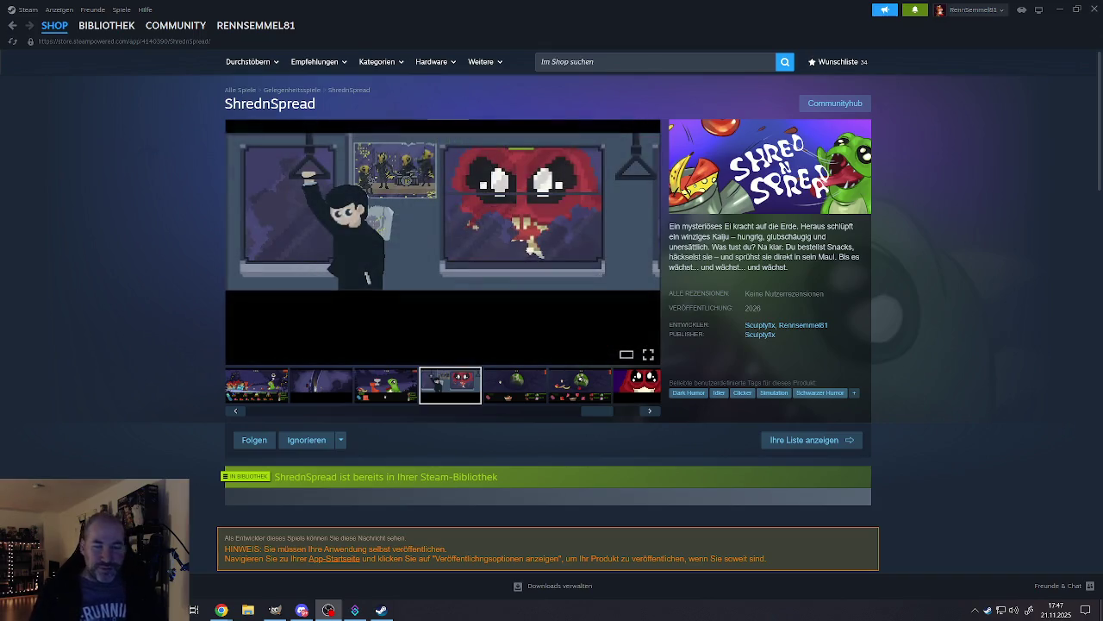
click(1060, 10)
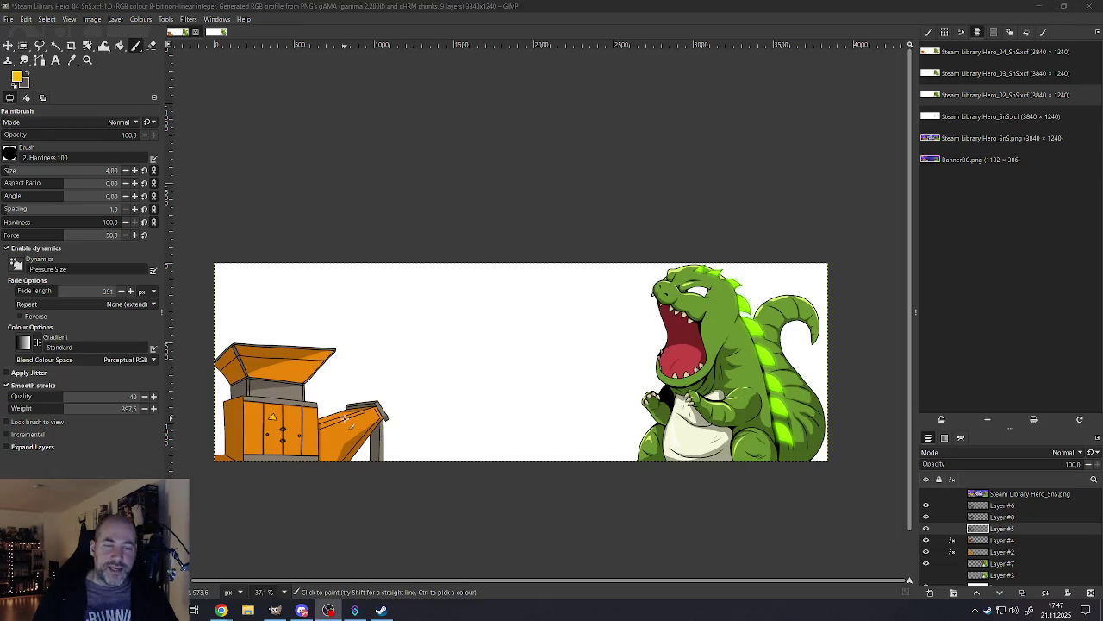
Step: Zoom in and out around the banner with the orange machine and roaring green dinosaur
scroll(247, 481, down, 2)
scroll(258, 468, up, 1)
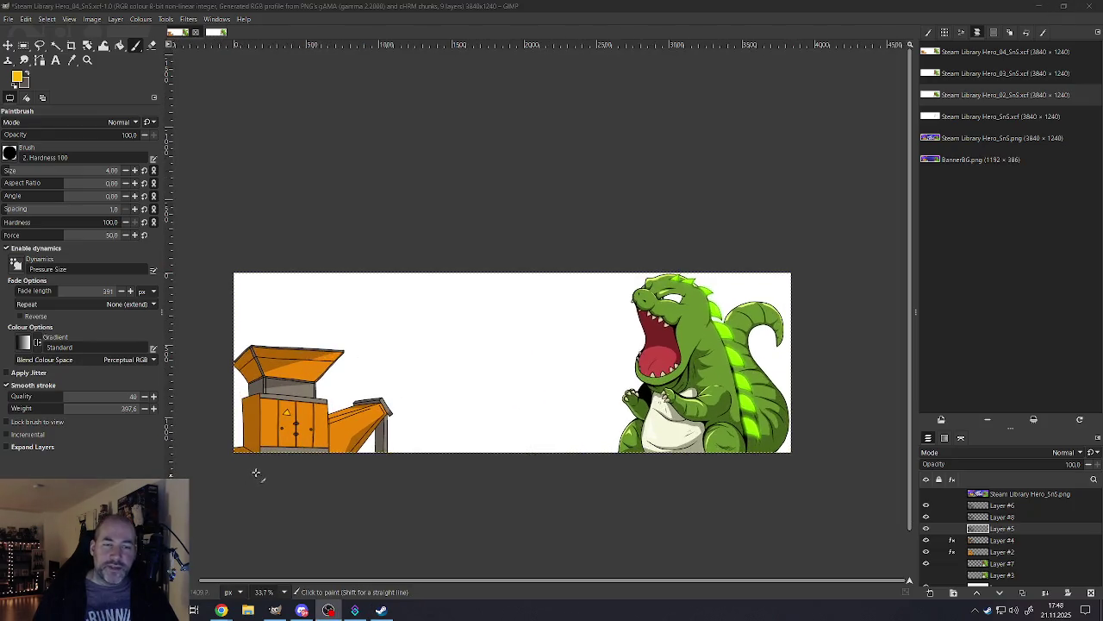
scroll(330, 456, up, 2)
scroll(336, 452, down, 1)
scroll(414, 435, down, 1)
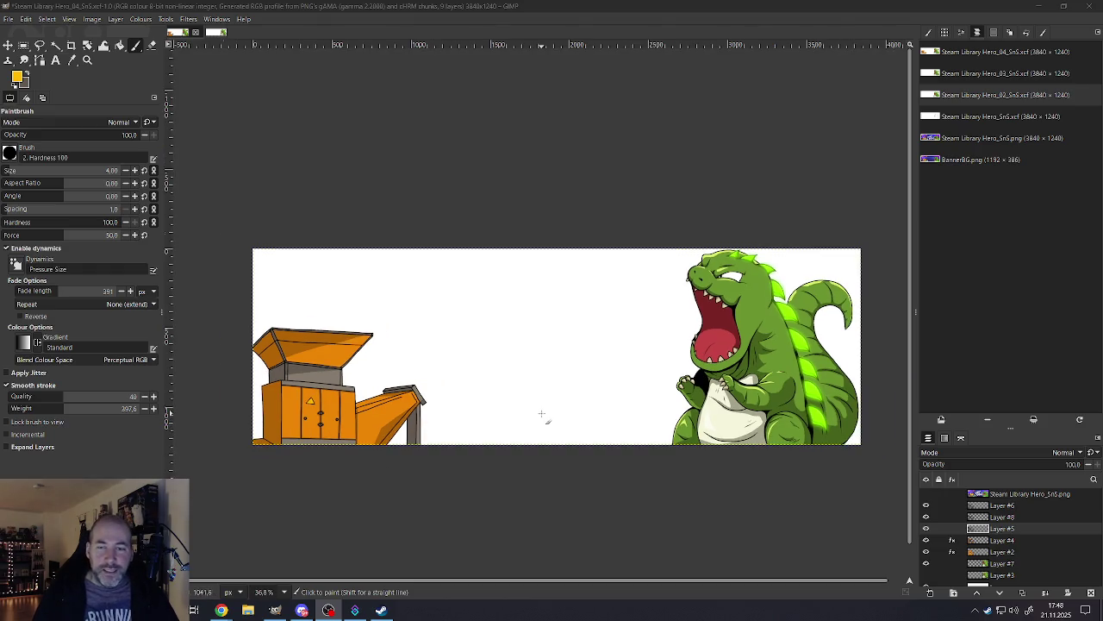
scroll(543, 416, up, 2)
scroll(690, 409, down, 1)
scroll(713, 408, up, 1)
scroll(733, 405, down, 2)
scroll(767, 403, up, 1)
scroll(765, 403, up, 1)
scroll(750, 403, up, 1)
scroll(732, 405, down, 1)
scroll(681, 410, down, 1)
scroll(601, 407, up, 1)
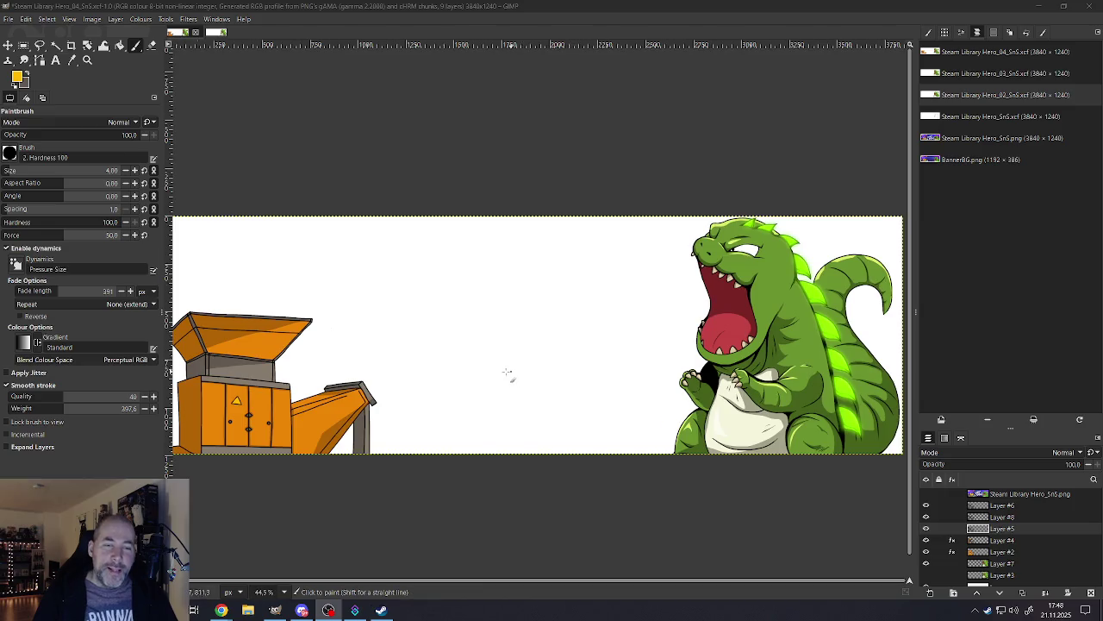
Step: Zoom into the warning triangle and set up a small black brush
scroll(509, 374, down, 2)
scroll(352, 390, up, 1)
scroll(352, 390, up, 3)
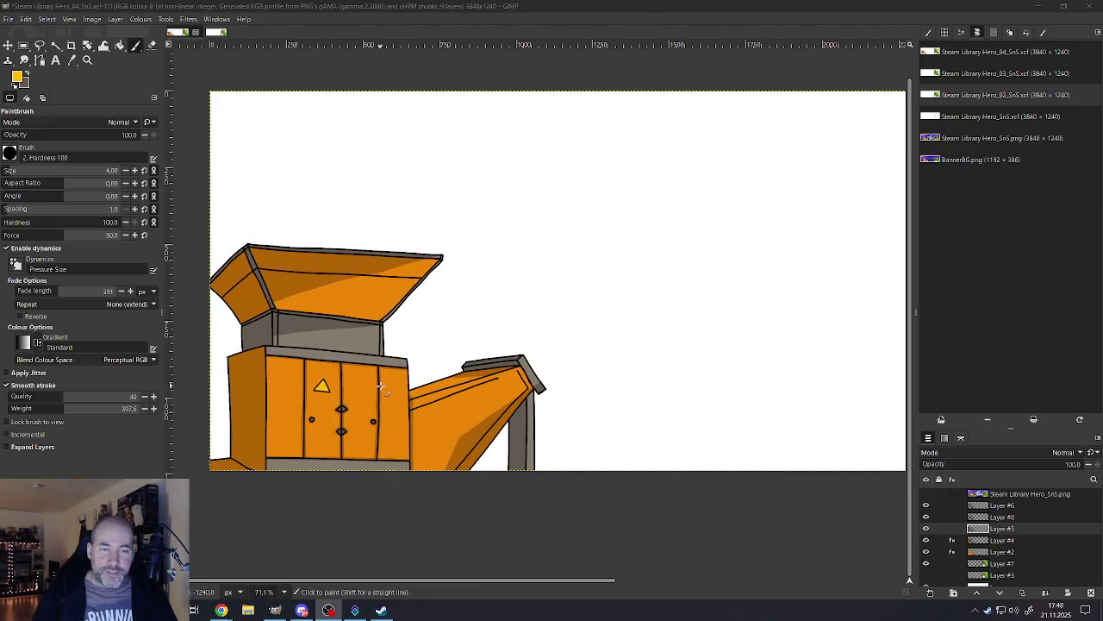
scroll(344, 397, up, 2)
scroll(314, 393, up, 2)
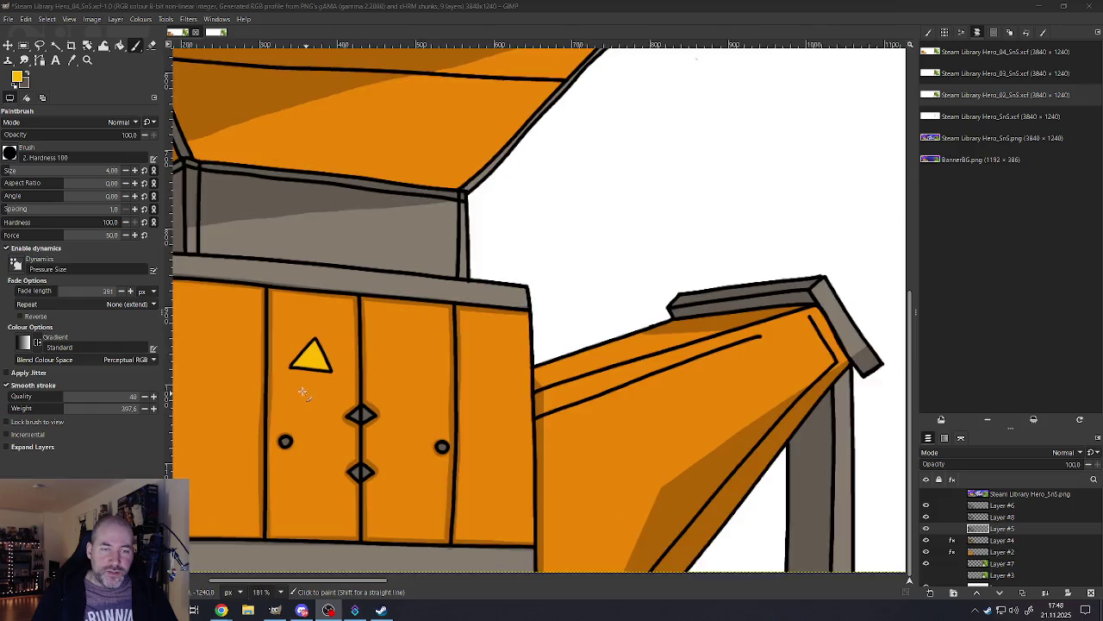
scroll(303, 345, up, 3)
scroll(306, 345, up, 3)
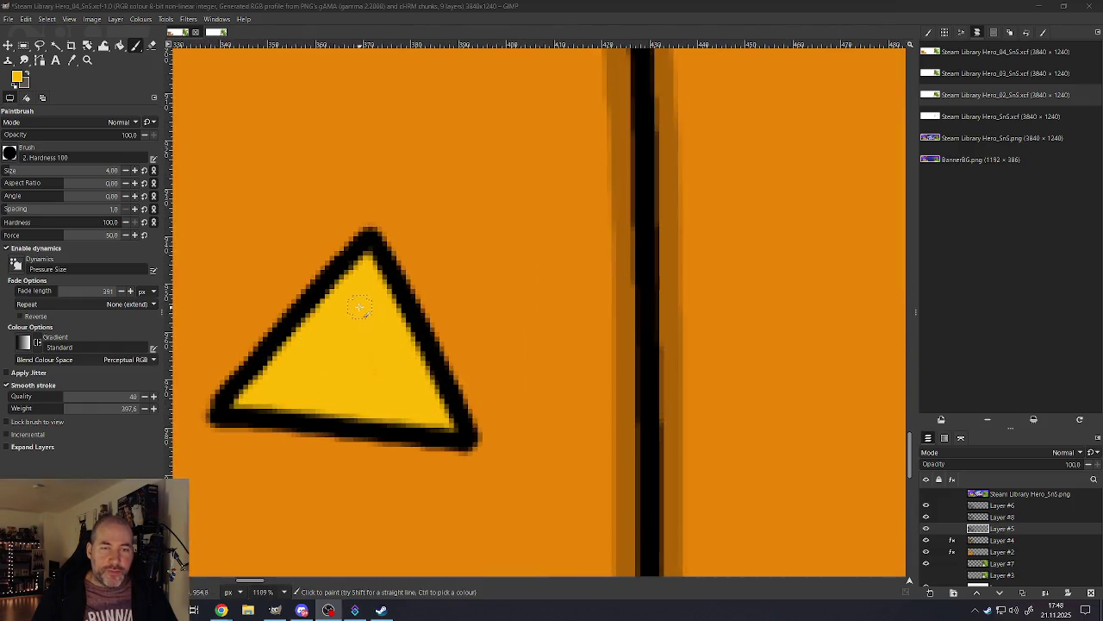
key(bracketleft)
key(bracketleft)
key(bracketleft)
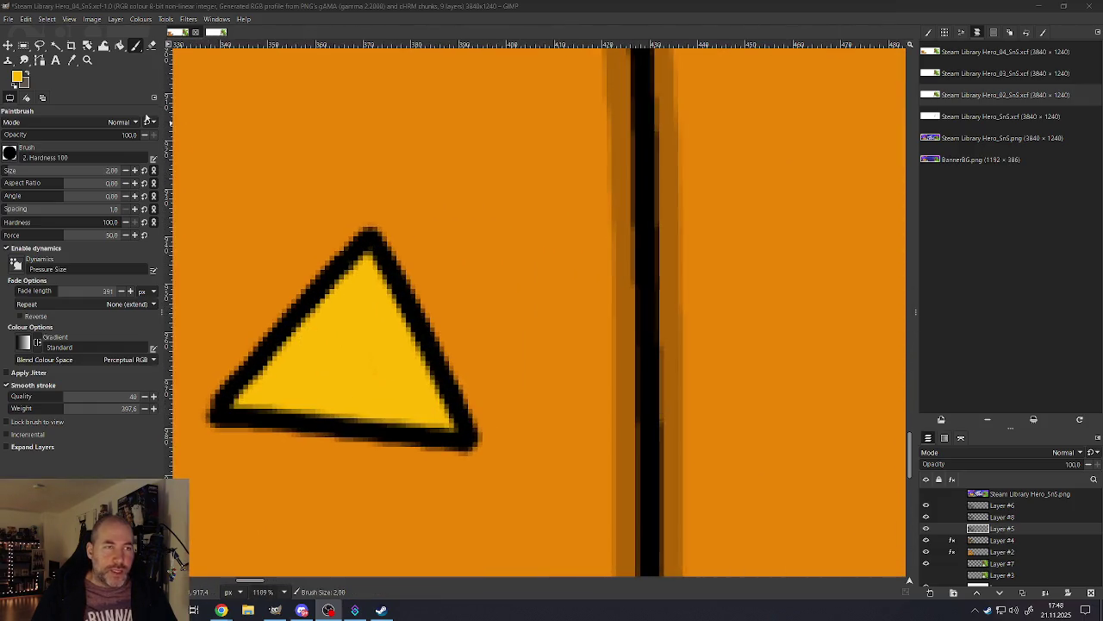
click(14, 85)
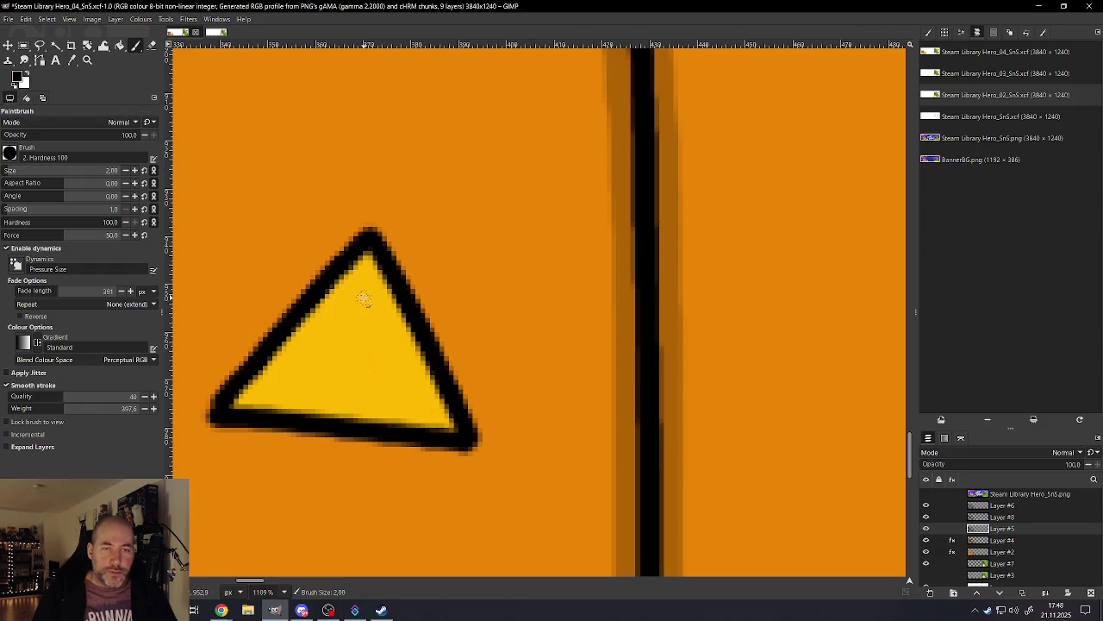
Step: Paint a black exclamation mark, a dot plus a vertical stroke, inside the yellow triangle
drag(363, 287, 349, 370)
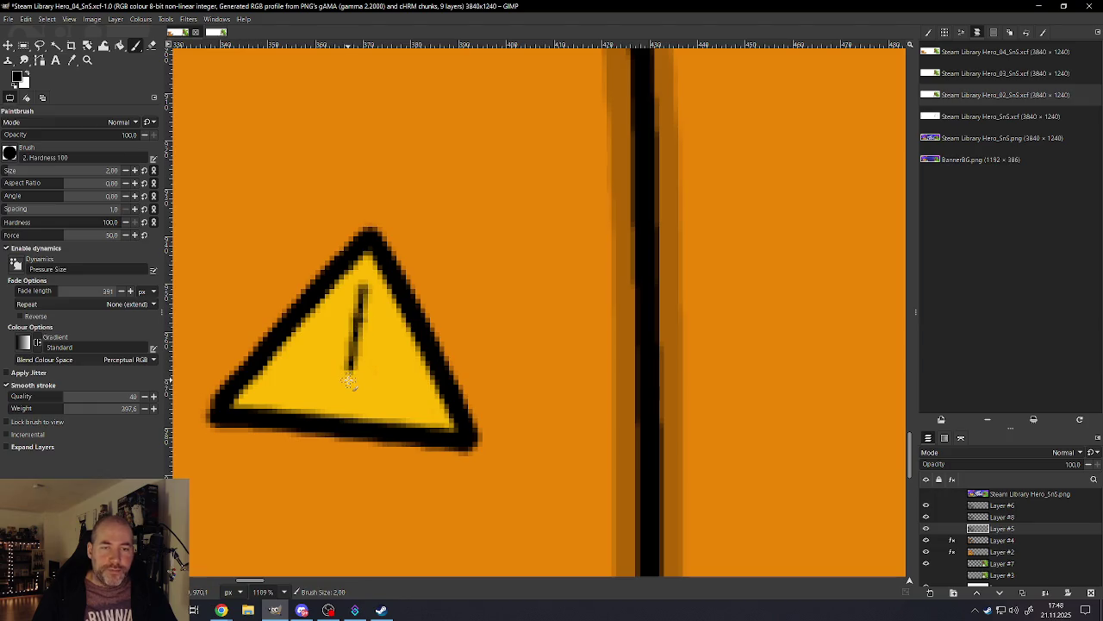
key(ctrl+z)
key(bracketright)
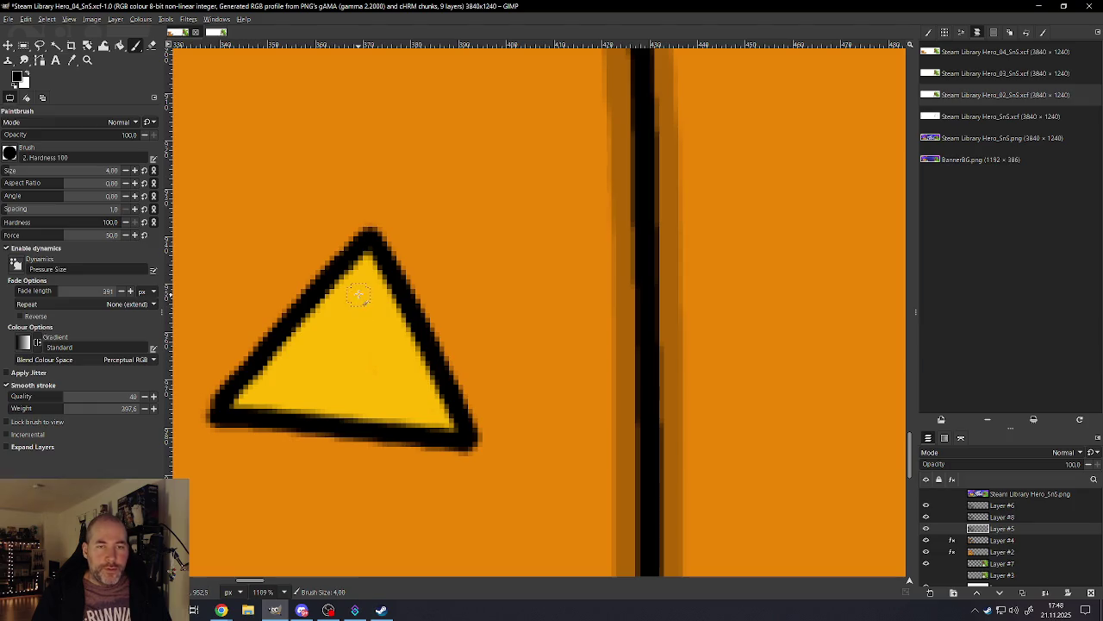
click(349, 383)
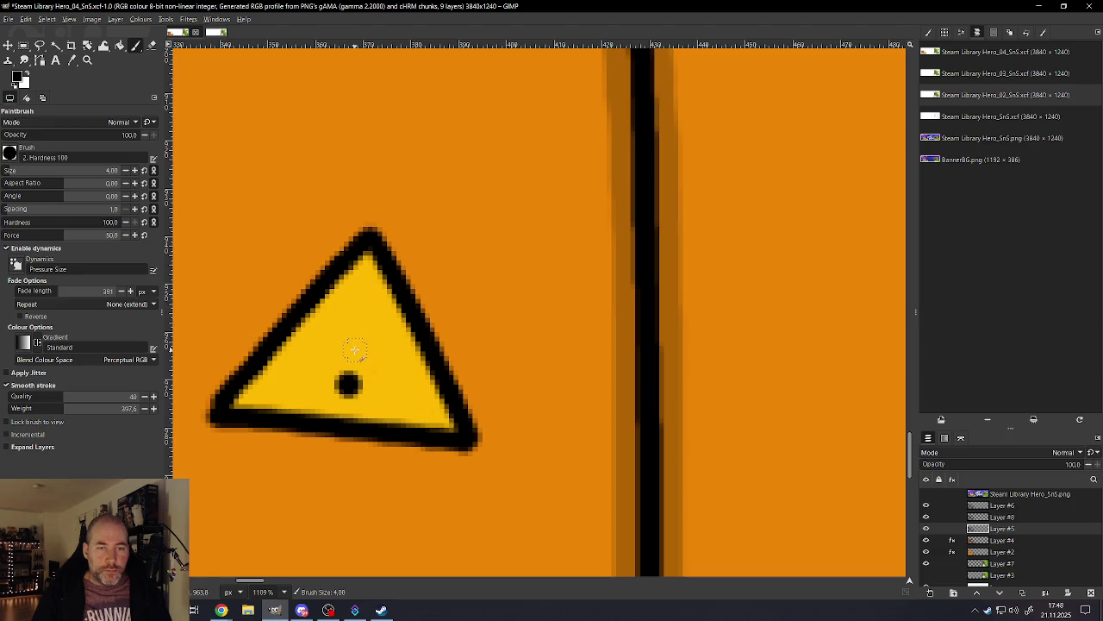
mouse_move(352, 349)
mouse_down()
mouse_move(361, 289)
mouse_move(353, 357)
mouse_up()
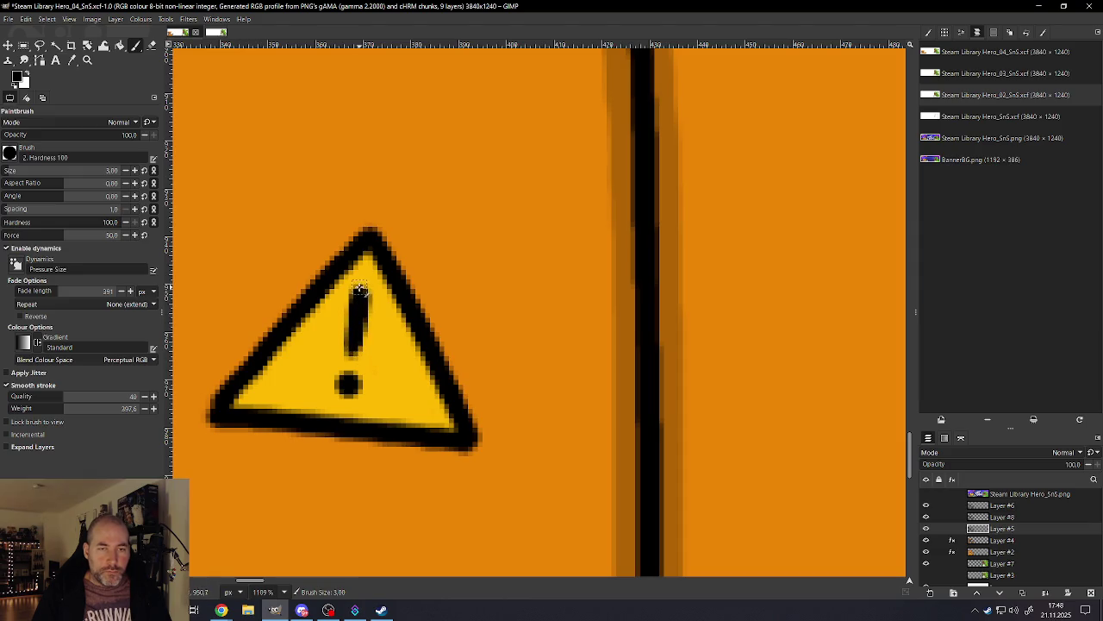
scroll(369, 385, down, 3)
scroll(369, 386, down, 4)
scroll(371, 390, down, 4)
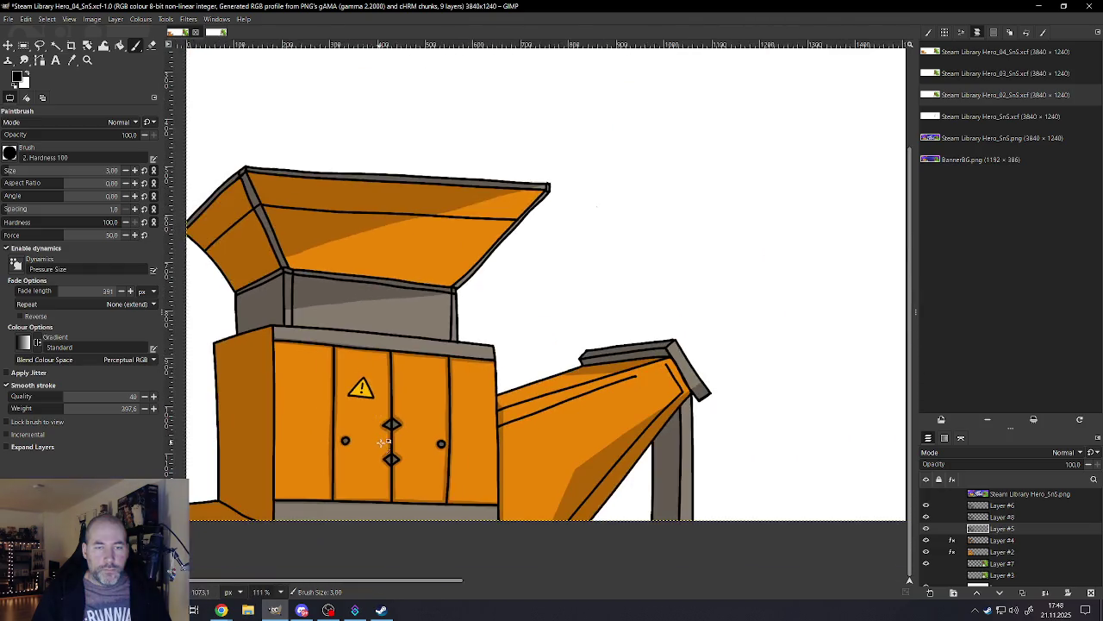
scroll(379, 422, down, 3)
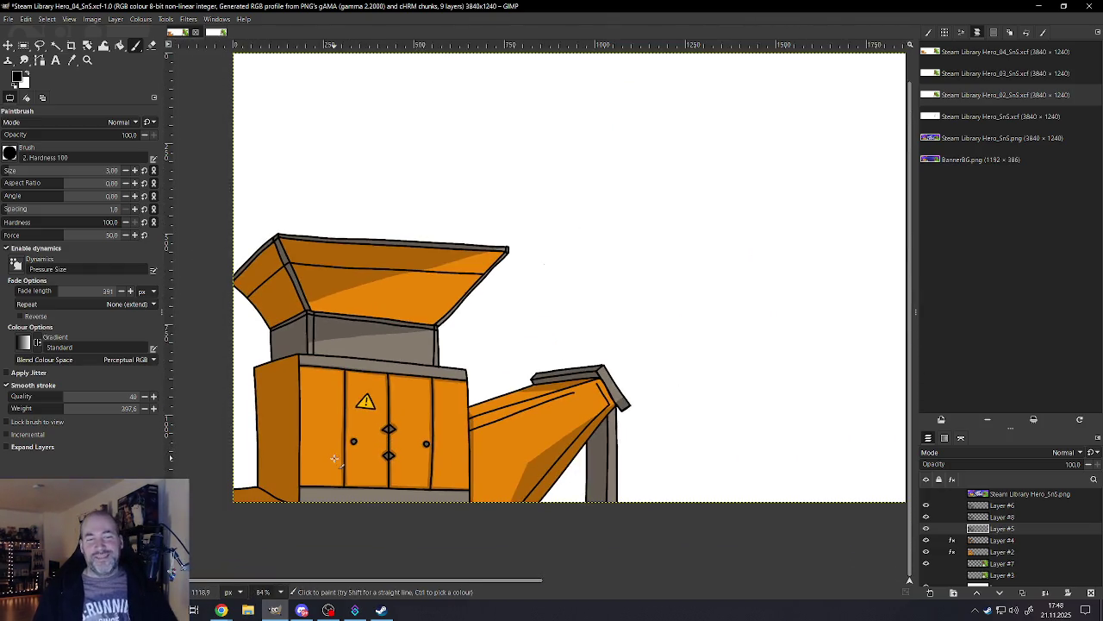
scroll(352, 442, down, 1)
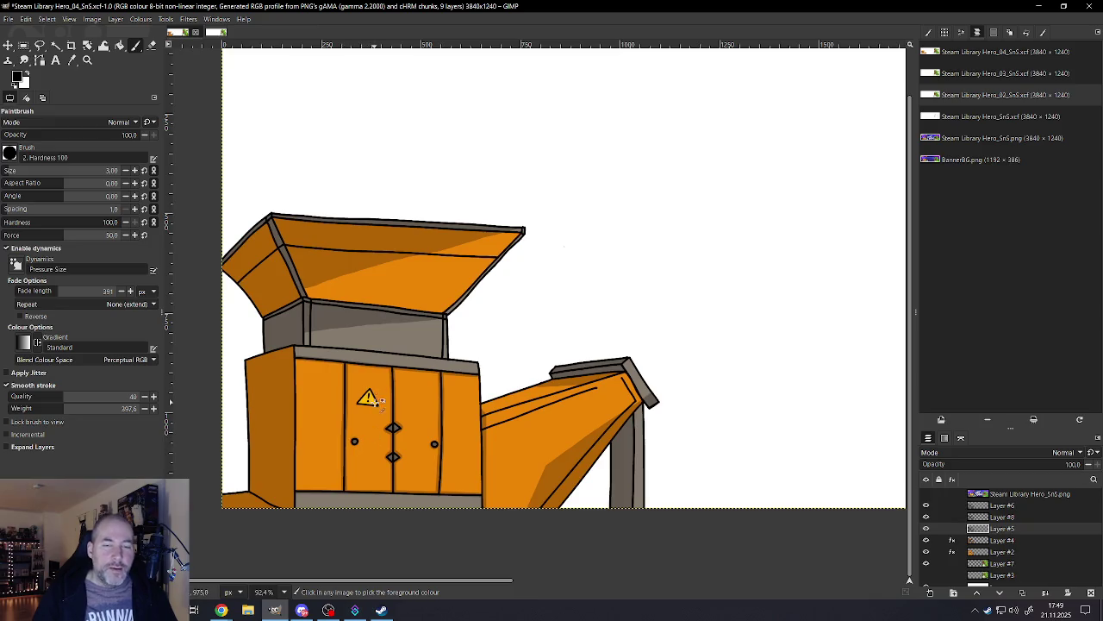
scroll(362, 435, down, 1)
scroll(402, 428, down, 3)
scroll(495, 409, up, 1)
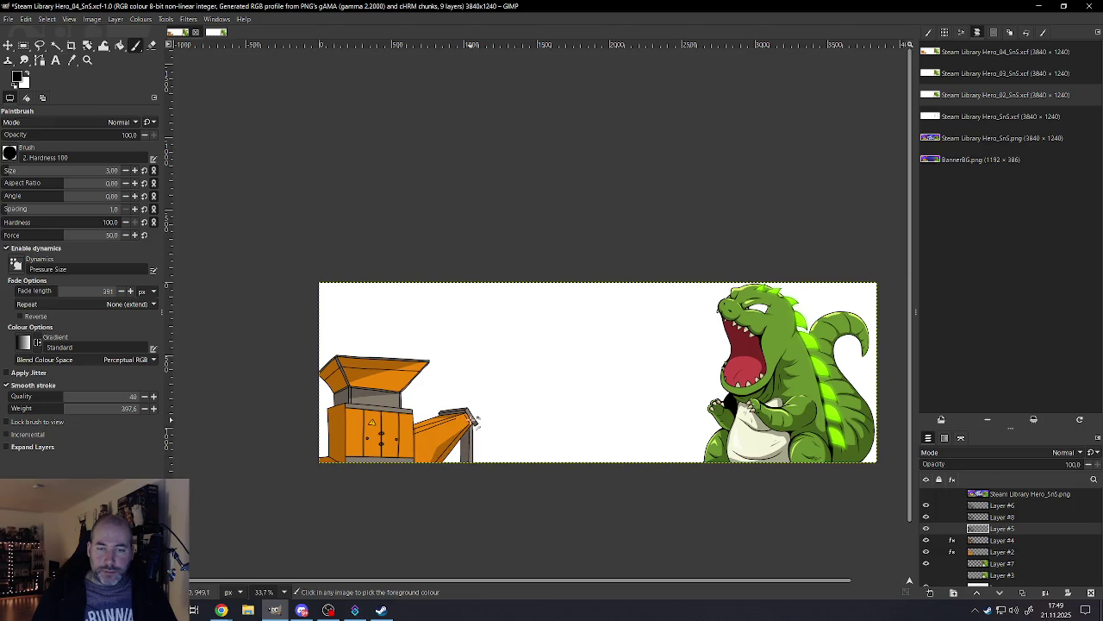
scroll(506, 465, down, 2)
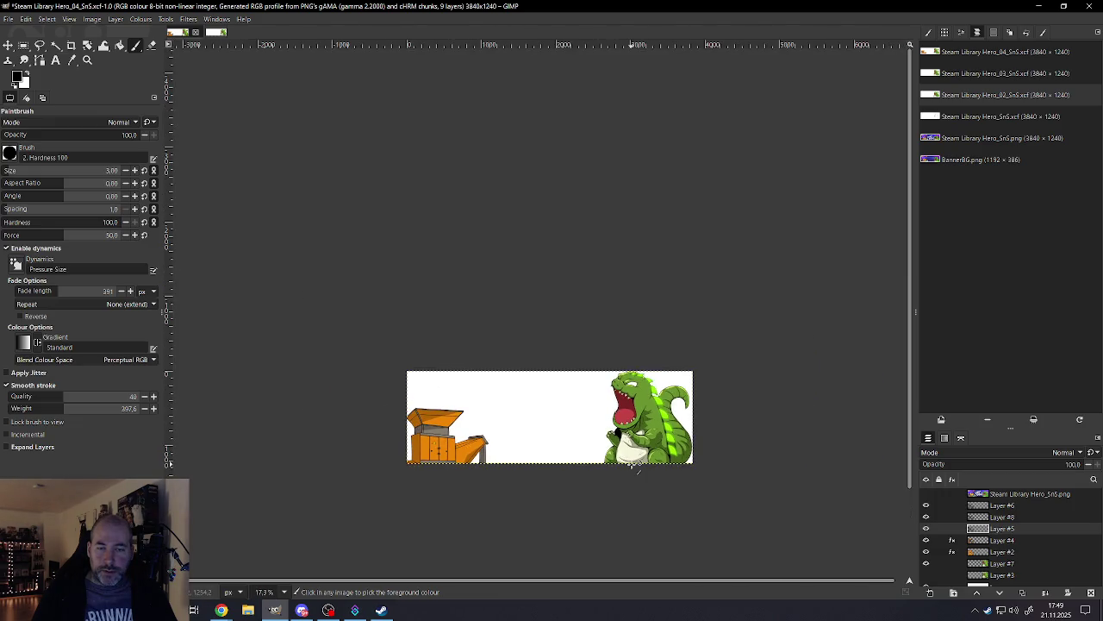
scroll(603, 462, up, 1)
scroll(518, 457, up, 2)
scroll(431, 456, up, 5)
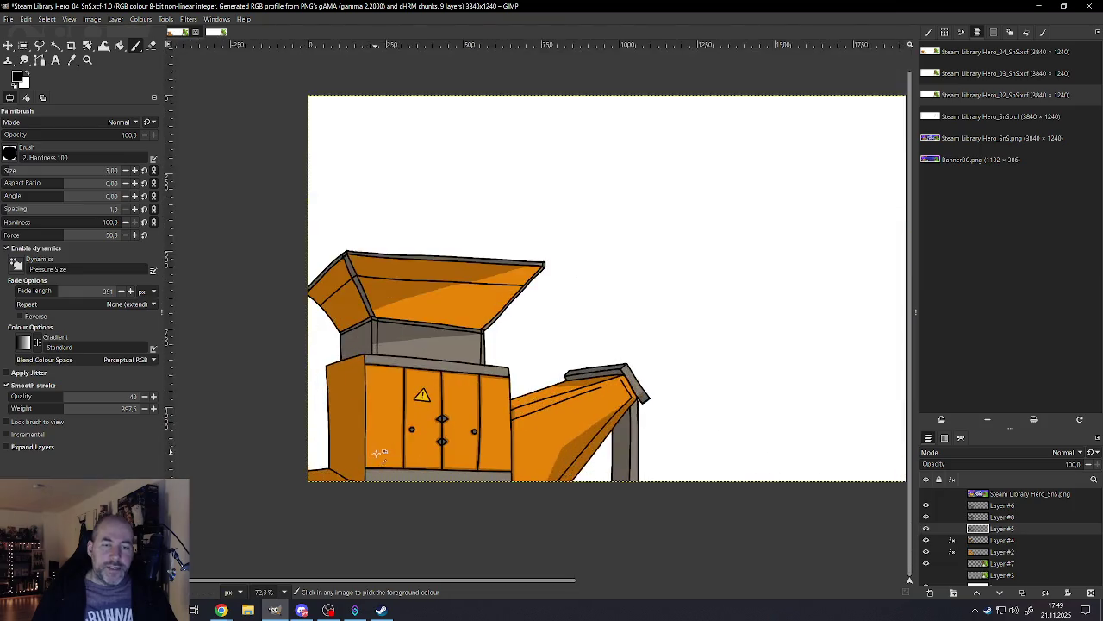
scroll(389, 455, up, 1)
scroll(392, 454, up, 1)
scroll(405, 450, up, 1)
scroll(422, 445, up, 1)
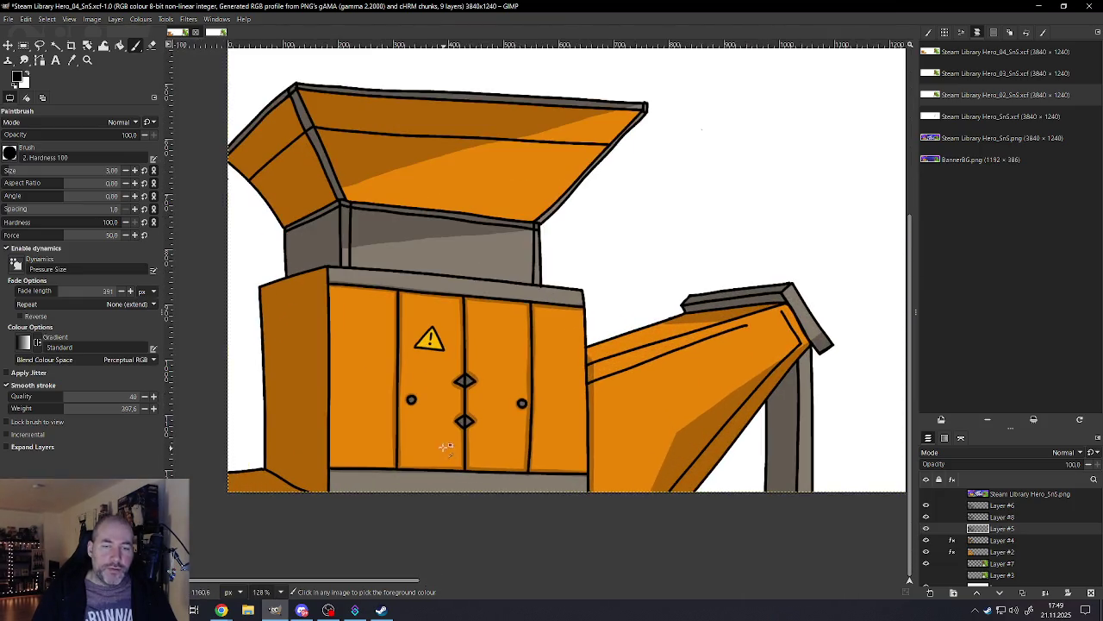
scroll(436, 440, up, 1)
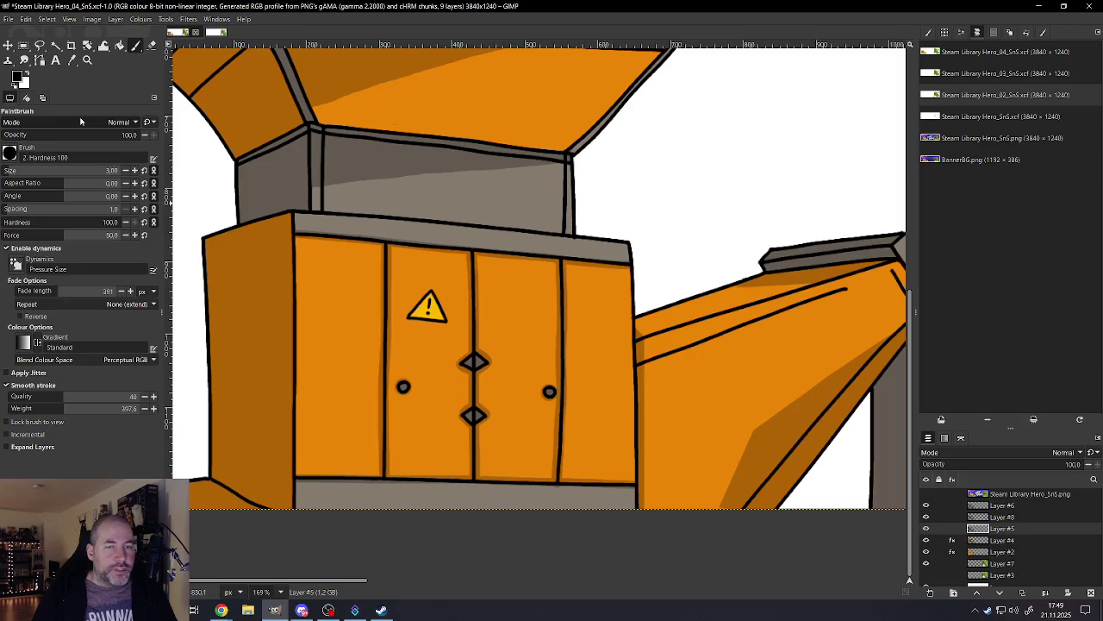
Step: Sample the cabinet's orange and lighten it to ffa637 as the paint colour
ctrl+click(333, 322)
click(16, 75)
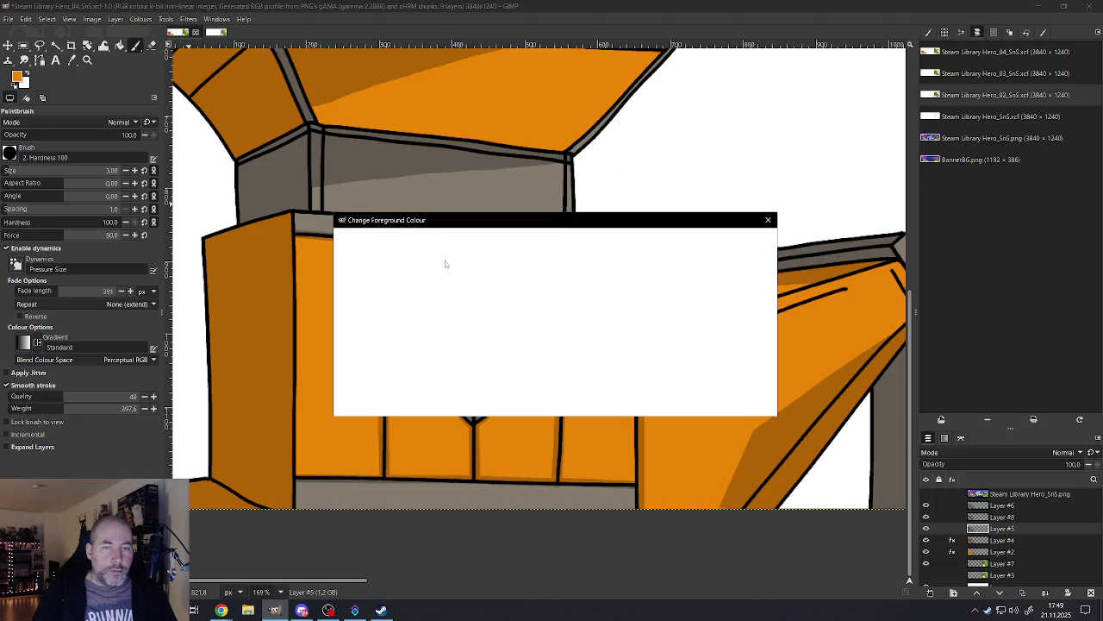
drag(617, 274, 565, 249)
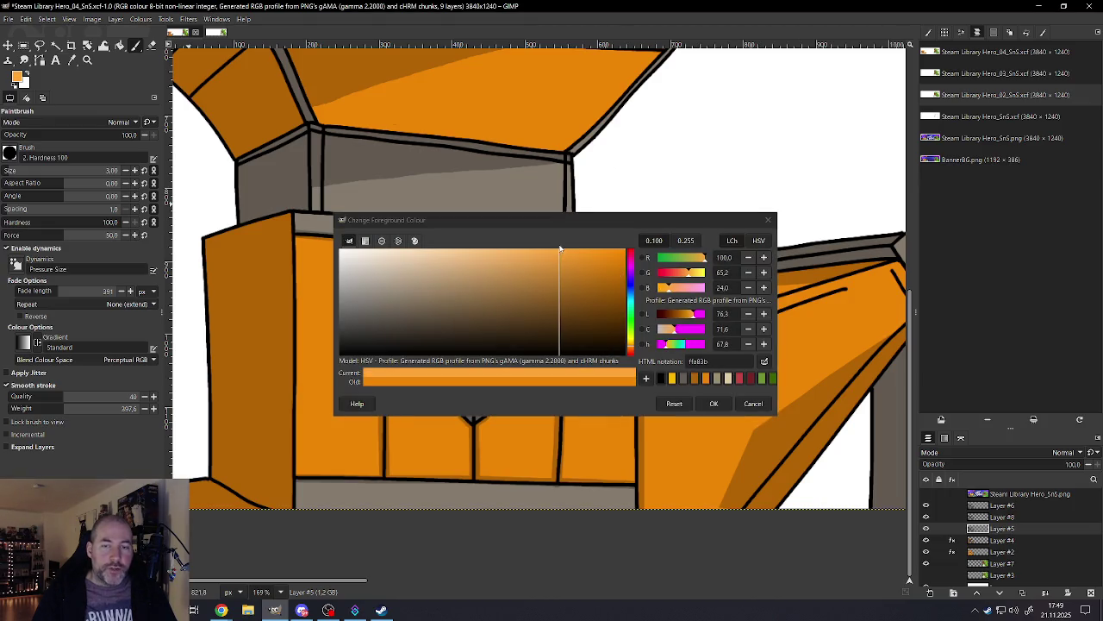
click(714, 403)
Step: Enlarge the brush to 27 and toggle Layer #8's visibility to check its contents
key(bracketright)
key(bracketright)
key(bracketright)
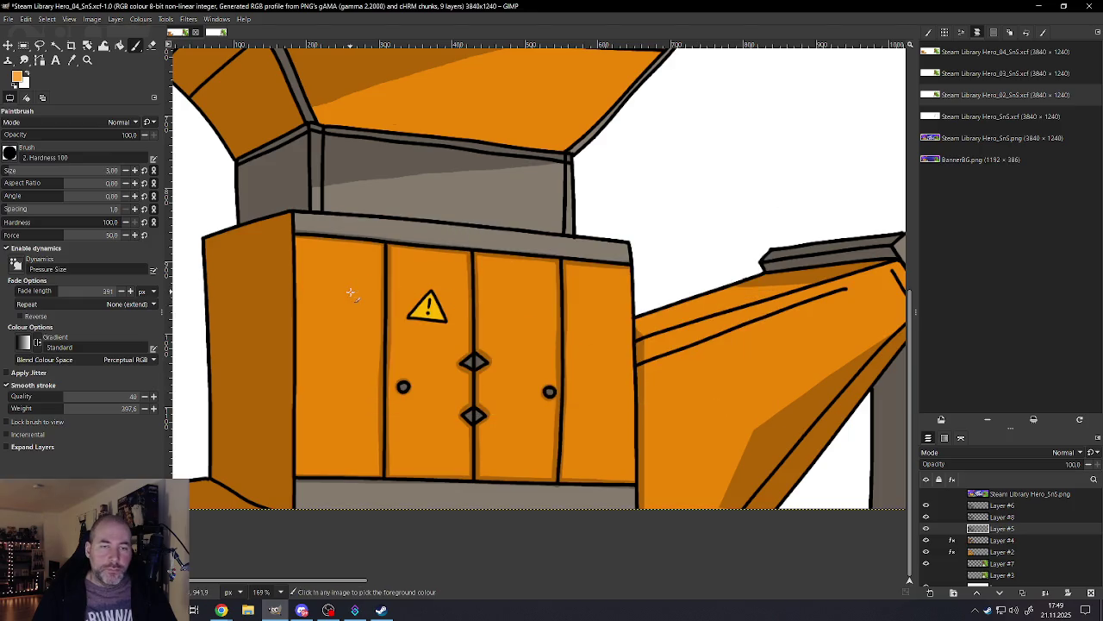
key(bracketright)
key(bracketright)
key(bracketright)
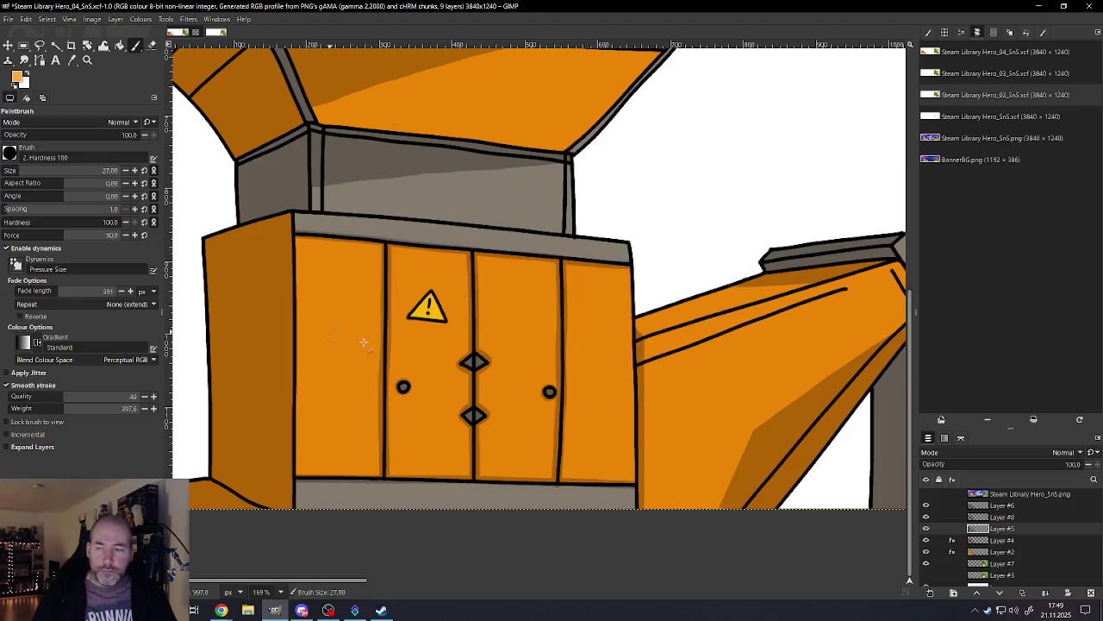
click(1005, 517)
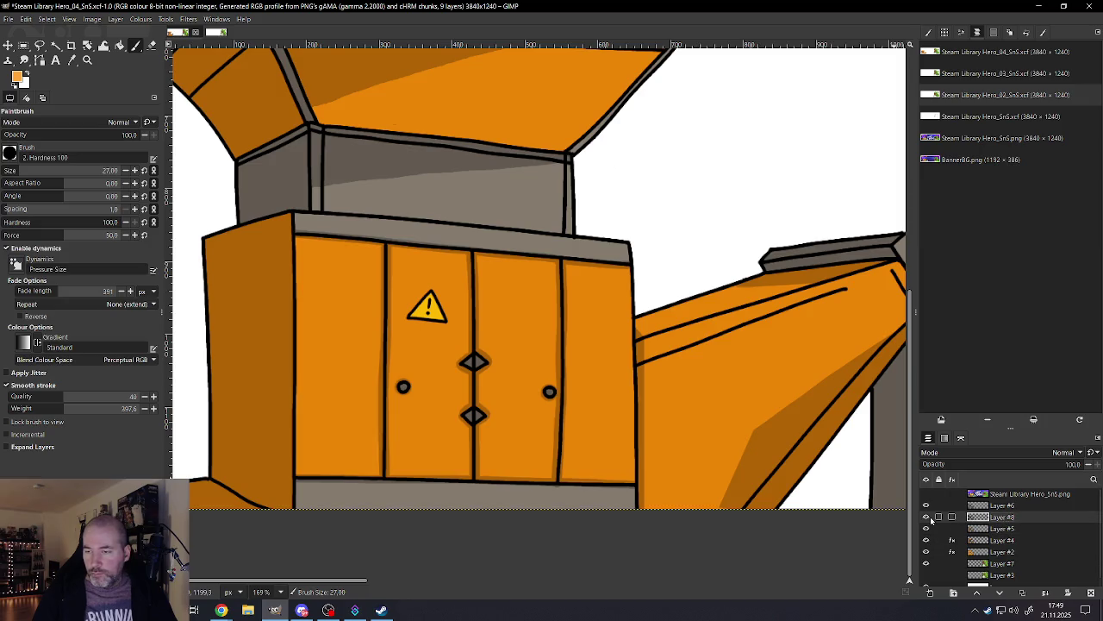
click(926, 517)
click(926, 517)
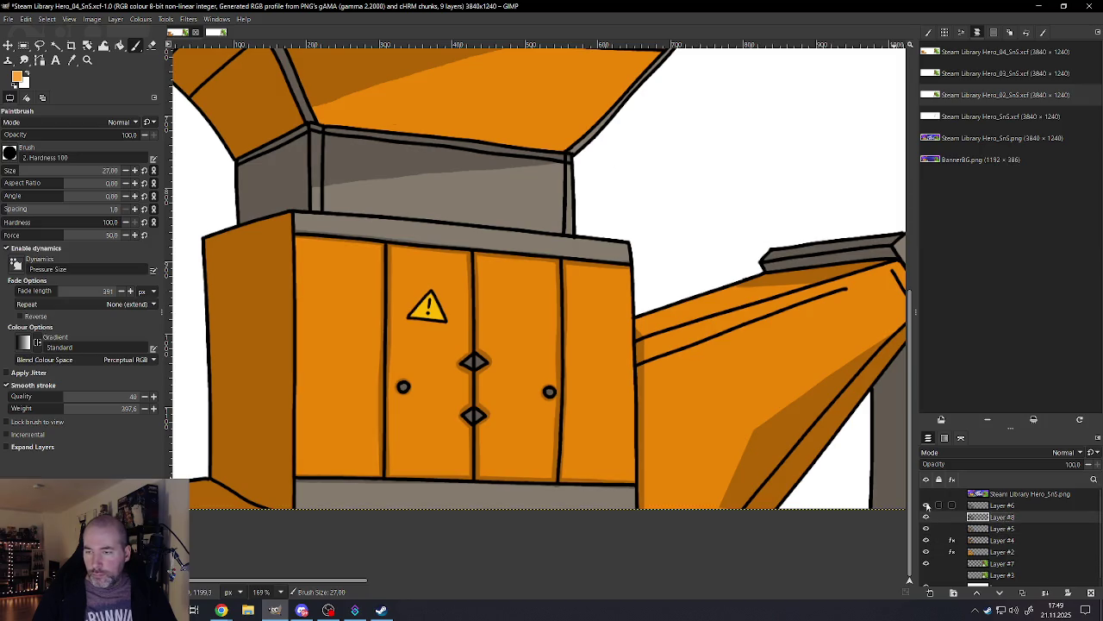
right_click(999, 506)
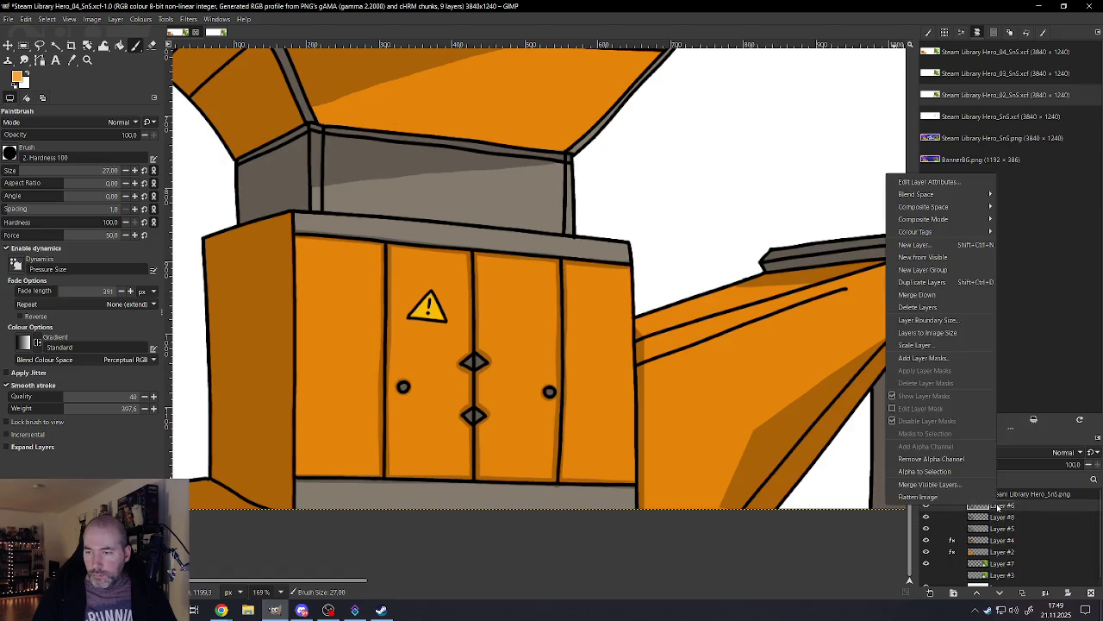
Step: Duplicate the layer into Layer #9, then select Layer #6 and undo a test highlight stroke
click(921, 281)
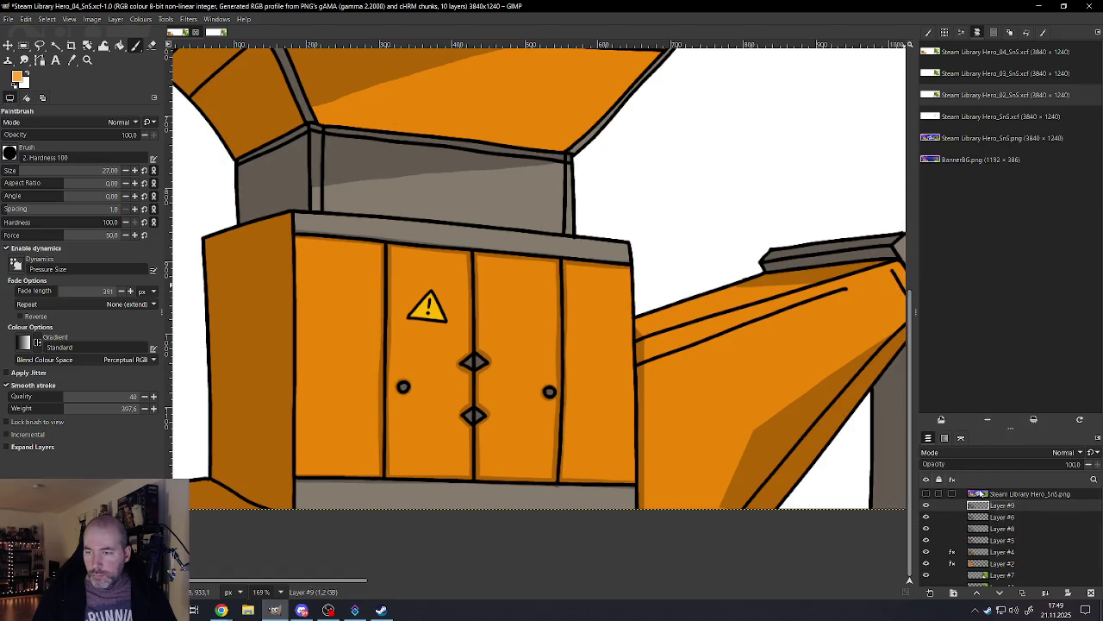
click(1000, 517)
mouse_move(340, 288)
mouse_down()
mouse_move(351, 315)
mouse_move(346, 436)
mouse_up()
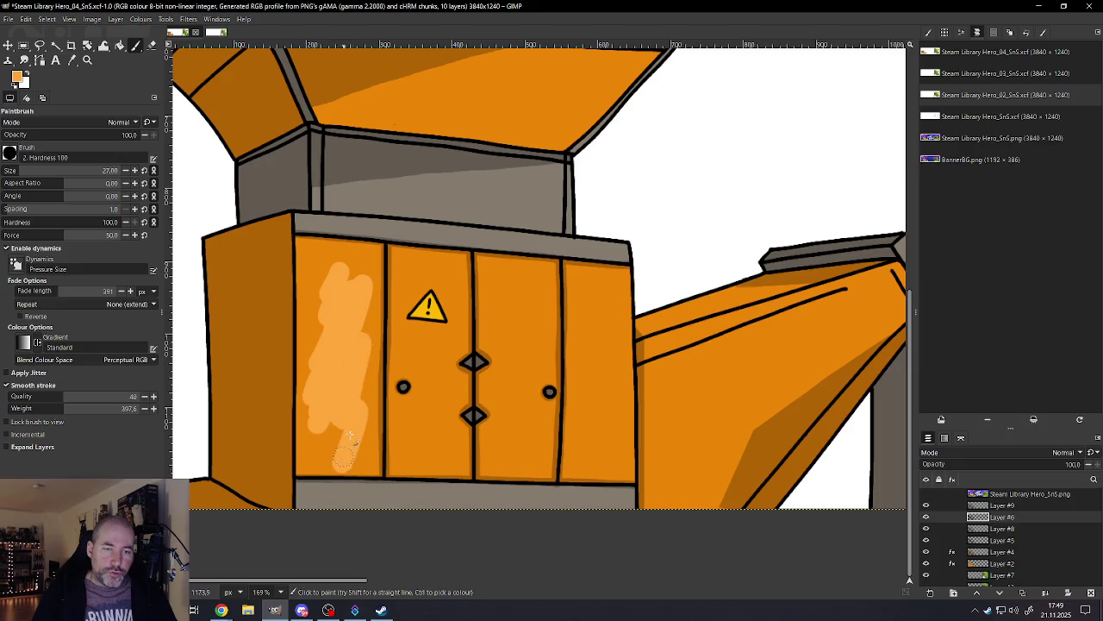
scroll(345, 436, down, 3)
scroll(345, 436, down, 2)
scroll(351, 398, up, 2)
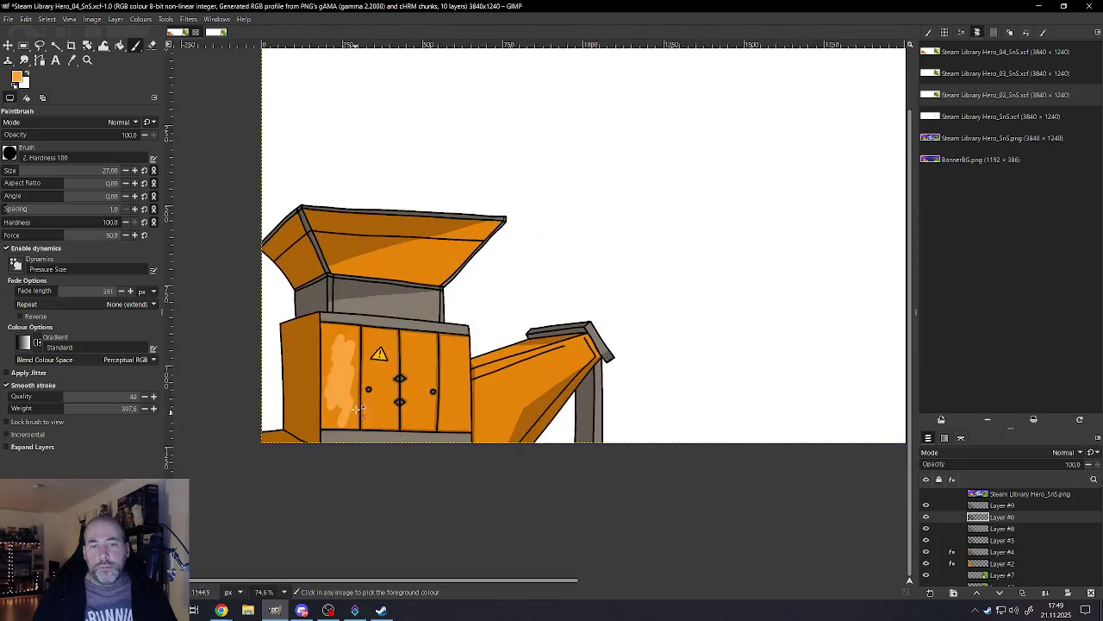
scroll(351, 397, up, 3)
key(ctrl+z)
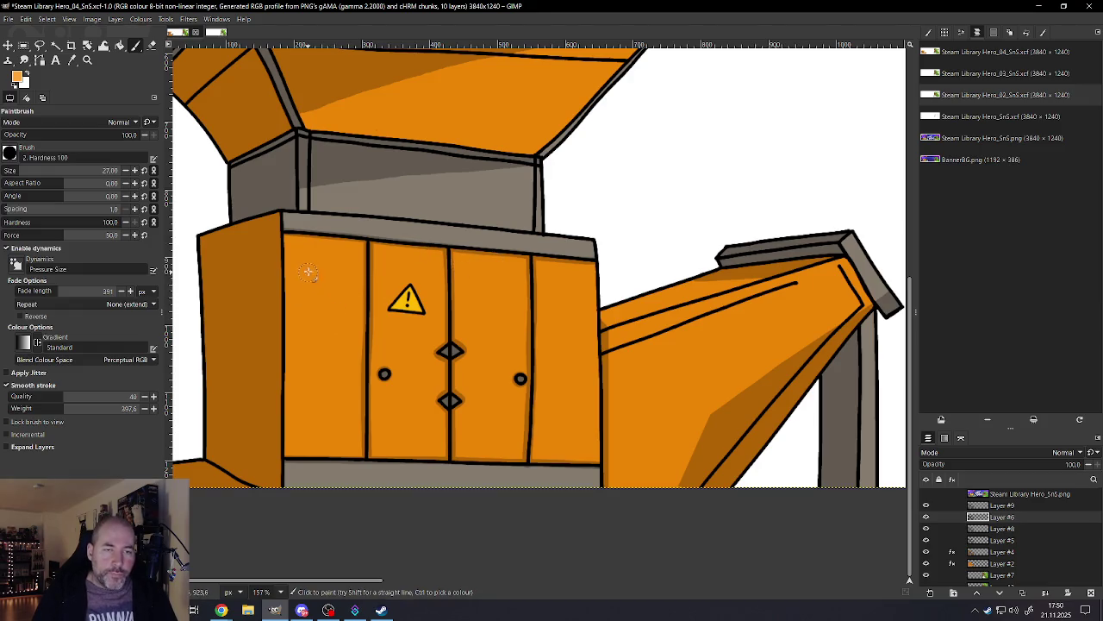
Step: Paint vertical light-orange highlight streaks down the left cabinet door
drag(308, 257, 310, 422)
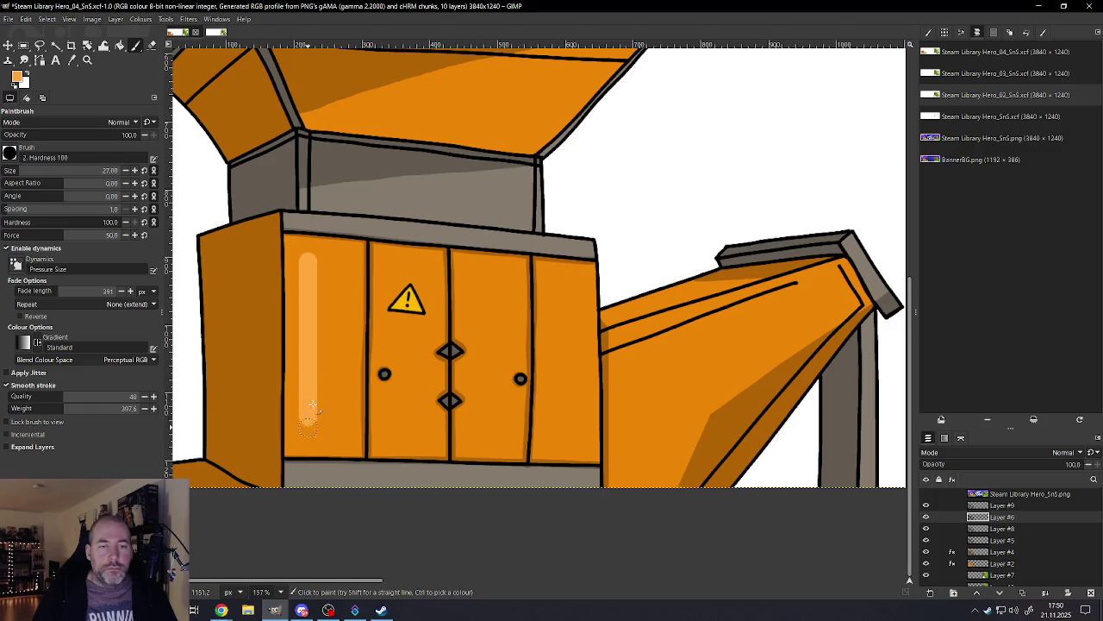
drag(318, 257, 323, 419)
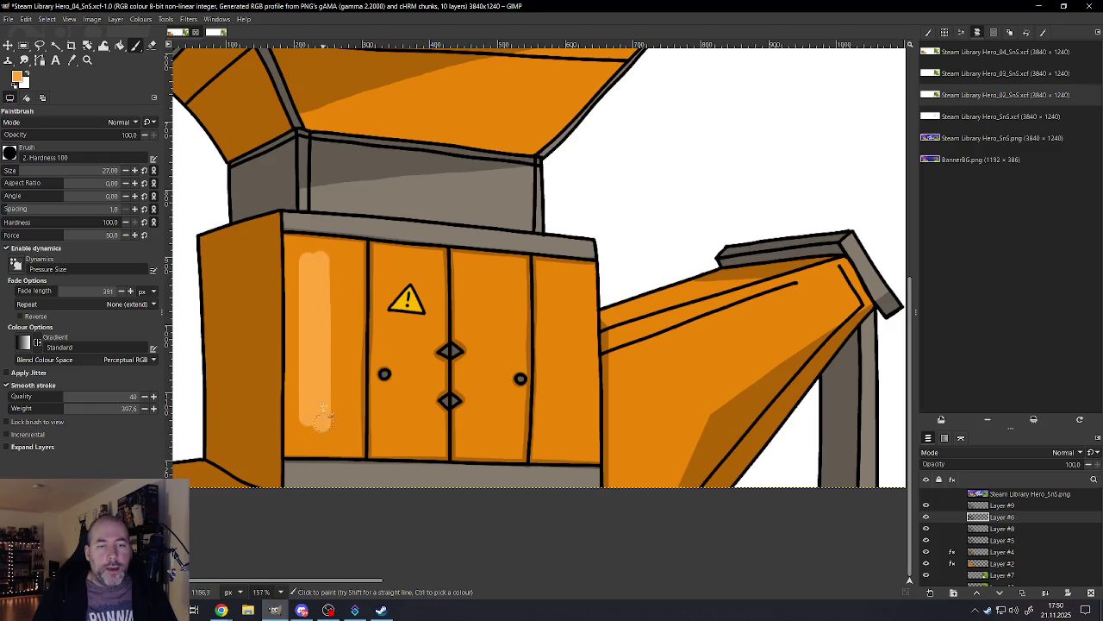
drag(332, 257, 330, 430)
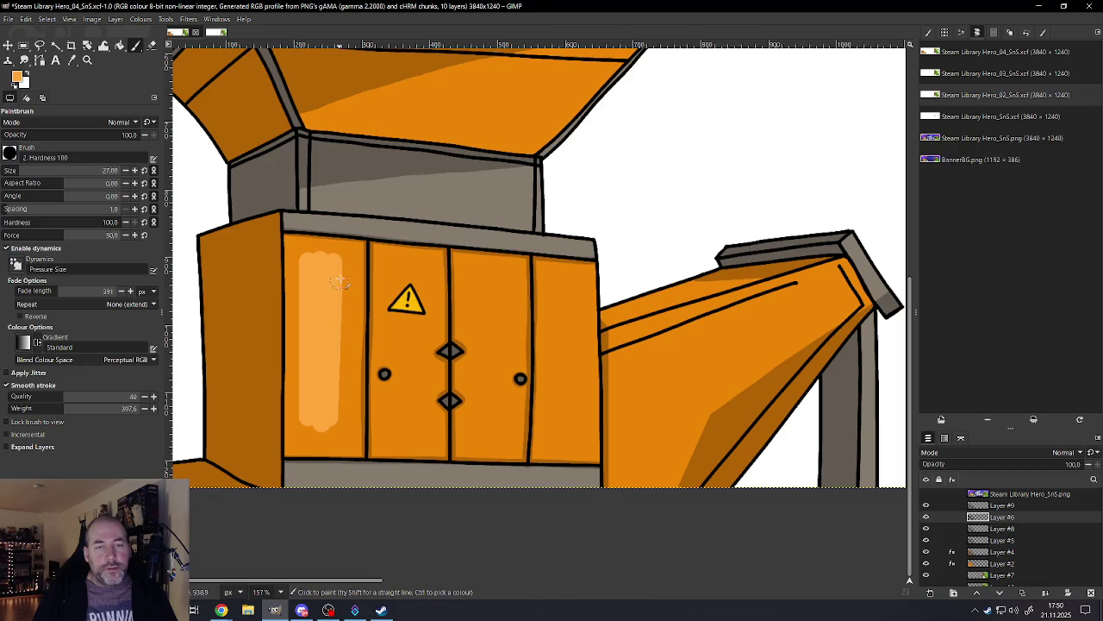
drag(345, 257, 340, 431)
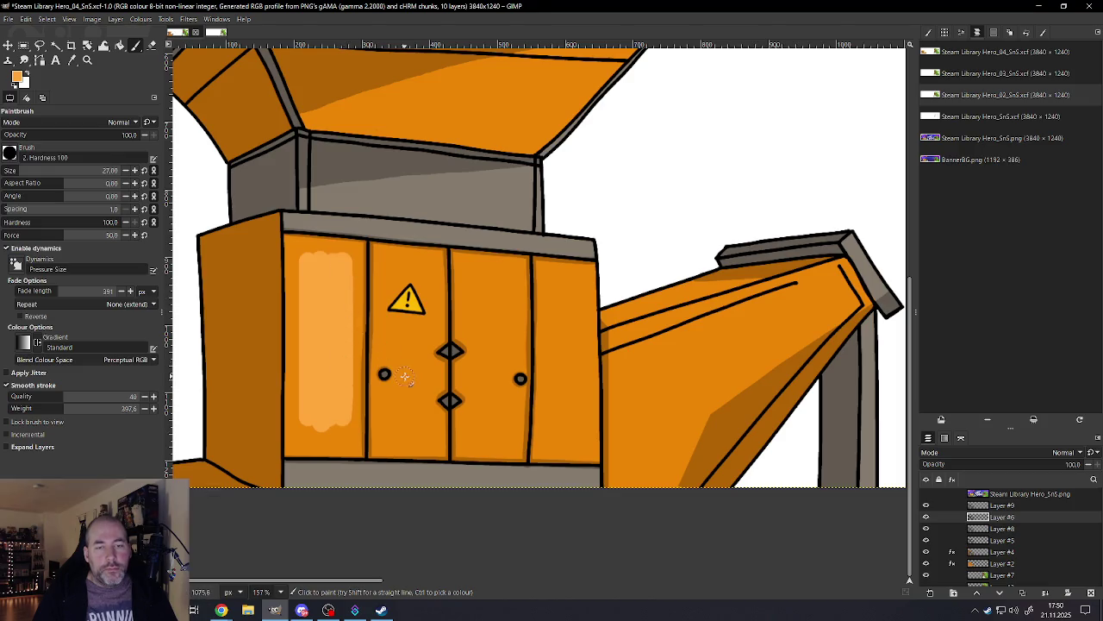
Step: Streak light-orange highlights down the second door with a smaller brush, keeping the warning triangle uncovered
drag(415, 336, 416, 442)
drag(402, 394, 399, 440)
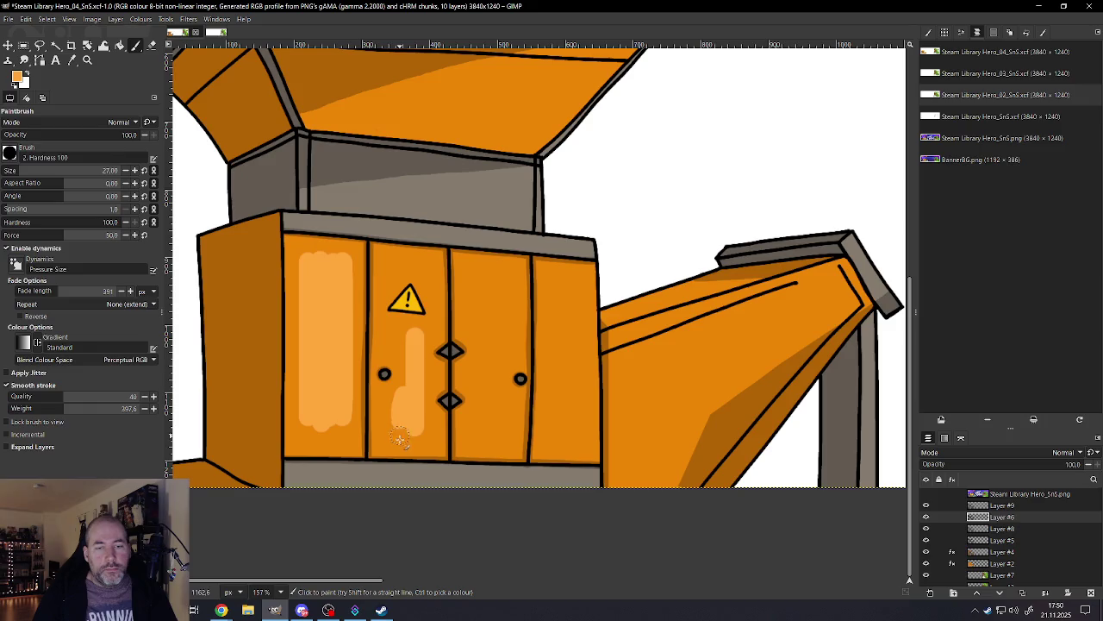
drag(395, 402, 395, 445)
mouse_move(432, 269)
mouse_down()
mouse_move(428, 294)
mouse_move(395, 265)
mouse_move(425, 273)
mouse_up()
key(bracketleft)
key(bracketleft)
key(bracketleft)
drag(417, 319, 411, 261)
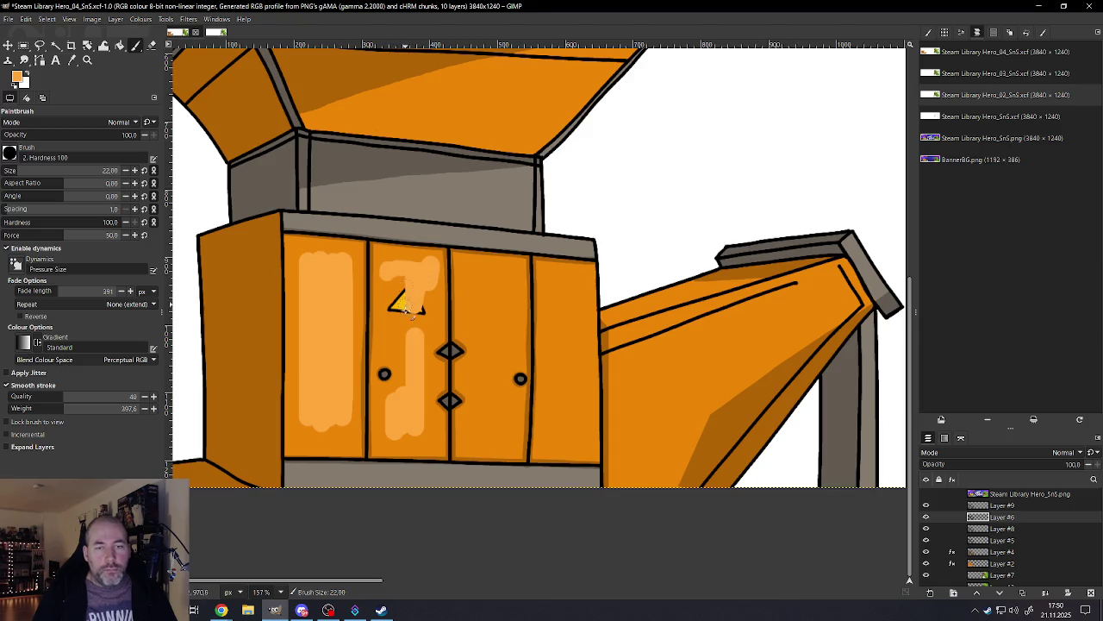
key(ctrl+z)
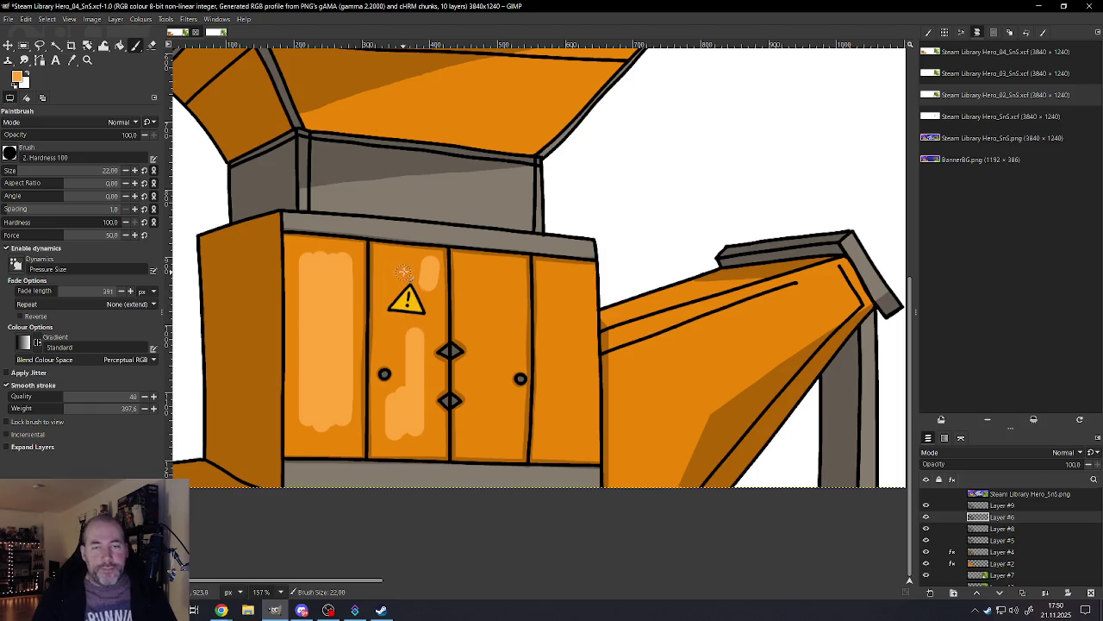
drag(417, 263, 419, 268)
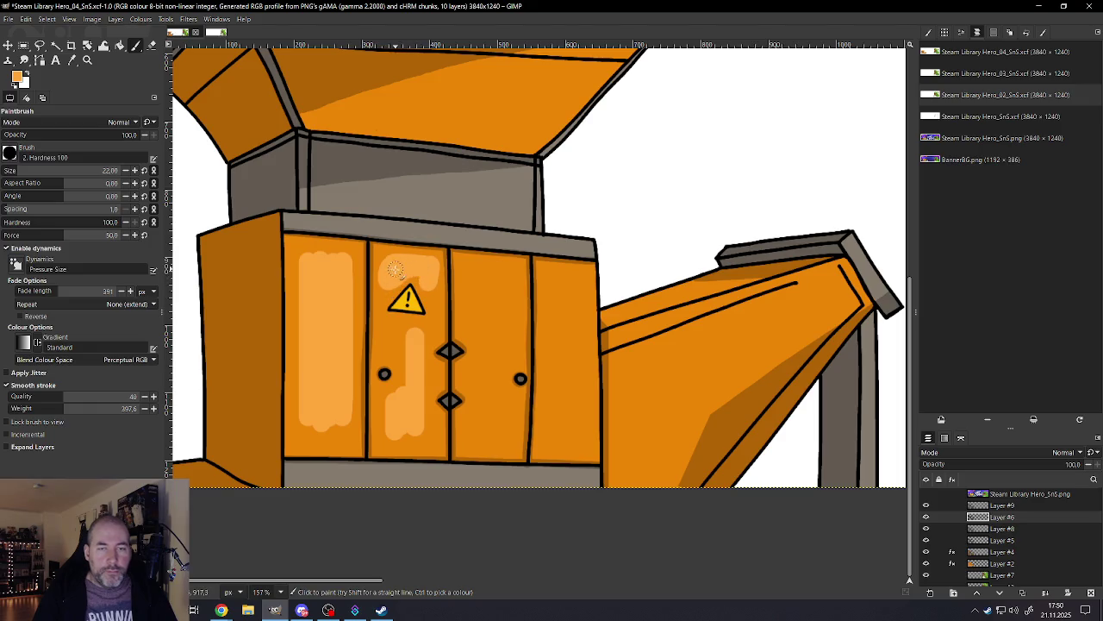
drag(425, 282, 434, 265)
drag(428, 332, 422, 440)
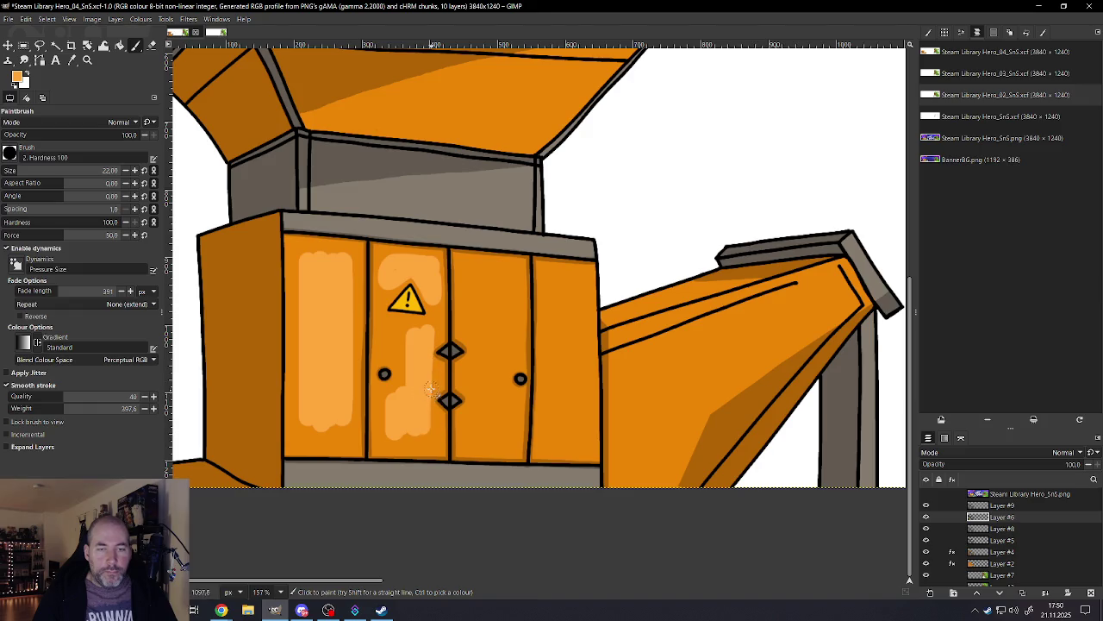